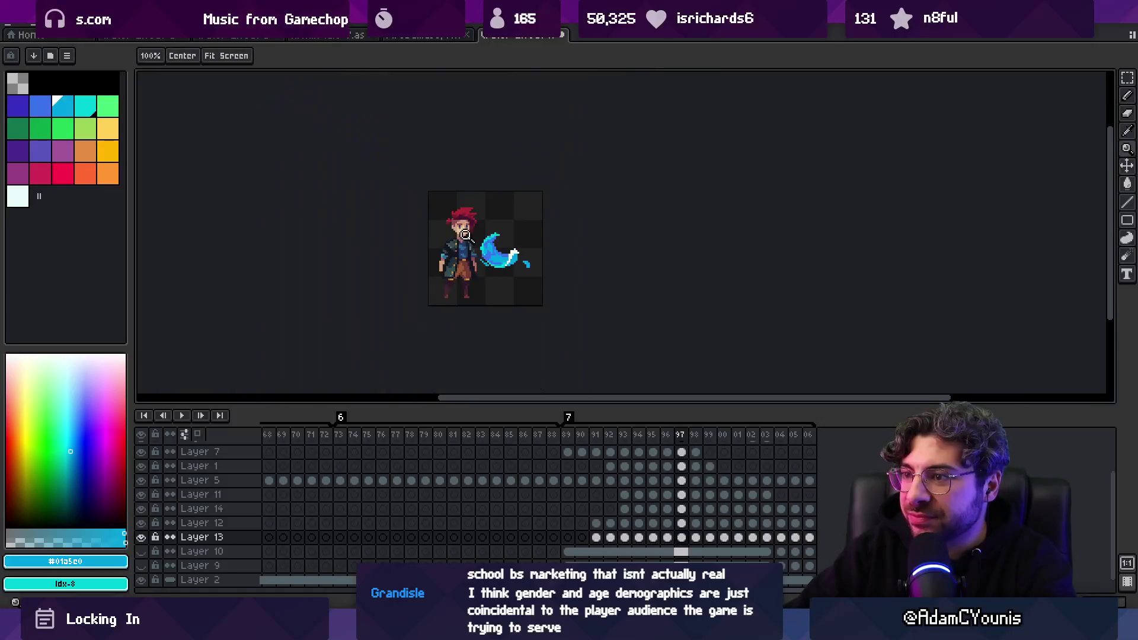
# Compare frames 96 and 97 of the blue slash, settling back on frame 96
pyautogui.scroll(3, 539, 242)
pyautogui.press('m')
pyautogui.press(',')
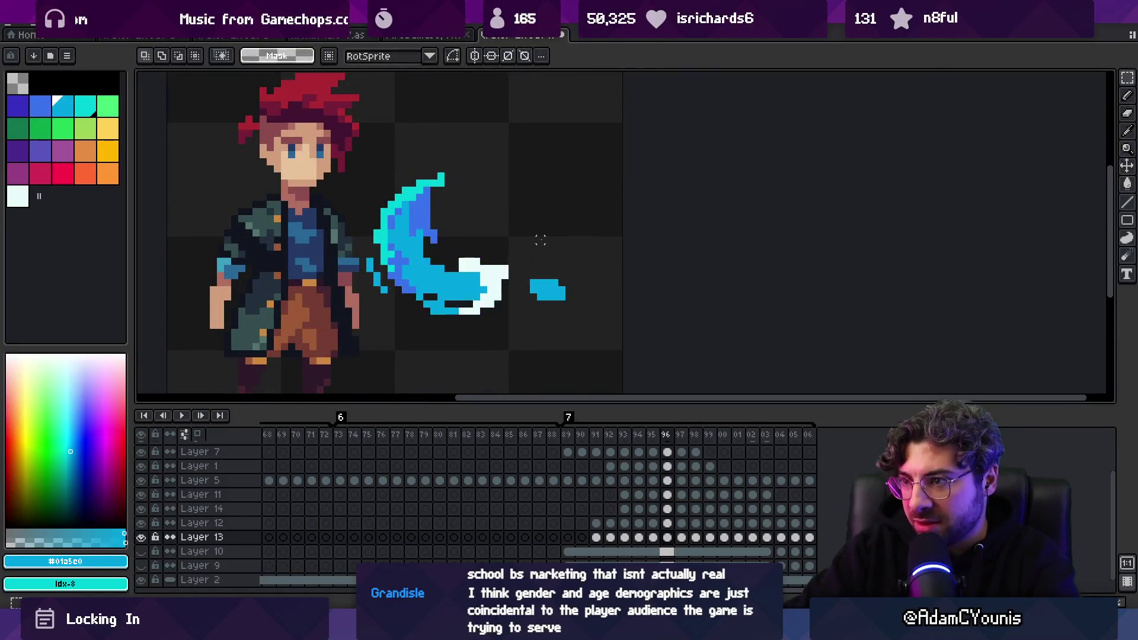
pyautogui.press('.')
pyautogui.press(',')
pyautogui.press('v')
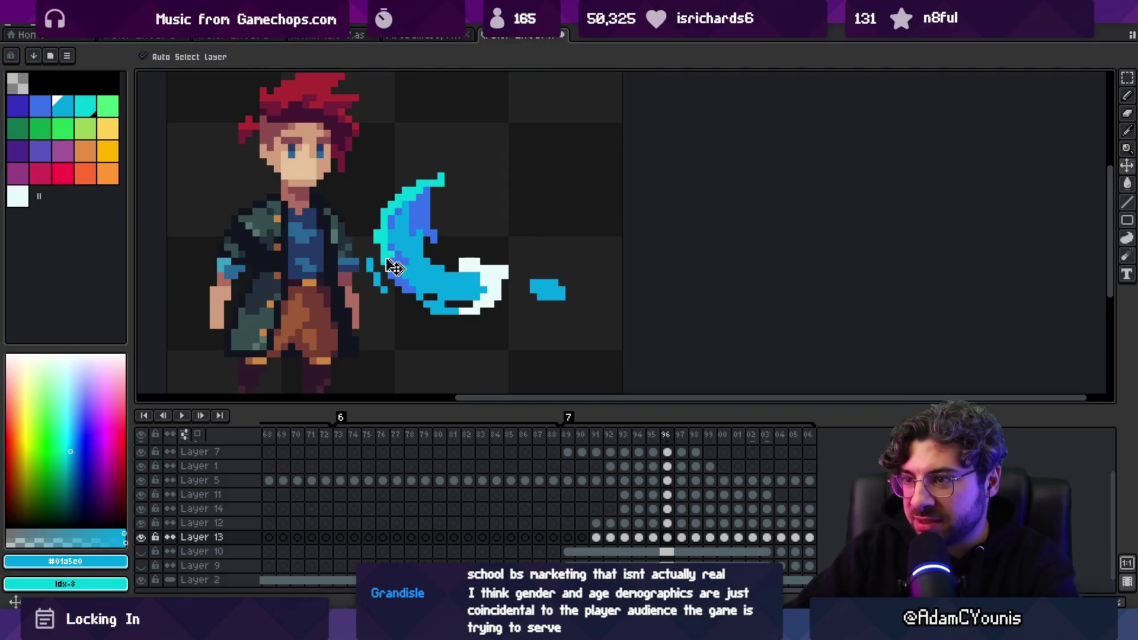
# Sample the slash's cyan and make the slash's layer active, moving through Layers 12 and 11
pyautogui.press('i')
pyautogui.click(393, 247)
pyautogui.press('b')
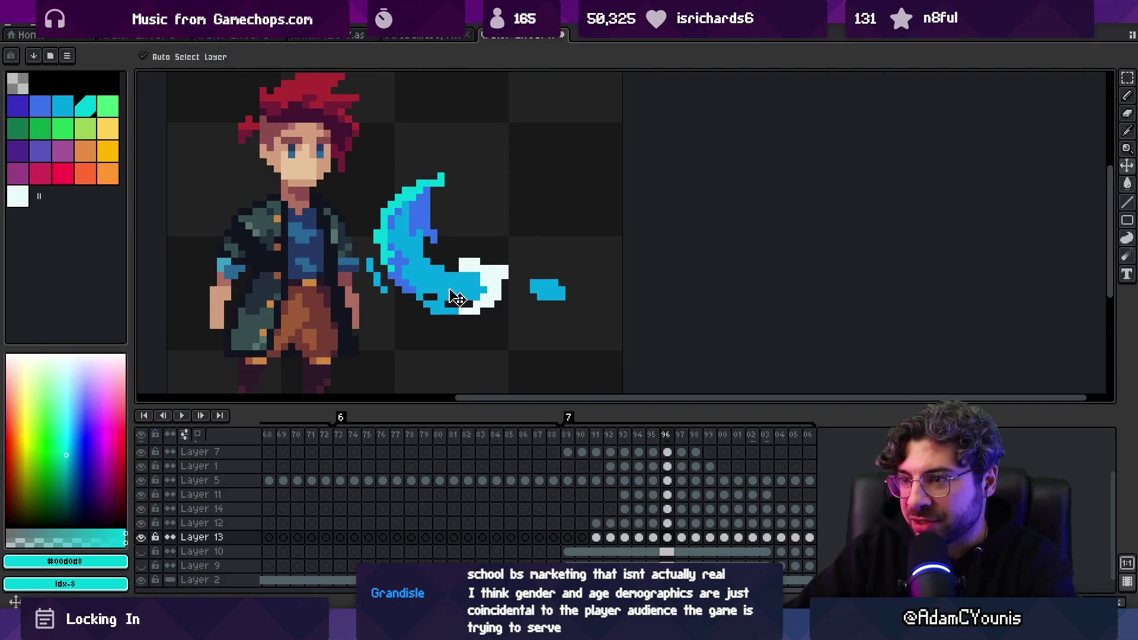
pyautogui.hotkey('alt', 'Up')
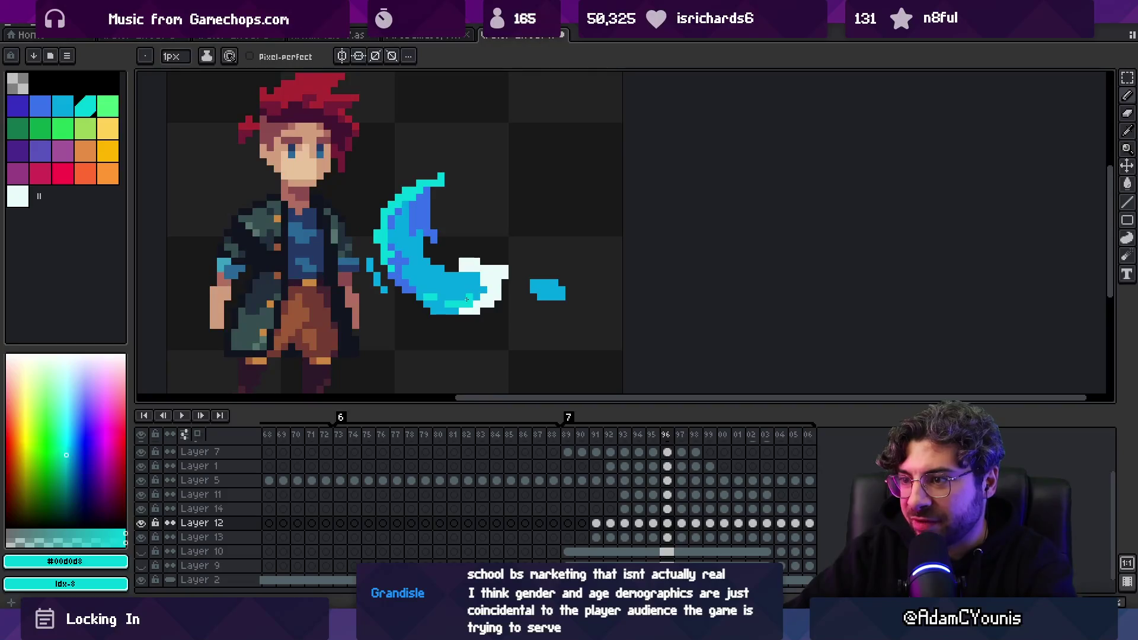
pyautogui.hotkey('alt', 'Up')
pyautogui.hotkey('alt', 'Up')
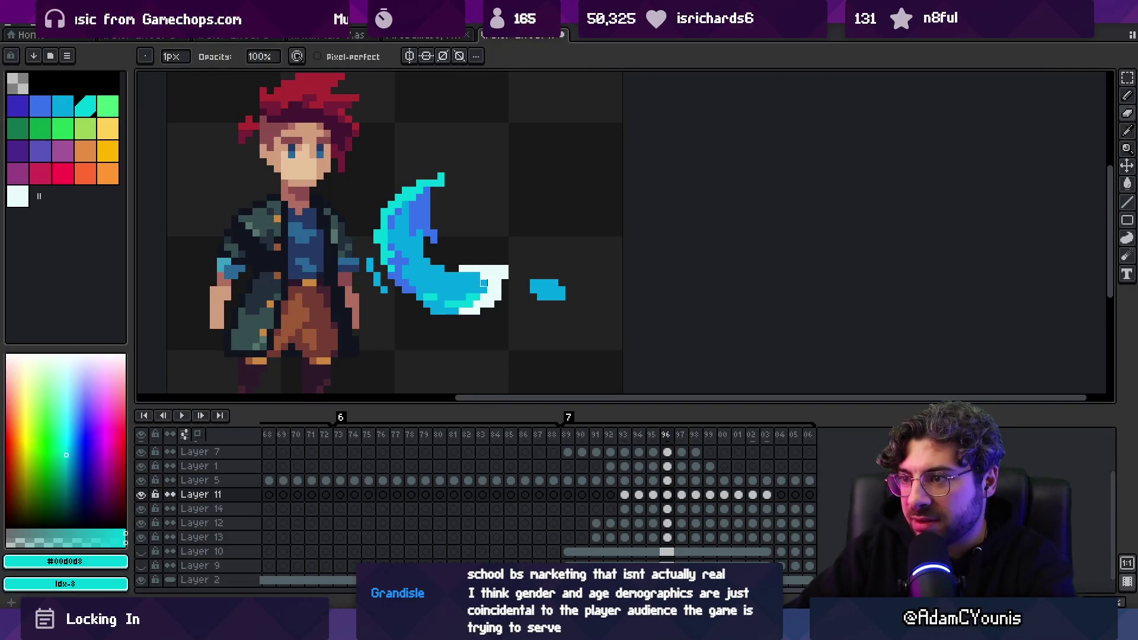
pyautogui.keyDown('ctrl'); pyautogui.click(490, 302); pyautogui.keyUp('ctrl')
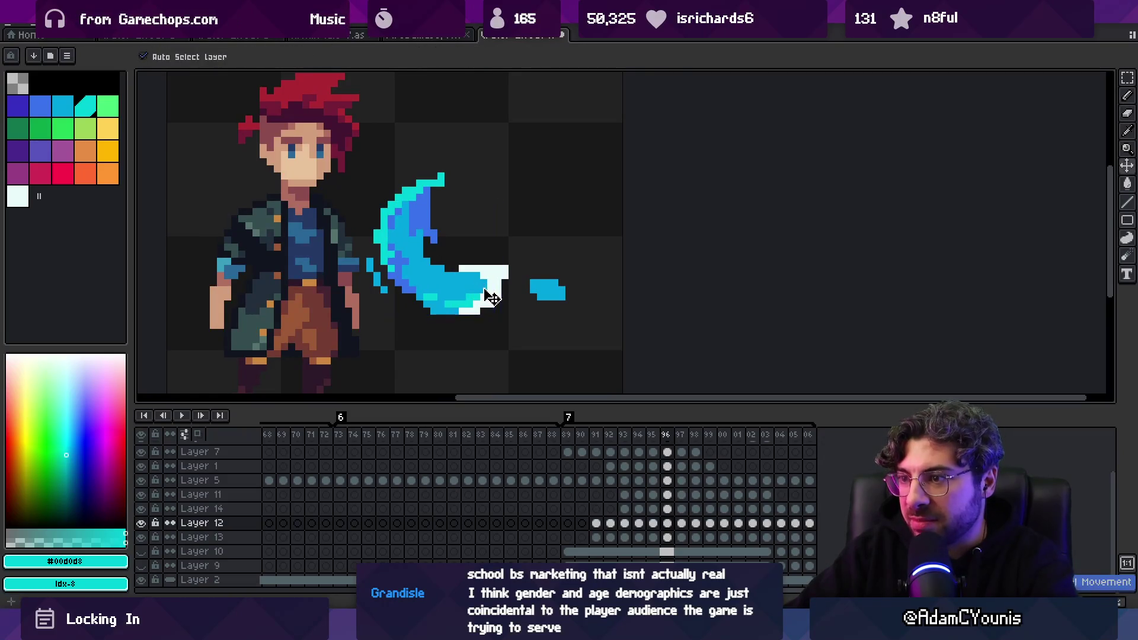
# Touch up the lower slash curve with Eraser and Pencil, using blue #01a5e0
pyautogui.press('e')
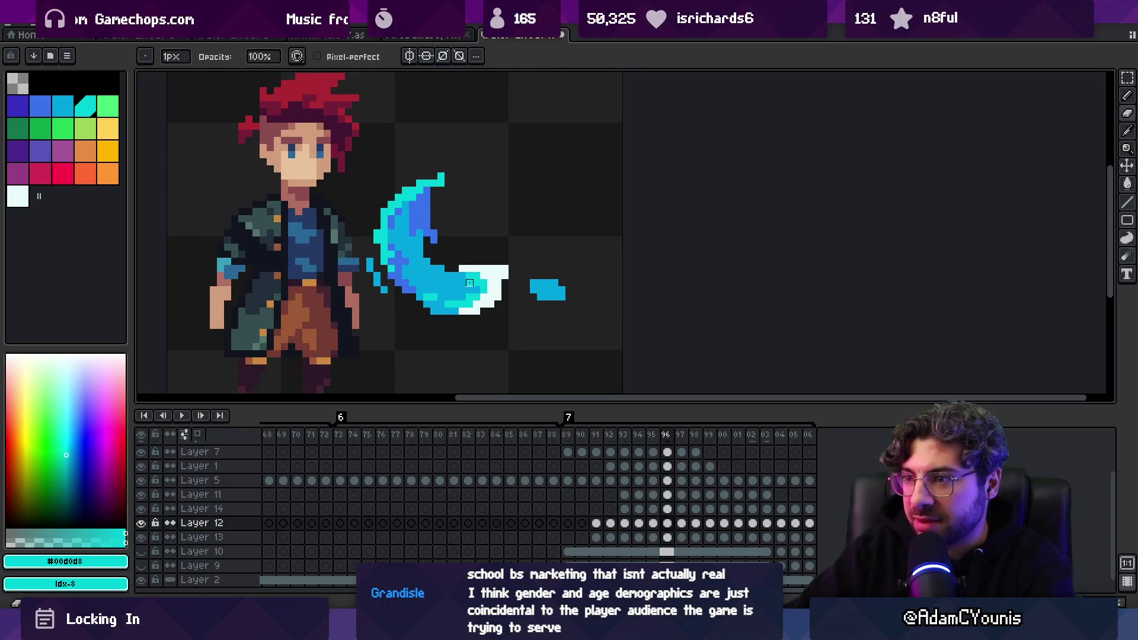
pyautogui.press('b')
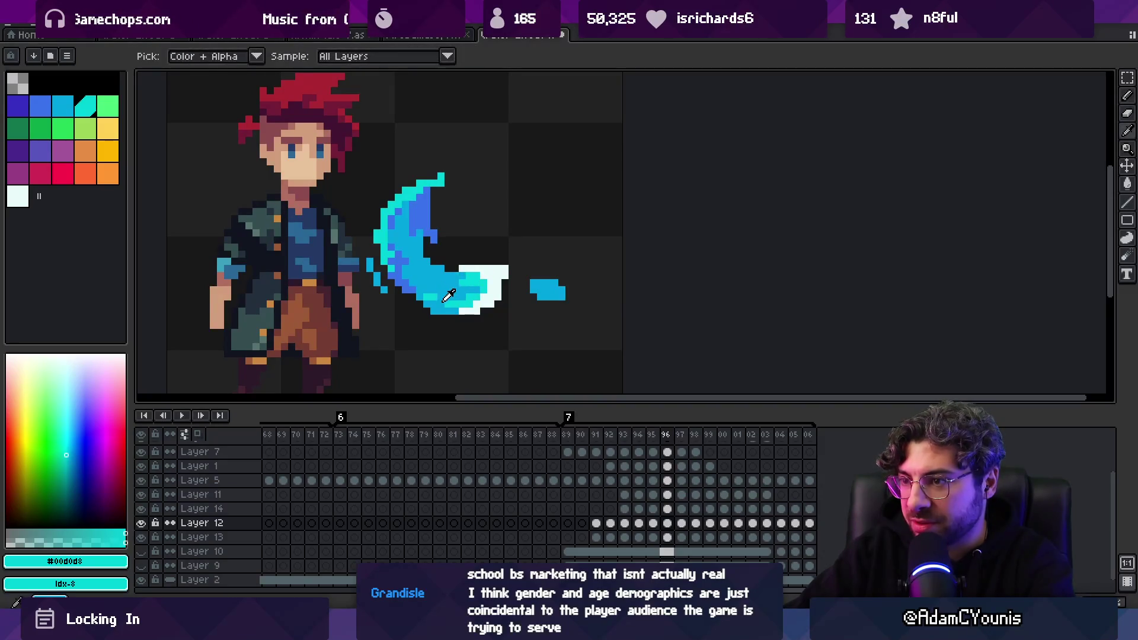
pyautogui.press('e')
pyautogui.keyDown('alt'); pyautogui.click(419, 296); pyautogui.keyUp('alt')
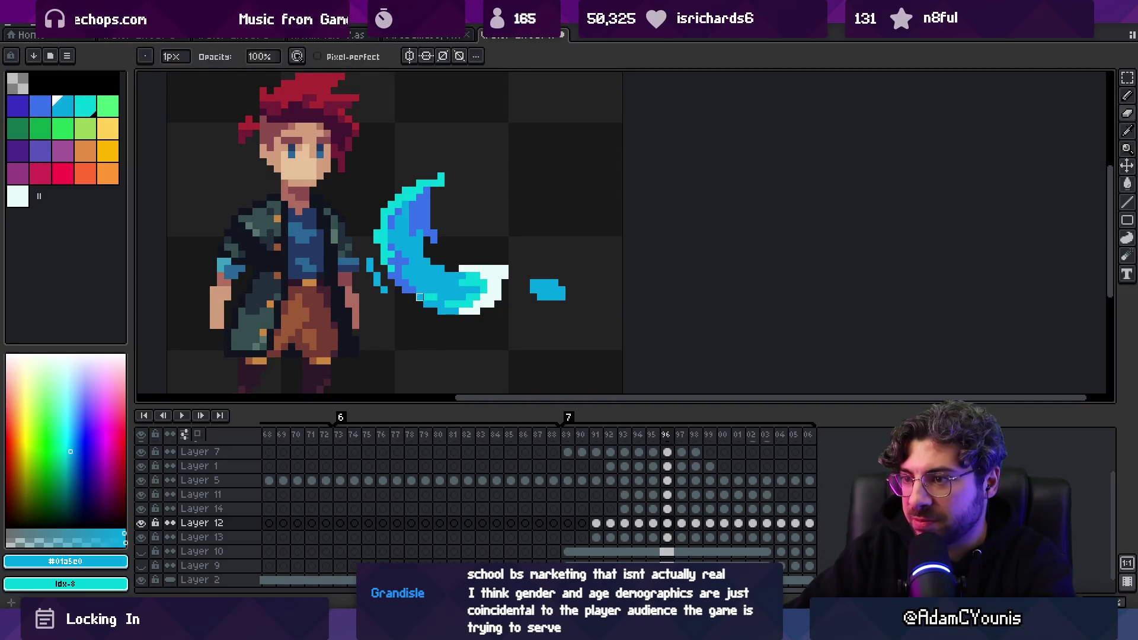
pyautogui.scroll(-1, 450, 280)
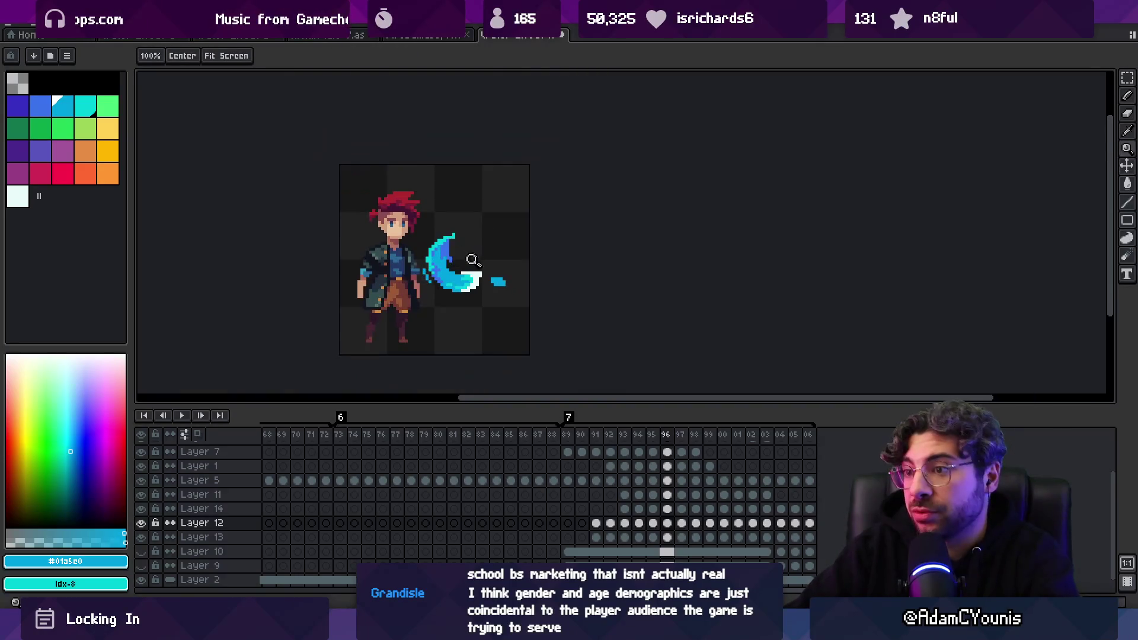
# Zoom and pan onto frame 98's slash and sample its darker blue
pyautogui.scroll(2, 481, 259)
pyautogui.keyDown('alt'); pyautogui.click(422, 254); pyautogui.keyUp('alt')
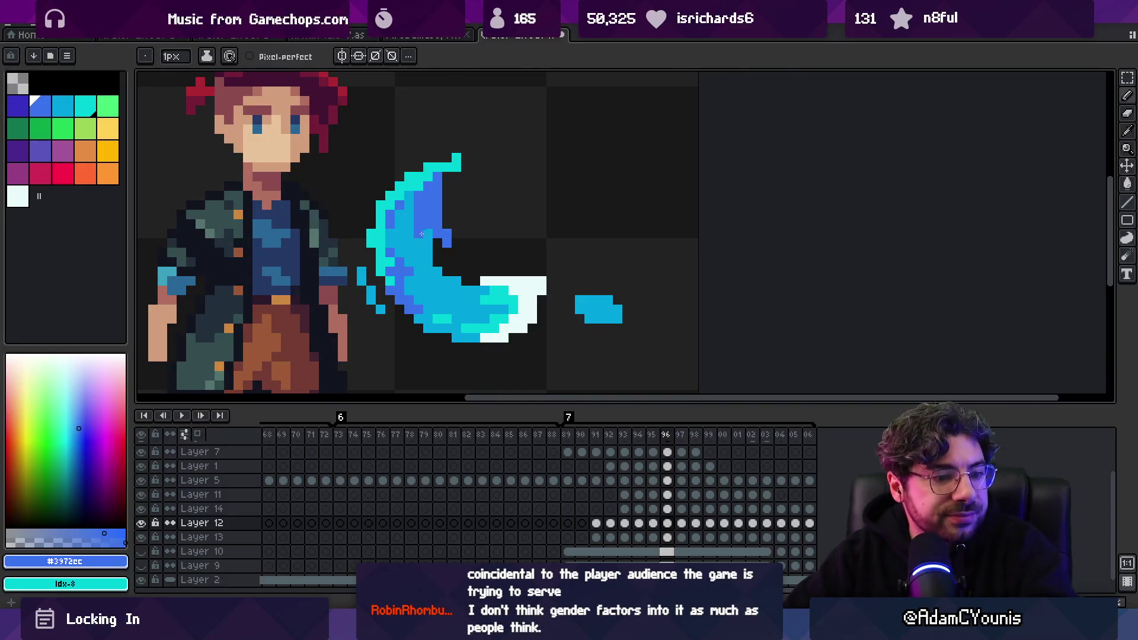
pyautogui.moveTo(449, 286); pyautogui.dragTo(415, 296)
pyautogui.scroll(-1, 467, 196)
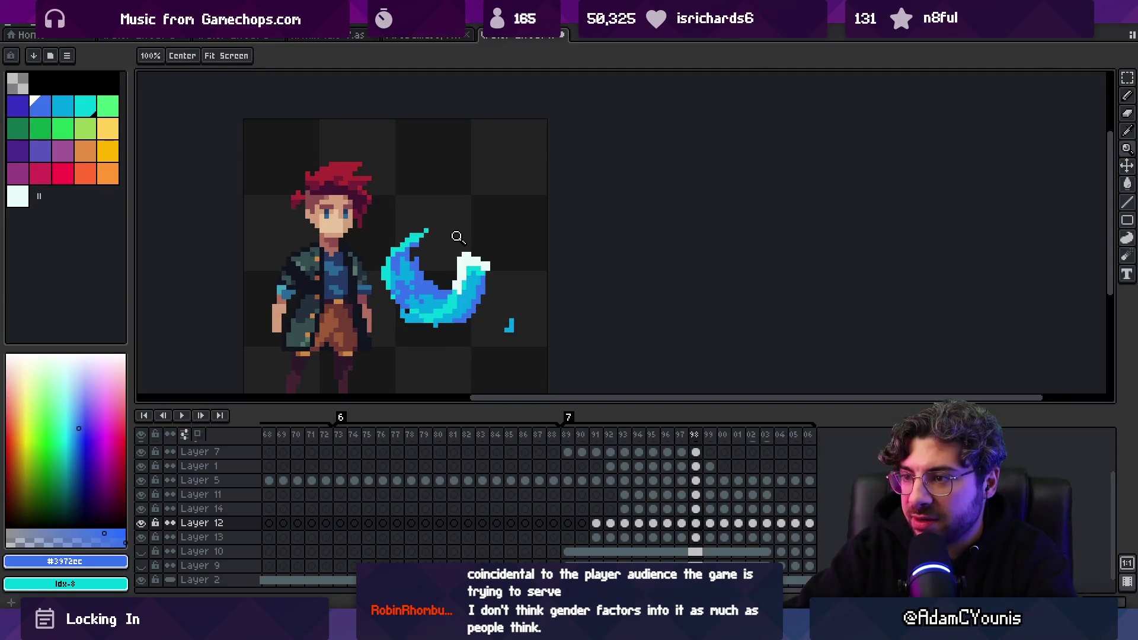
pyautogui.click(459, 285)
pyautogui.press('v')
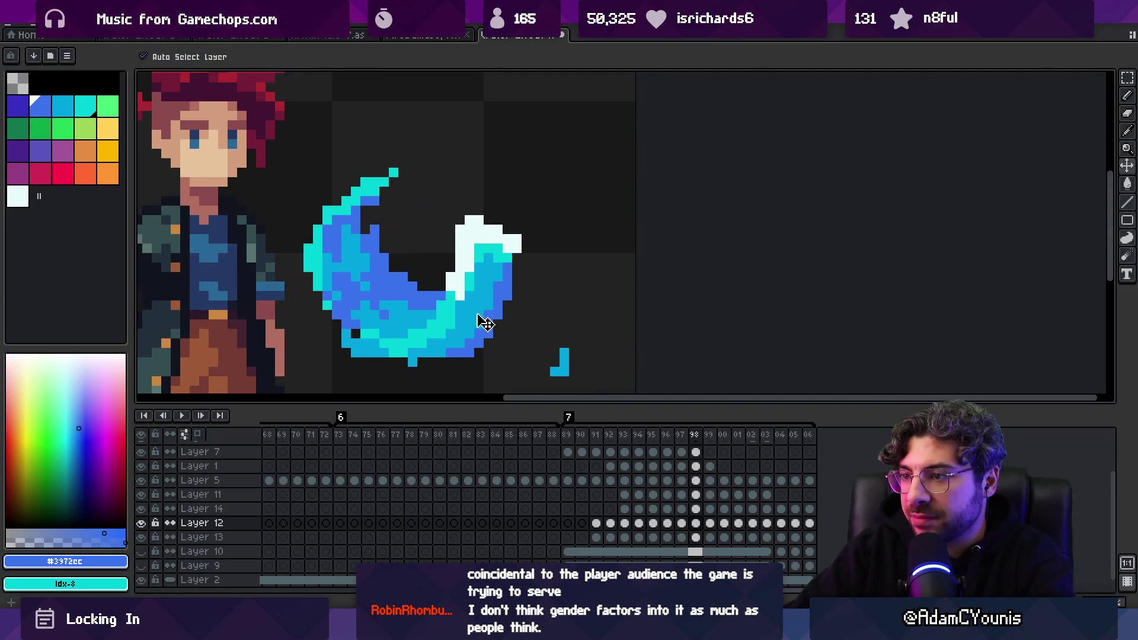
pyautogui.press('b')
# Paint dark blue #3972cc along the slash's bottom edge on its layer
pyautogui.keyDown('alt'); pyautogui.click(501, 296); pyautogui.keyUp('alt')
pyautogui.keyDown('alt'); pyautogui.click(485, 347); pyautogui.keyUp('alt')
pyautogui.keyDown('ctrl'); pyautogui.click(485, 347); pyautogui.keyUp('ctrl')
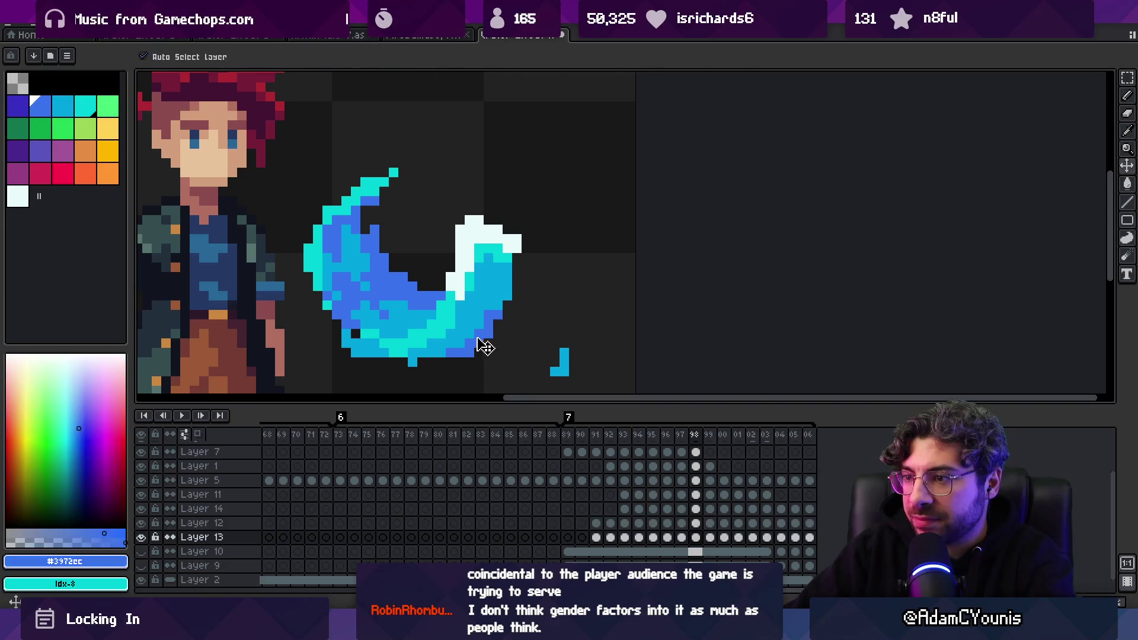
pyautogui.keyDown('ctrl'); pyautogui.click(460, 333); pyautogui.keyUp('ctrl')
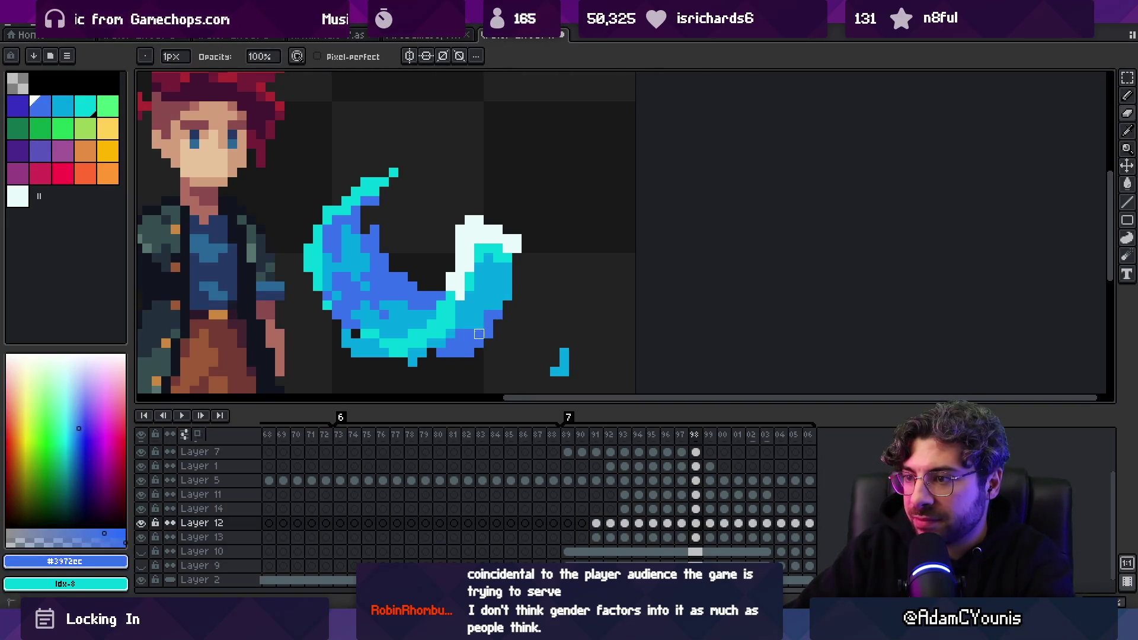
# Sample the cyan, make Layer 12 and then Layer 7 active, and start playback
pyautogui.keyDown('ctrl'); pyautogui.click(450, 353); pyautogui.keyUp('ctrl')
pyautogui.keyDown('alt'); pyautogui.click(439, 349); pyautogui.keyUp('alt')
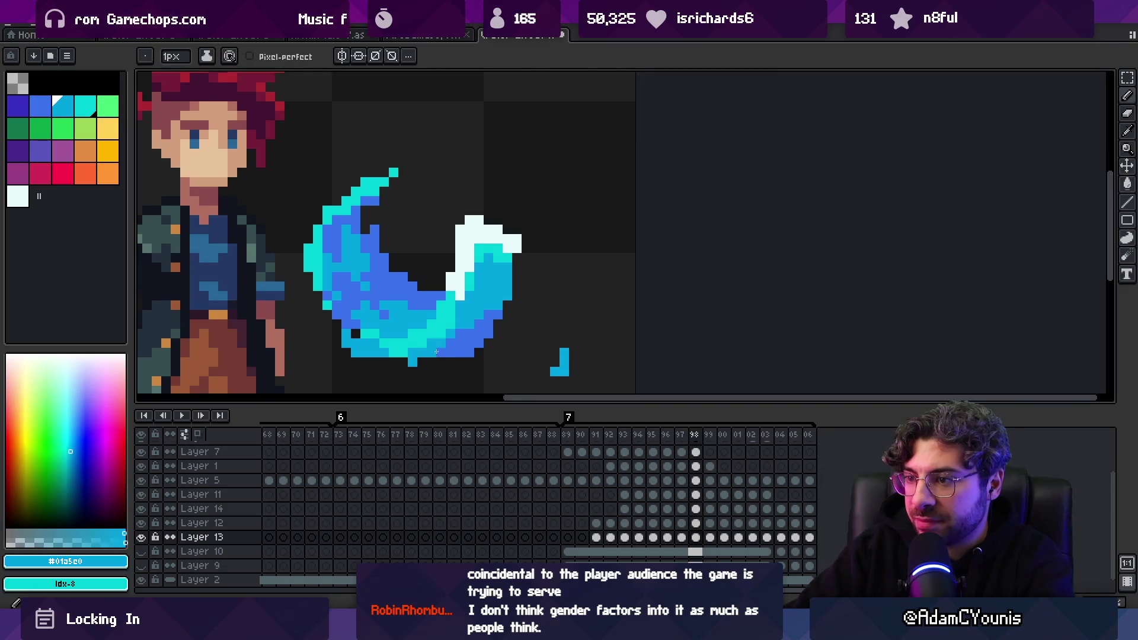
pyautogui.keyDown('ctrl'); pyautogui.click(414, 363); pyautogui.keyUp('ctrl')
pyautogui.keyDown('ctrl'); pyautogui.click(379, 355); pyautogui.keyUp('ctrl')
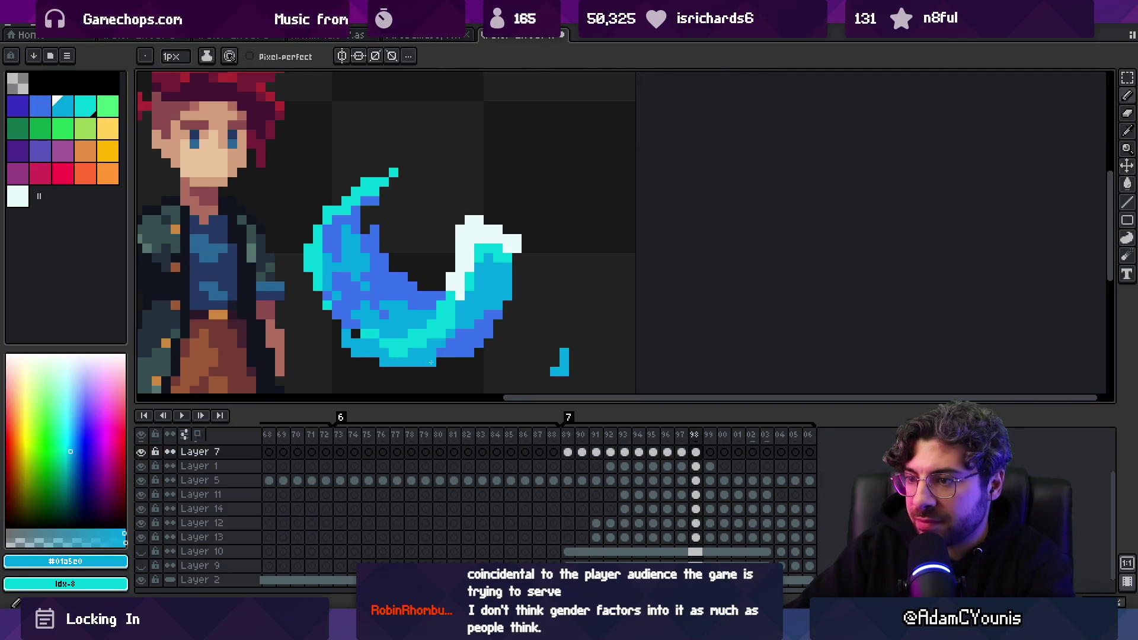
pyautogui.press('z')
pyautogui.scroll(-5, 409, 273)
pyautogui.press('Return')
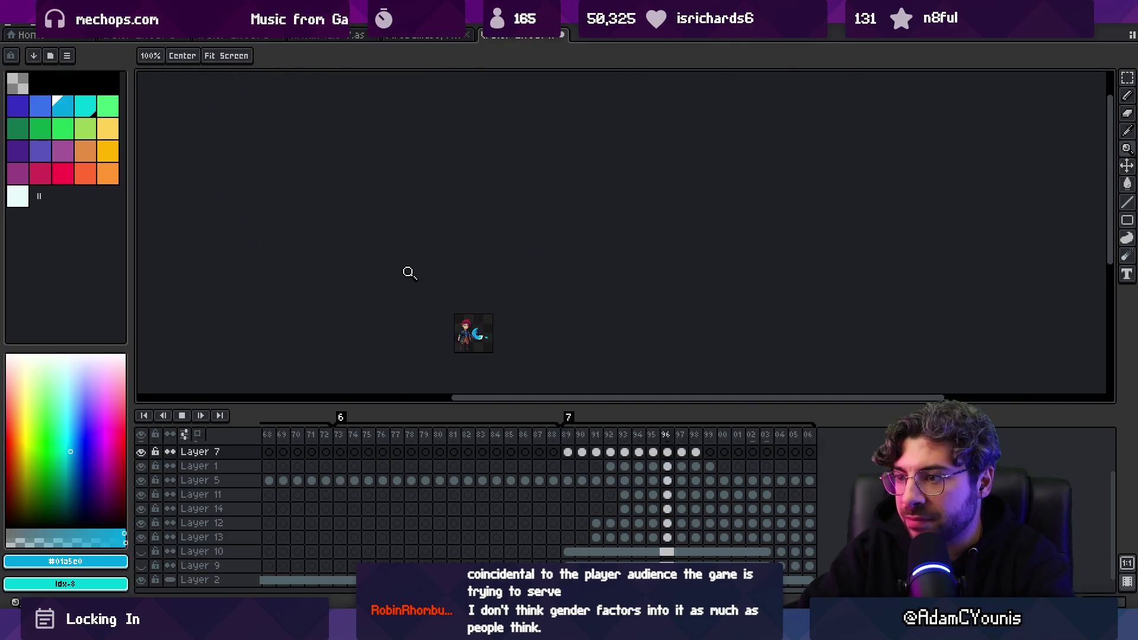
# Watch the slash animation play, then stop it and step between frames
pyautogui.scroll(5, 491, 320)
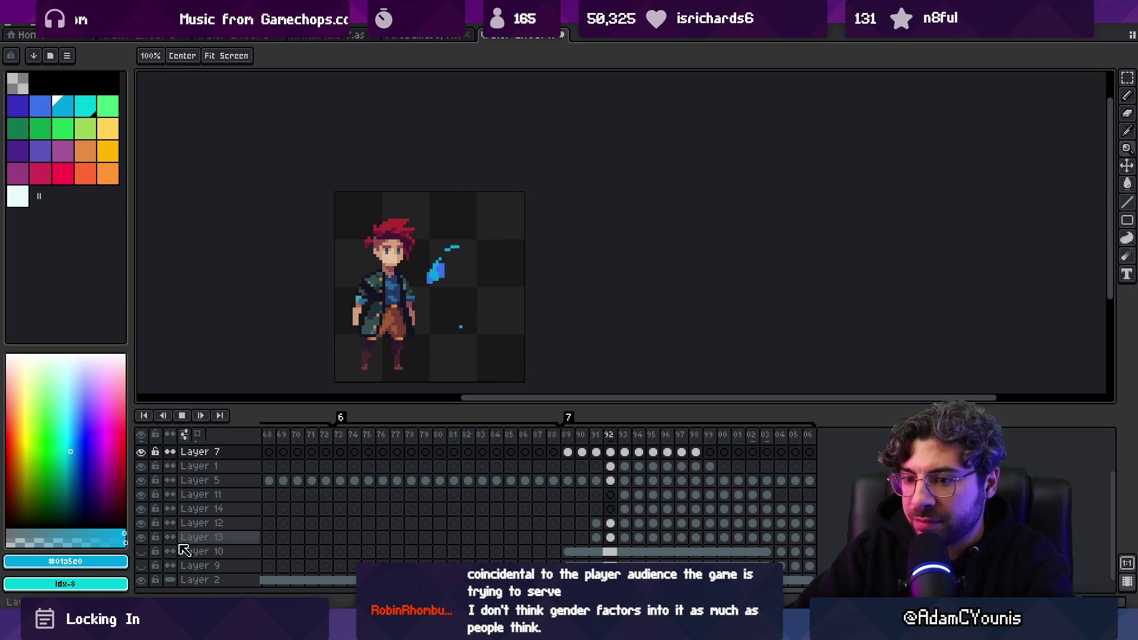
pyautogui.scroll(-3, 474, 285)
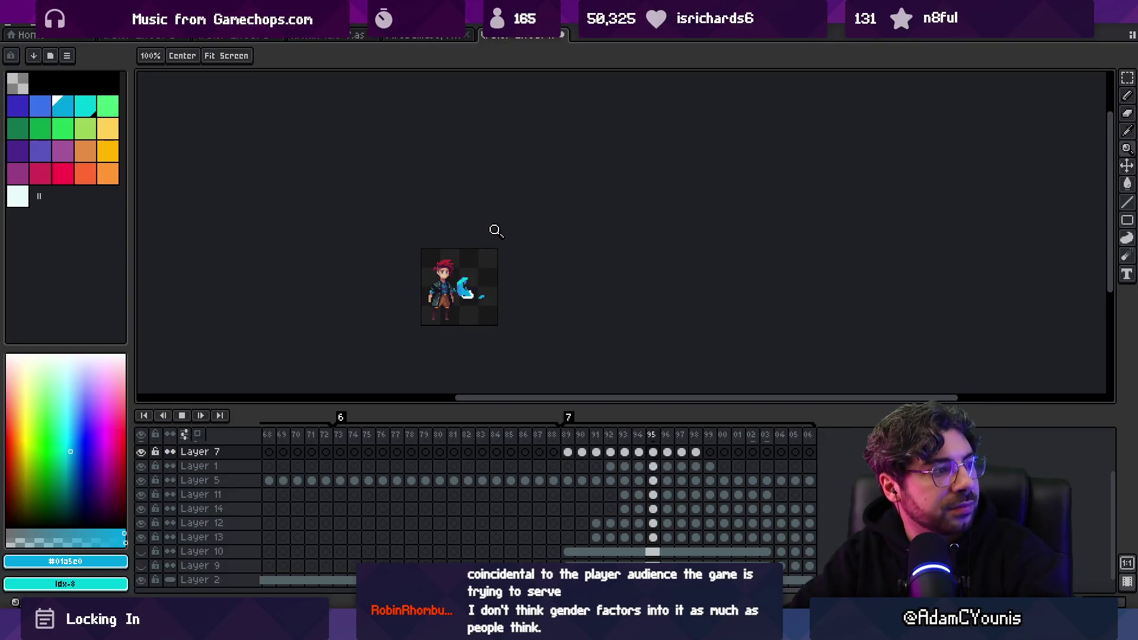
pyautogui.scroll(2, 498, 242)
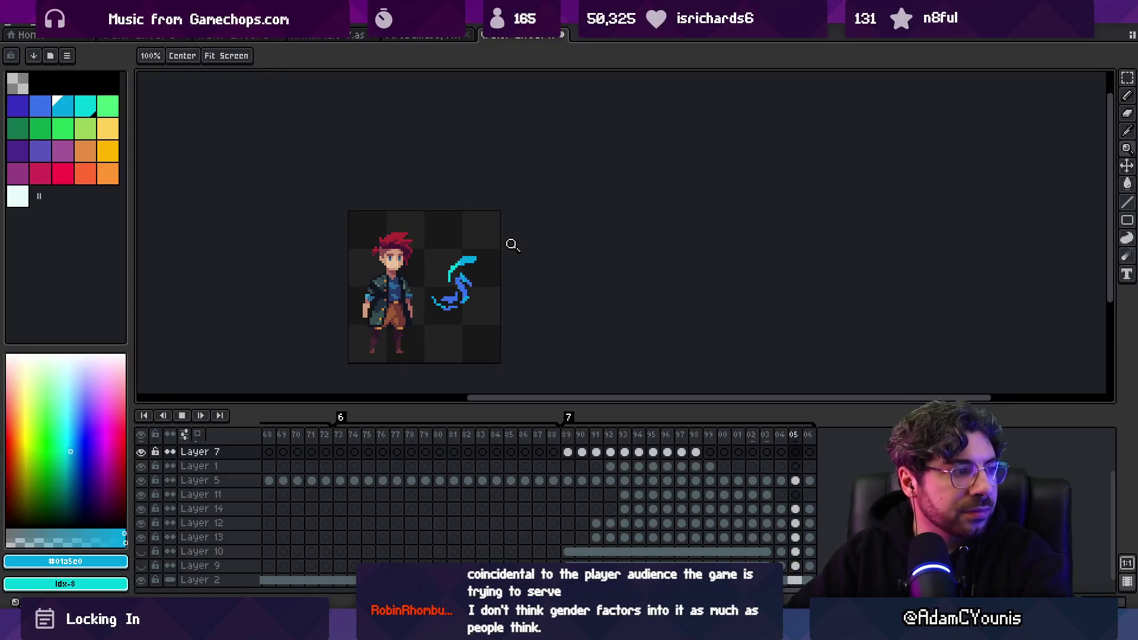
pyautogui.press('space')
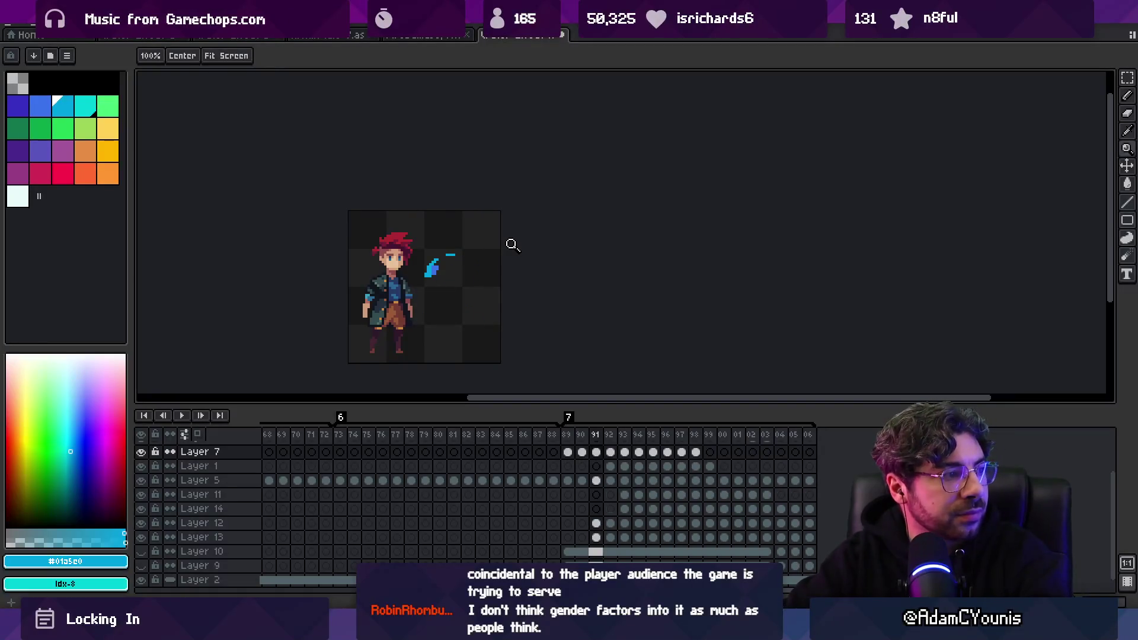
pyautogui.press('Right')
pyautogui.press('Right')
pyautogui.press('Right')
pyautogui.press('Left')
pyautogui.press('Left')
pyautogui.press('Left')
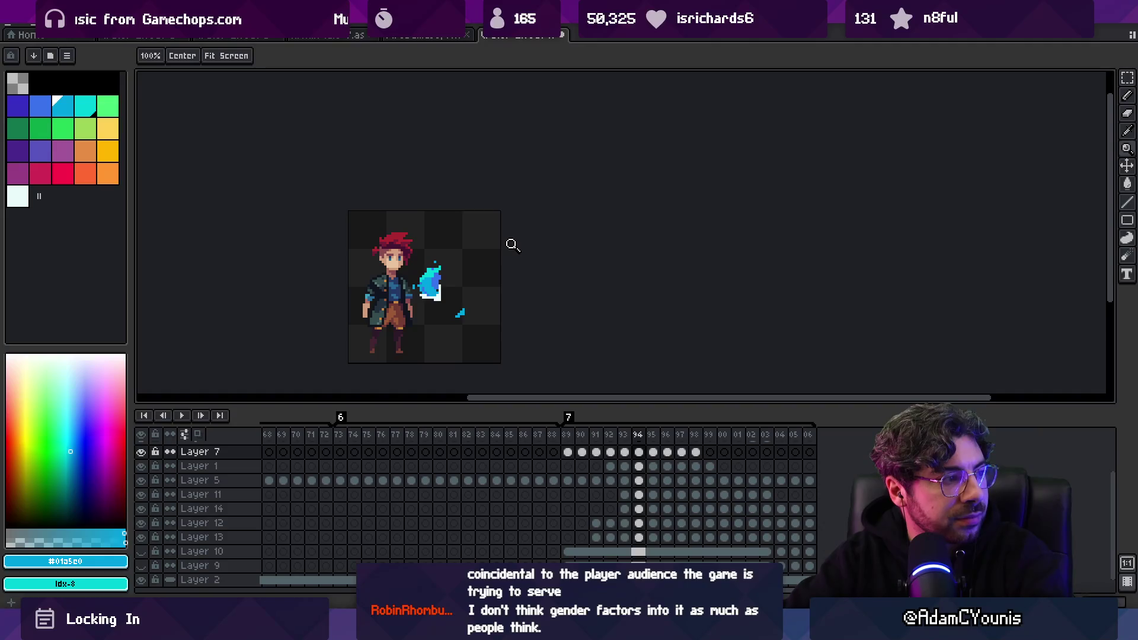
# Compare frames around 94, replay the animation, then stop and step back a frame
pyautogui.press('Left')
pyautogui.press('Left')
pyautogui.press('Right')
pyautogui.press('Right')
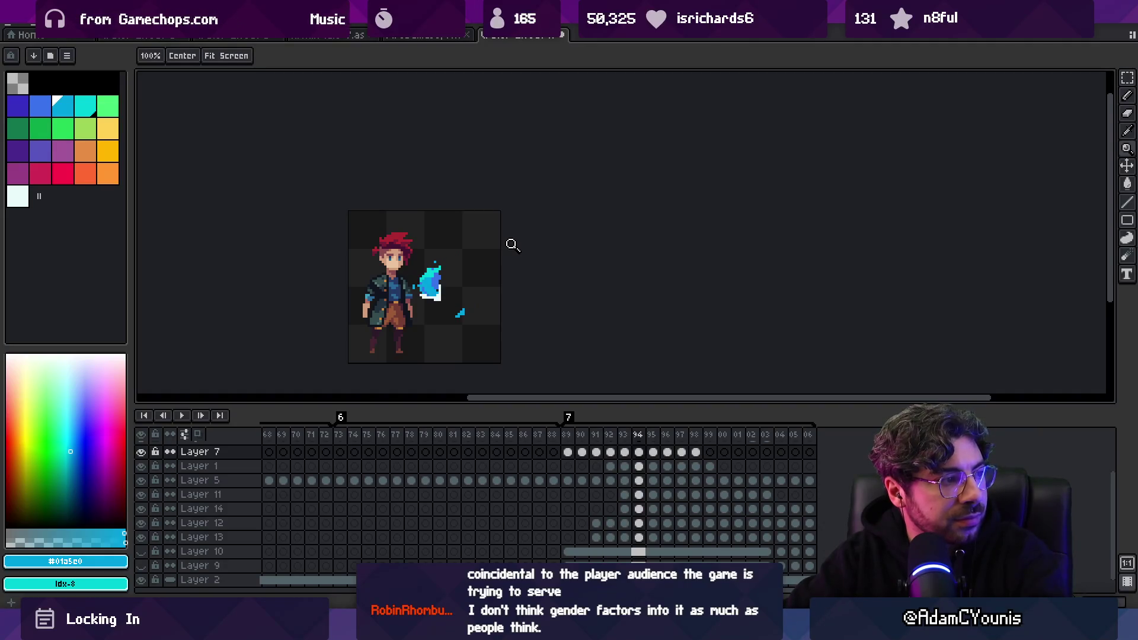
pyautogui.press('Left')
pyautogui.press('Right')
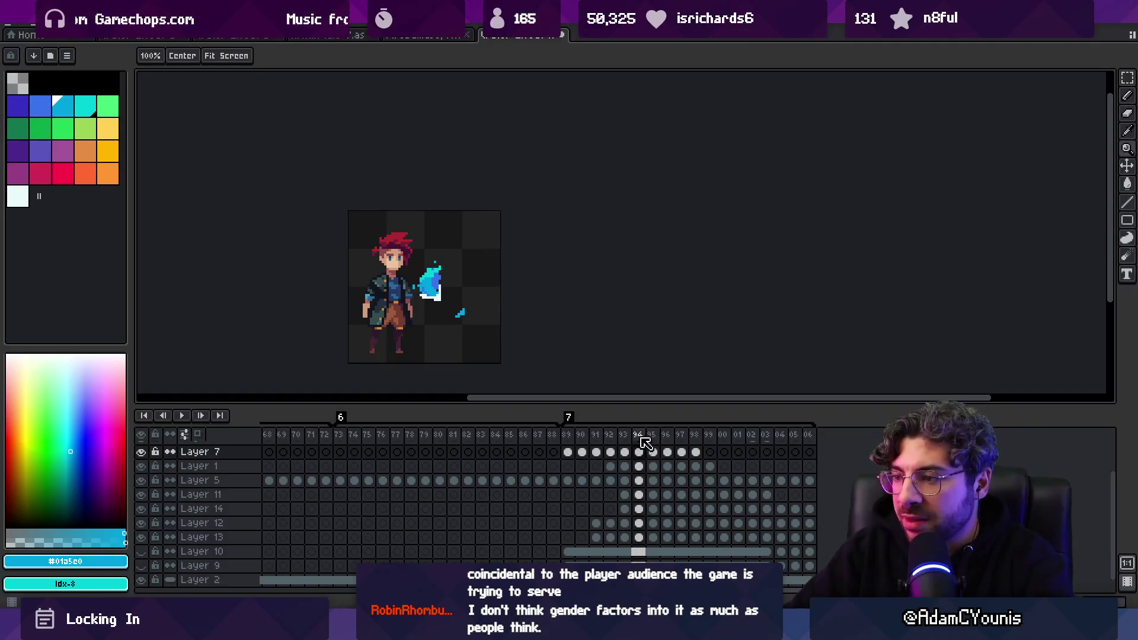
pyautogui.click(640, 436)
pyautogui.press('Return')
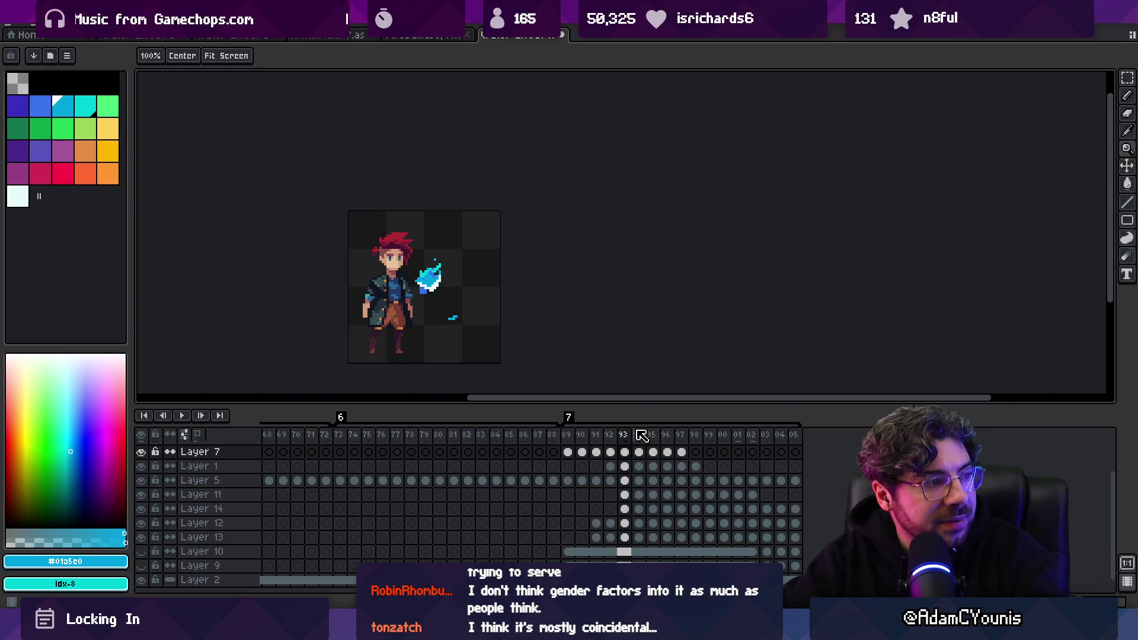
pyautogui.press('Left')
# Zoom in, set the colour to white, and show frame 92 of the slash on Layer 11
pyautogui.click(449, 245)
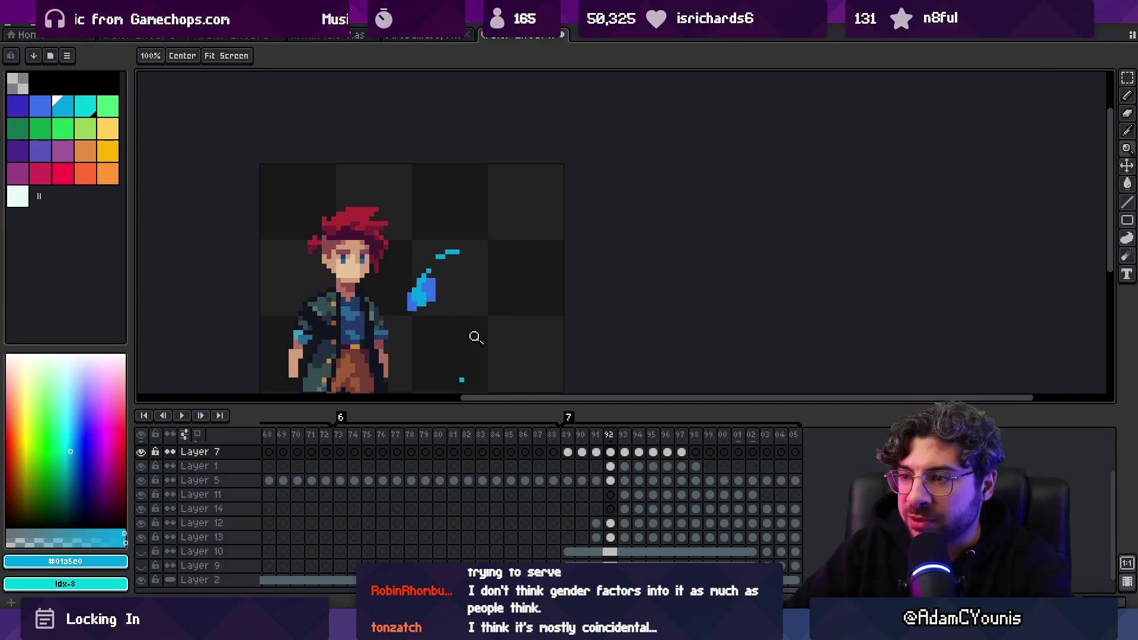
pyautogui.click(25, 205)
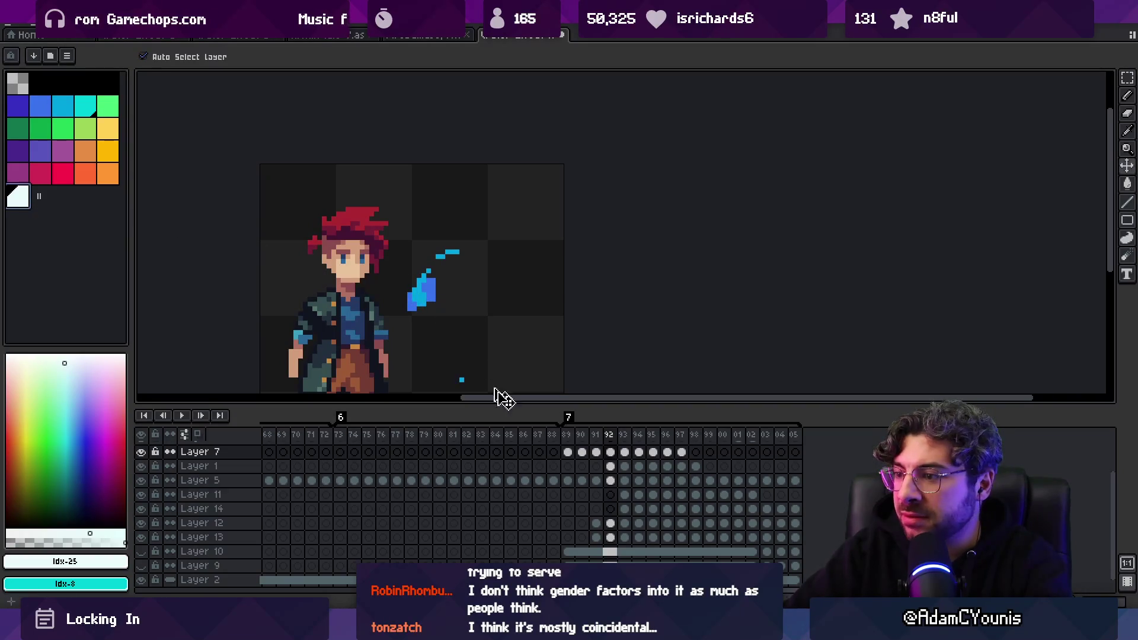
pyautogui.click(610, 453)
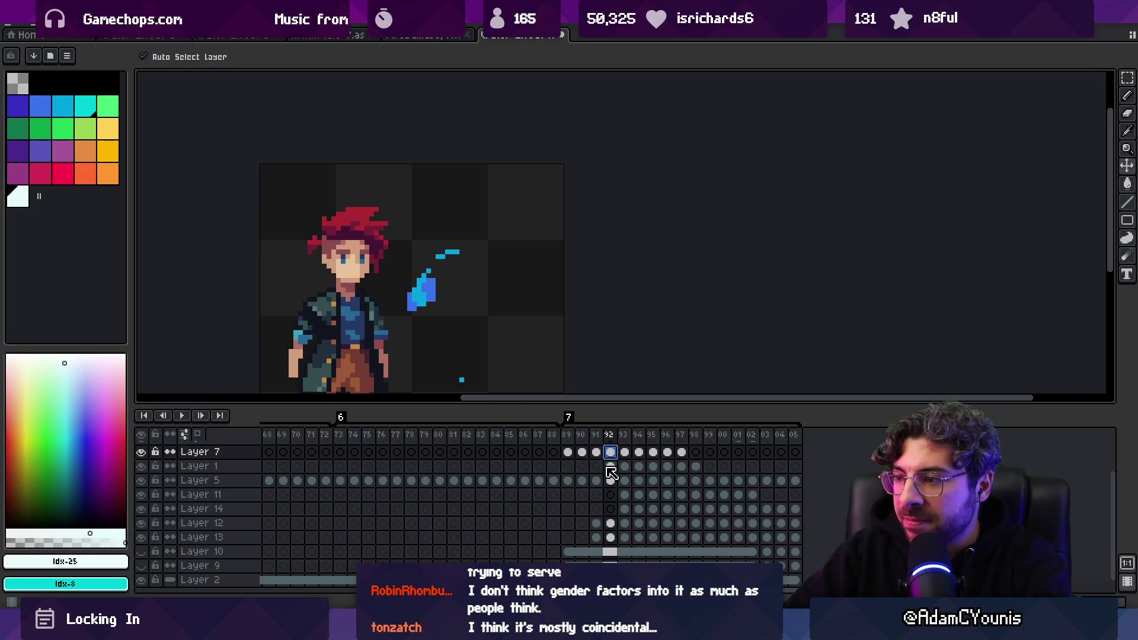
pyautogui.scroll(3, 596, 454)
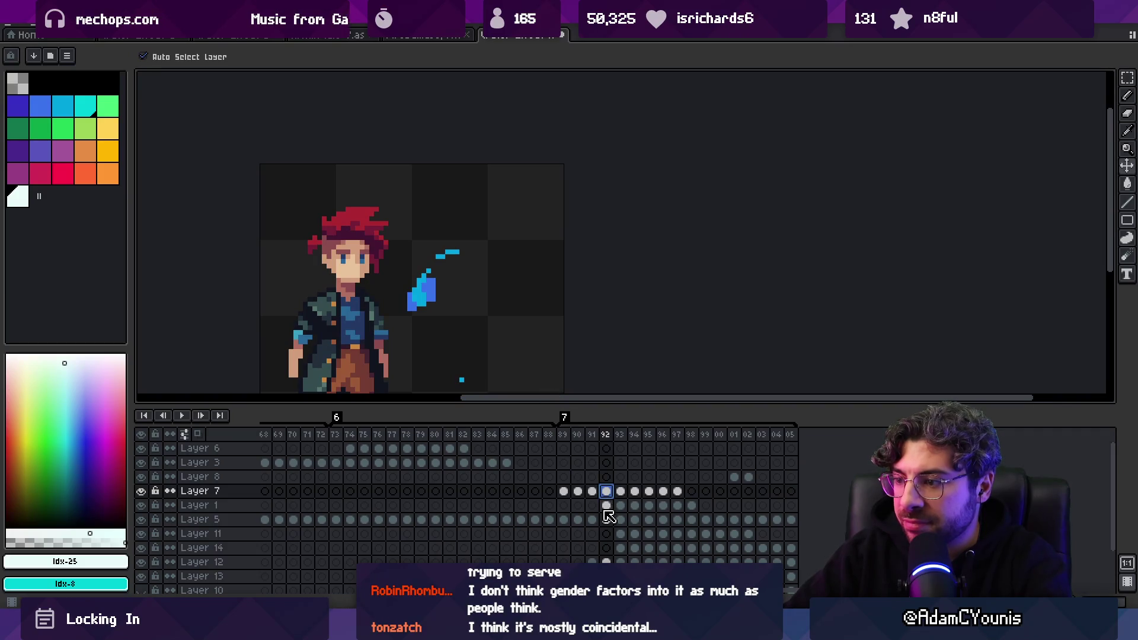
pyautogui.click(606, 519)
pyautogui.click(620, 521)
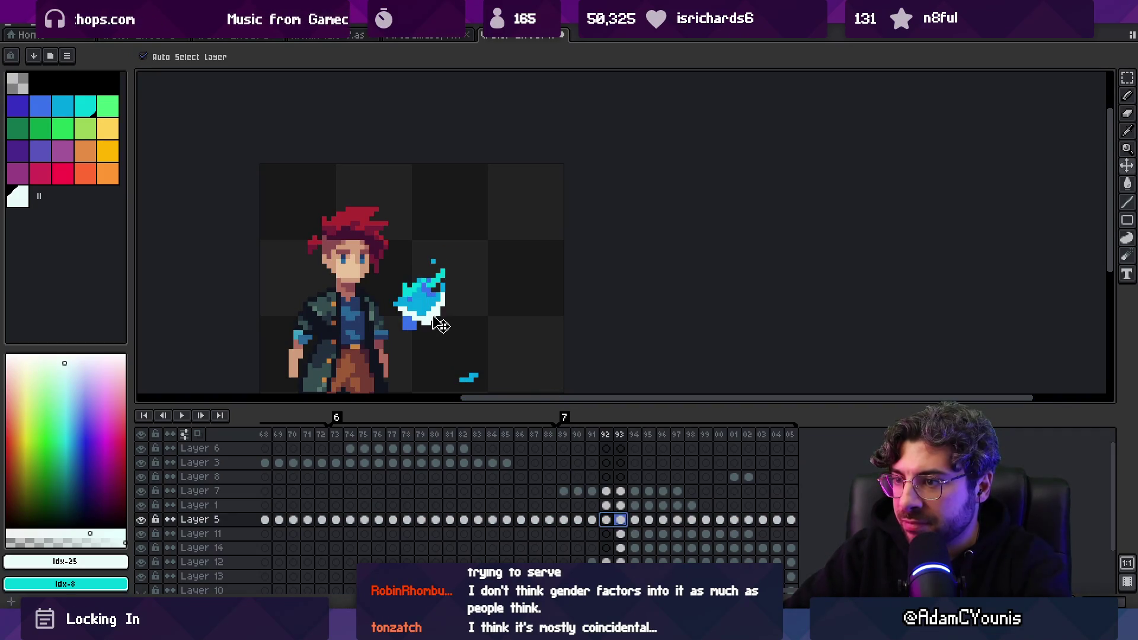
pyautogui.press('Down')
pyautogui.click(606, 444)
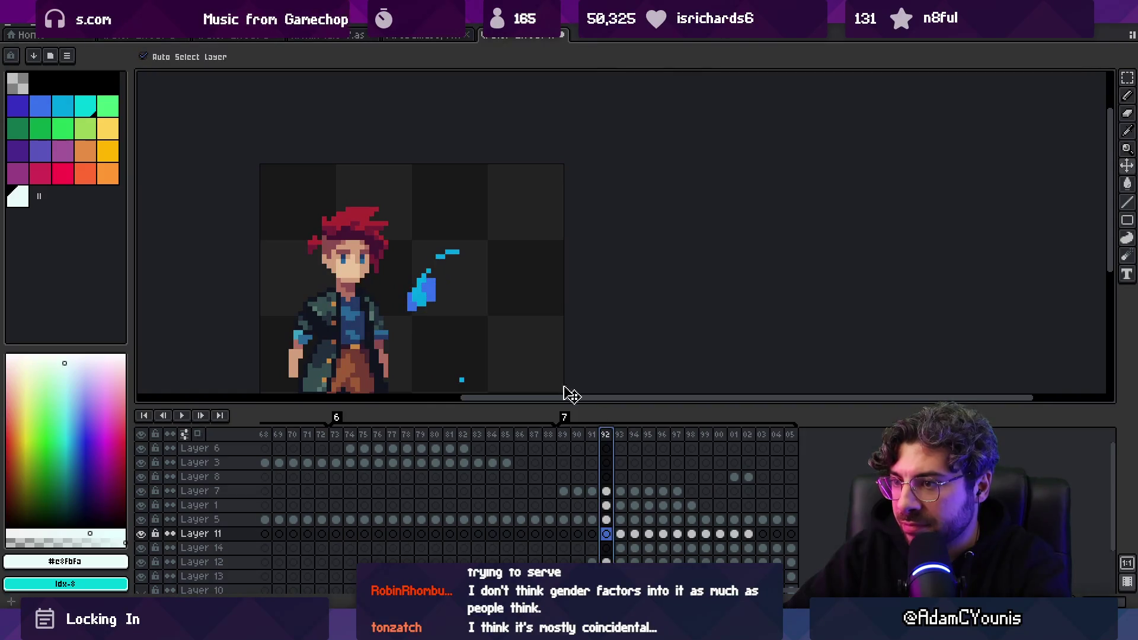
# Pencil white highlight pixels onto the frame 92 slash, end on Layer 12, and play the animation
pyautogui.press('b')
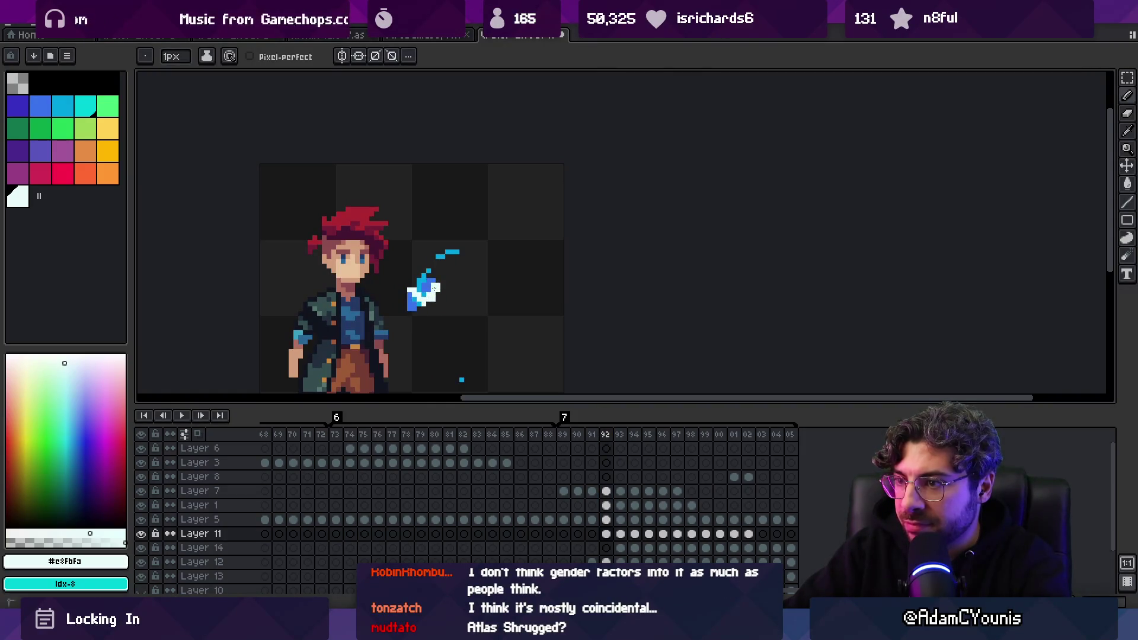
pyautogui.keyDown('ctrl'); pyautogui.click(414, 308); pyautogui.keyUp('ctrl')
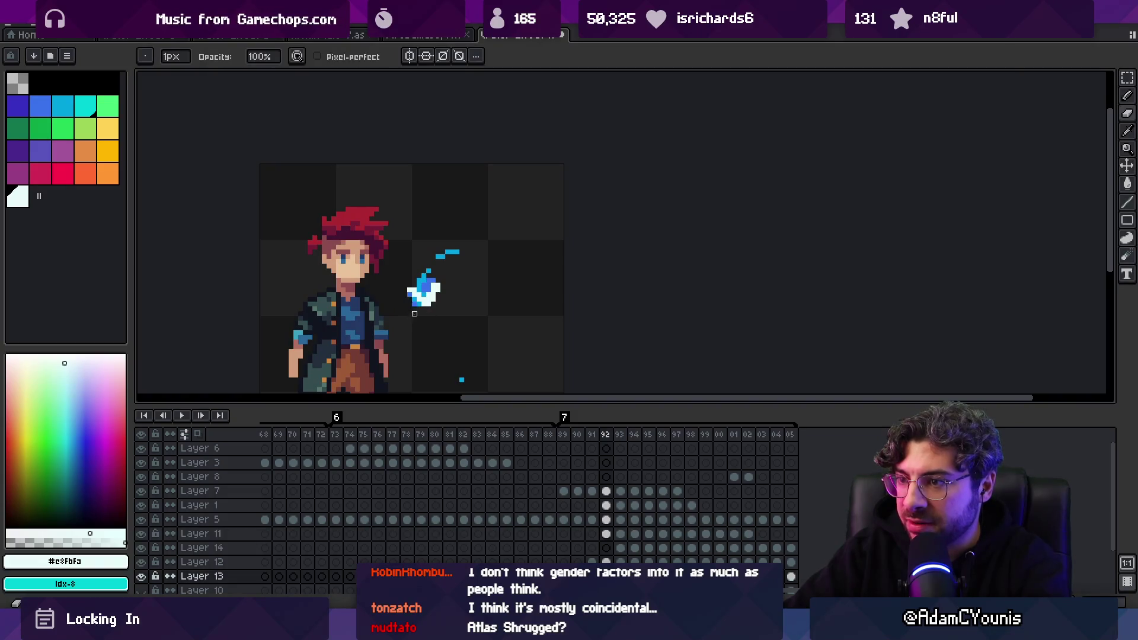
pyautogui.keyDown('ctrl'); pyautogui.click(414, 304); pyautogui.keyUp('ctrl')
pyautogui.press('z')
pyautogui.scroll(-3, 400, 252)
pyautogui.press('Return')
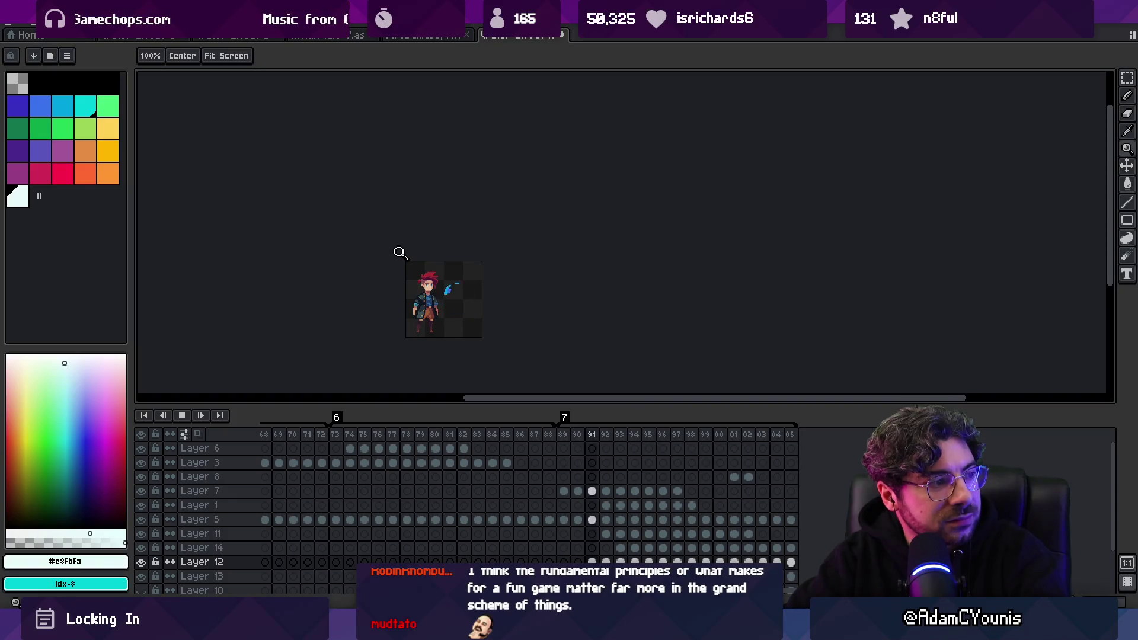
# Stop playback, zoom in, and advance to frame 94
pyautogui.press('Return')
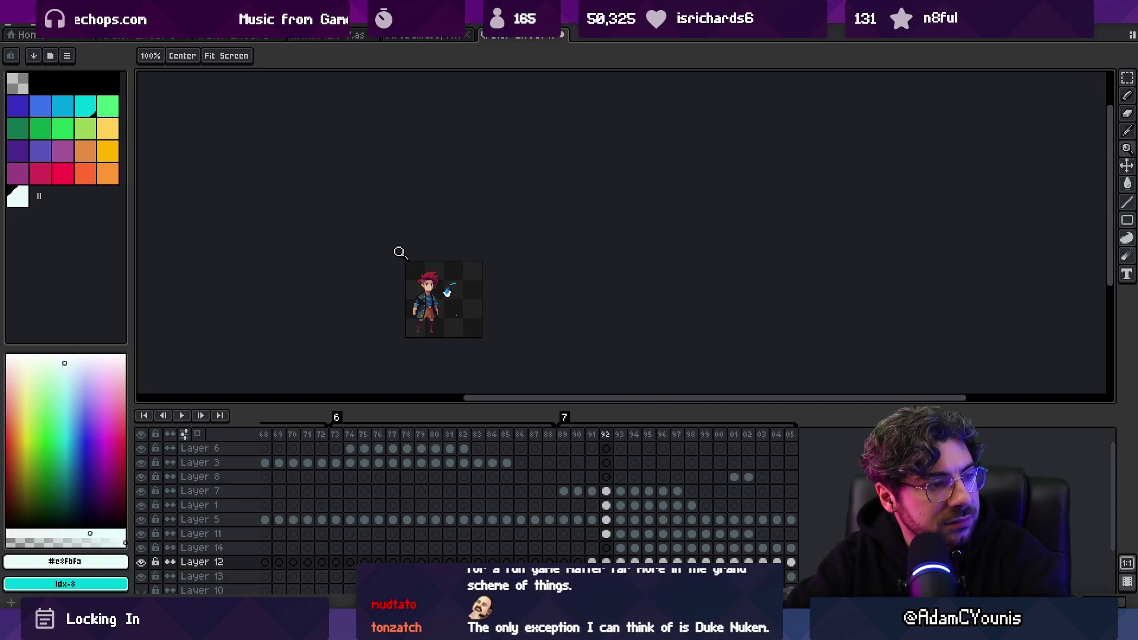
pyautogui.click(460, 294)
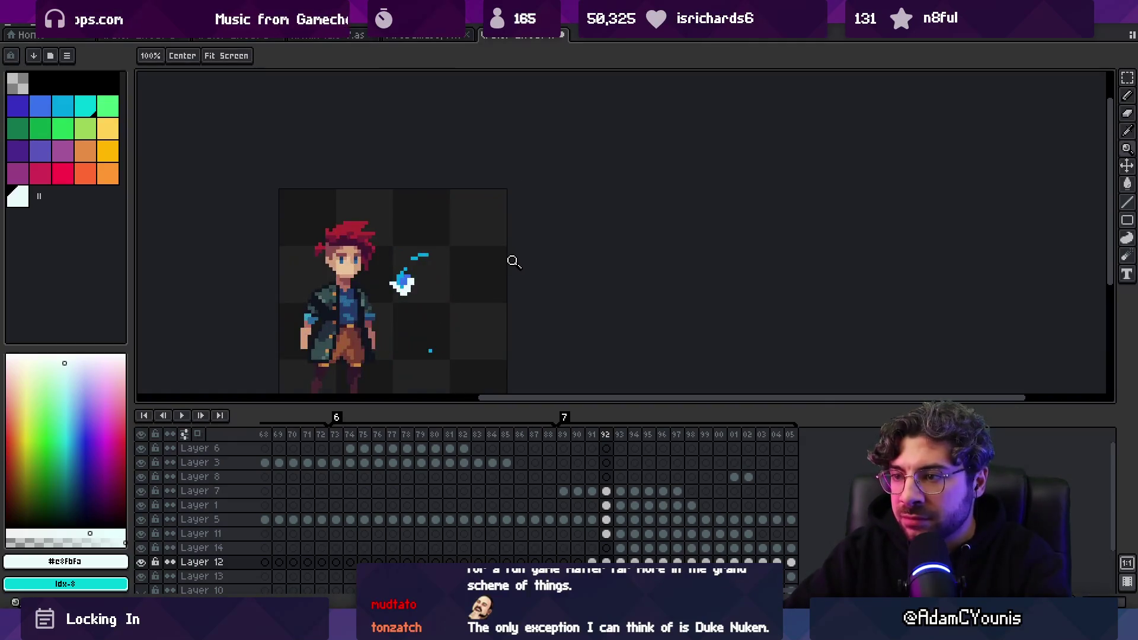
pyautogui.press('Right')
pyautogui.press('Right')
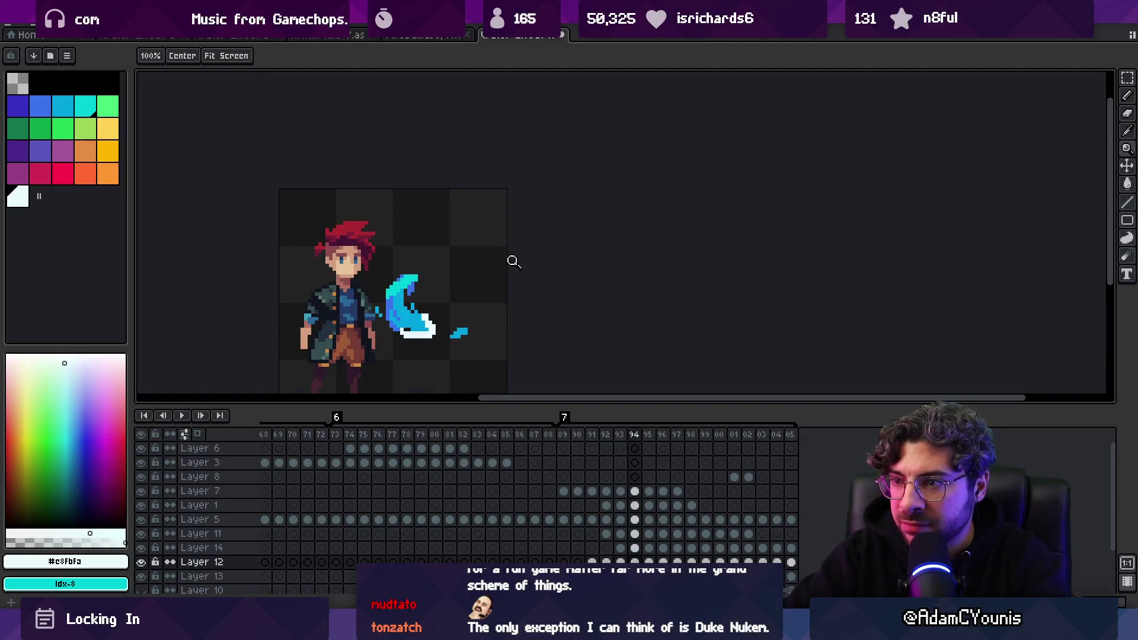
pyautogui.scroll(3, 418, 337)
# Paint a darker blue pixel on the crescent's lower edge on Layer 12
pyautogui.keyDown('alt'); pyautogui.click(333, 317); pyautogui.keyUp('alt')
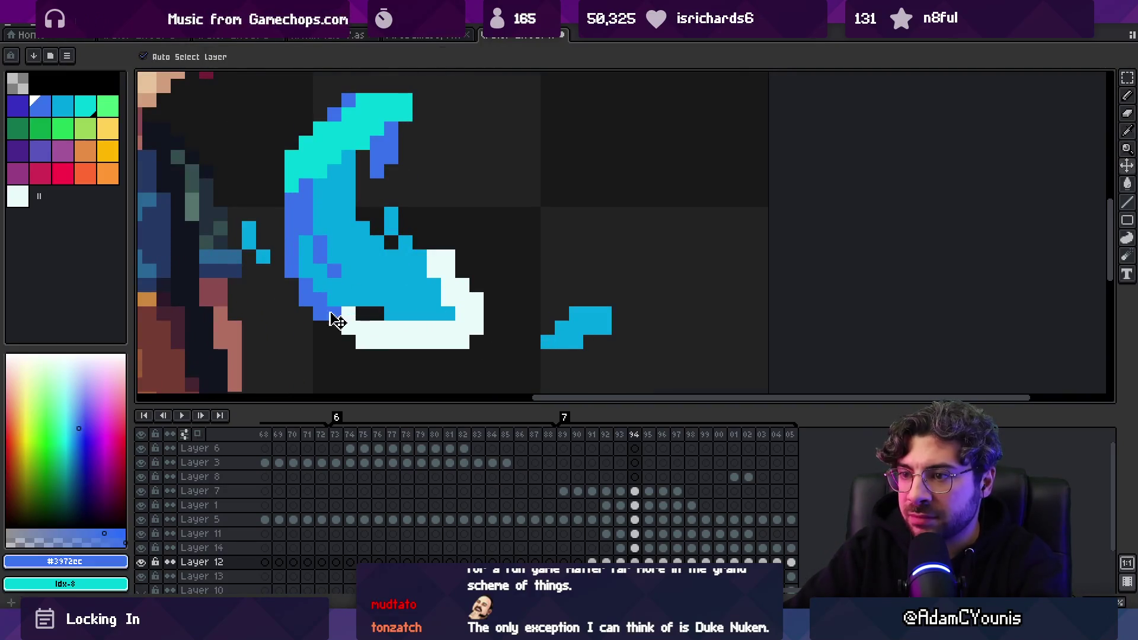
pyautogui.keyDown('ctrl'); pyautogui.click(333, 318); pyautogui.keyUp('ctrl')
pyautogui.scroll(-2, 384, 304)
pyautogui.scroll(2, 384, 304)
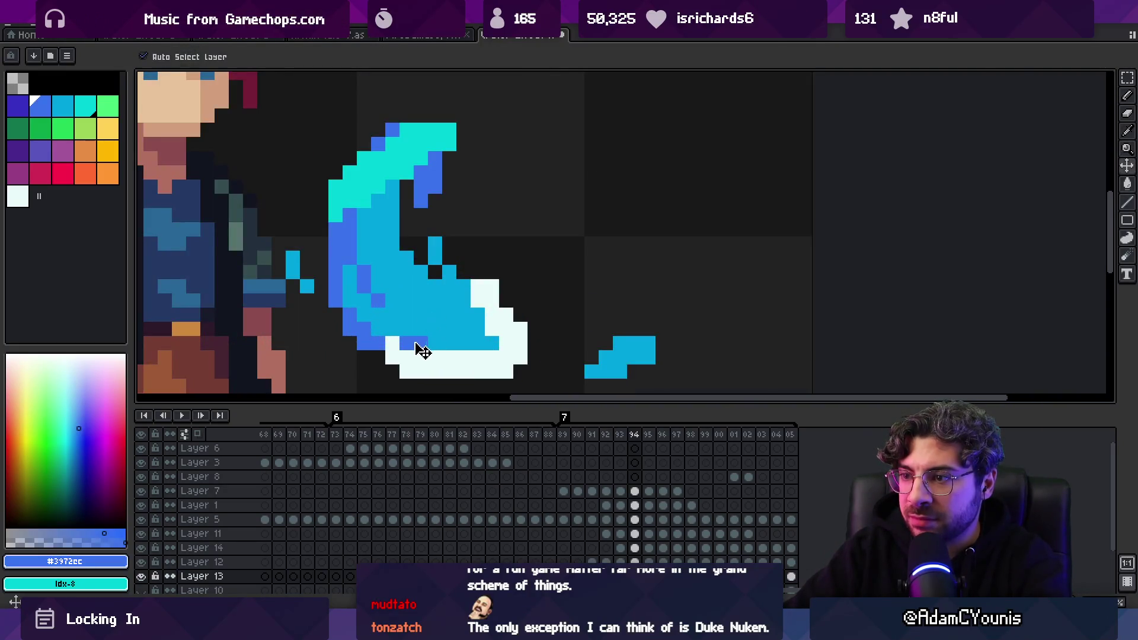
pyautogui.keyDown('ctrl'); pyautogui.click(417, 338); pyautogui.keyUp('ctrl')
pyautogui.press('b')
pyautogui.click(421, 344)
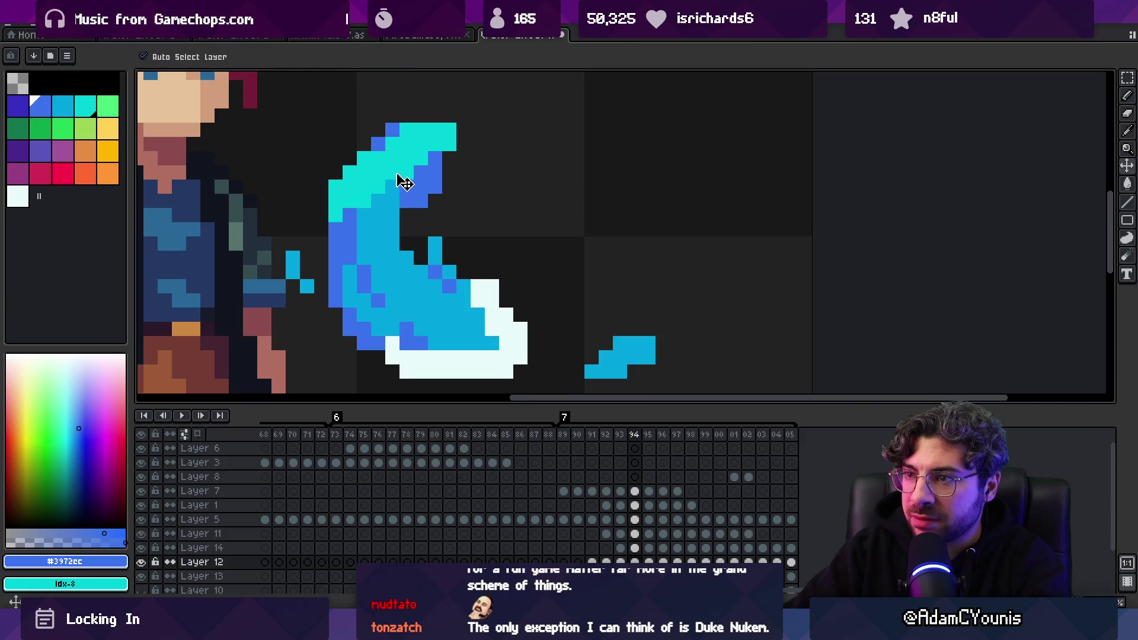
# Sample the light blue and paint a light blue pixel on the crescent's upper curve
pyautogui.keyDown('ctrl'); pyautogui.click(364, 202); pyautogui.keyUp('ctrl')
pyautogui.press('z')
pyautogui.scroll(-3, 456, 151)
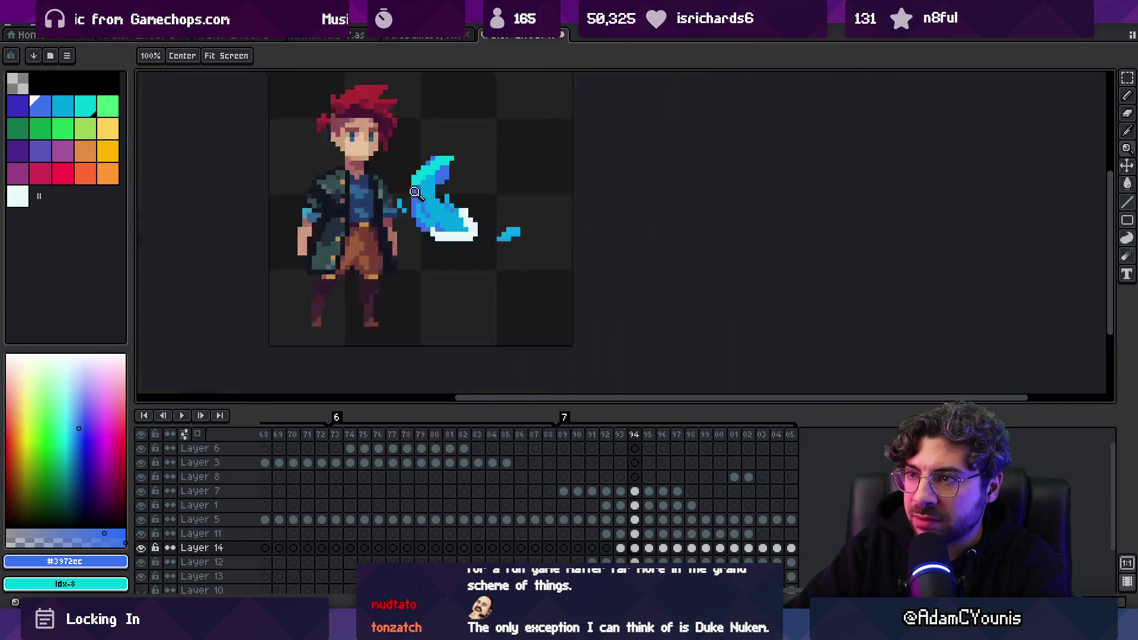
pyautogui.scroll(3, 478, 163)
pyautogui.moveTo(472, 159); pyautogui.dragTo(468, 247)
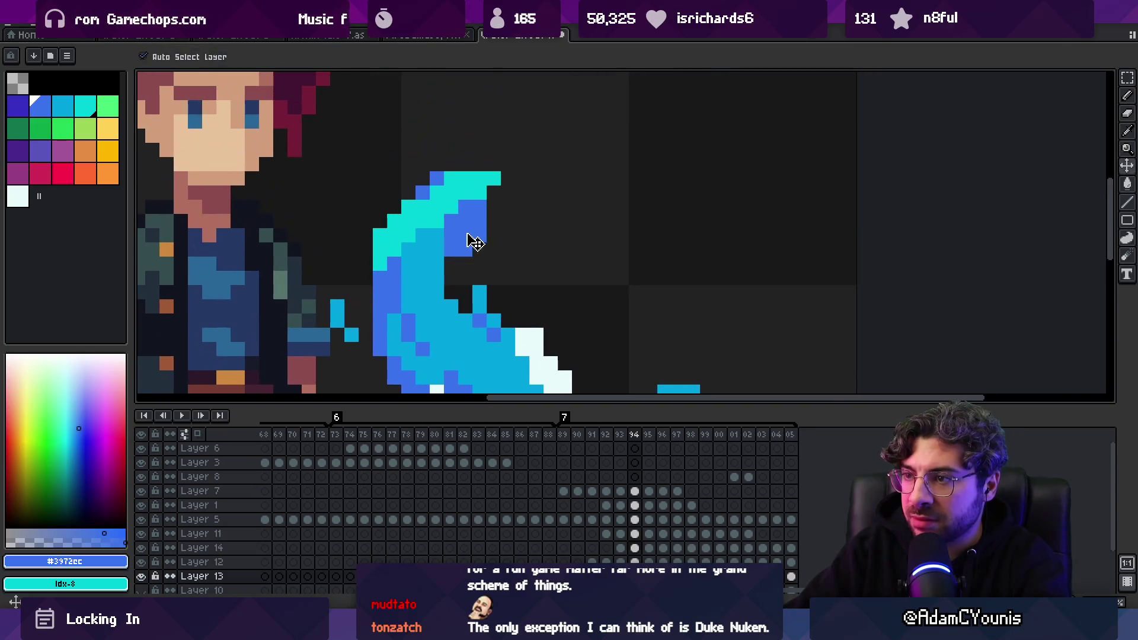
pyautogui.keyDown('ctrl'); pyautogui.click(468, 245); pyautogui.keyUp('ctrl')
pyautogui.press('b')
pyautogui.click(474, 216)
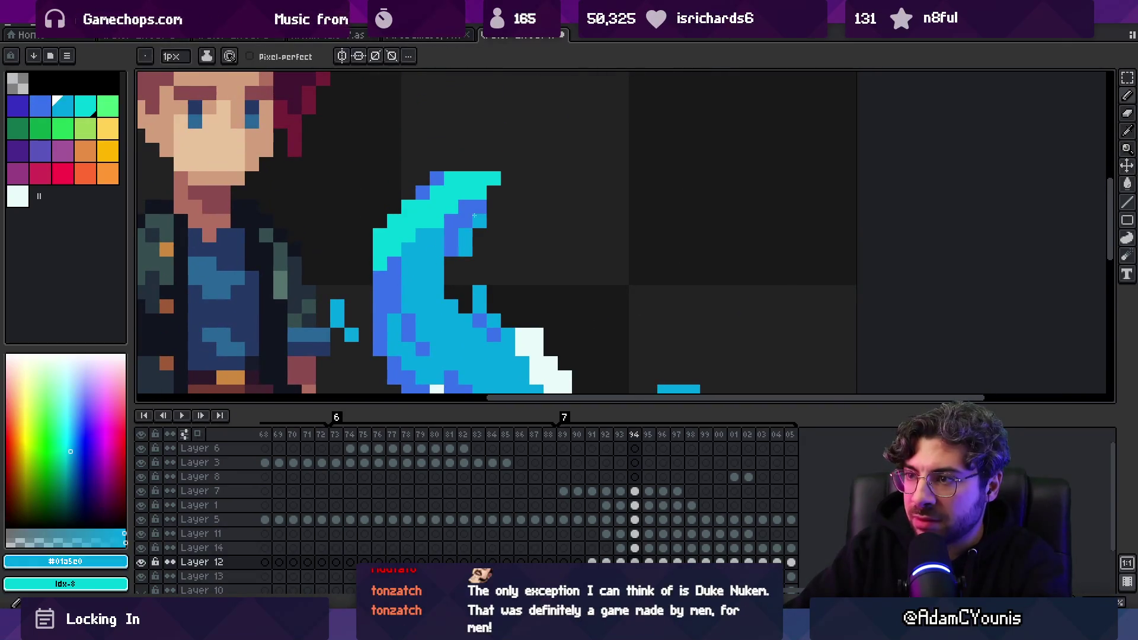
# Show the hidden grey-teal rock layer, Layer 10
pyautogui.press('z')
pyautogui.scroll(-3, 492, 255)
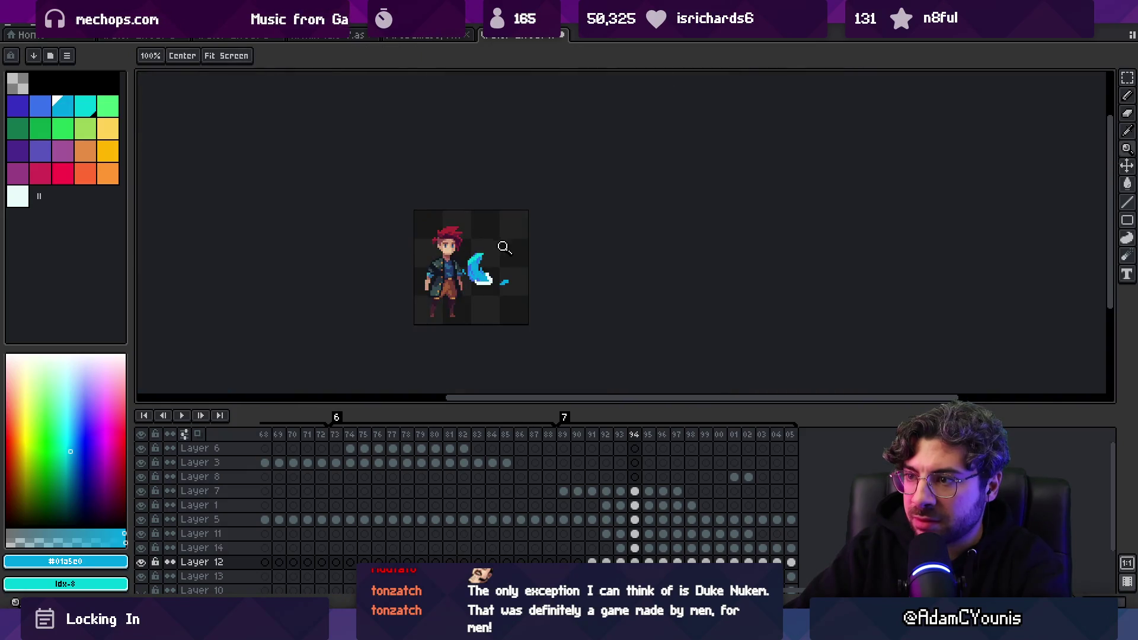
pyautogui.scroll(2, 508, 245)
pyautogui.press('m')
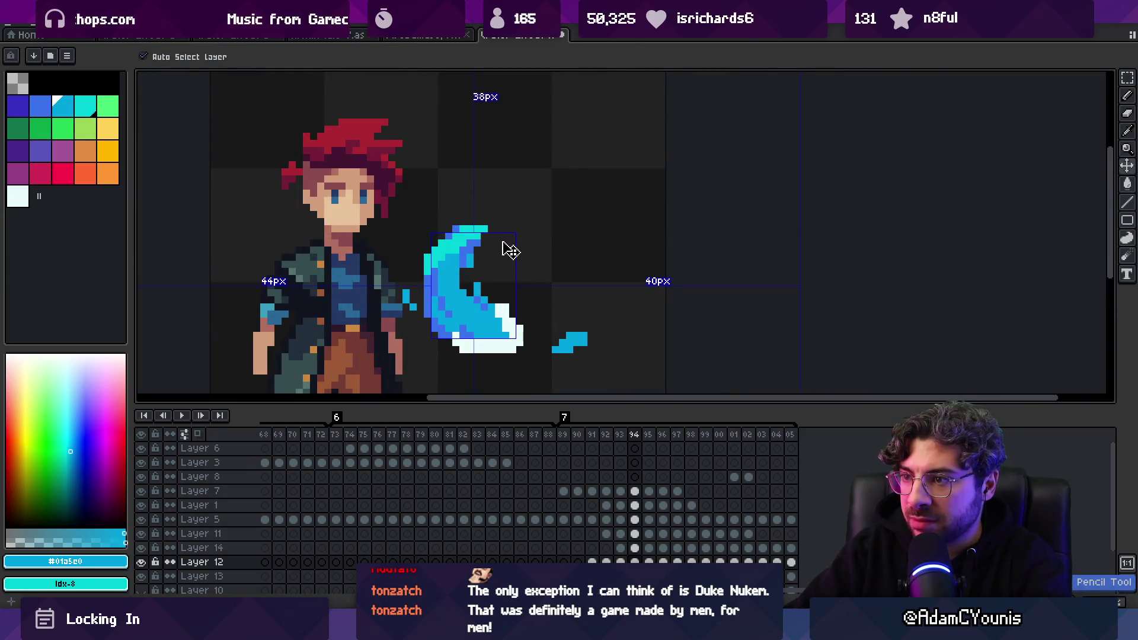
pyautogui.press('z')
pyautogui.scroll(-2, 201, 522)
pyautogui.click(143, 558)
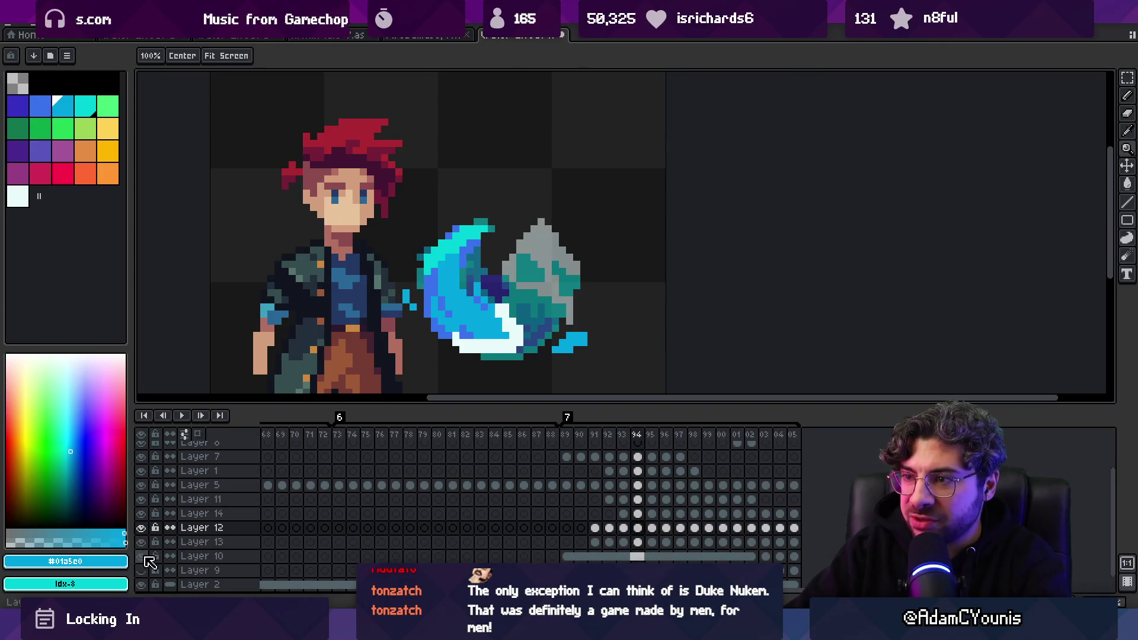
# Hide Layer 10 again and switch to frame 93, checking Layers 11 and 12
pyautogui.click(143, 558)
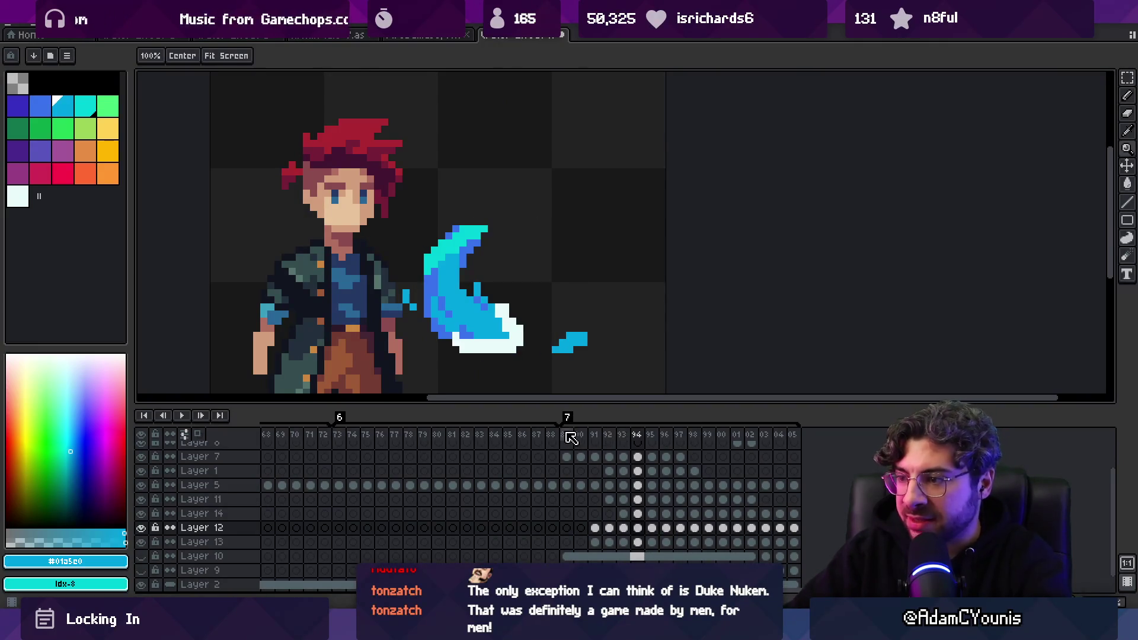
pyautogui.moveTo(569, 436)
pyautogui.mouseDown()
pyautogui.moveTo(633, 442)
pyautogui.moveTo(618, 443)
pyautogui.mouseUp()
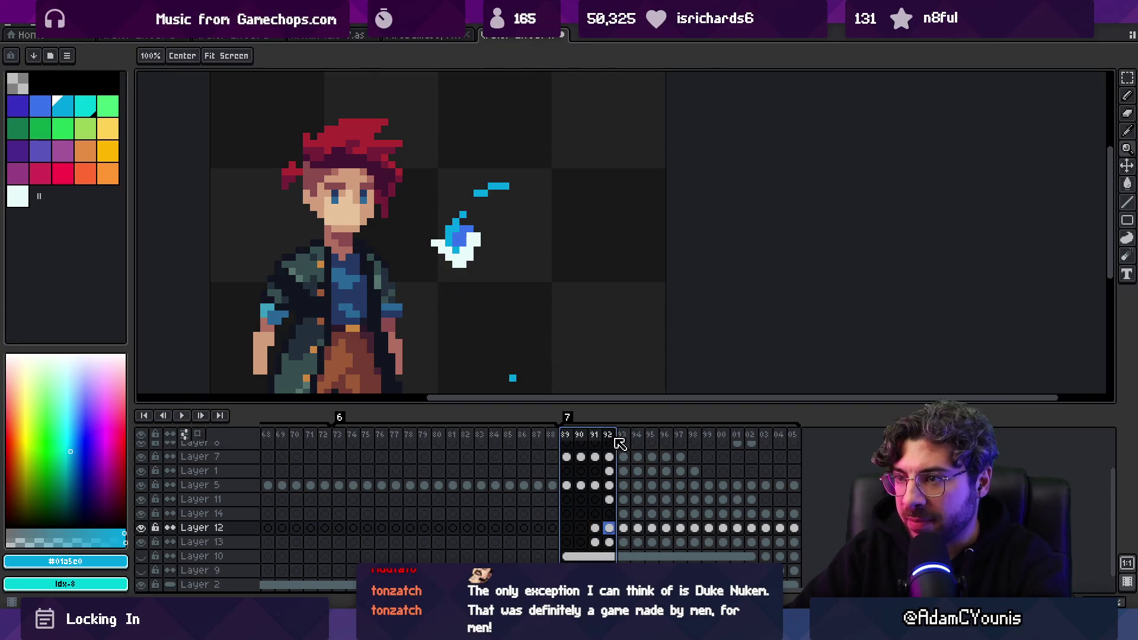
pyautogui.click(624, 437)
pyautogui.click(484, 282)
pyautogui.press('b')
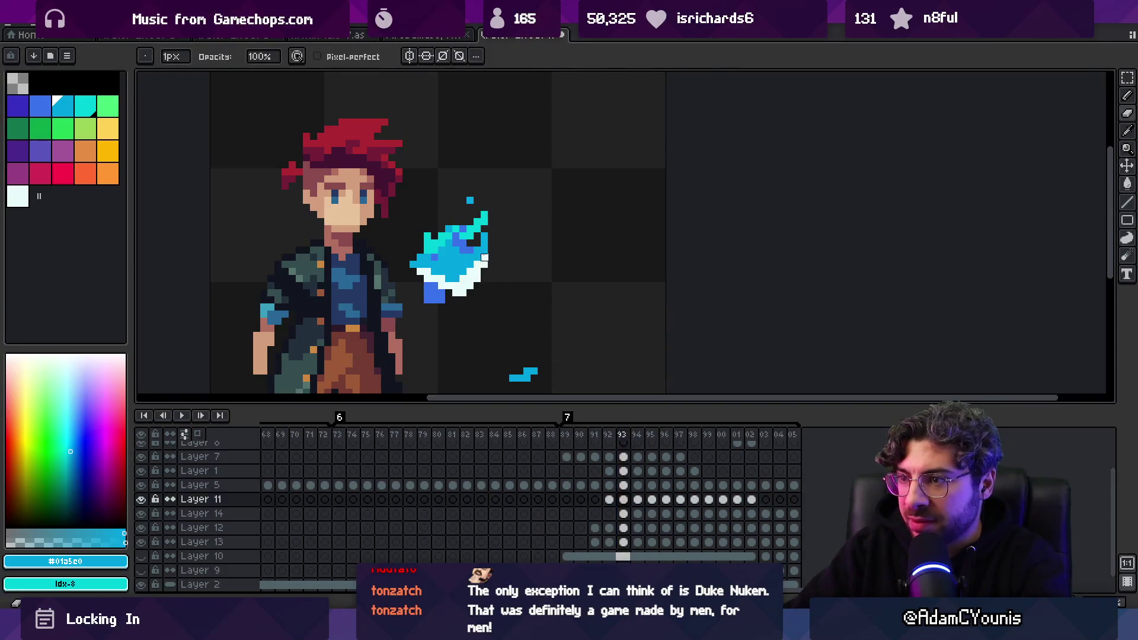
pyautogui.keyDown('ctrl'); pyautogui.click(483, 266); pyautogui.keyUp('ctrl')
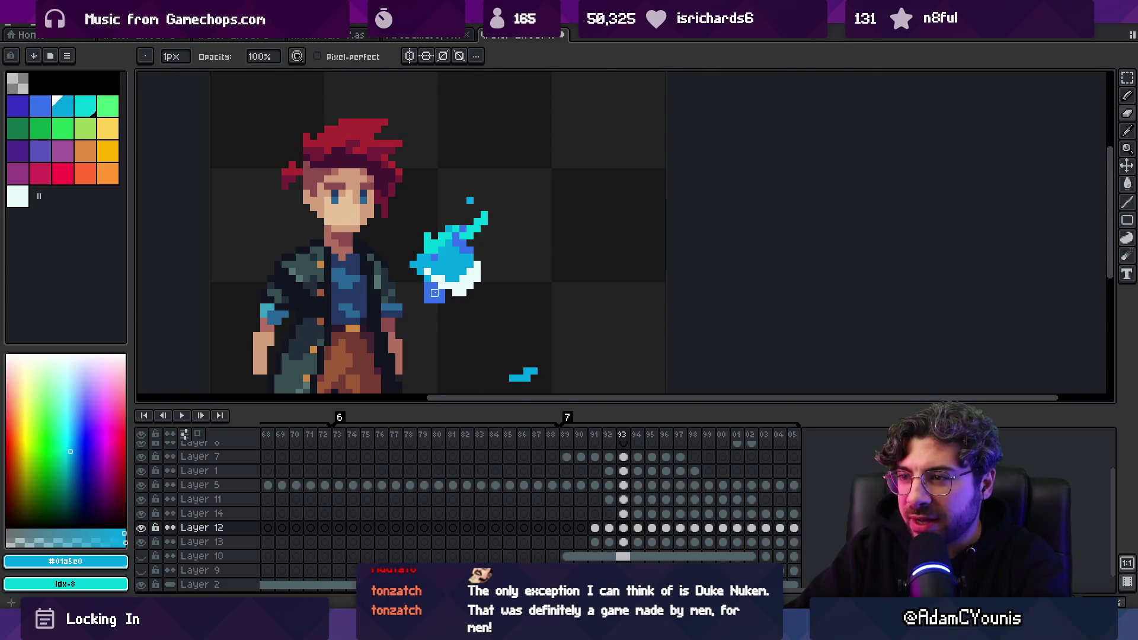
# Compare frames 92 and 93 of the slash while working on Layer 13
pyautogui.press('ctrl')
pyautogui.moveTo(610, 434)
pyautogui.mouseDown()
pyautogui.moveTo(610, 444)
pyautogui.moveTo(633, 441)
pyautogui.mouseUp()
pyautogui.keyDown('ctrl'); pyautogui.click(442, 303); pyautogui.keyUp('ctrl')
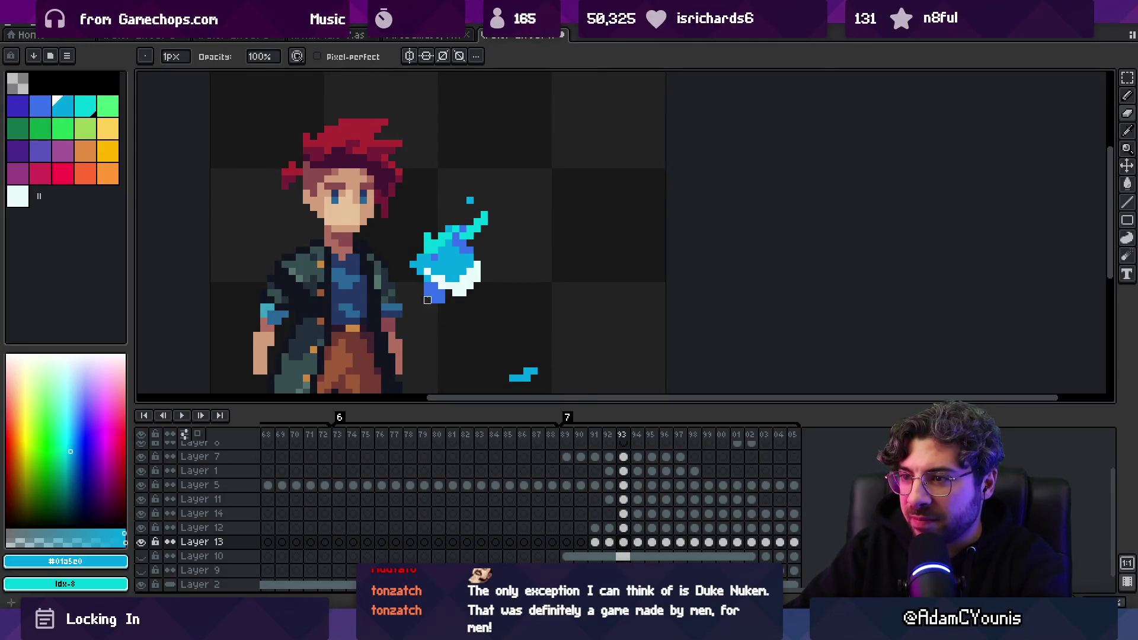
pyautogui.press('ctrl')
pyautogui.scroll(-3, 483, 310)
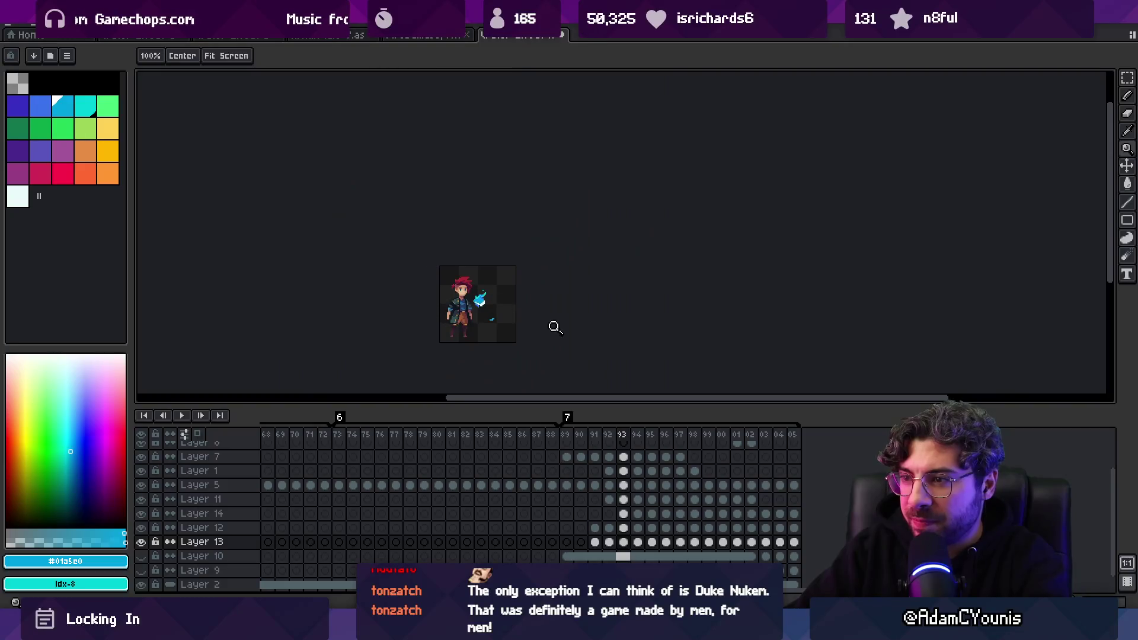
pyautogui.scroll(3, 496, 305)
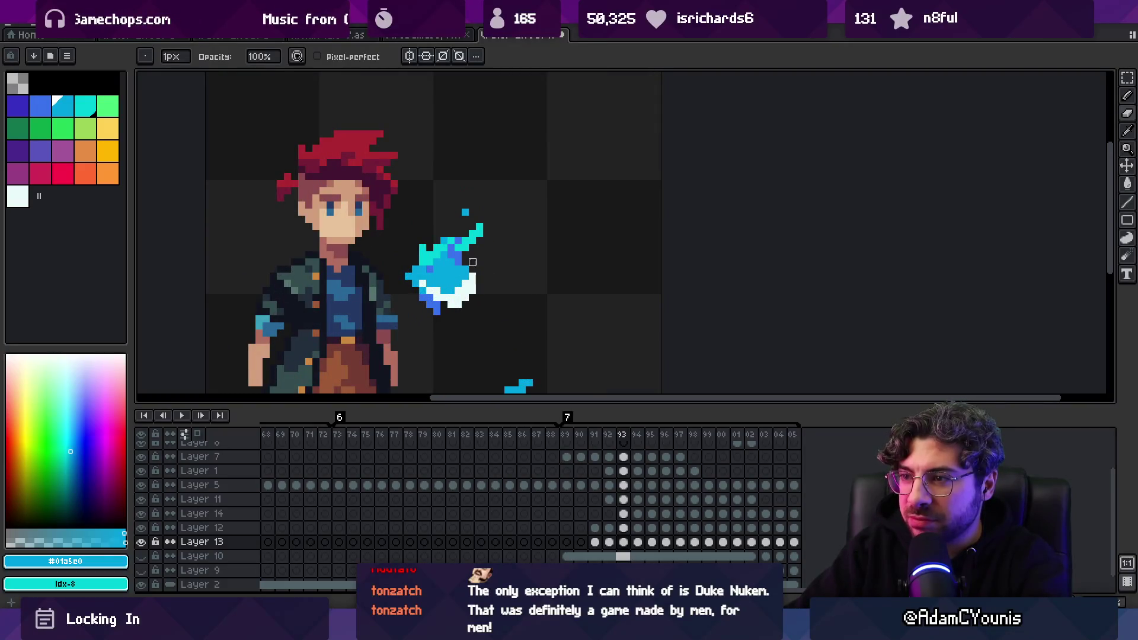
pyautogui.moveTo(600, 435); pyautogui.dragTo(626, 439)
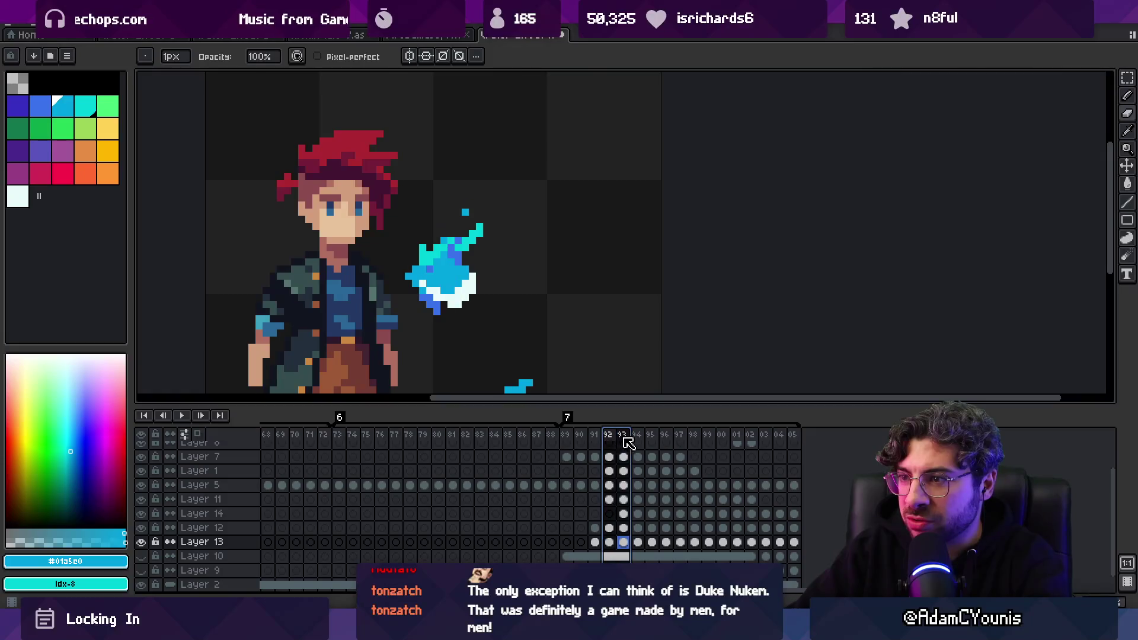
# Shift Layer 14's flame-top pixels into place and add #00d0d8 cyan at the tip
pyautogui.keyDown('ctrl'); pyautogui.click(485, 239); pyautogui.keyUp('ctrl')
pyautogui.moveTo(484, 238); pyautogui.dragTo(480, 233)
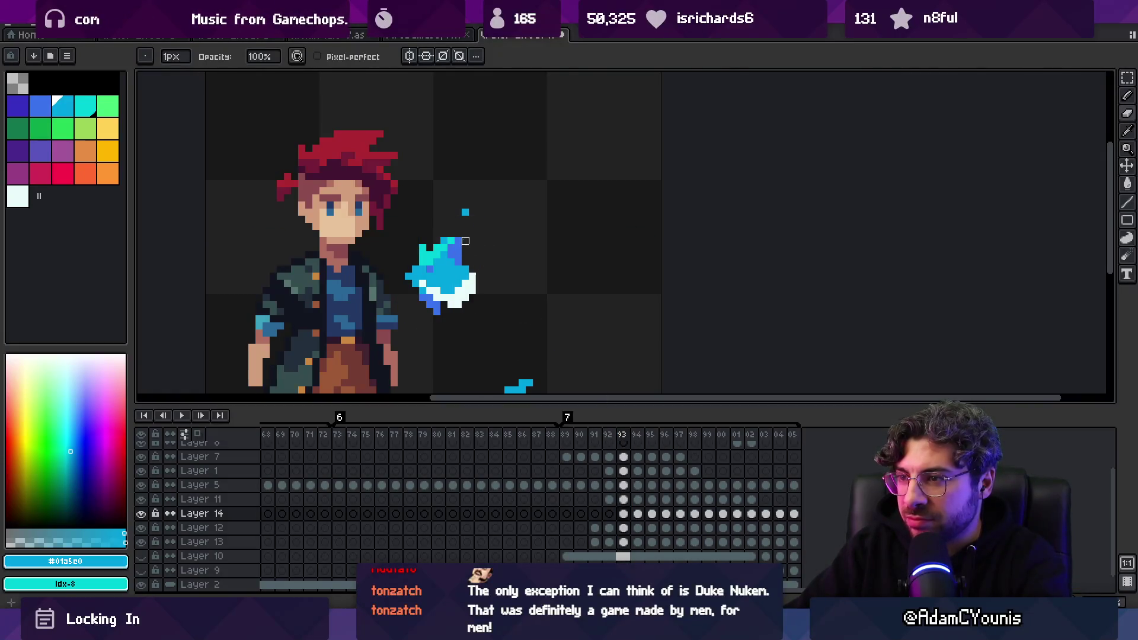
pyautogui.keyDown('alt'); pyautogui.click(465, 241); pyautogui.keyUp('alt')
pyautogui.click(458, 225)
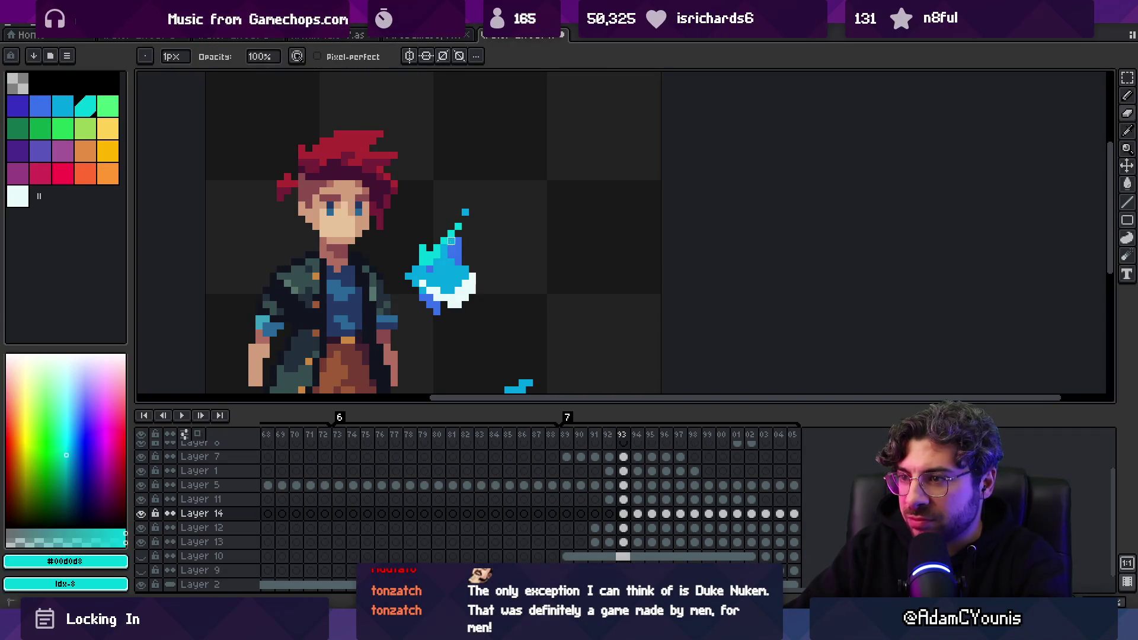
# Add a cyan pixel on the flame's left edge
pyautogui.press('alt')
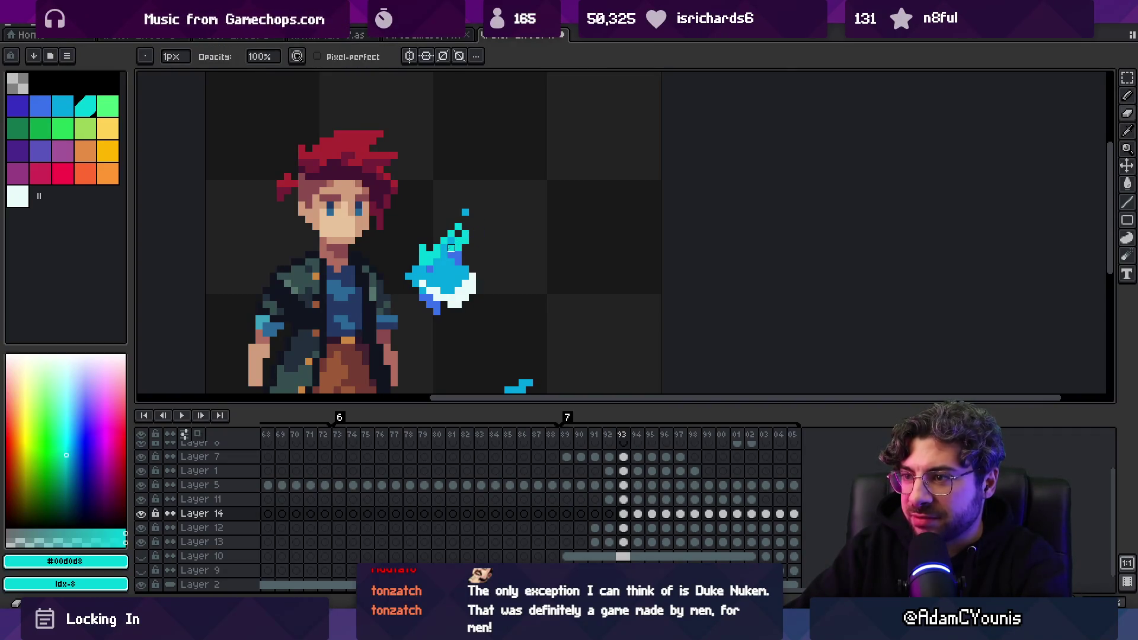
pyautogui.press('q')
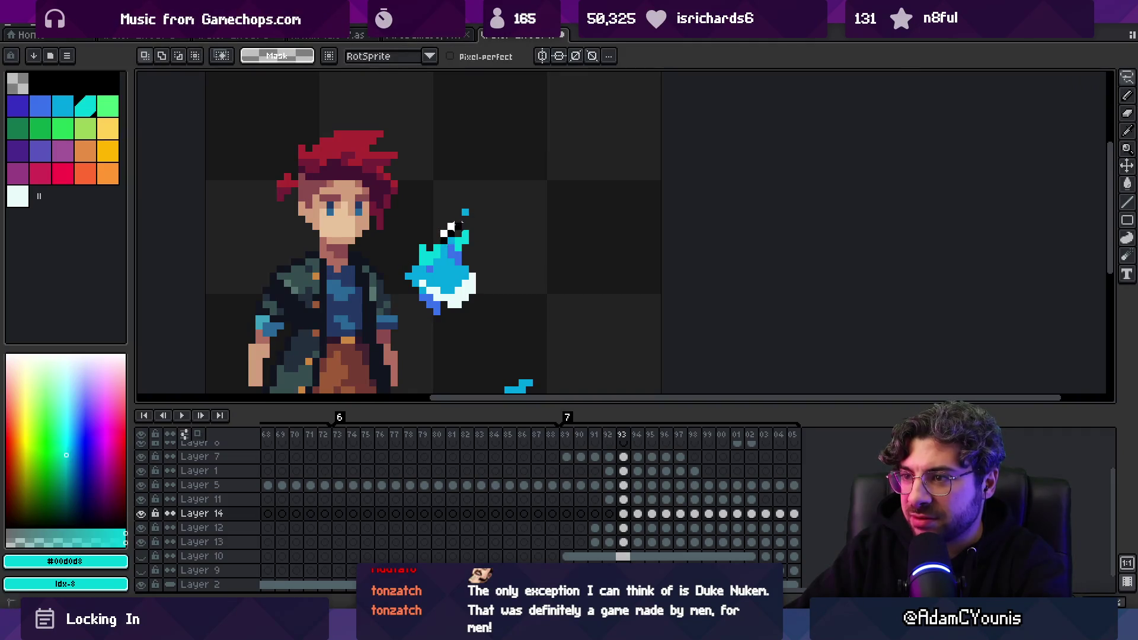
pyautogui.press('b')
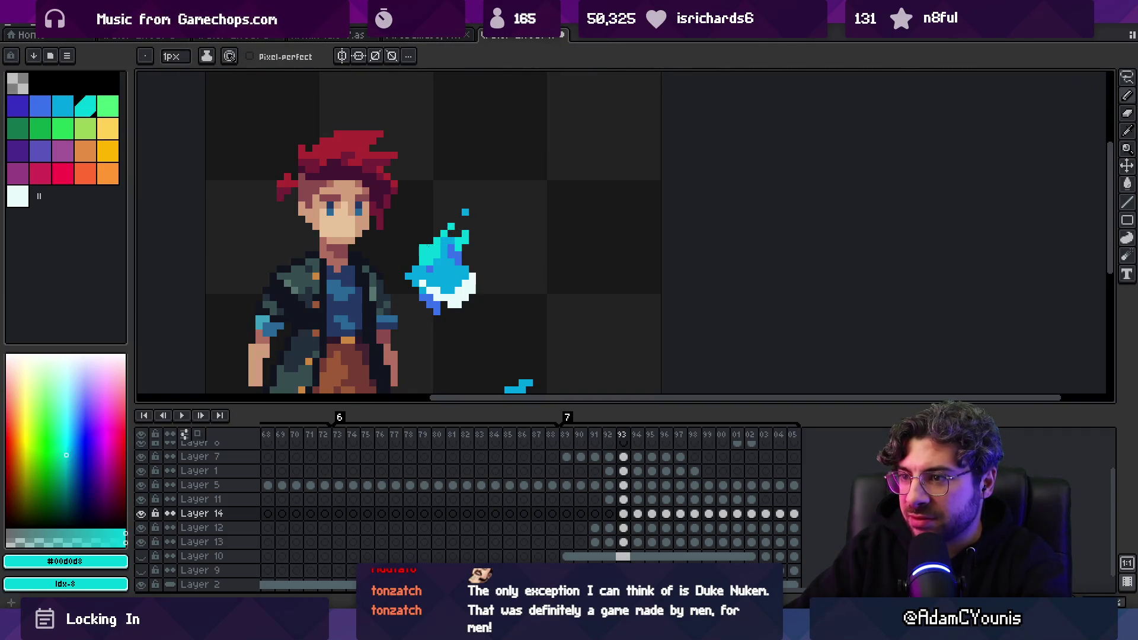
pyautogui.click(417, 255)
pyautogui.press('z')
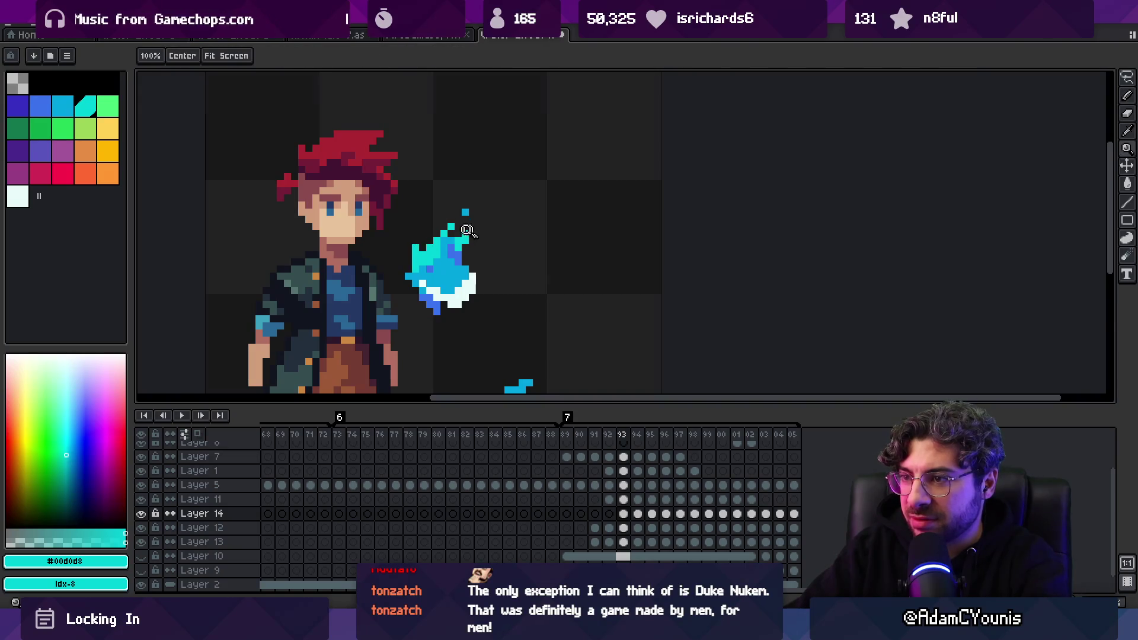
pyautogui.scroll(-2, 507, 224)
pyautogui.scroll(2, 506, 224)
# Nudge the cyan flame piece one pixel left and commit it
pyautogui.scroll(2, 507, 224)
pyautogui.press('b')
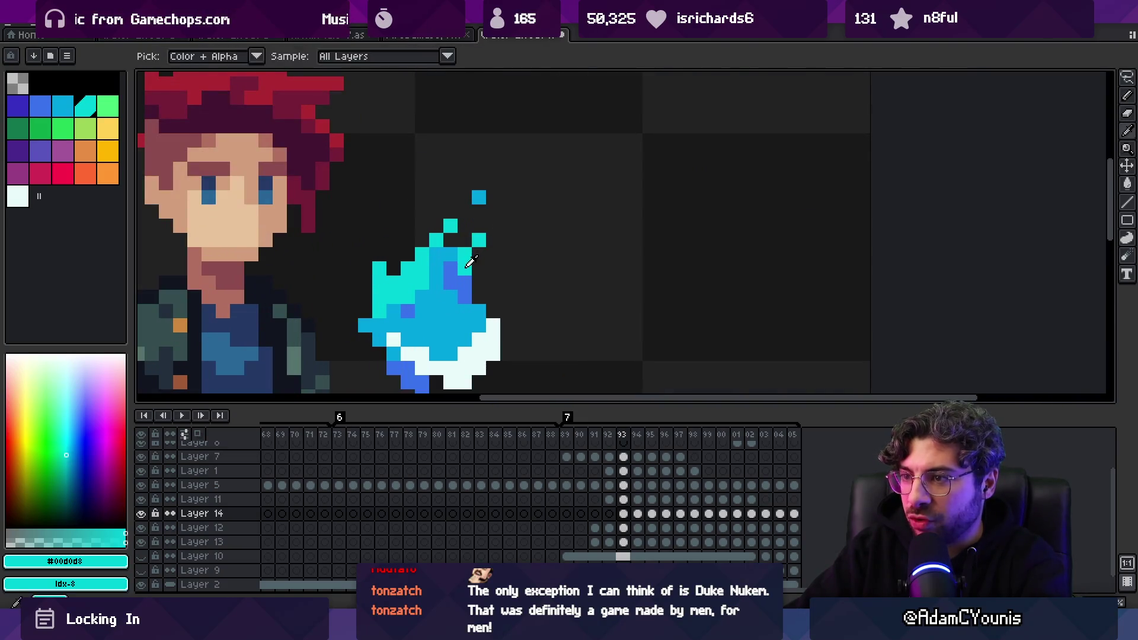
pyautogui.press('m')
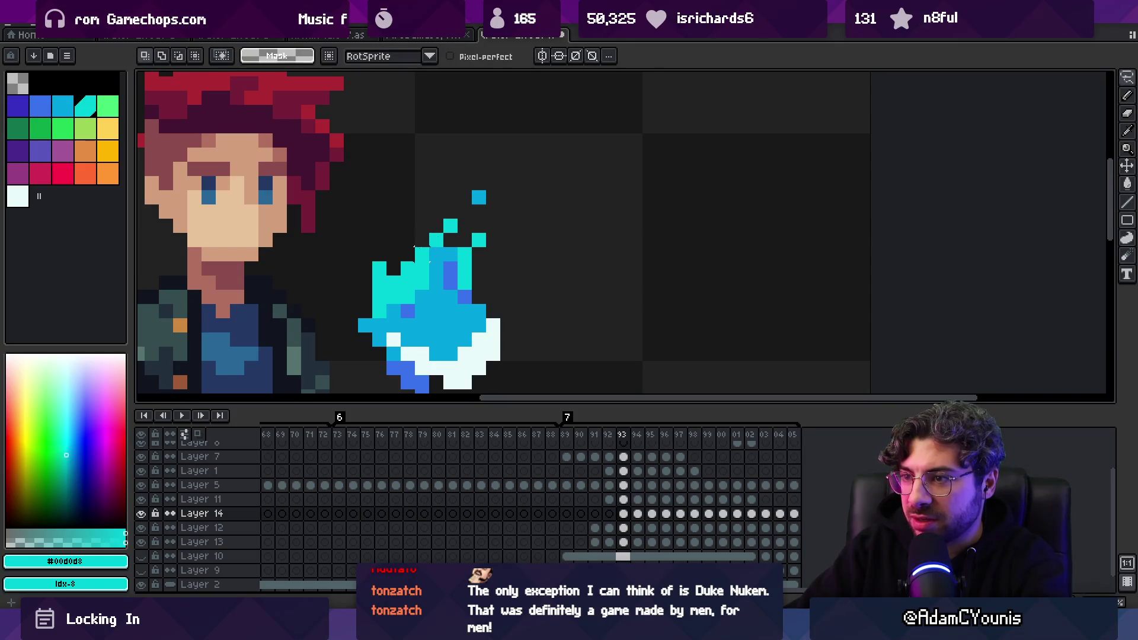
pyautogui.moveTo(453, 225); pyautogui.dragTo(440, 225)
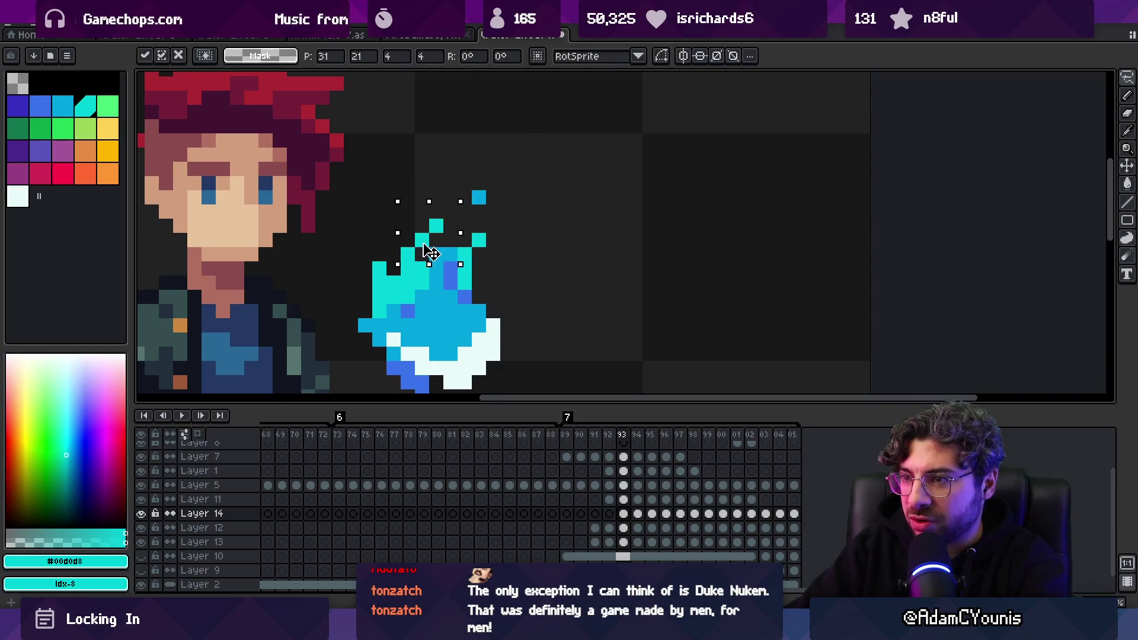
pyautogui.press('b')
pyautogui.press('Down')
# Zoom out to view the whole sprite, then back in on the flame
pyautogui.press('z')
pyautogui.scroll(-4, 436, 269)
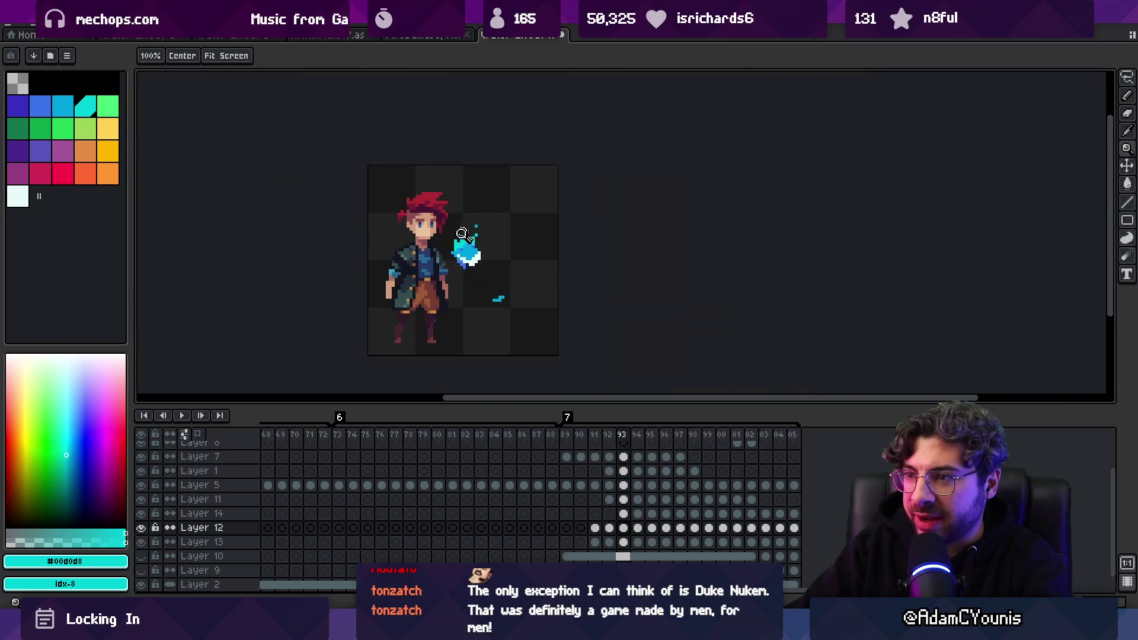
pyautogui.scroll(3, 462, 232)
pyautogui.press('Up')
pyautogui.scroll(-3, 436, 232)
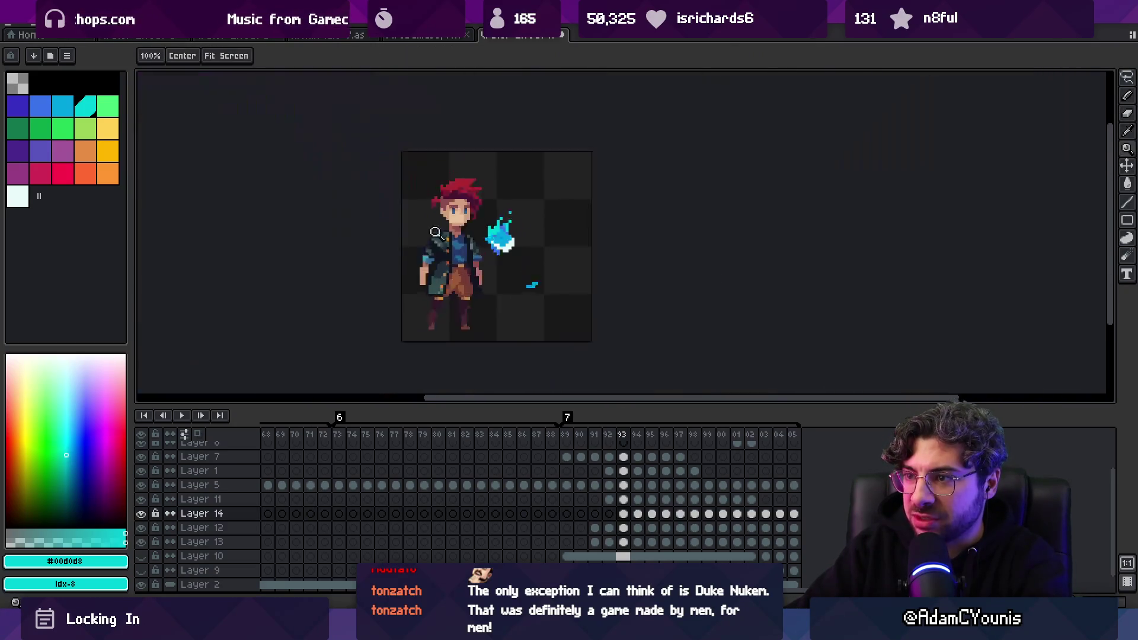
pyautogui.scroll(2, 533, 223)
pyautogui.press('i')
# Sample mid-blue #01a5e0 from the flame and play the animation to check it
pyautogui.click(489, 248)
pyautogui.press('v')
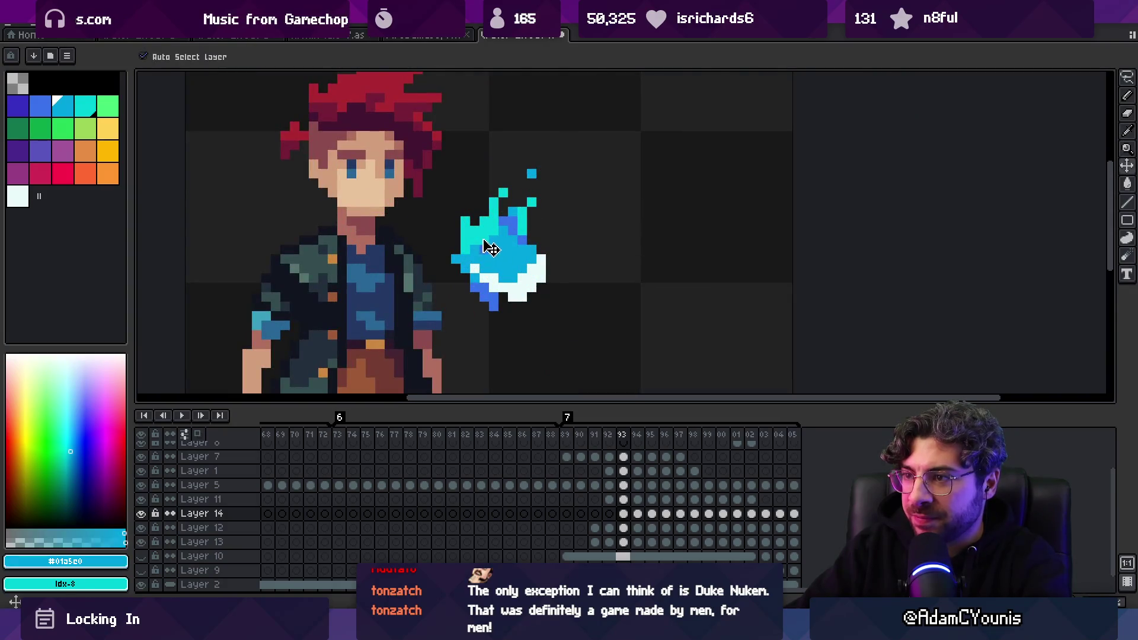
pyautogui.press('b')
pyautogui.press('z')
pyautogui.scroll(-5, 507, 219)
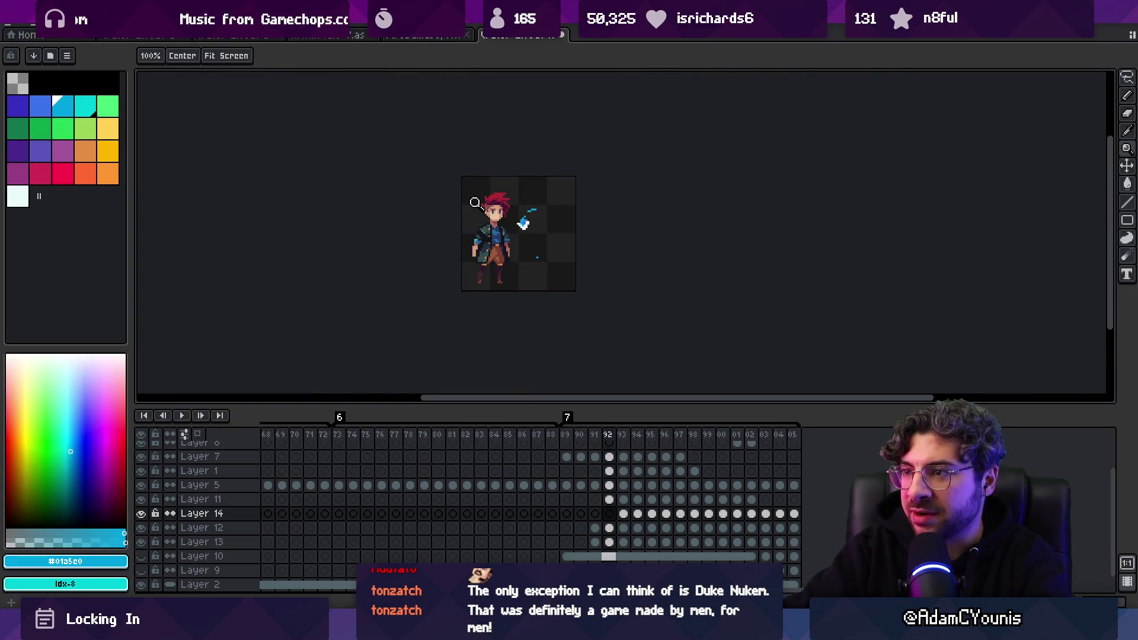
pyautogui.press('Return')
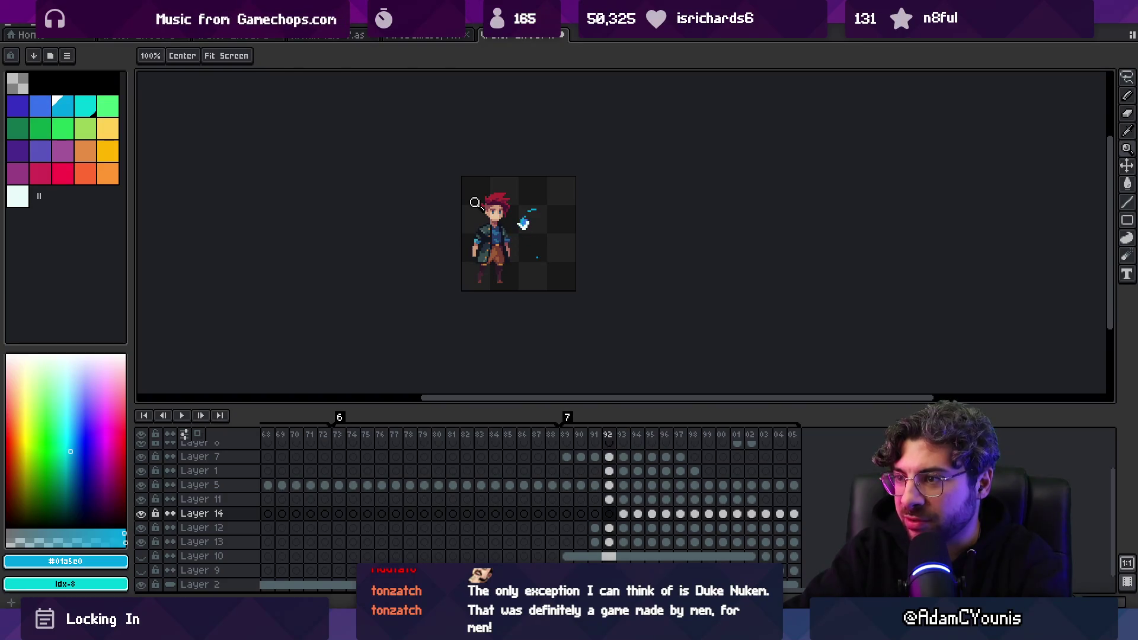
# Sample cyan #00d0d8, identify Layer 13 as its layer, and step forward to frame 94
pyautogui.scroll(8, 468, 194)
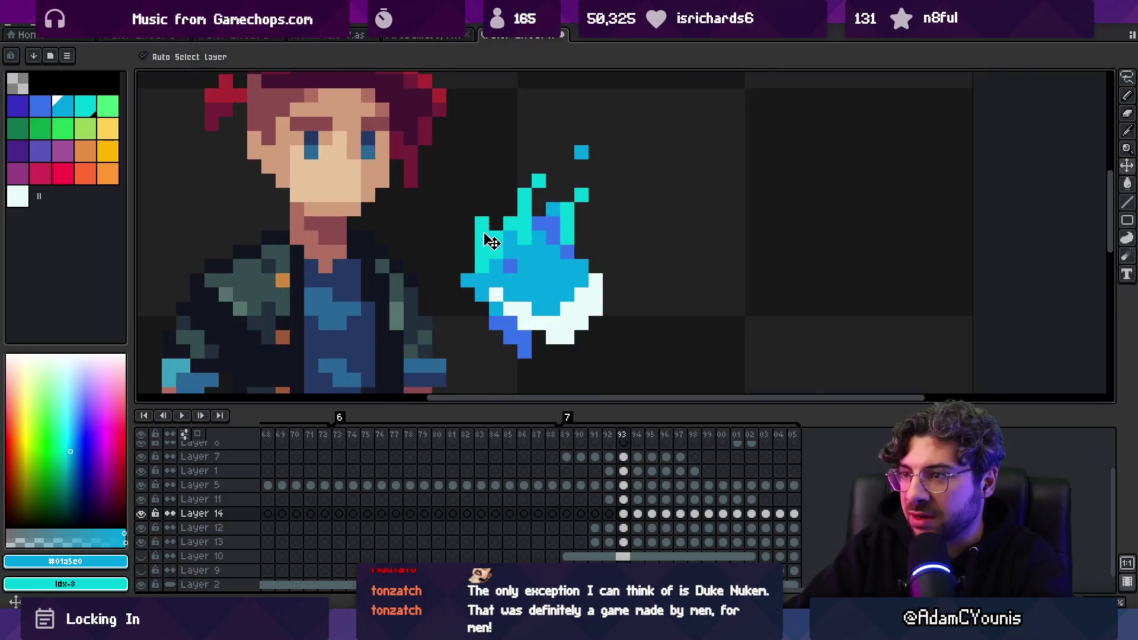
pyautogui.press('b')
pyautogui.keyDown('alt'); pyautogui.click(502, 235); pyautogui.keyUp('alt')
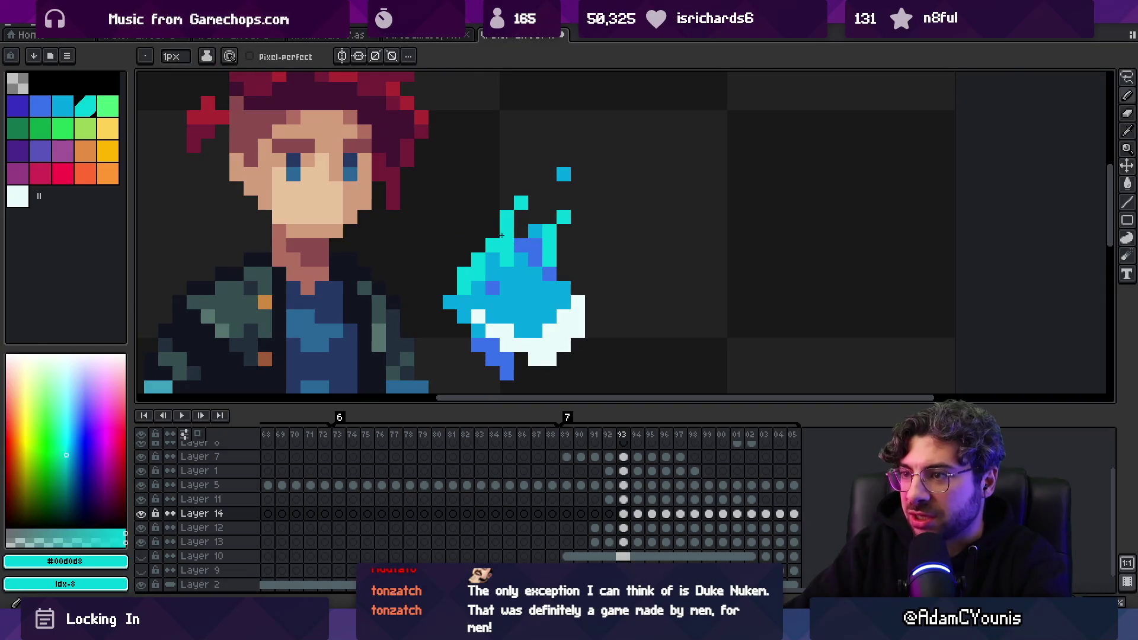
pyautogui.keyDown('ctrl'); pyautogui.click(564, 177); pyautogui.keyUp('ctrl')
pyautogui.keyDown('ctrl'); pyautogui.click(535, 232); pyautogui.keyUp('ctrl')
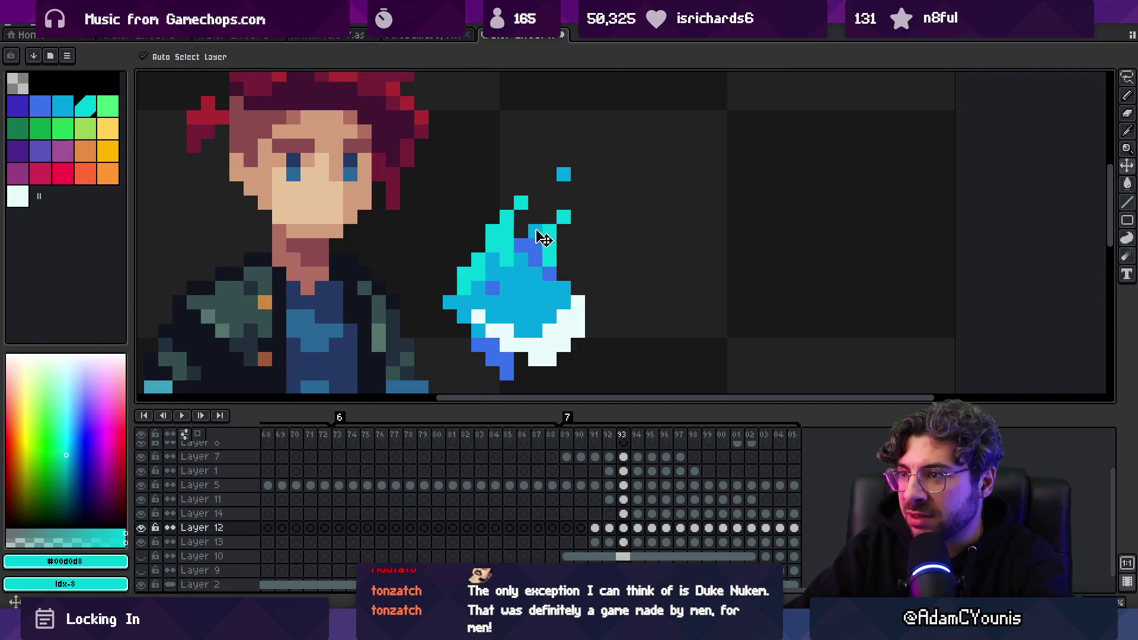
pyautogui.keyDown('ctrl'); pyautogui.click(535, 231); pyautogui.keyUp('ctrl')
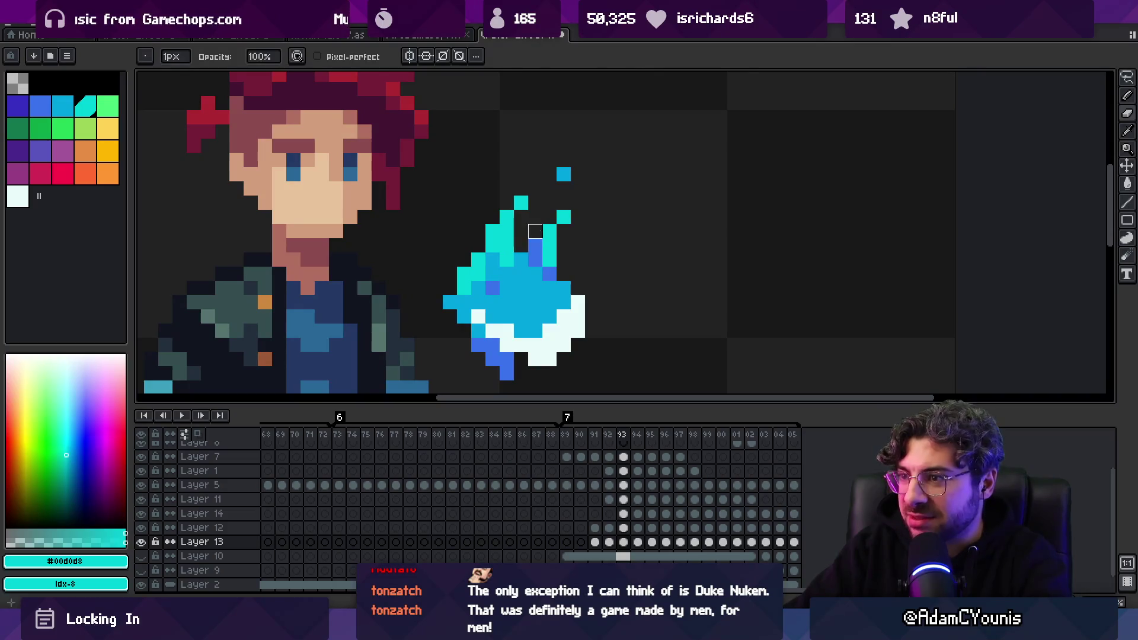
pyautogui.press('z')
pyautogui.scroll(-5, 535, 231)
pyautogui.press('Right')
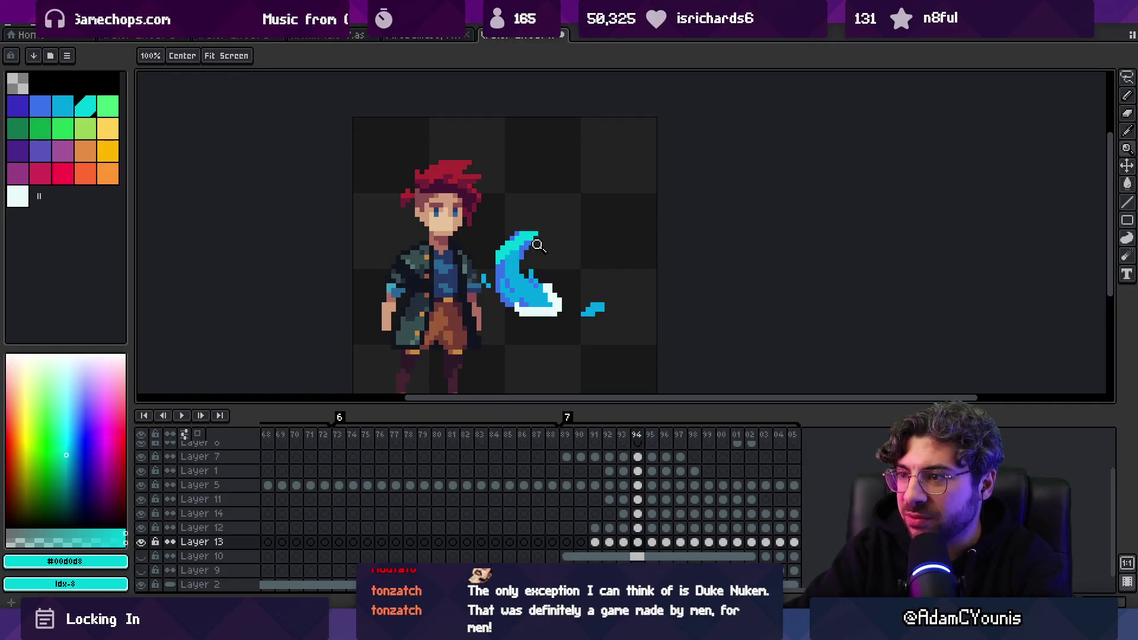
# Zoom in on frame 94 and fill the slash tip on Layer 13 with mid-blue #01a5e0 pixels
pyautogui.click(503, 246)
pyautogui.press('b')
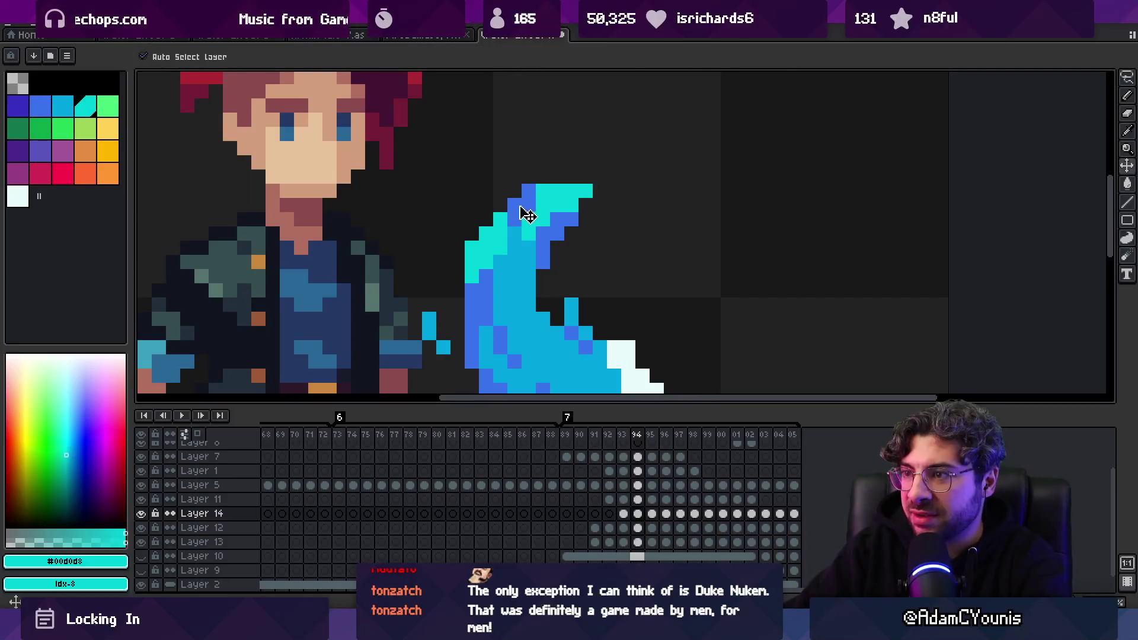
pyautogui.keyDown('ctrl'); pyautogui.click(557, 191); pyautogui.keyUp('ctrl')
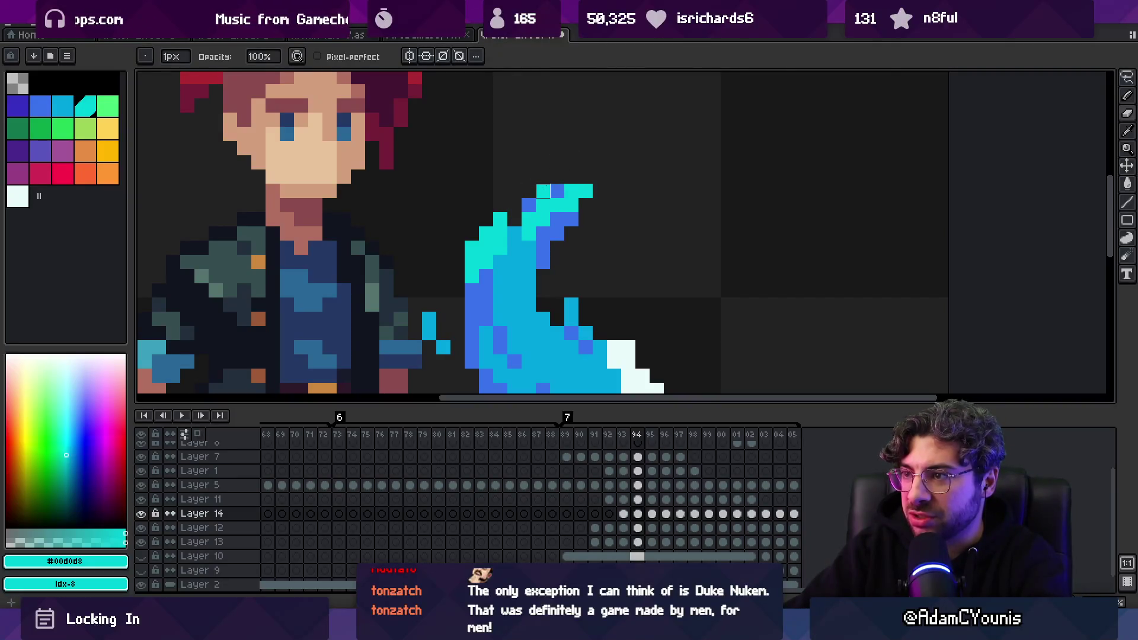
pyautogui.keyDown('ctrl'); pyautogui.click(557, 190); pyautogui.keyUp('ctrl')
pyautogui.scroll(-4, 529, 191)
pyautogui.scroll(5, 563, 196)
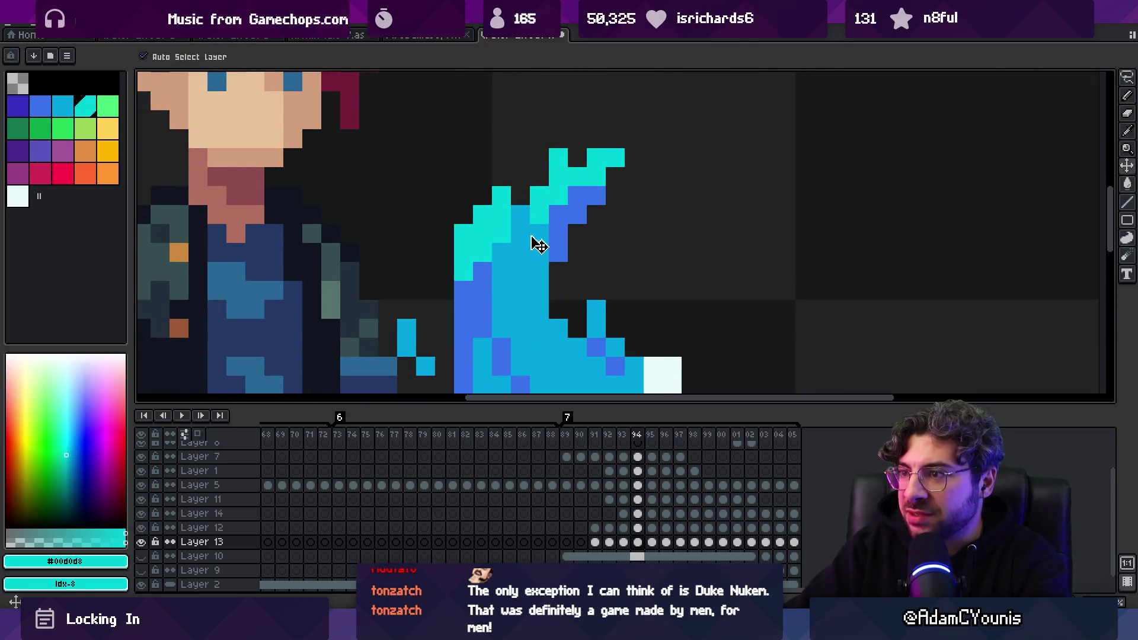
pyautogui.keyDown('alt'); pyautogui.click(536, 223); pyautogui.keyUp('alt')
pyautogui.click(539, 177)
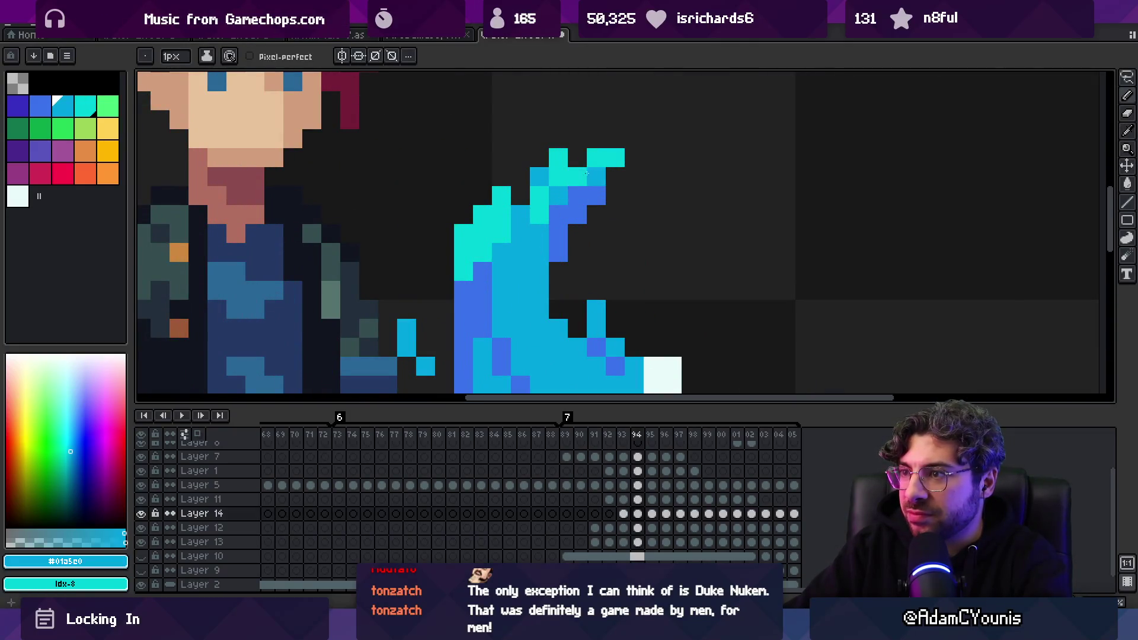
# Play the animation to review the filled-in slash tip
pyautogui.scroll(-3, 554, 207)
pyautogui.scroll(2, 508, 198)
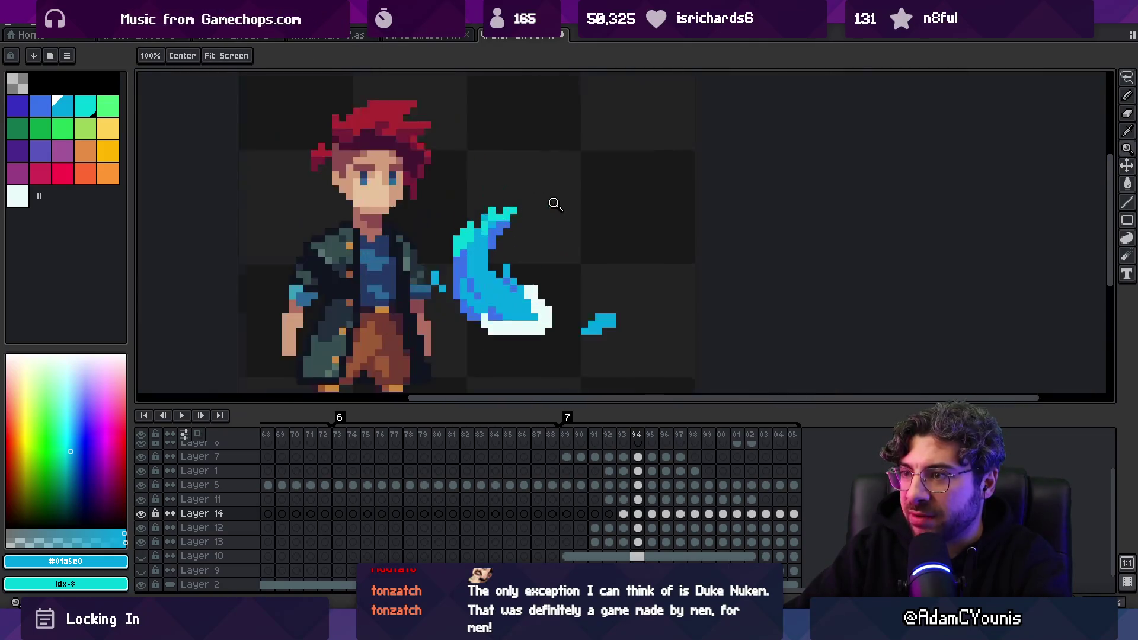
pyautogui.scroll(2, 554, 204)
pyautogui.scroll(-3, 450, 182)
pyautogui.press('Return')
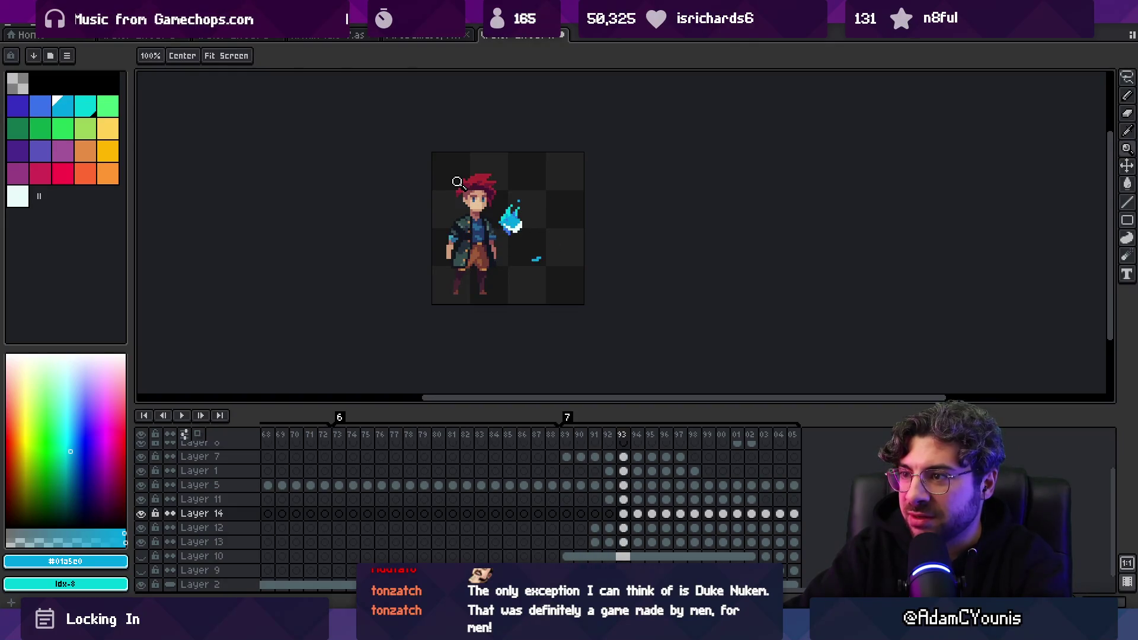
# Erase the stray dark-blue pixels on the slash's inner edge in Layer 13, then zoom out
pyautogui.scroll(3, 529, 226)
pyautogui.press('b')
pyautogui.press('Down')
pyautogui.press('Down')
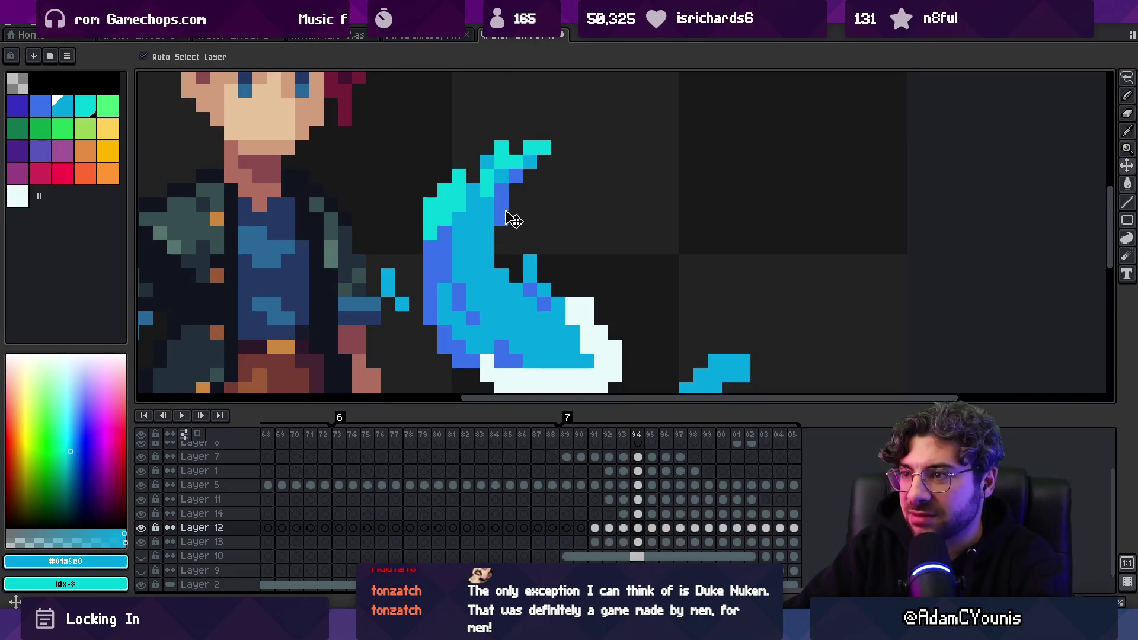
pyautogui.moveTo(502, 205); pyautogui.dragTo(501, 219)
pyautogui.click(515, 176)
pyautogui.press('Up')
pyautogui.press('Up')
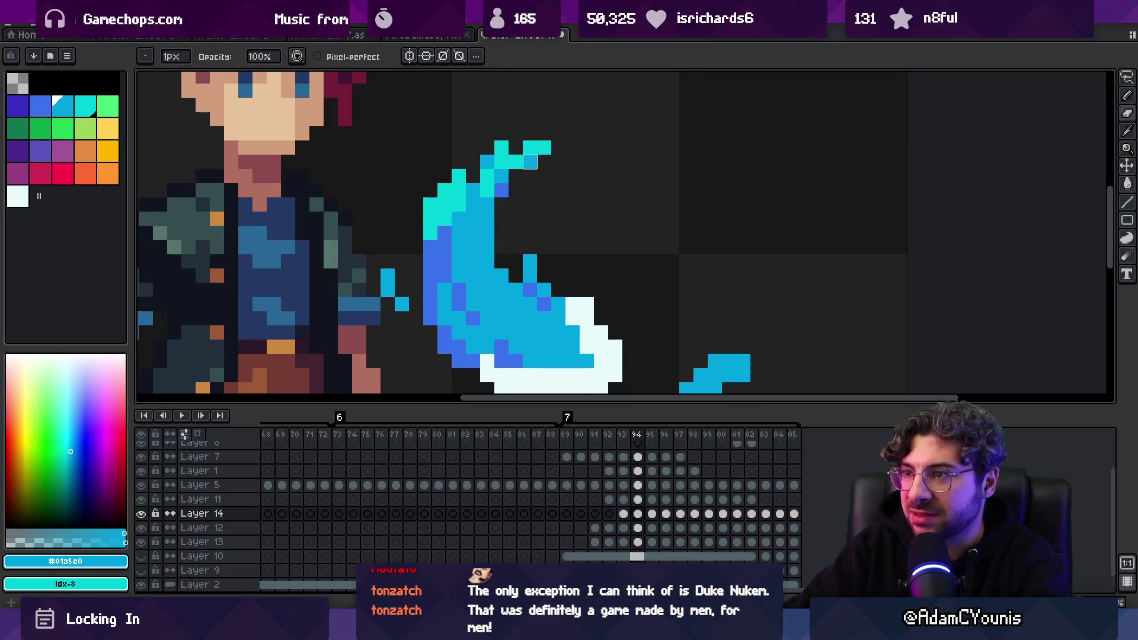
pyautogui.press('Down')
pyautogui.press('Down')
pyautogui.press('z')
pyautogui.scroll(-5, 540, 189)
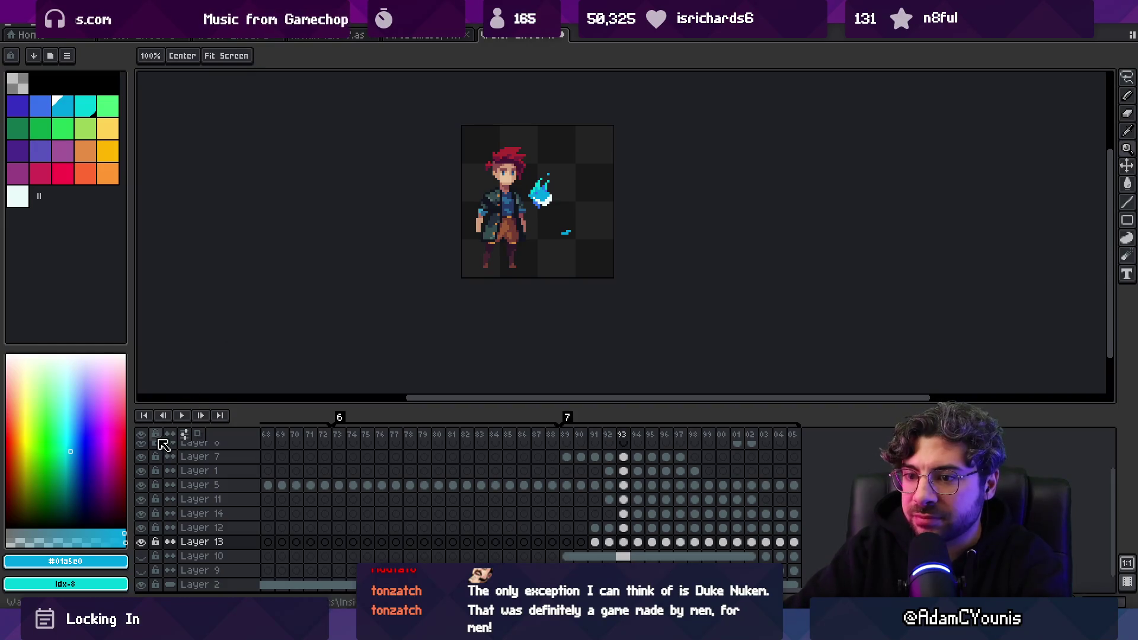
# Pick cyan #00d0d8, then freehand-select and commit the curled slash tip on frame 94
pyautogui.scroll(4, 532, 192)
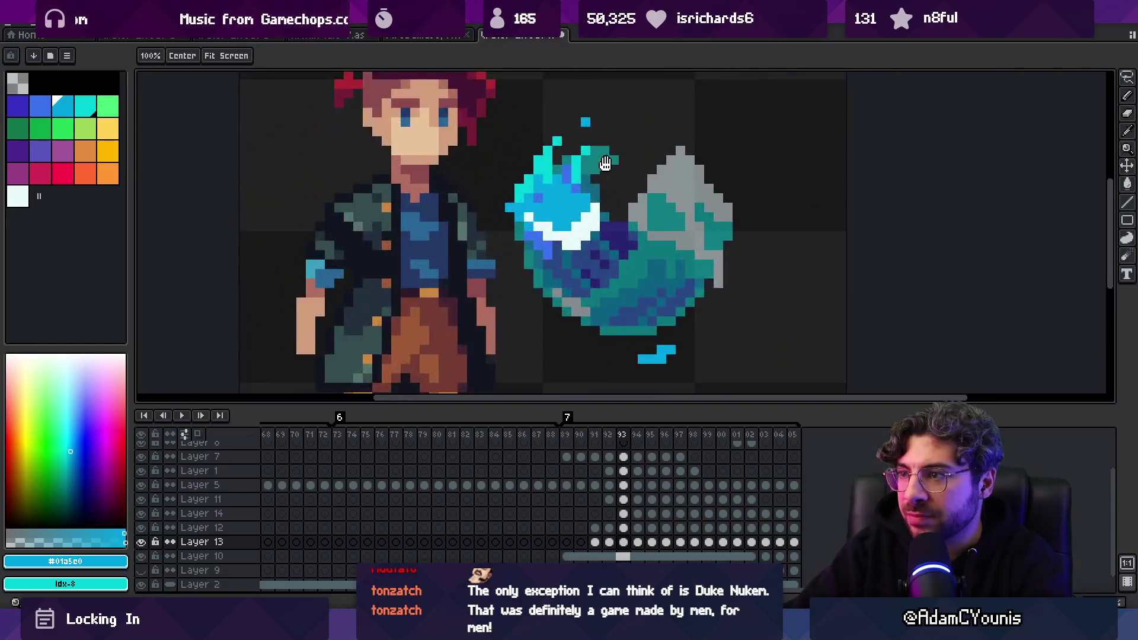
pyautogui.keyDown('alt'); pyautogui.click(536, 231); pyautogui.keyUp('alt')
pyautogui.press('b')
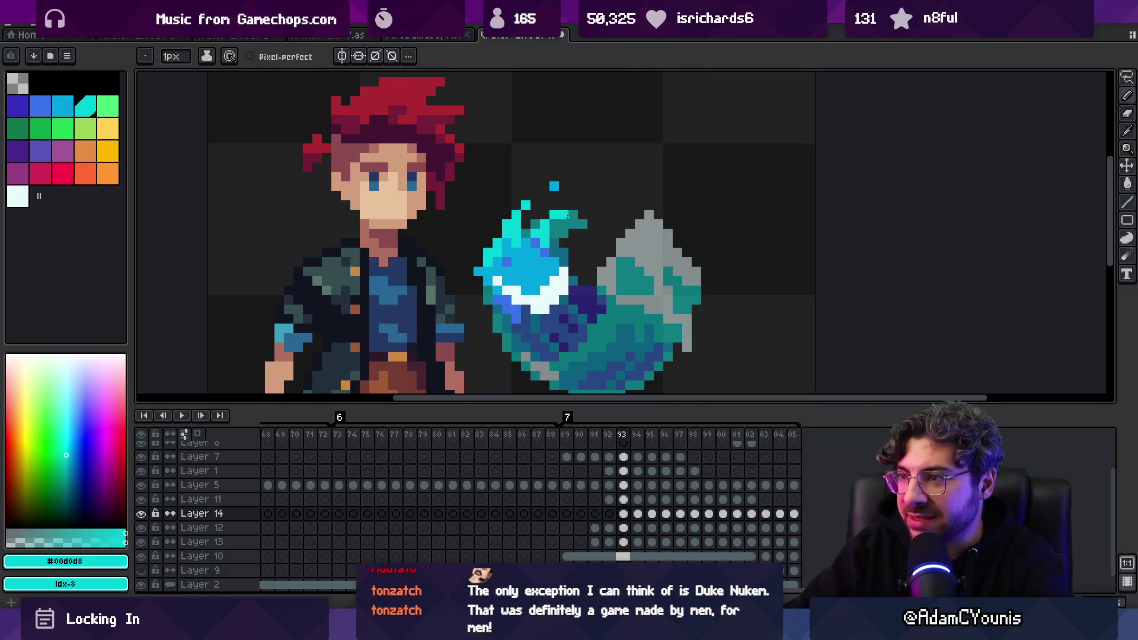
pyautogui.press('b')
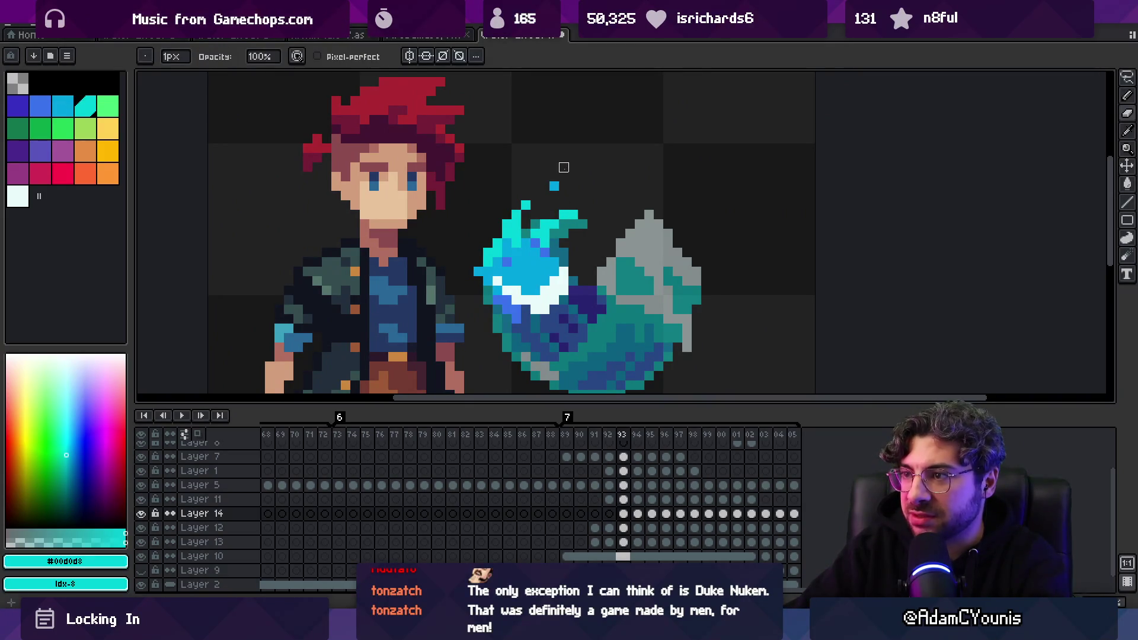
pyautogui.press('m')
pyautogui.press('Left')
pyautogui.press('Right')
pyautogui.press('Right')
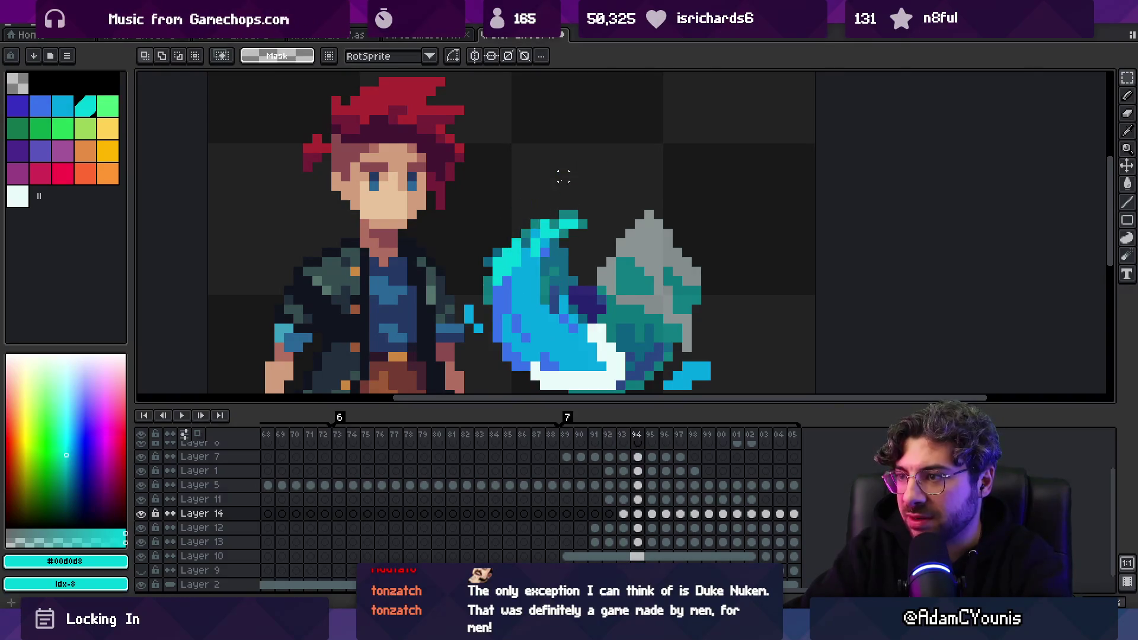
pyautogui.press('q')
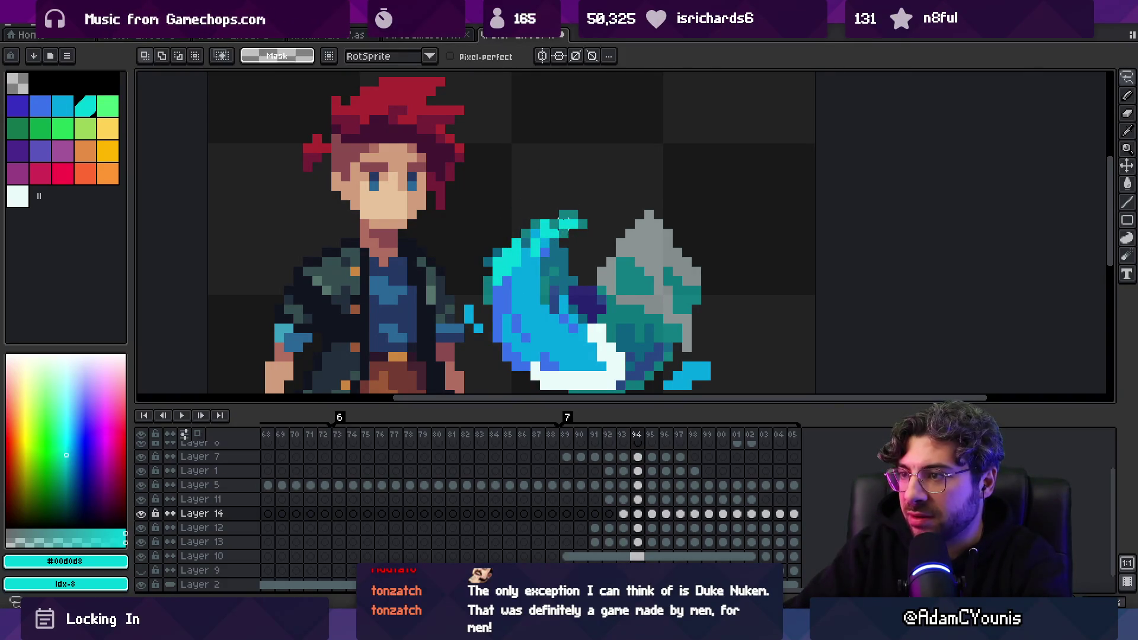
pyautogui.moveTo(568, 224); pyautogui.dragTo(568, 228)
pyautogui.press('Return')
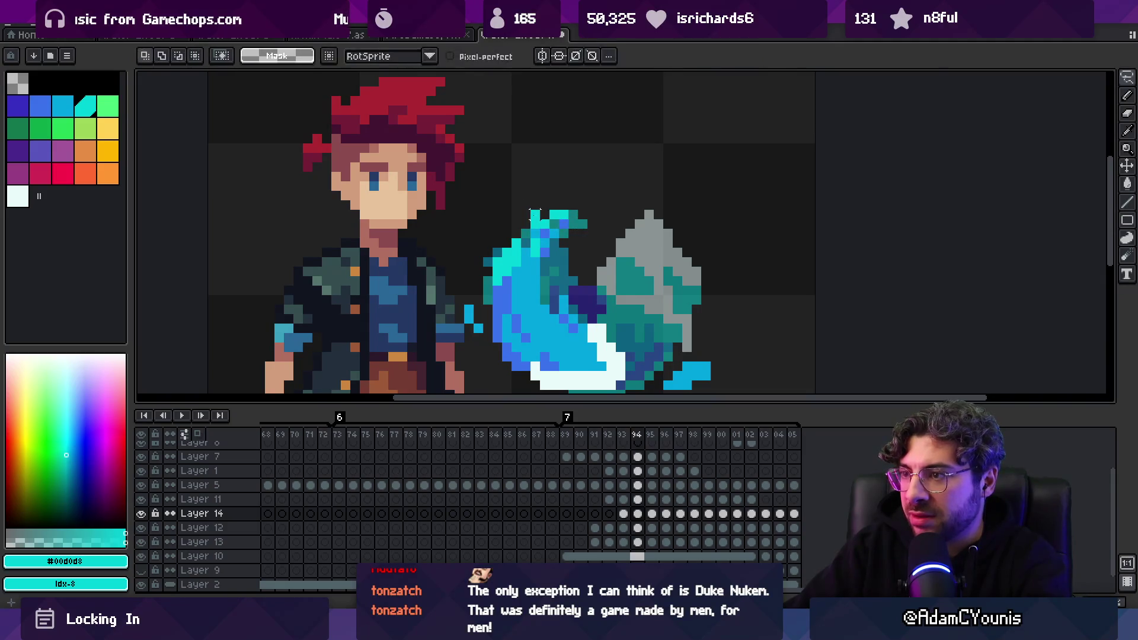
pyautogui.click(536, 228)
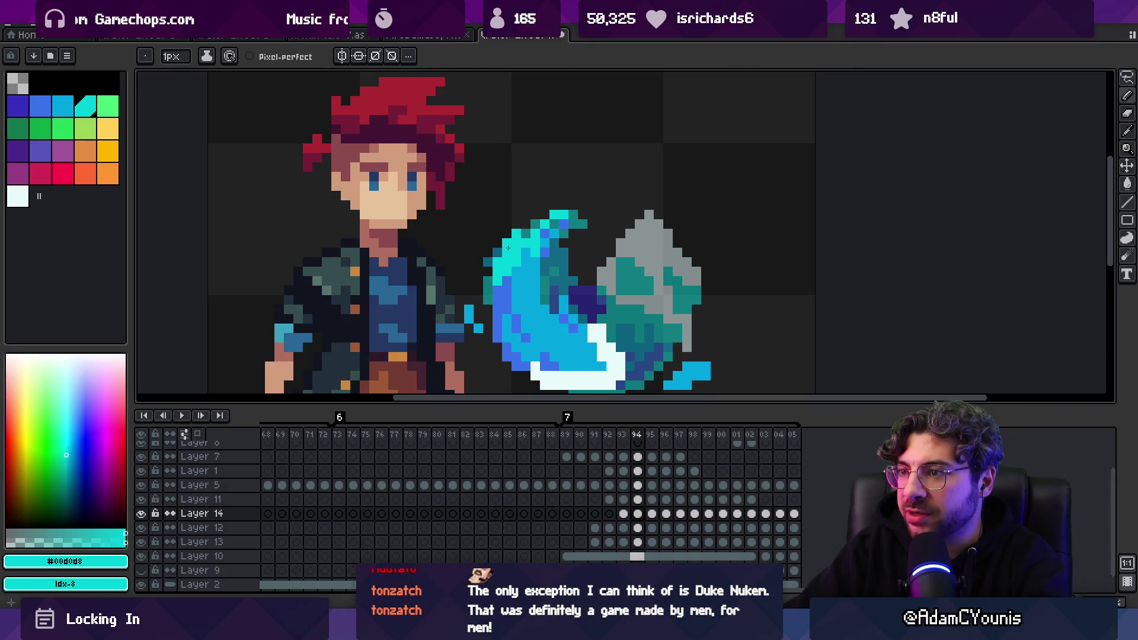
# Zoom in and out to inspect the edited slash tip
pyautogui.press('z')
pyautogui.scroll(-1, 508, 248)
pyautogui.scroll(2, 537, 218)
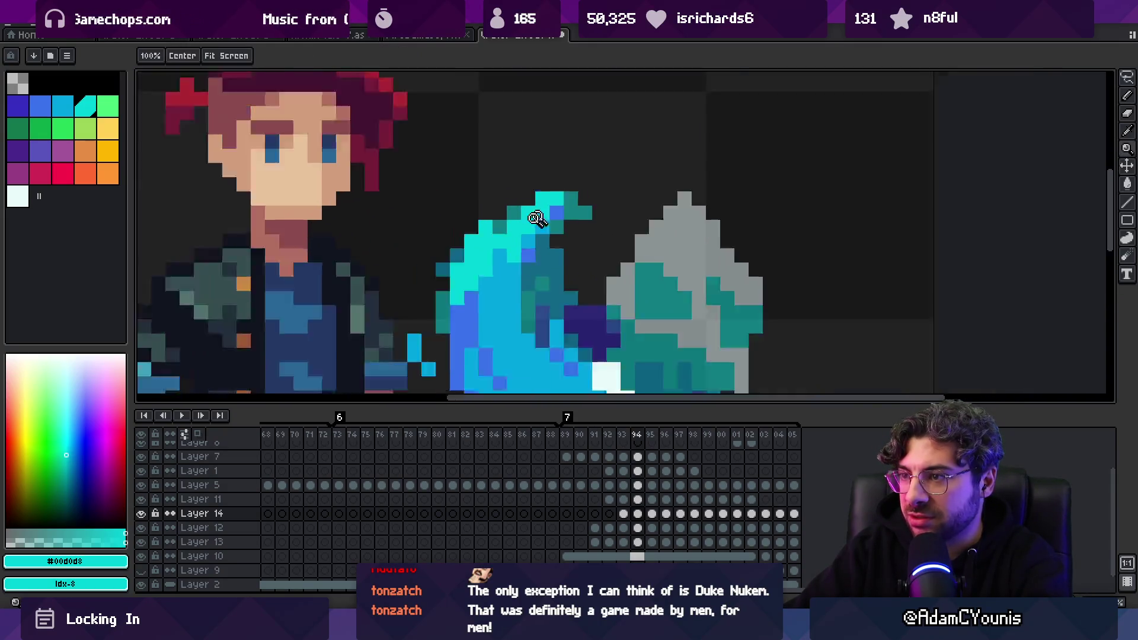
pyautogui.scroll(-2, 537, 218)
pyautogui.scroll(3, 536, 218)
pyautogui.press('b')
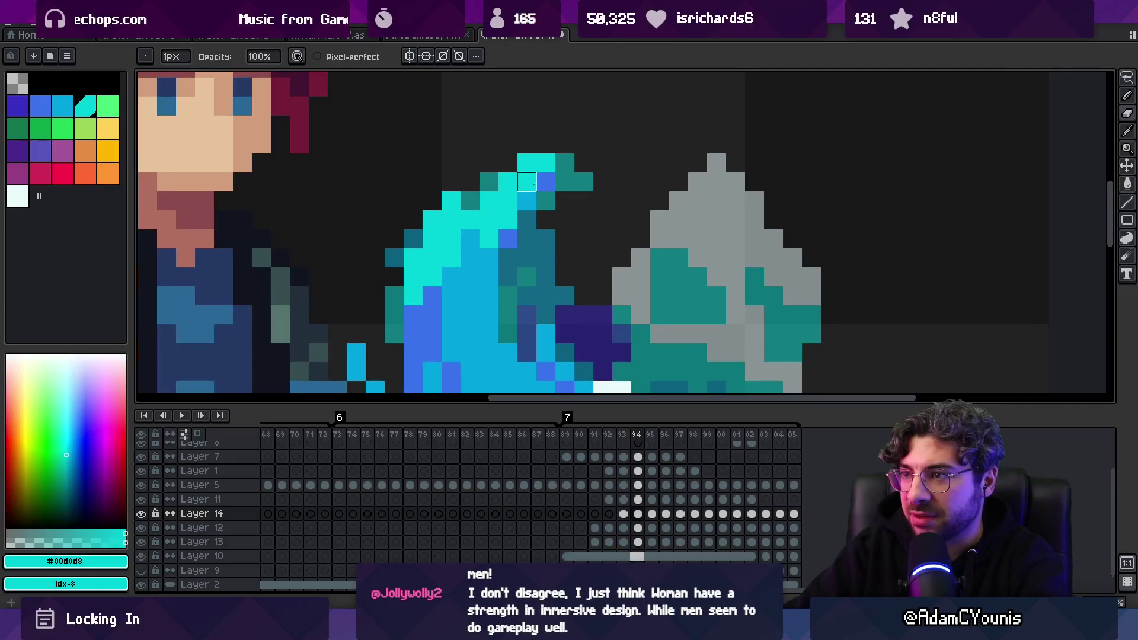
# Zoom out to the whole sprite and loop the slash animation
pyautogui.press('z')
pyautogui.scroll(-3, 491, 185)
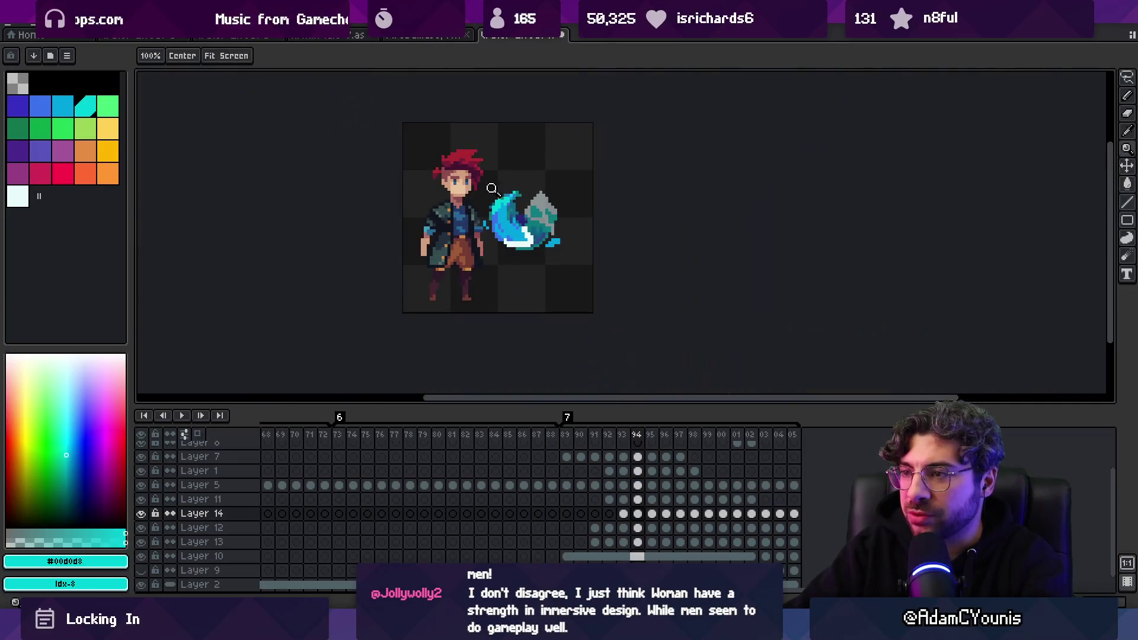
pyautogui.scroll(3, 501, 203)
pyautogui.press('b')
pyautogui.press('z')
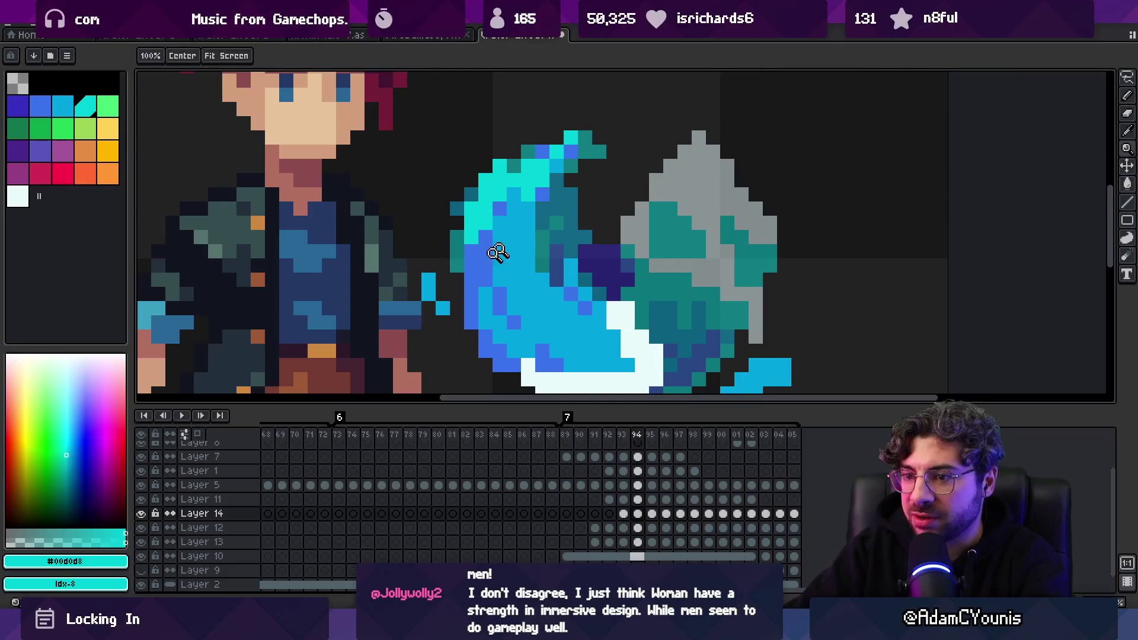
pyautogui.scroll(-4, 382, 201)
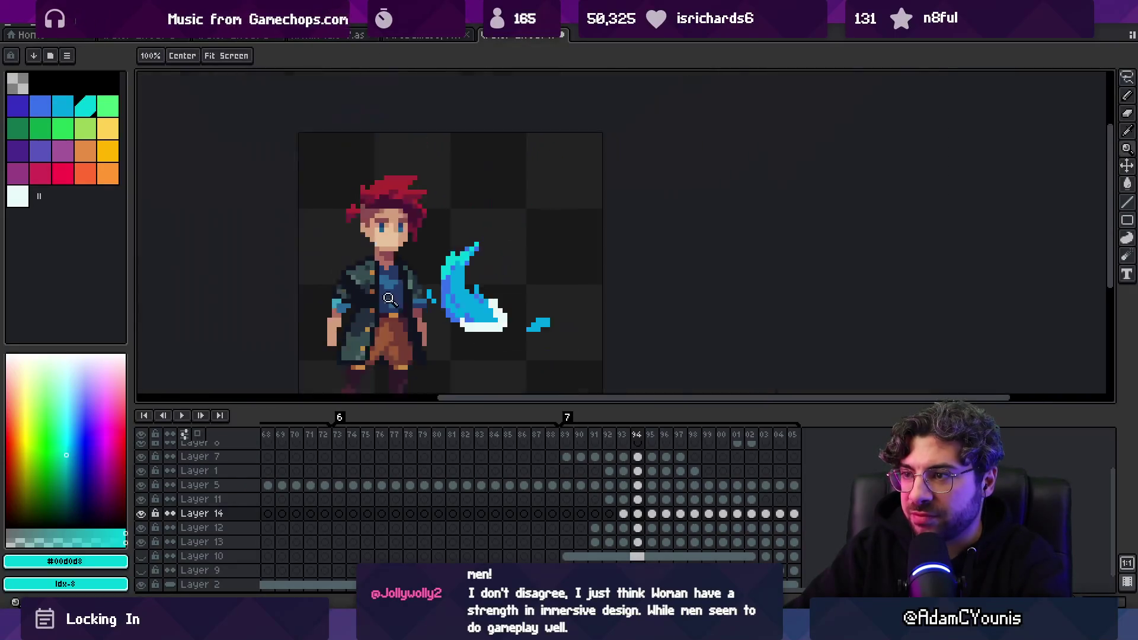
pyautogui.press('Return')
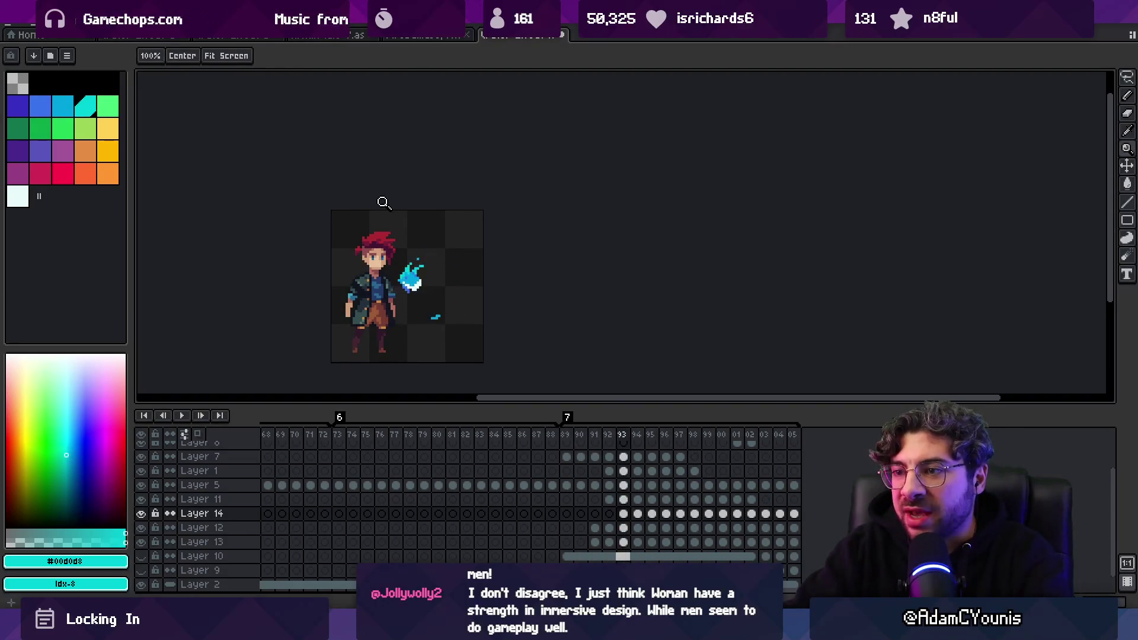
# Stop on frame 94, zoom in, and erase the stray light-blue pixel on Layers 12–13
pyautogui.press('Return')
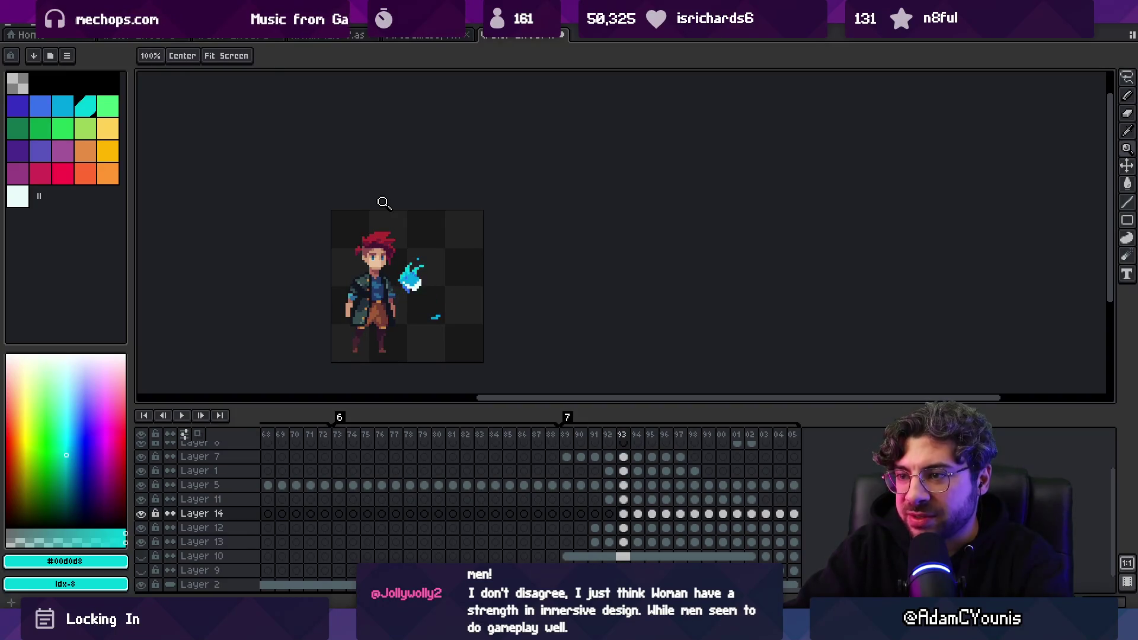
pyautogui.click(424, 232)
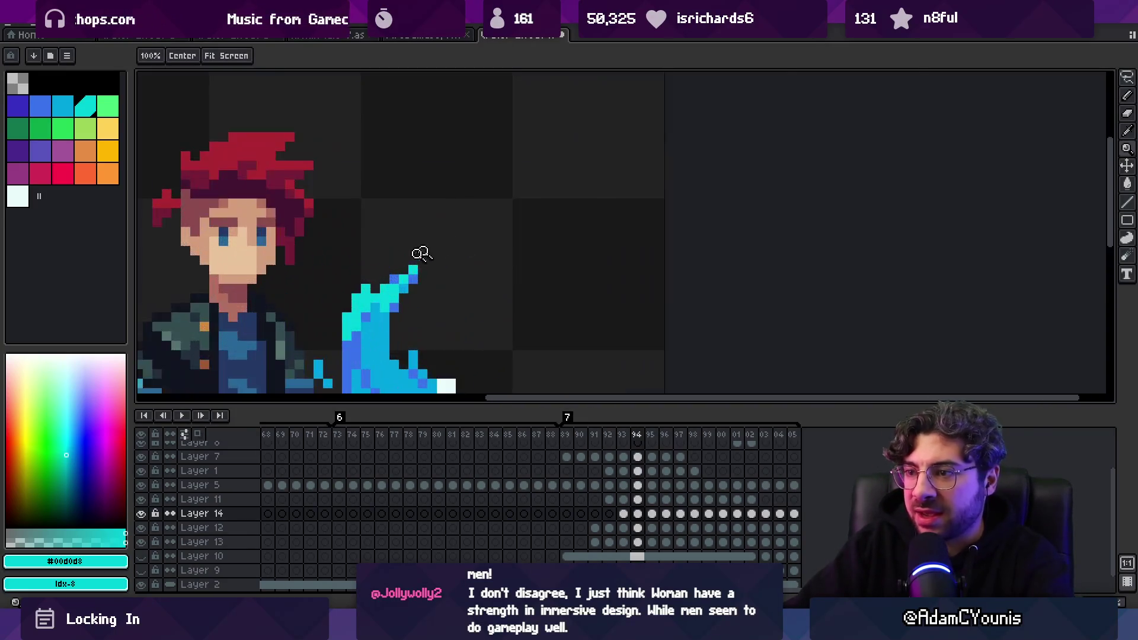
pyautogui.click(419, 251)
pyautogui.press('v')
pyautogui.click(417, 316)
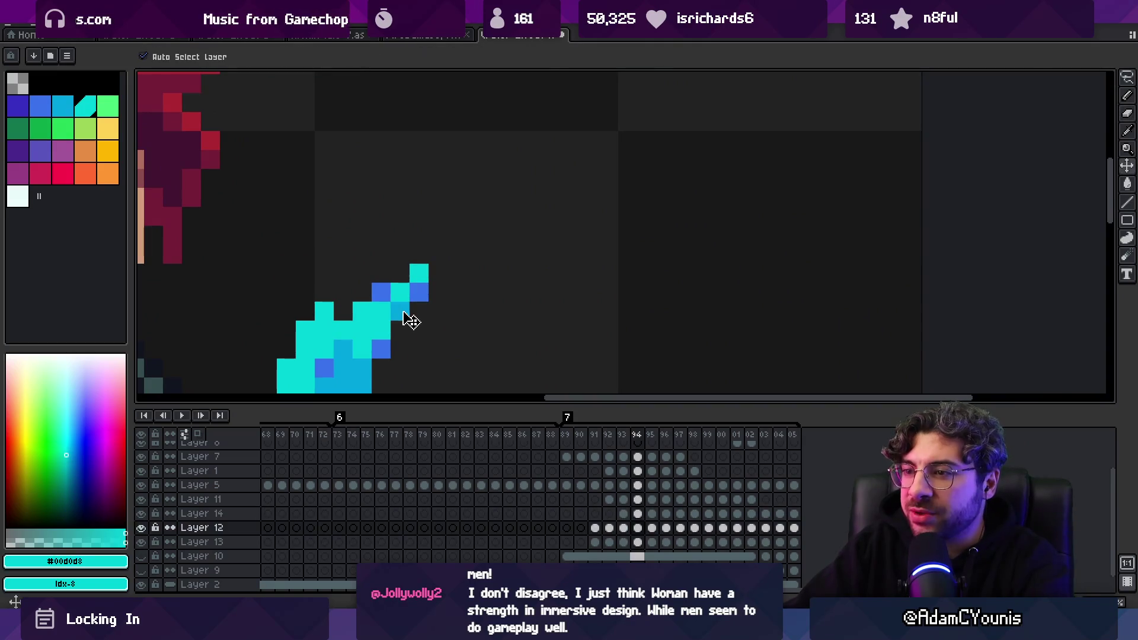
pyautogui.click(400, 311)
pyautogui.keyDown('ctrl'); pyautogui.click(419, 292); pyautogui.keyUp('ctrl')
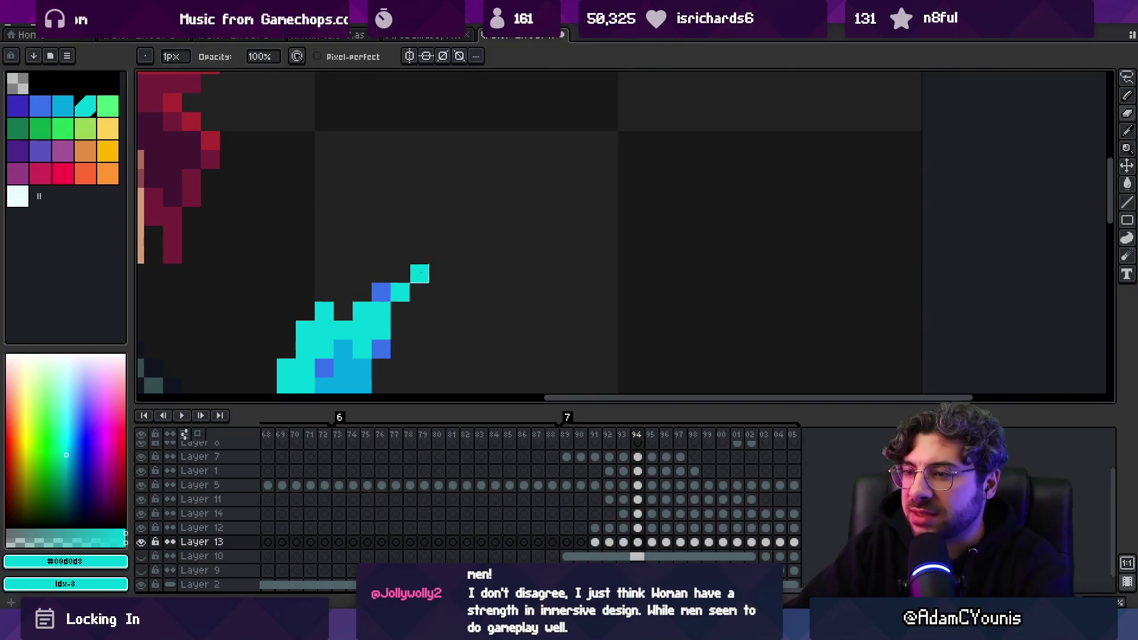
pyautogui.keyDown('ctrl'); pyautogui.click(420, 273); pyautogui.keyUp('ctrl')
# Play the animation briefly to review the slash
pyautogui.press('Return')
pyautogui.press('z')
pyautogui.scroll(-5, 419, 273)
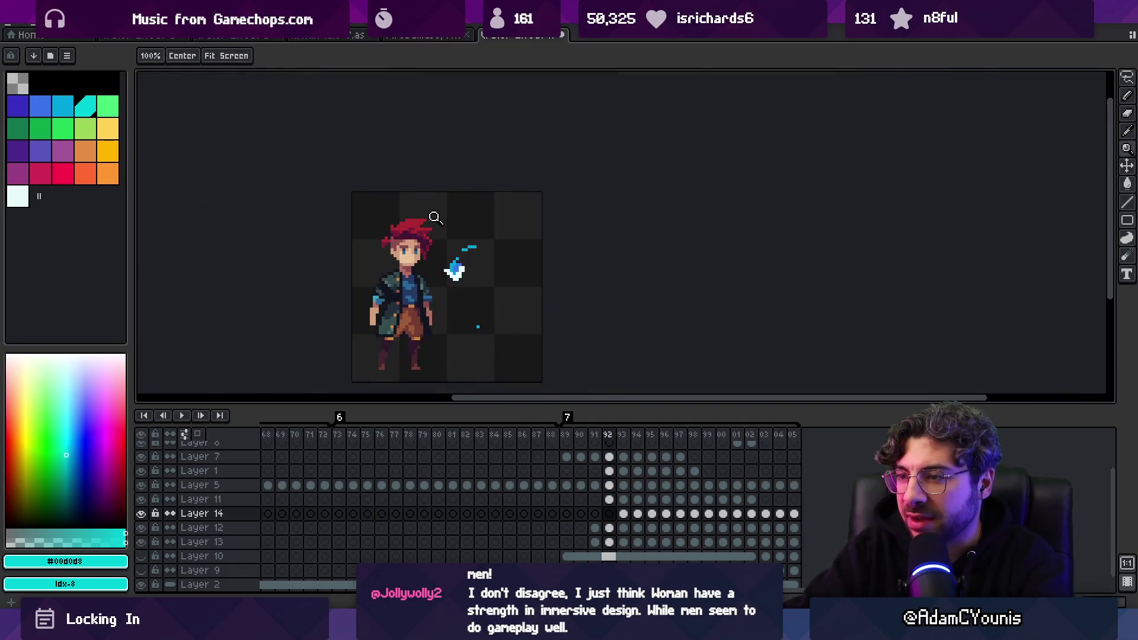
pyautogui.scroll(5, 480, 255)
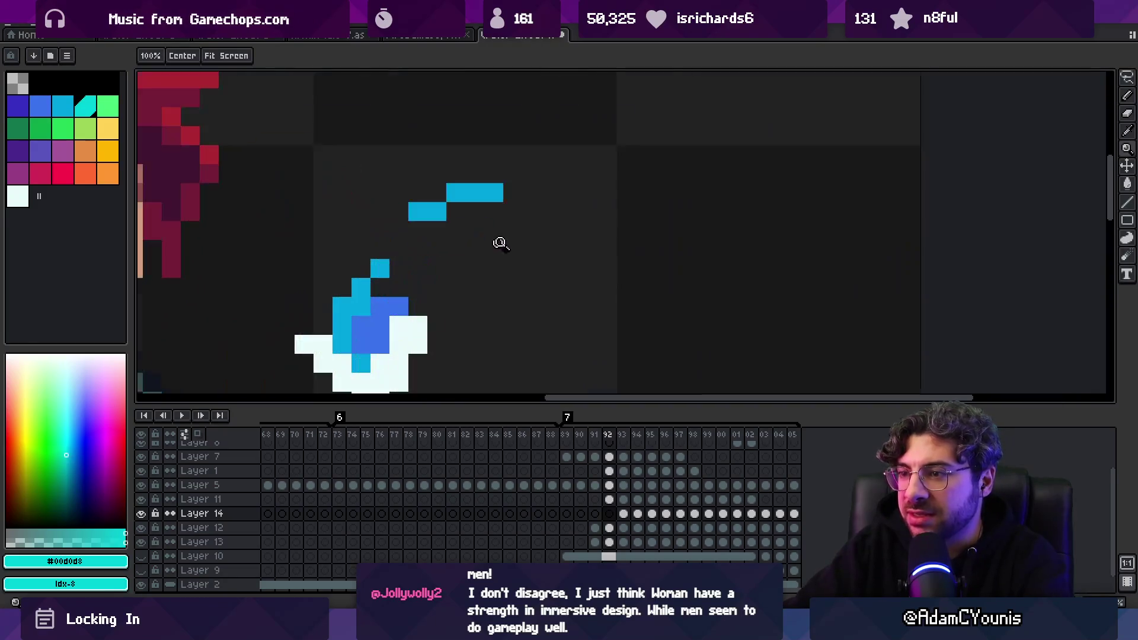
# Eyedrop the light blue and nudge the small flame-tip pixels into place
pyautogui.press('b')
pyautogui.keyDown('alt'); pyautogui.click(401, 274); pyautogui.keyUp('alt')
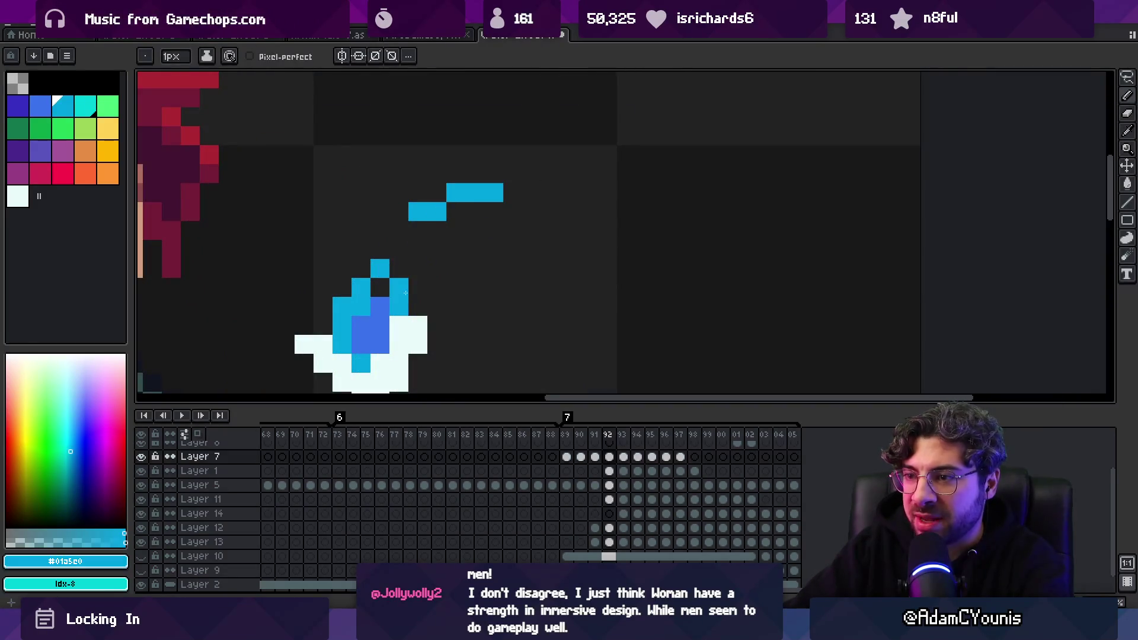
pyautogui.scroll(-5, 464, 260)
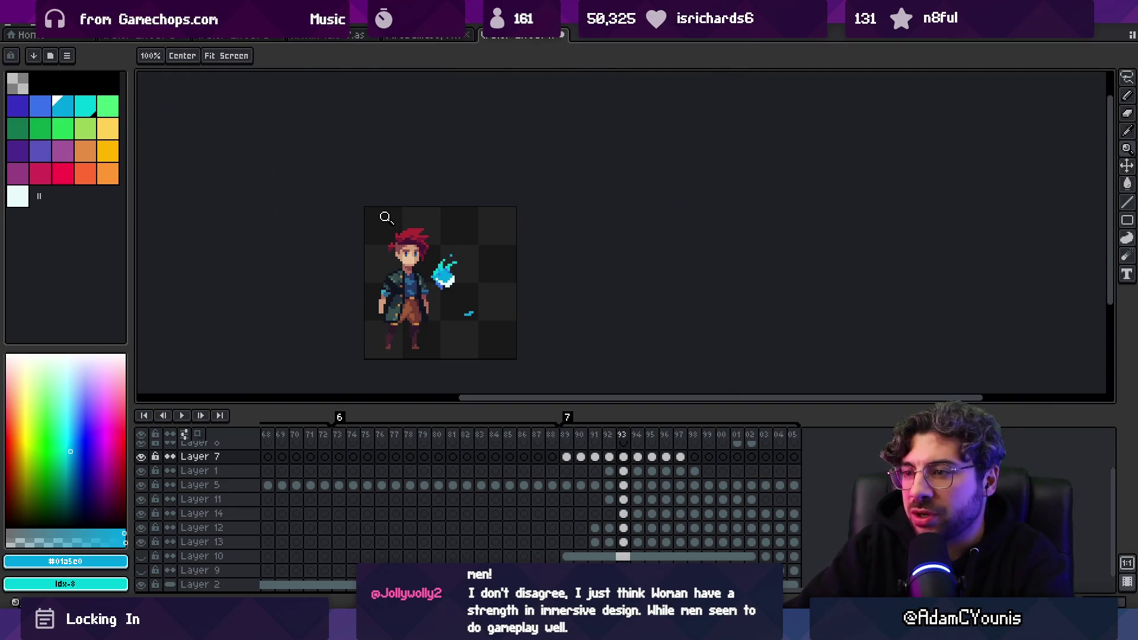
pyautogui.scroll(4, 498, 257)
pyautogui.moveTo(465, 241)
pyautogui.mouseDown()
pyautogui.moveTo(475, 241)
pyautogui.moveTo(460, 246)
pyautogui.mouseUp()
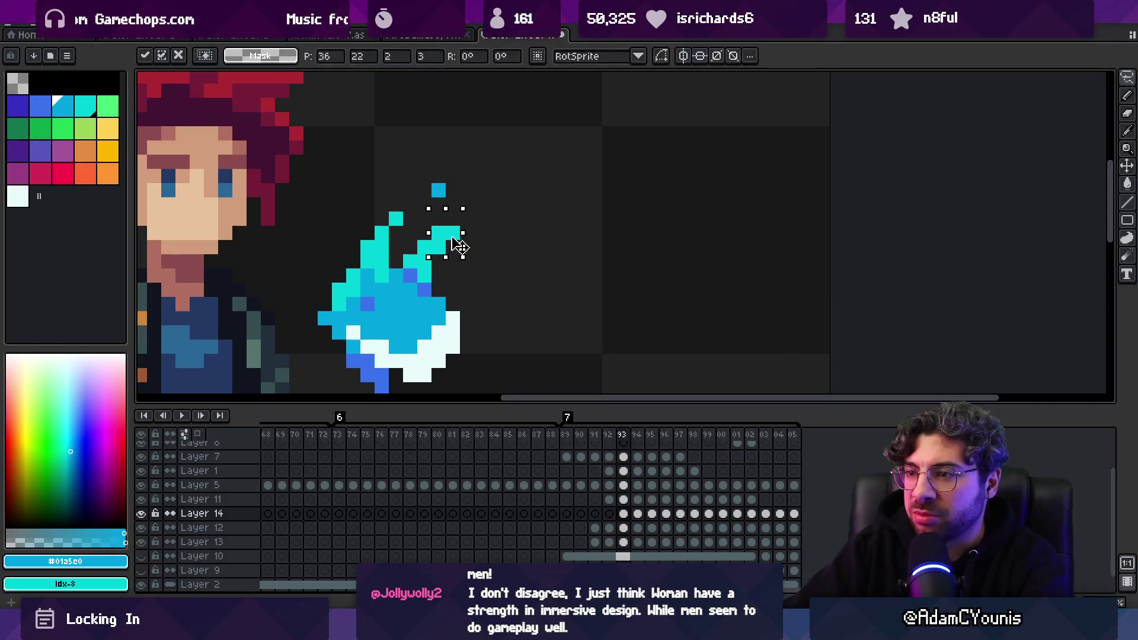
pyautogui.press('Return')
pyautogui.scroll(-3, 461, 246)
pyautogui.scroll(3, 505, 233)
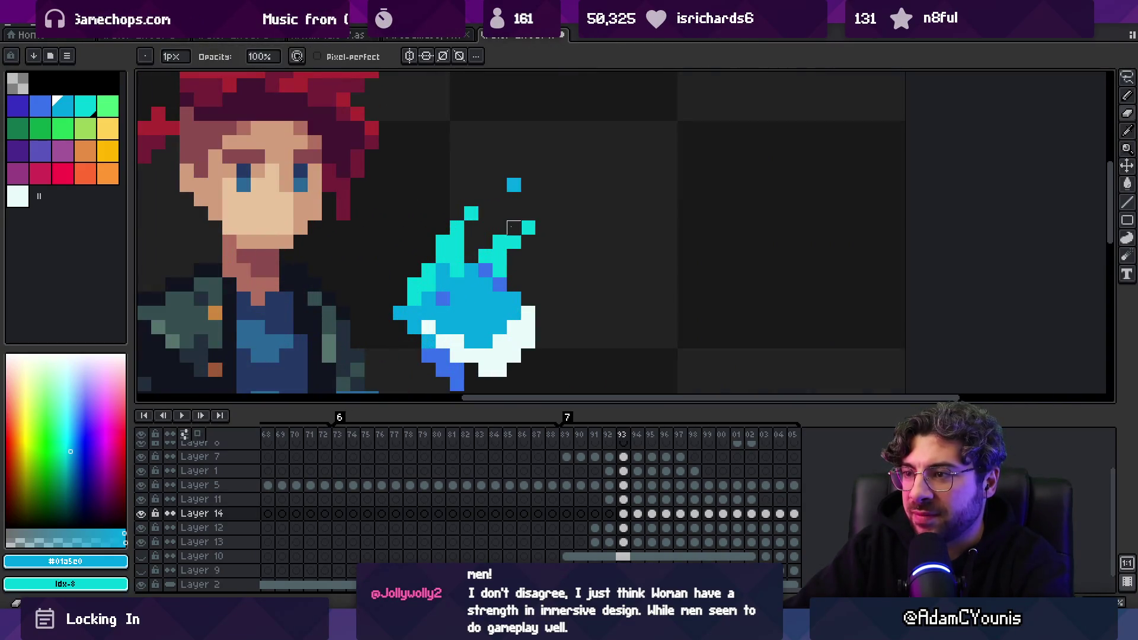
pyautogui.press('z')
pyautogui.scroll(-5, 462, 175)
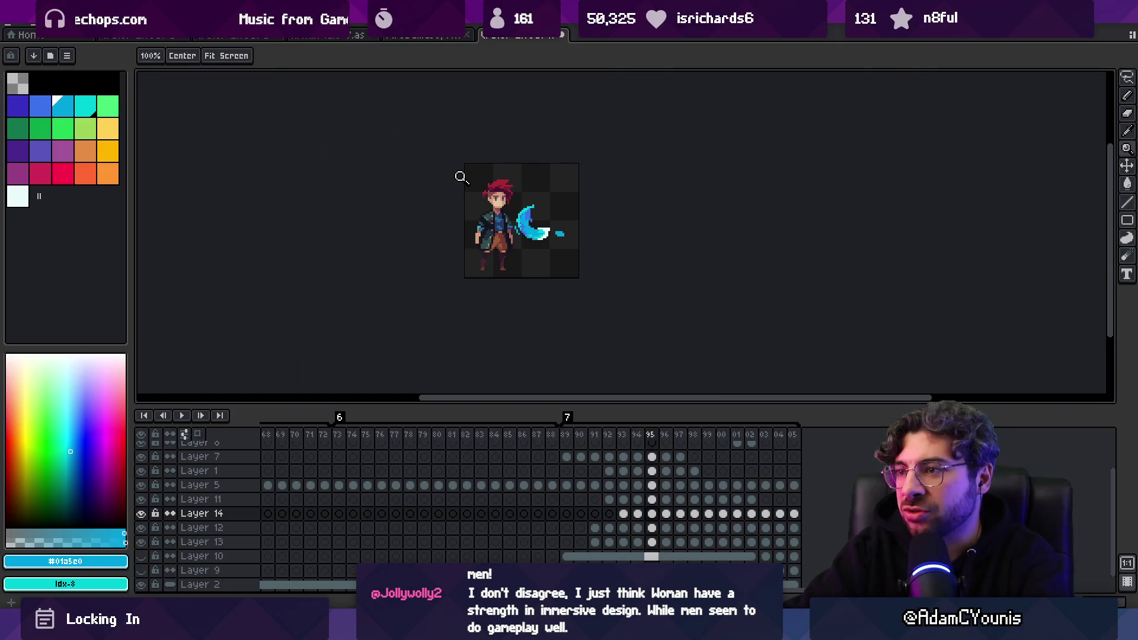
pyautogui.scroll(4, 533, 195)
pyautogui.press('b')
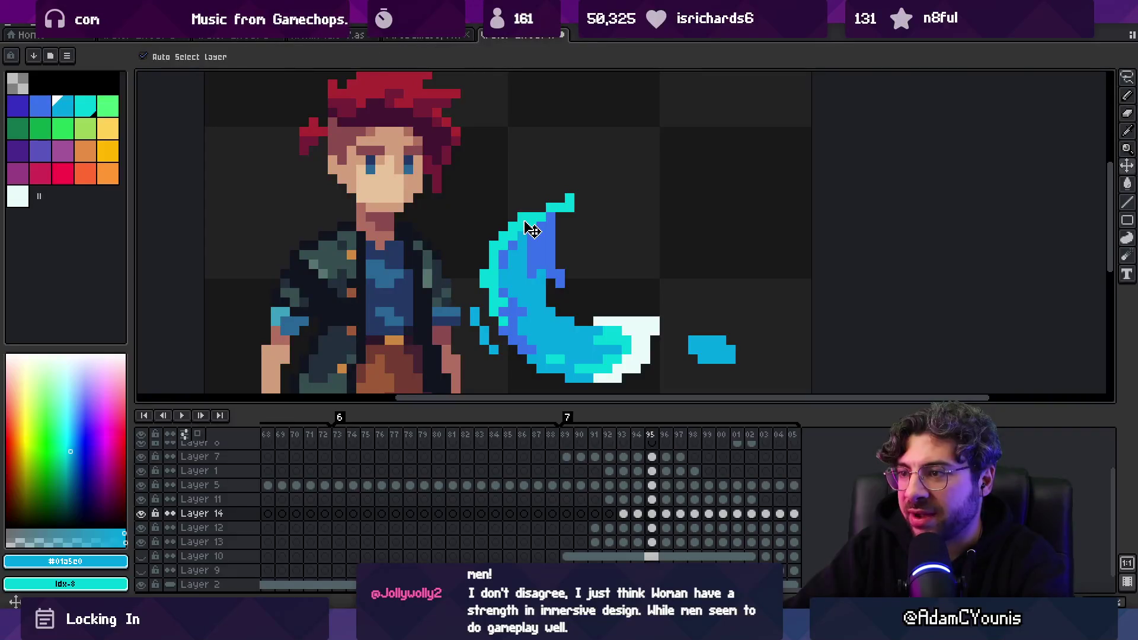
# Paint cyan pixels onto the frame 95 slash's upper tip, then sample the light blue
pyautogui.keyDown('alt'); pyautogui.click(522, 217); pyautogui.keyUp('alt')
pyautogui.moveTo(522, 208); pyautogui.dragTo(513, 218)
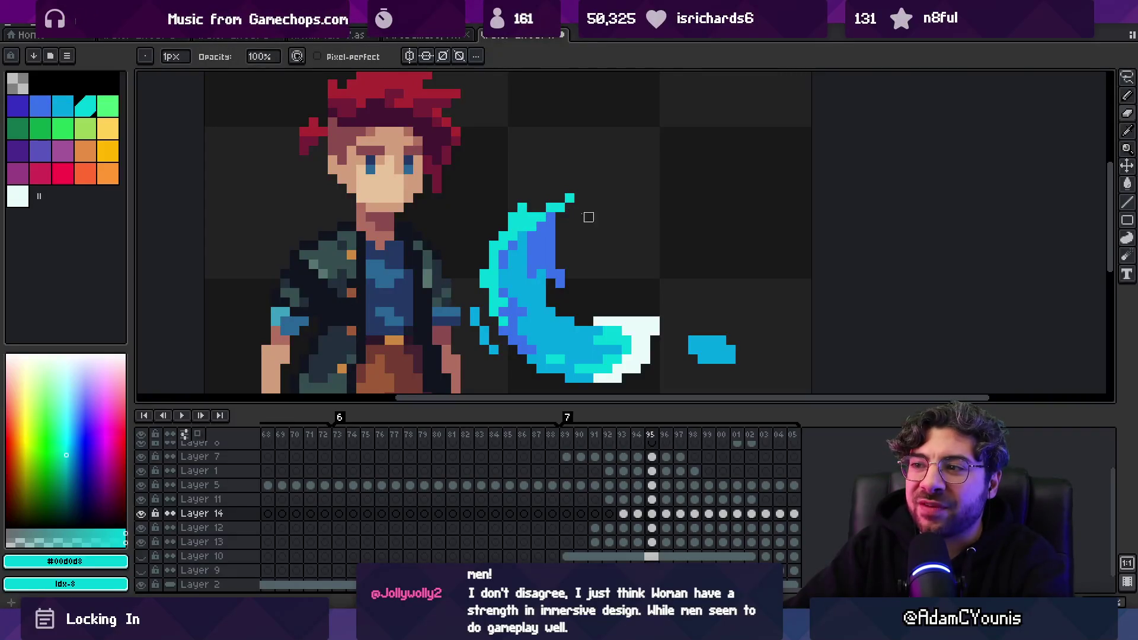
pyautogui.press('z')
pyautogui.scroll(-4, 499, 238)
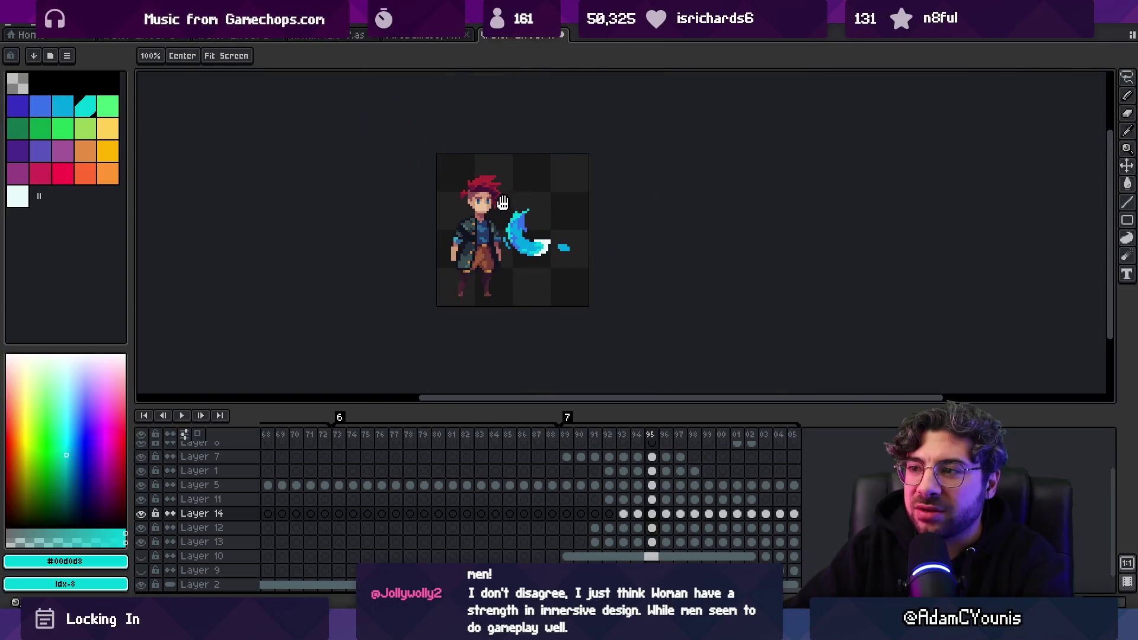
pyautogui.scroll(5, 492, 240)
pyautogui.keyDown('alt'); pyautogui.click(485, 234); pyautogui.keyUp('alt')
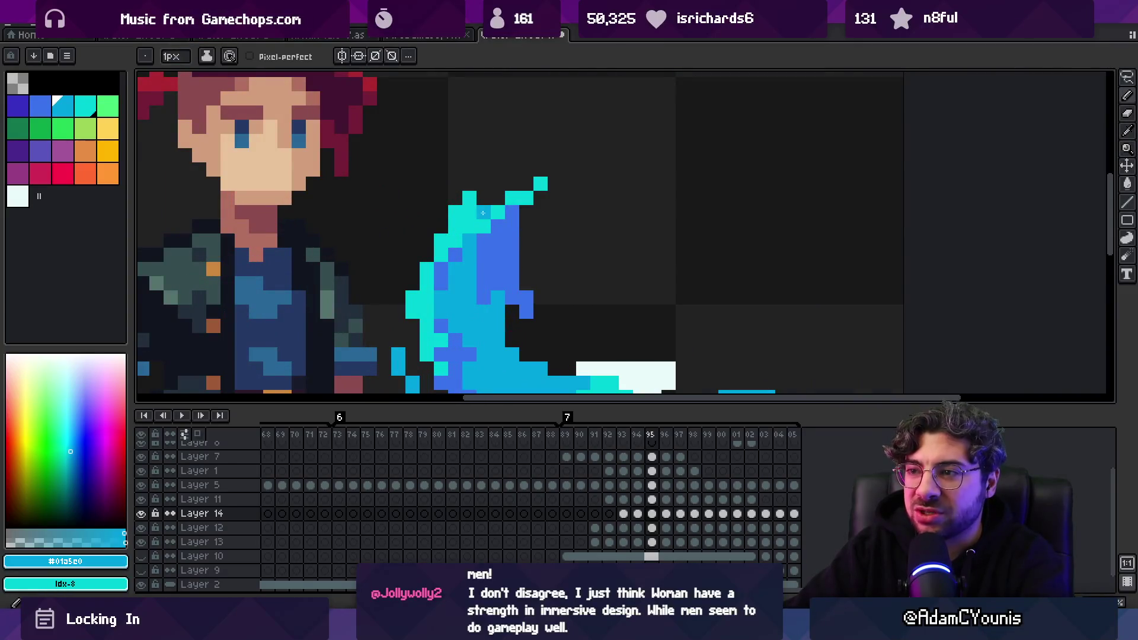
pyautogui.press('z')
pyautogui.scroll(-4, 476, 229)
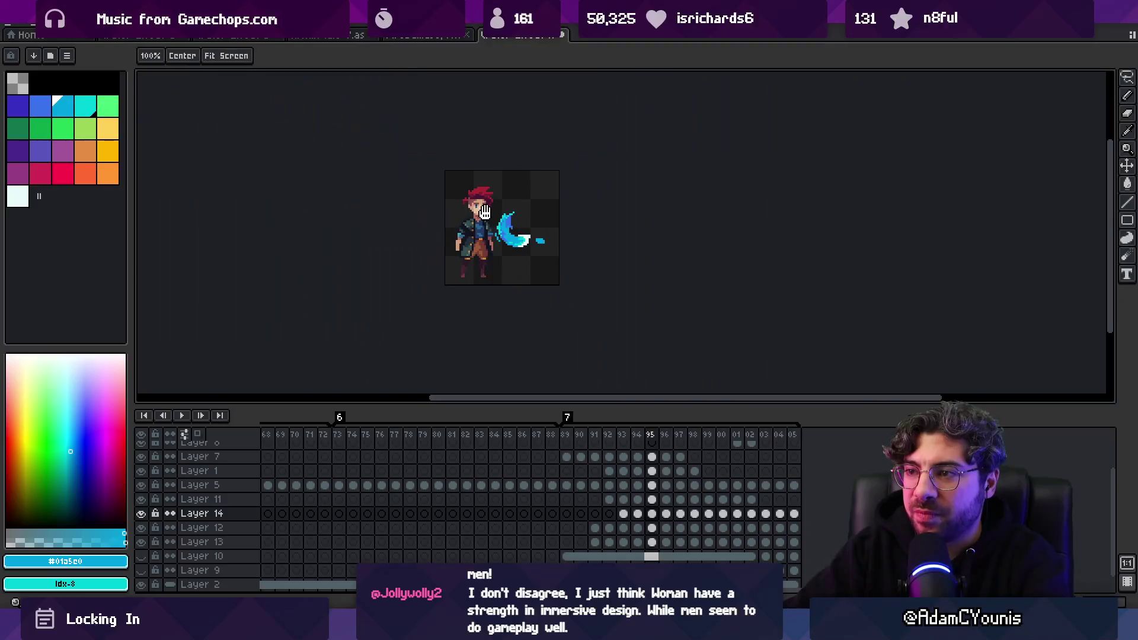
pyautogui.scroll(4, 492, 213)
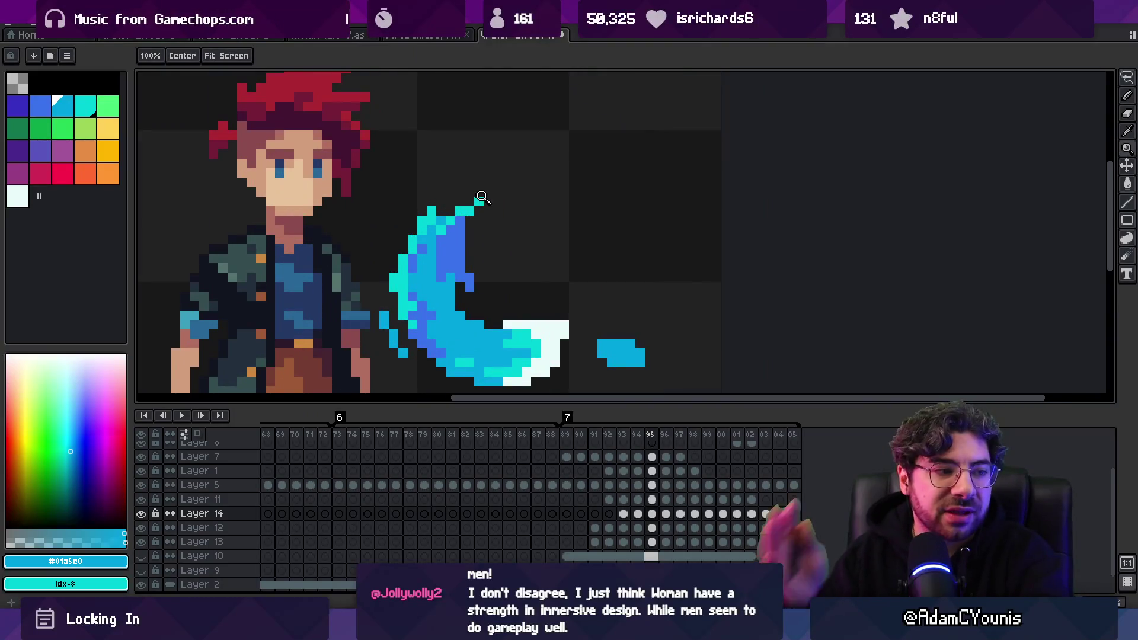
# Step between frames 94 and 95 to compare the extended tip
pyautogui.press(',')
pyautogui.press(',')
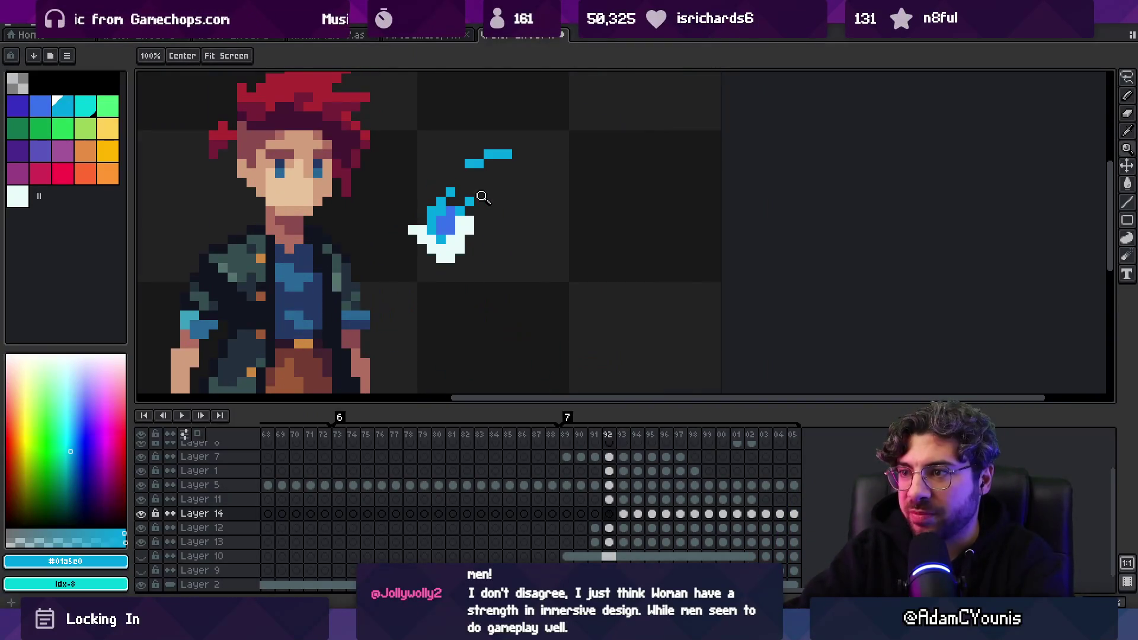
pyautogui.press('.')
pyautogui.press('.')
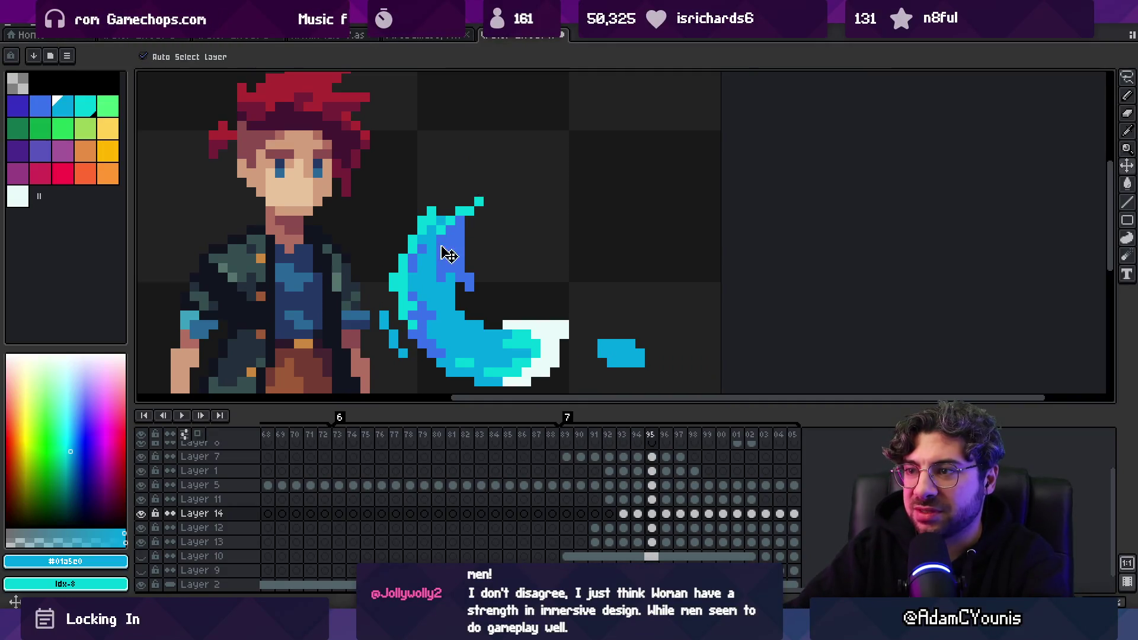
pyautogui.press('m')
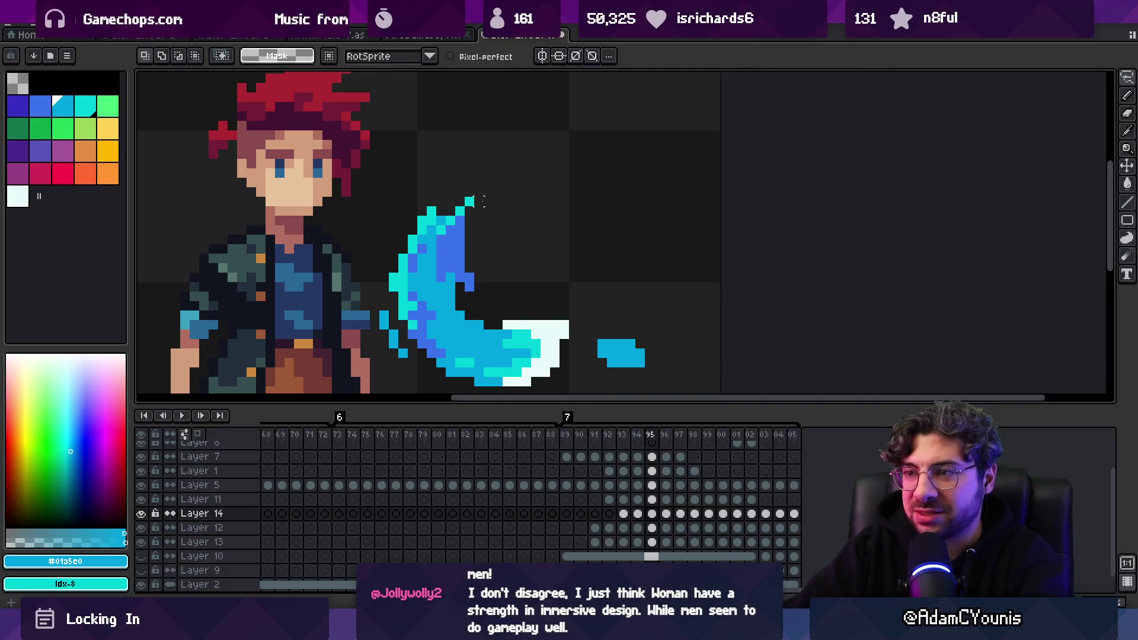
pyautogui.press(',')
pyautogui.press(',')
pyautogui.press(',')
pyautogui.press('.')
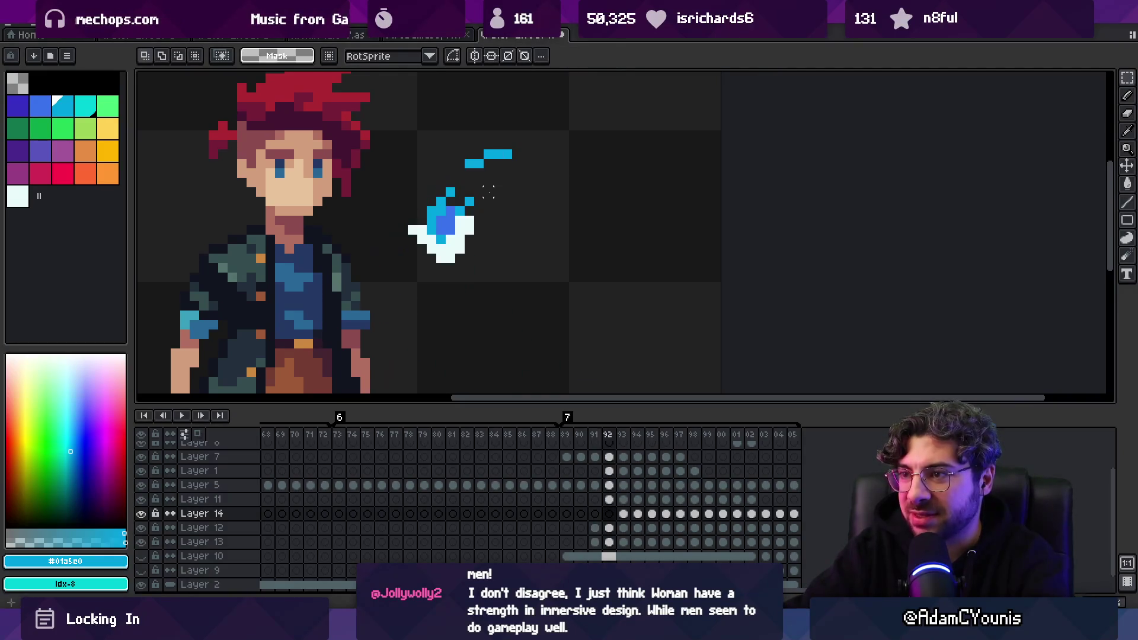
pyautogui.press('.')
pyautogui.press('b')
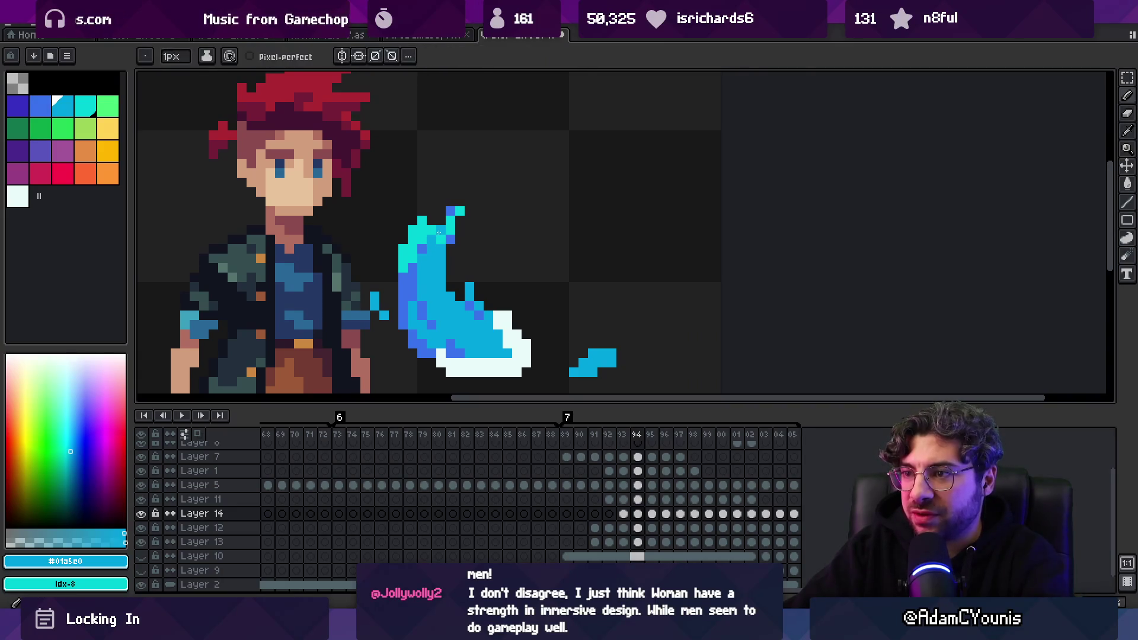
# On Layer 13, sample the slash's light blue and add one blue pixel above it
pyautogui.keyDown('alt'); pyautogui.click(442, 245); pyautogui.keyUp('alt')
pyautogui.scroll(-3, 475, 217)
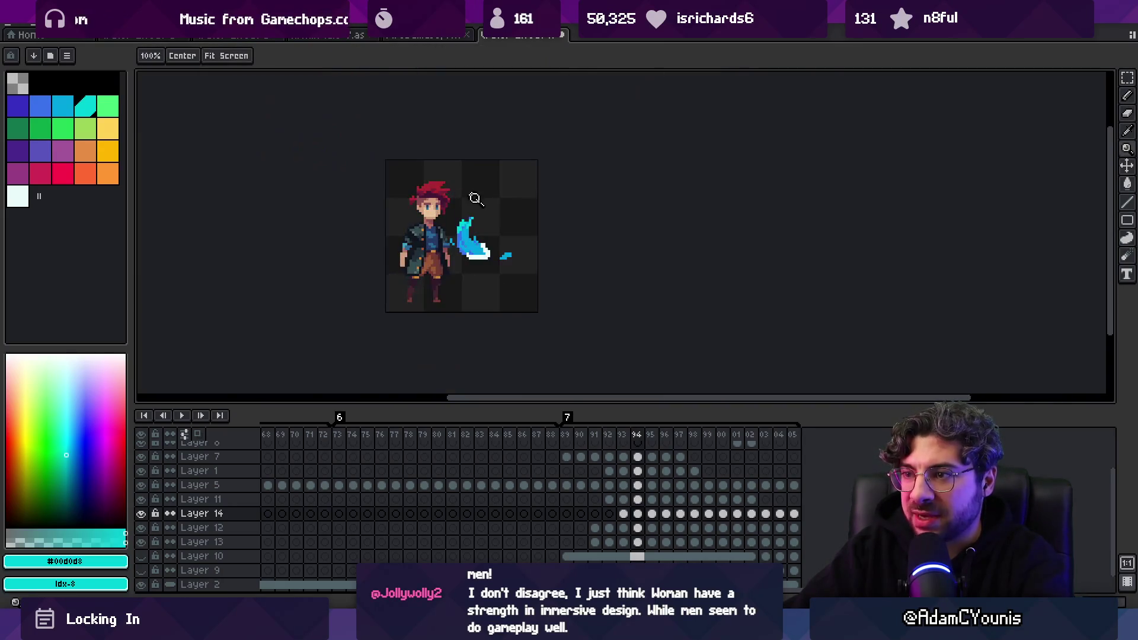
pyautogui.scroll(3, 500, 224)
pyautogui.keyDown('ctrl'); pyautogui.click(474, 238); pyautogui.keyUp('ctrl')
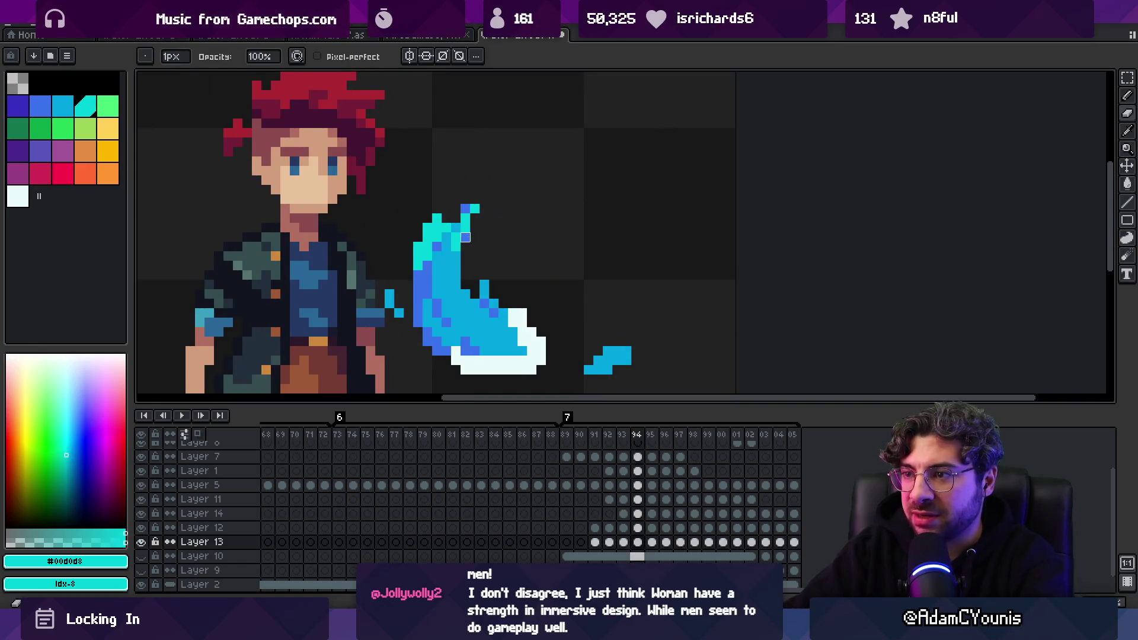
pyautogui.scroll(-3, 475, 237)
pyautogui.scroll(3, 503, 233)
pyautogui.keyDown('alt'); pyautogui.click(478, 247); pyautogui.keyUp('alt')
pyautogui.click(518, 187)
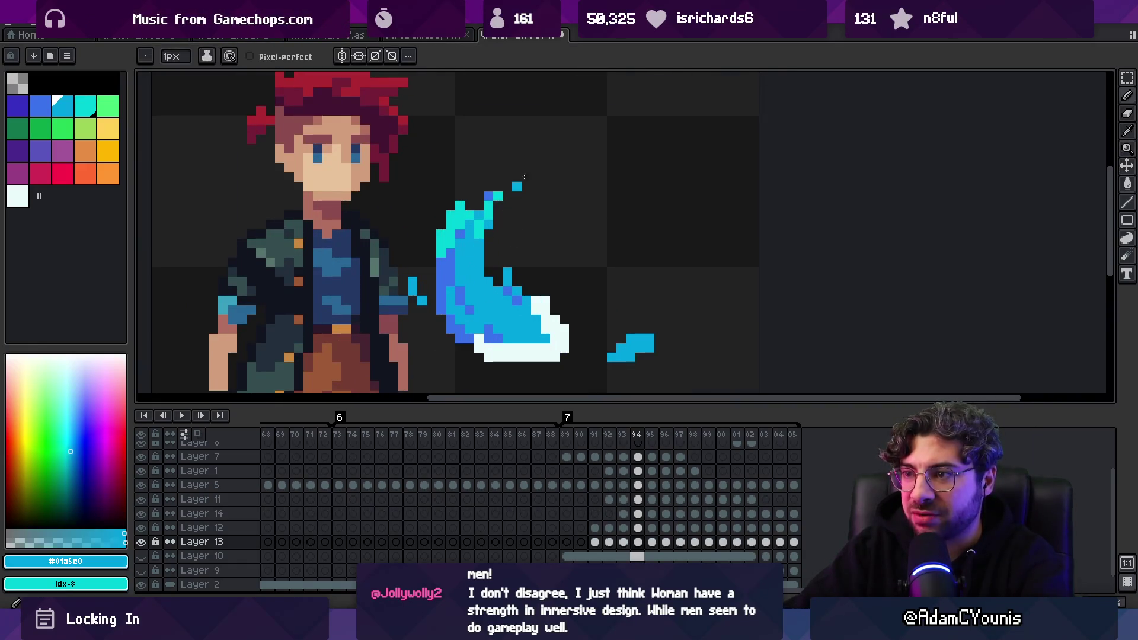
# Flip back and forth between frames 93, 94 and 95 to compare the slash
pyautogui.press(',')
pyautogui.press('.')
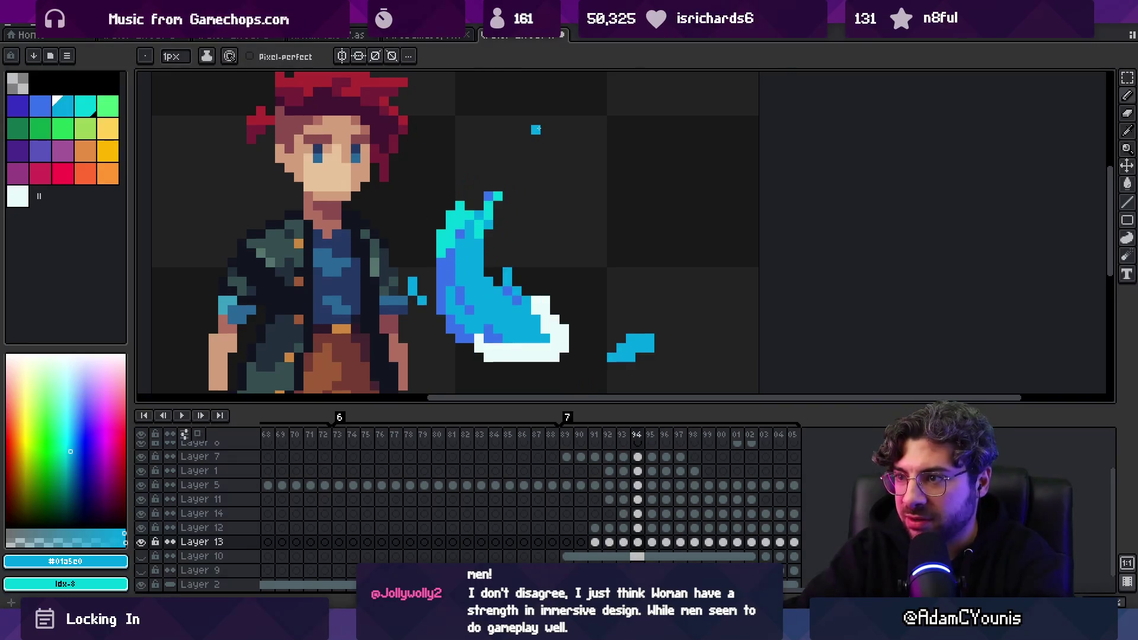
pyautogui.press('.')
pyautogui.press(',')
pyautogui.press('.')
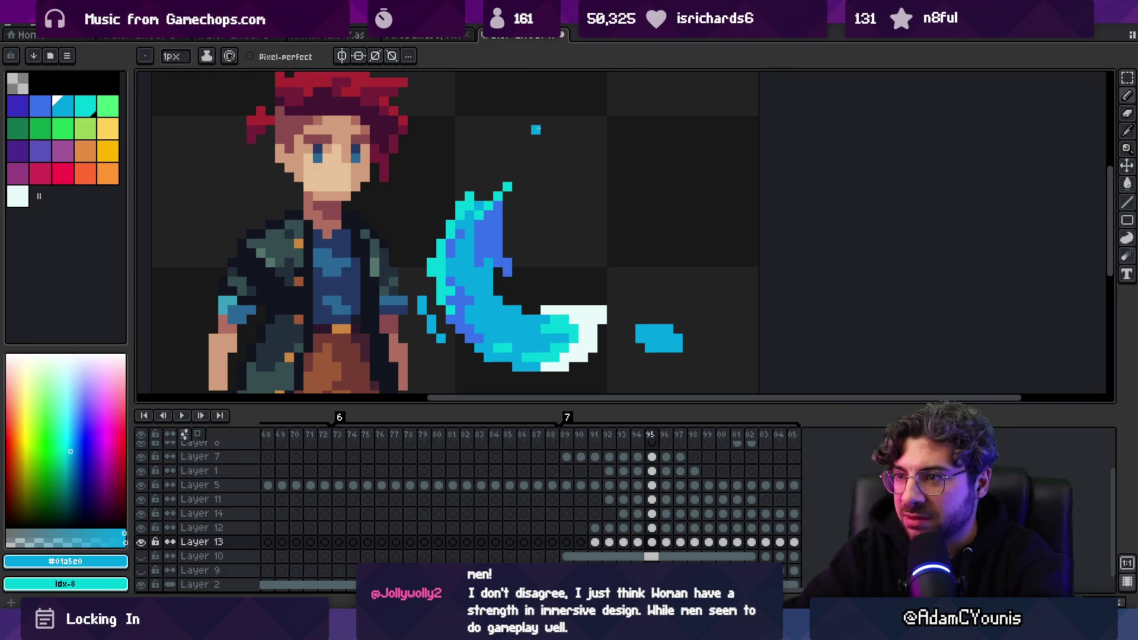
pyautogui.press(',')
pyautogui.press('.')
pyautogui.press(',')
pyautogui.press(',')
pyautogui.press('.')
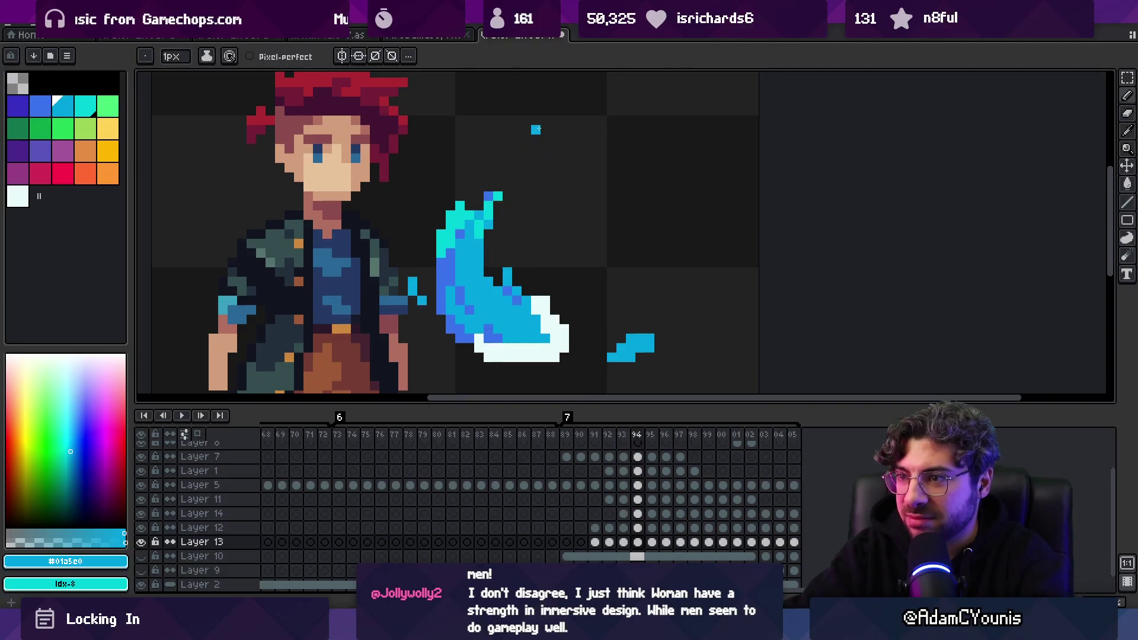
pyautogui.press(',')
pyautogui.press('.')
pyautogui.press(',')
pyautogui.press('.')
pyautogui.press(',')
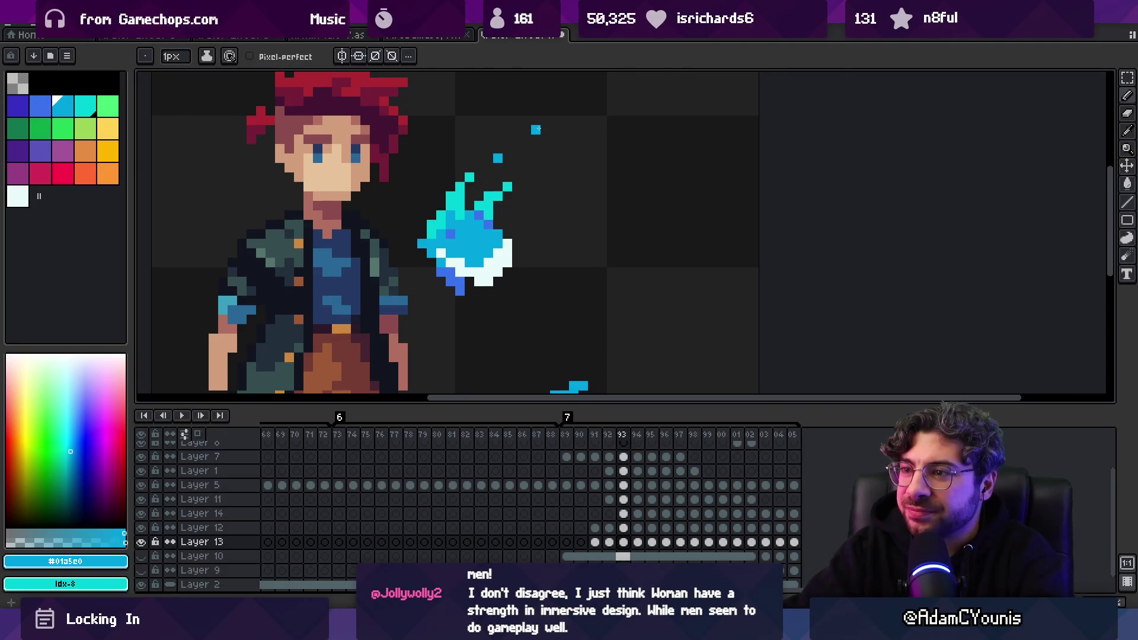
pyautogui.press('.')
# On frame 94, eyedrop the cyan, light blue and darker blue from Layers 14 and 12
pyautogui.keyDown('alt'); pyautogui.click(431, 263); pyautogui.keyUp('alt')
pyautogui.press('Up')
pyautogui.press('Up')
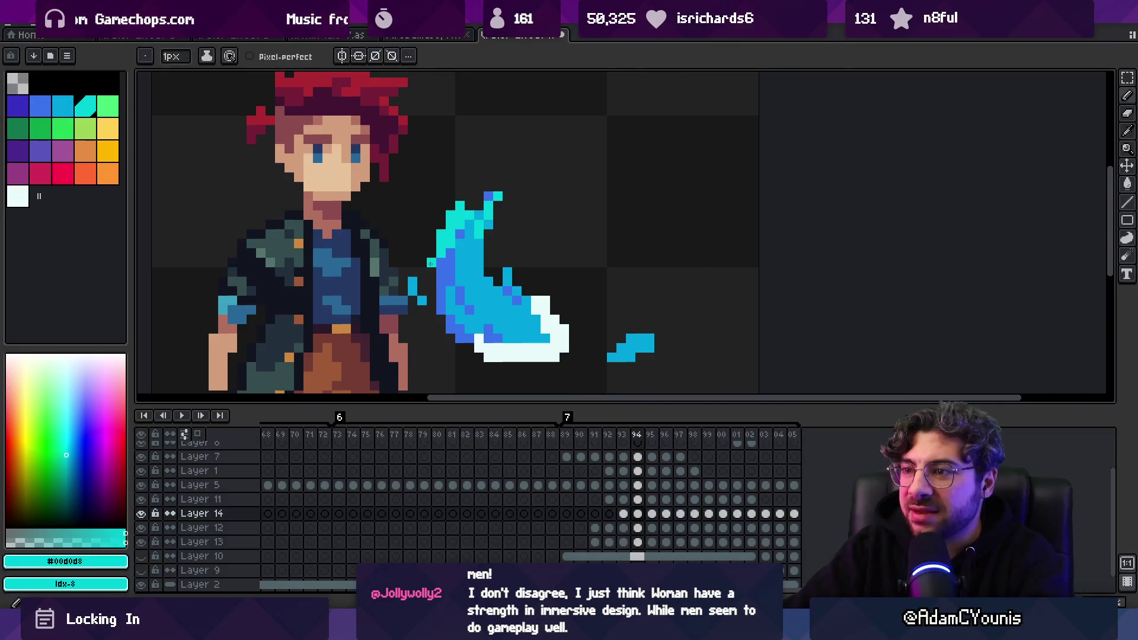
pyautogui.keyDown('alt'); pyautogui.click(441, 288); pyautogui.keyUp('alt')
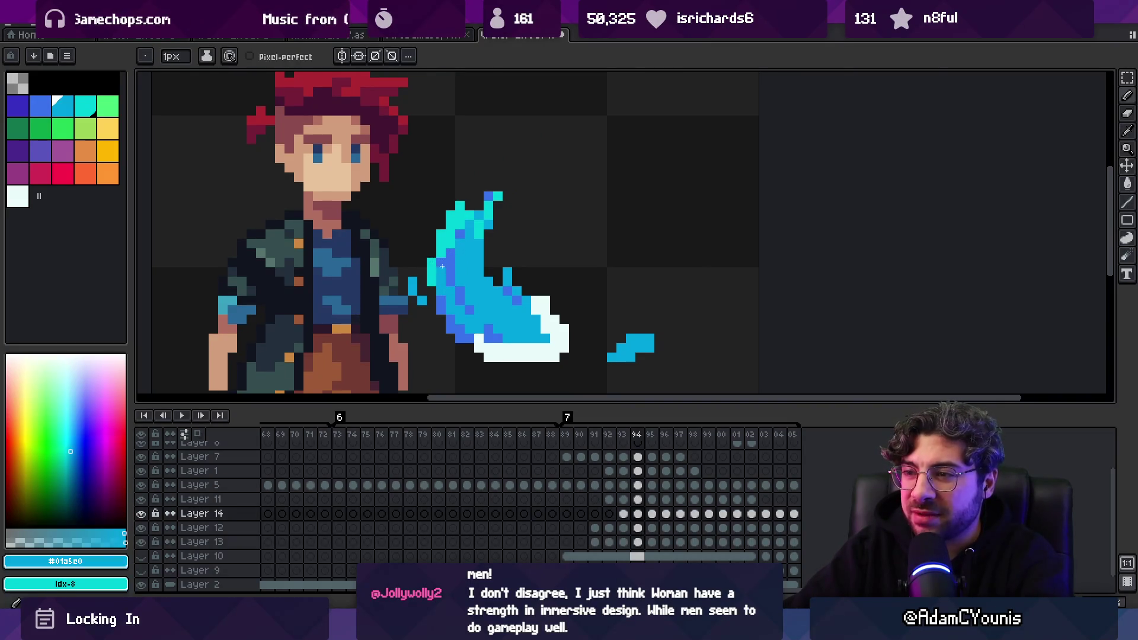
pyautogui.press('alt')
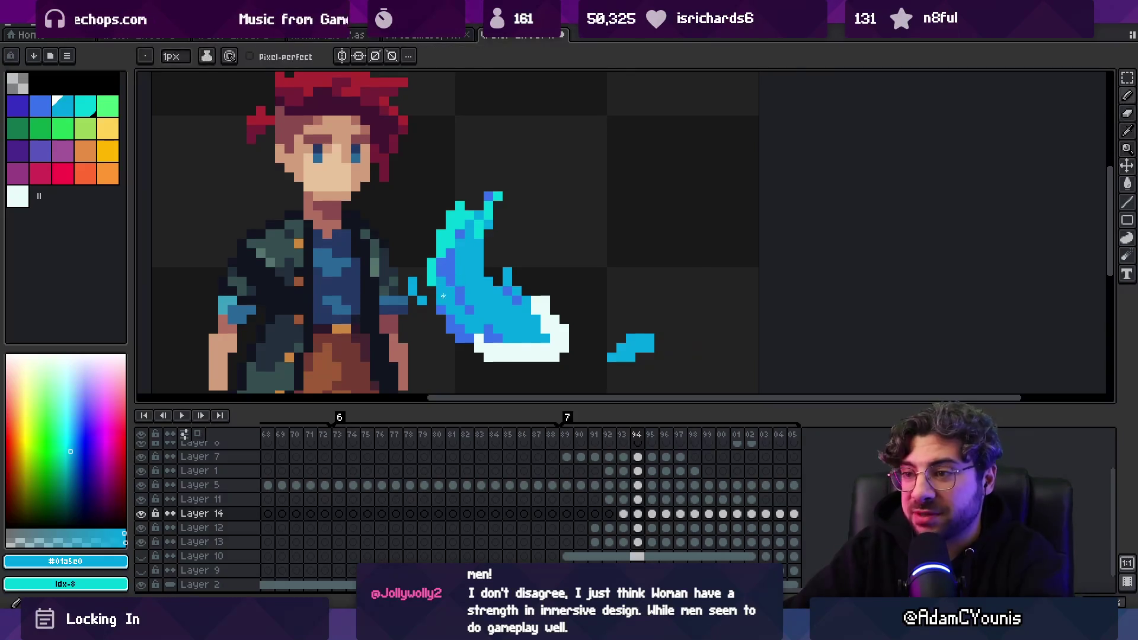
pyautogui.keyDown('ctrl'); pyautogui.click(469, 291); pyautogui.keyUp('ctrl')
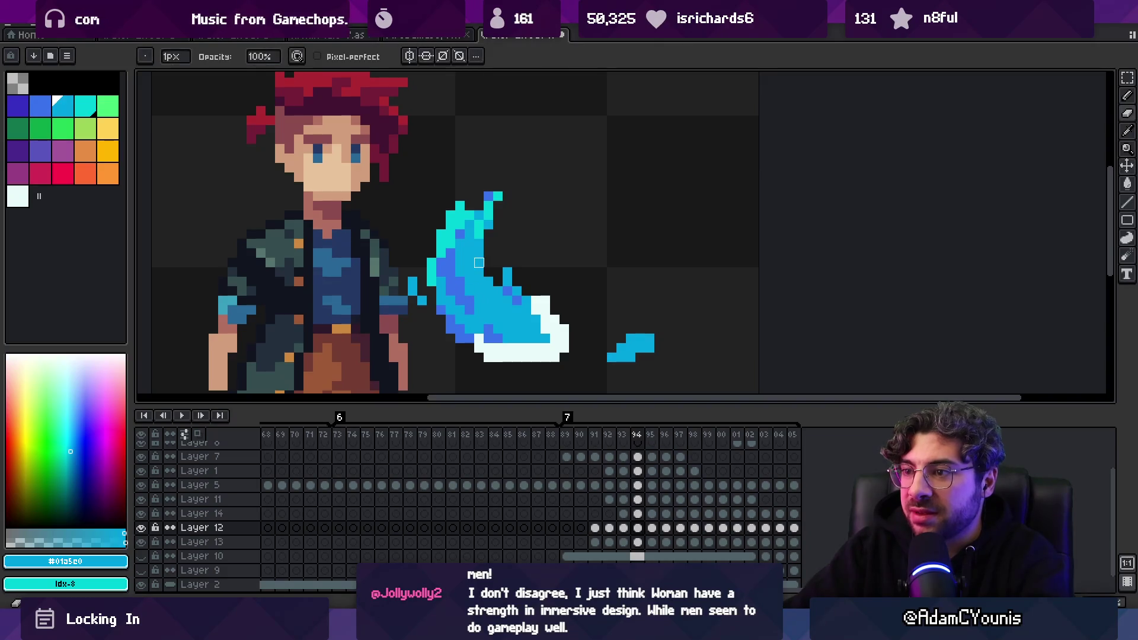
pyautogui.keyDown('alt'); pyautogui.click(460, 272); pyautogui.keyUp('alt')
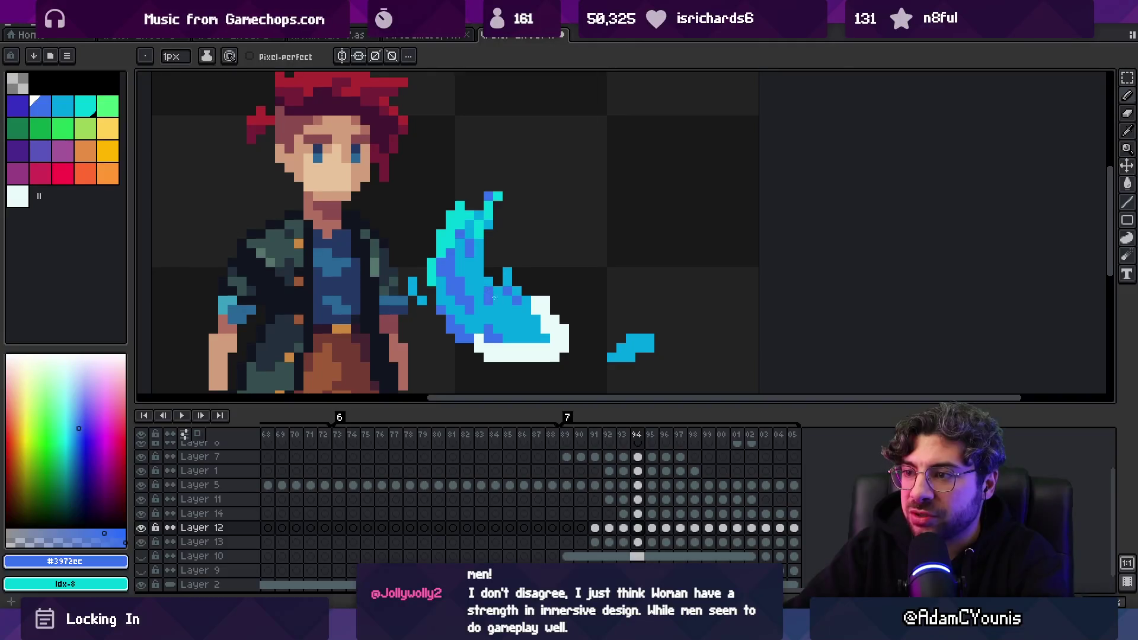
pyautogui.scroll(-5, 527, 270)
pyautogui.scroll(5, 463, 266)
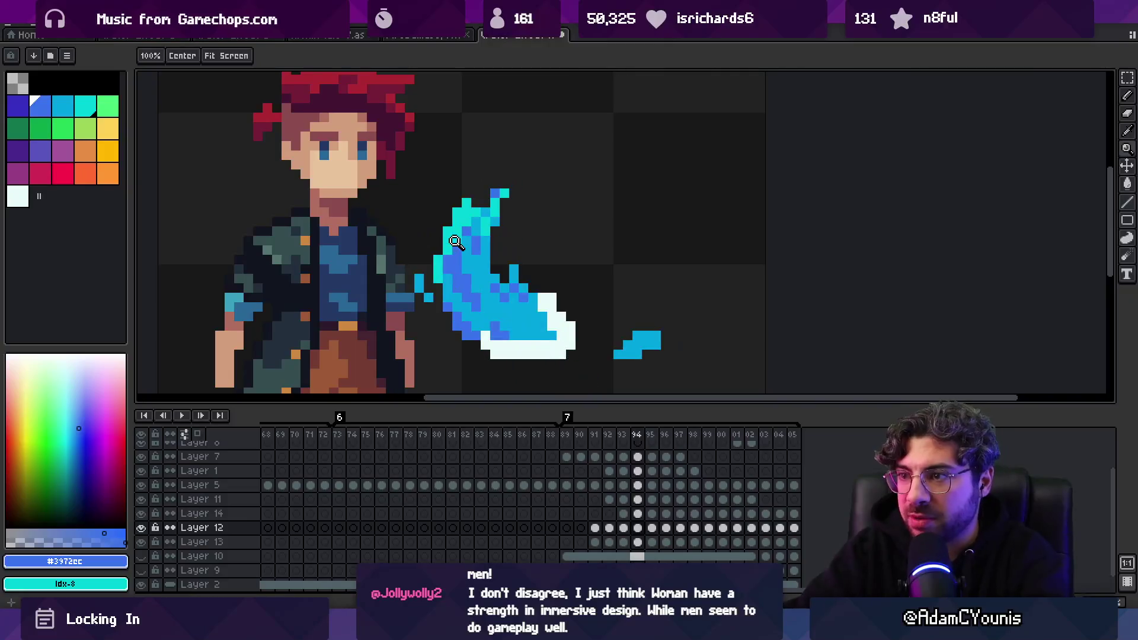
# Step forward through the slash frames 95 to 98
pyautogui.press('.')
pyautogui.press(',')
pyautogui.press('.')
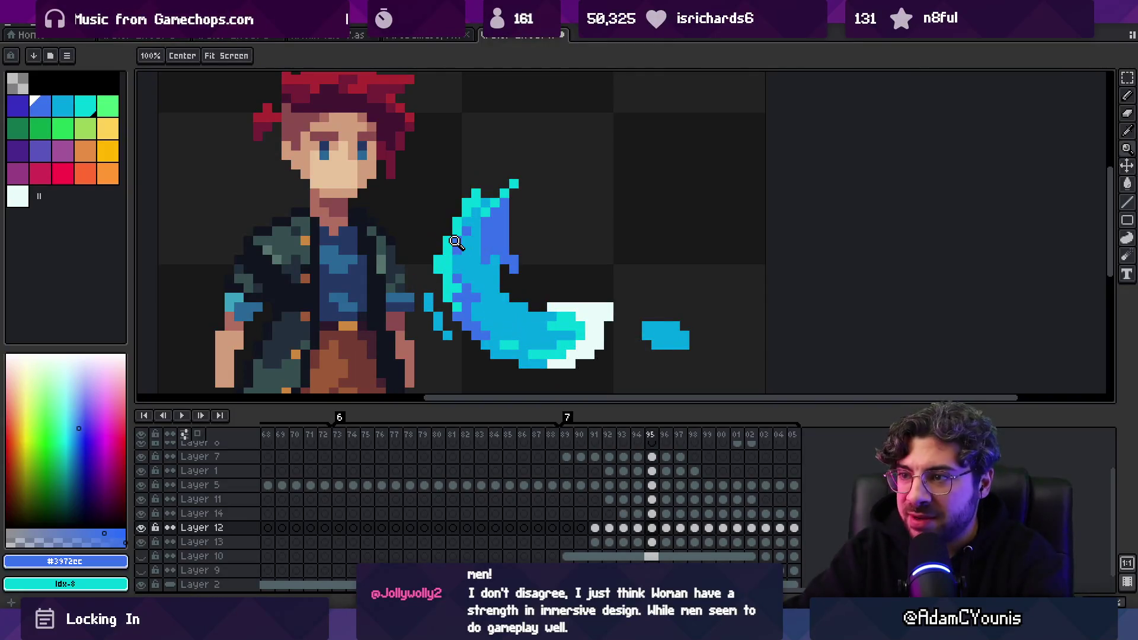
pyautogui.press('.')
pyautogui.press('.')
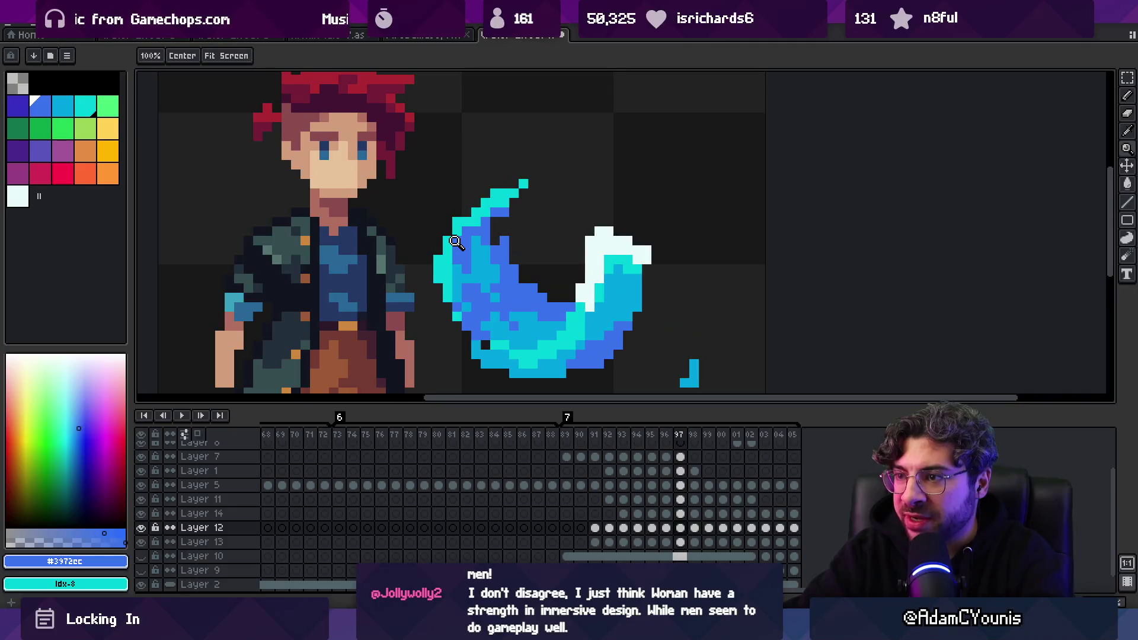
pyautogui.press('.')
pyautogui.press(',')
pyautogui.press(',')
pyautogui.press('.')
pyautogui.press('.')
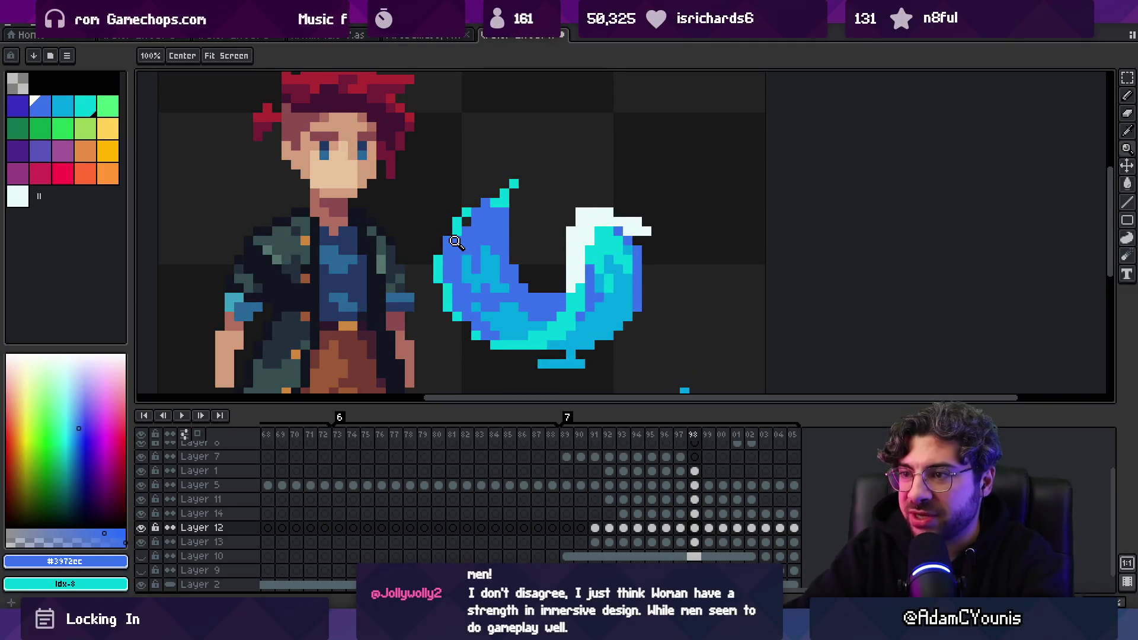
pyautogui.press('b')
# On frame 98, sample blues across Layers 13 and 14, ending on light blue #01a5e0
pyautogui.keyDown('alt'); pyautogui.click(468, 255); pyautogui.keyUp('alt')
pyautogui.keyDown('ctrl'); pyautogui.click(449, 250); pyautogui.keyUp('ctrl')
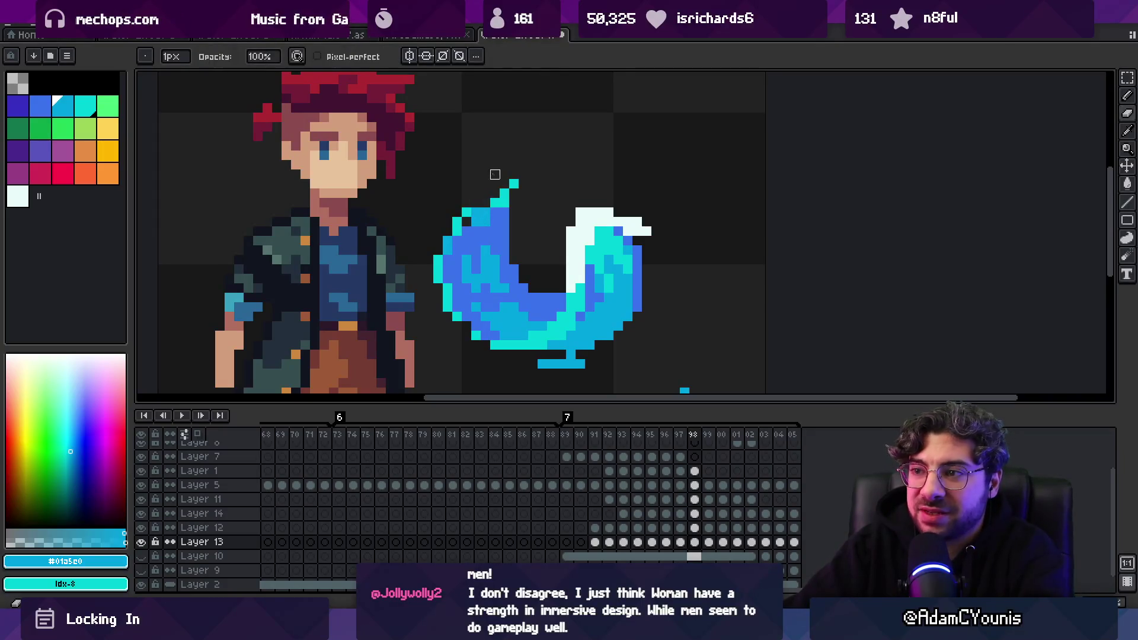
pyautogui.keyDown('alt'); pyautogui.click(487, 215); pyautogui.keyUp('alt')
pyautogui.keyDown('alt'); pyautogui.click(492, 214); pyautogui.keyUp('alt')
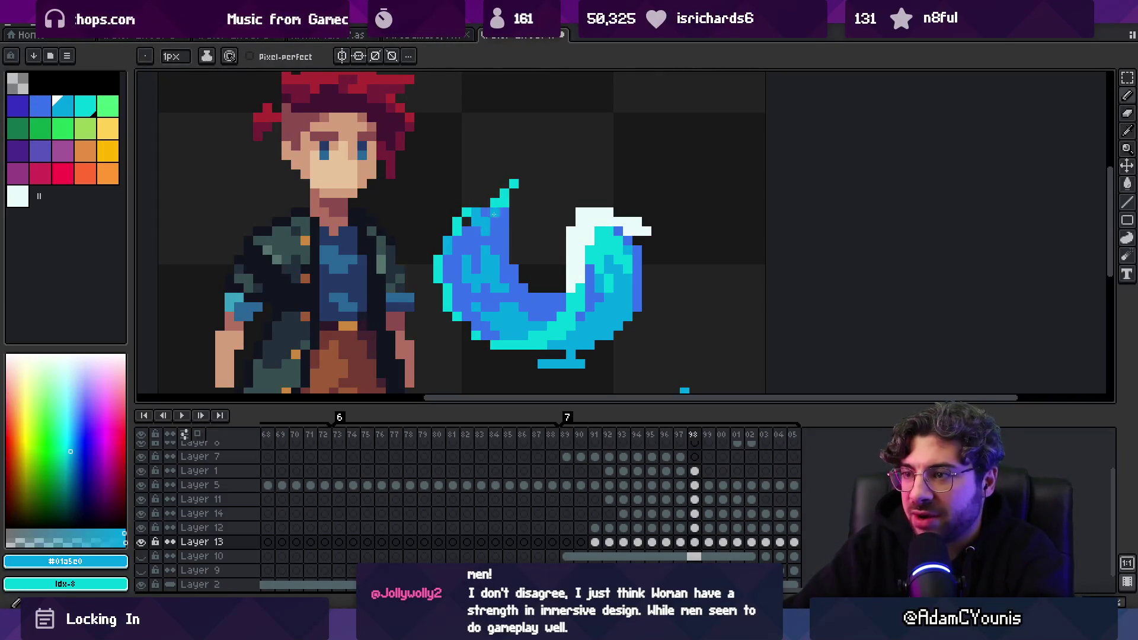
pyautogui.scroll(-5, 480, 245)
pyautogui.scroll(6, 513, 213)
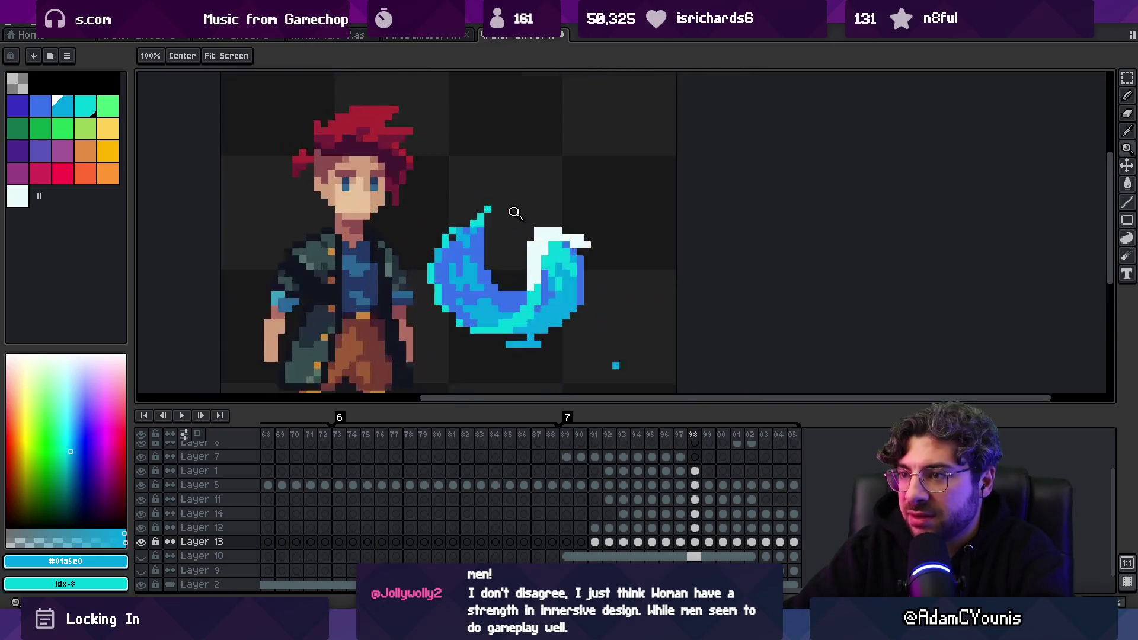
pyautogui.keyDown('ctrl'); pyautogui.click(455, 204); pyautogui.keyUp('ctrl')
pyautogui.scroll(-6, 383, 178)
# Go back to an earlier frame and zoom in close on the slash effect
pyautogui.press('v')
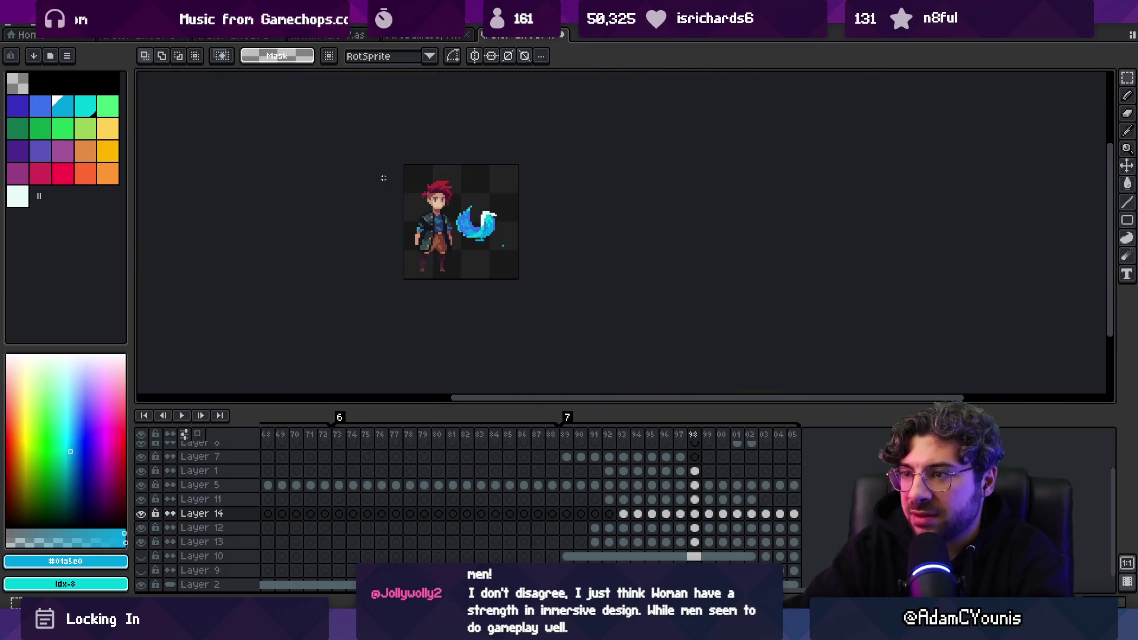
pyautogui.press('Return')
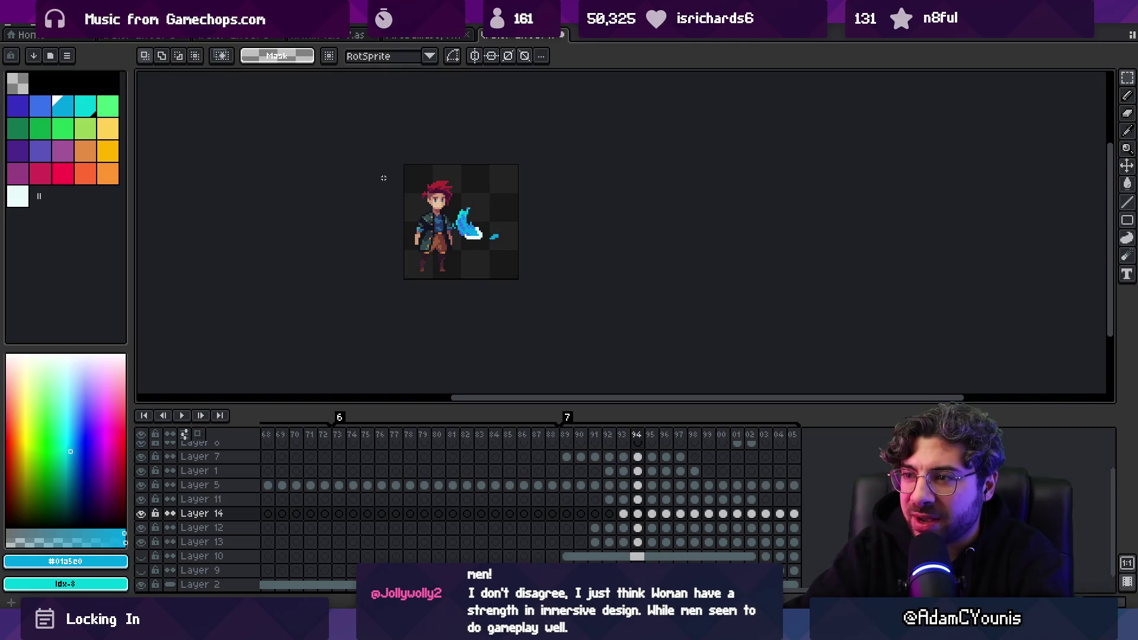
pyautogui.press('z')
pyautogui.moveTo(468, 177); pyautogui.dragTo(501, 213)
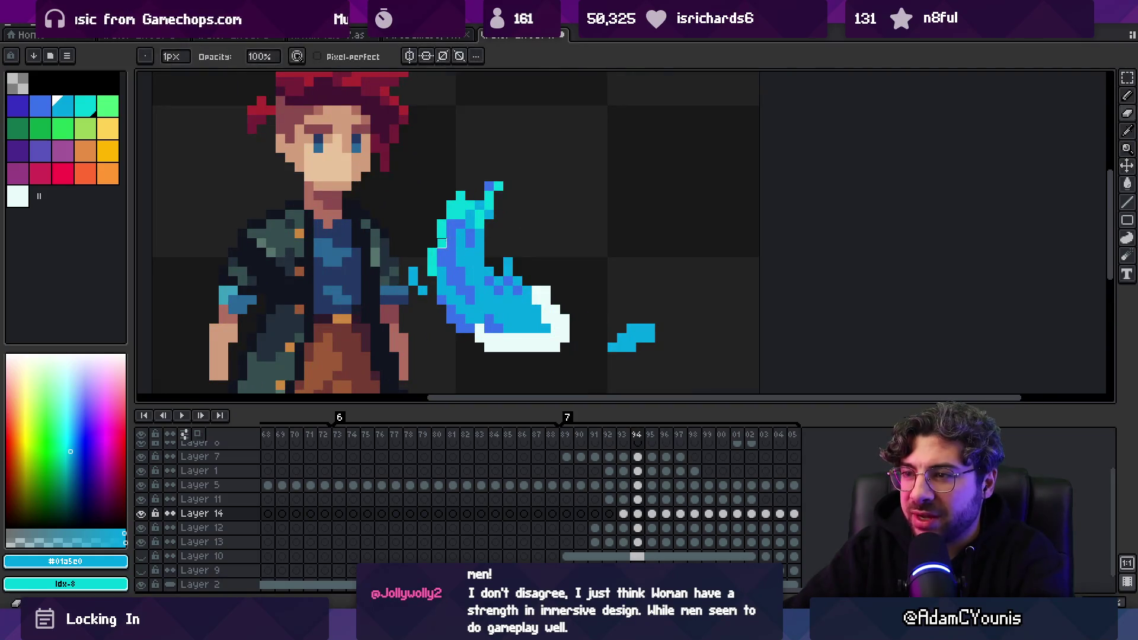
# Pick cyan for the pencil, then sample the slash's light blue
pyautogui.press('b')
pyautogui.keyDown('alt'); pyautogui.click(432, 240); pyautogui.keyUp('alt')
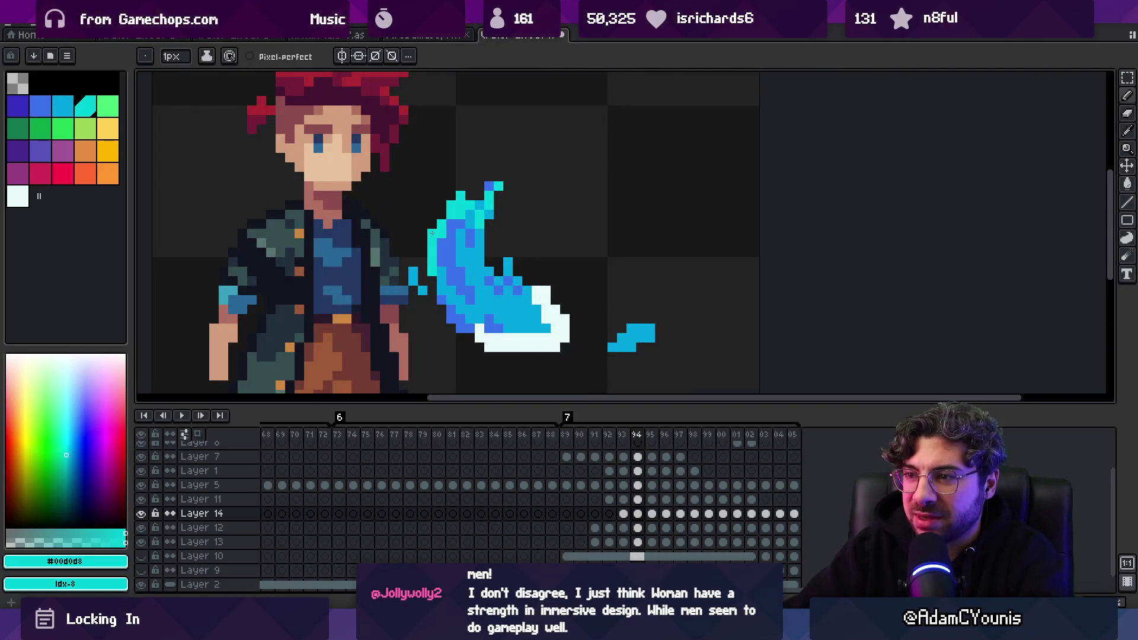
pyautogui.press('e')
pyautogui.press('b')
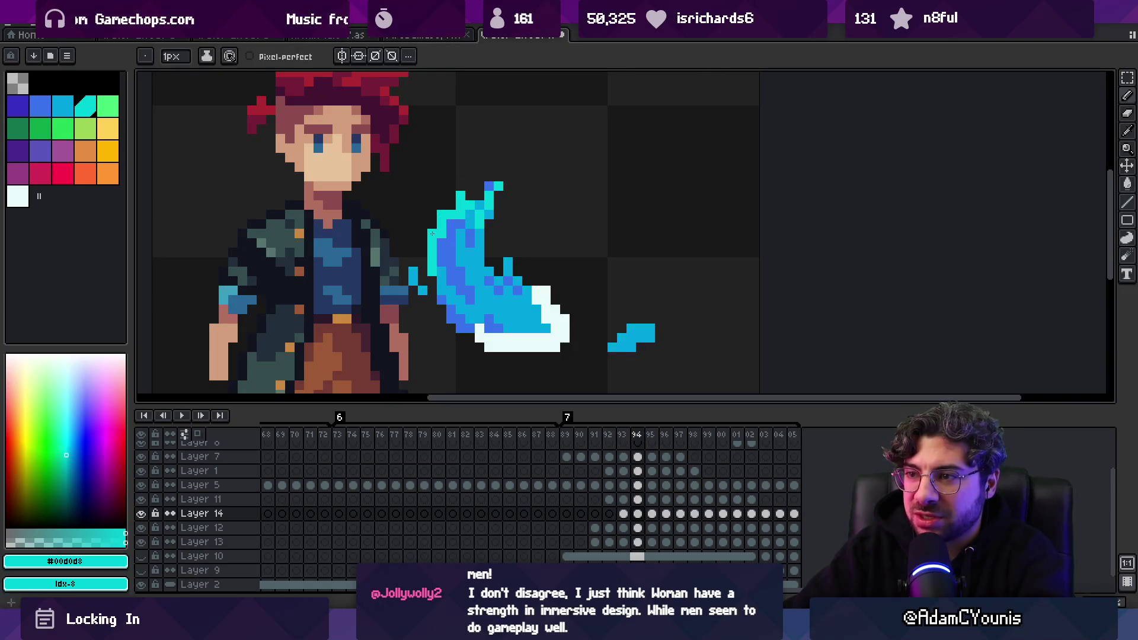
pyautogui.keyDown('alt'); pyautogui.click(452, 224); pyautogui.keyUp('alt')
pyautogui.press('z')
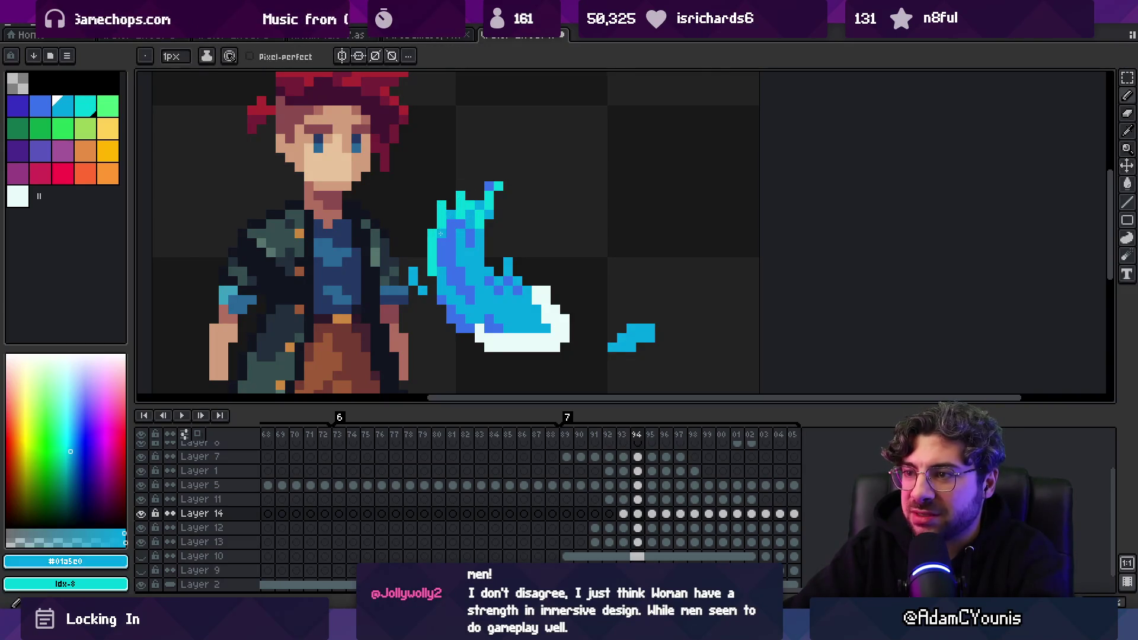
pyautogui.scroll(-5, 420, 181)
pyautogui.scroll(4, 498, 193)
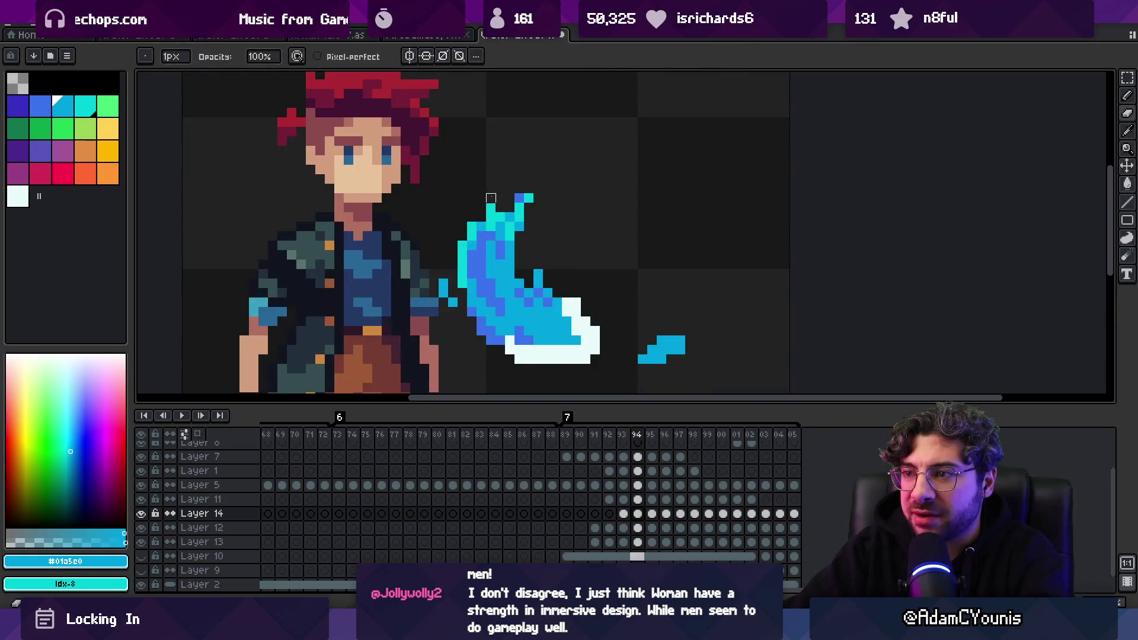
pyautogui.scroll(-4, 439, 155)
# Step through frames 93 to 98 to compare the slash, then zoom in on it
pyautogui.press('m')
pyautogui.press(',')
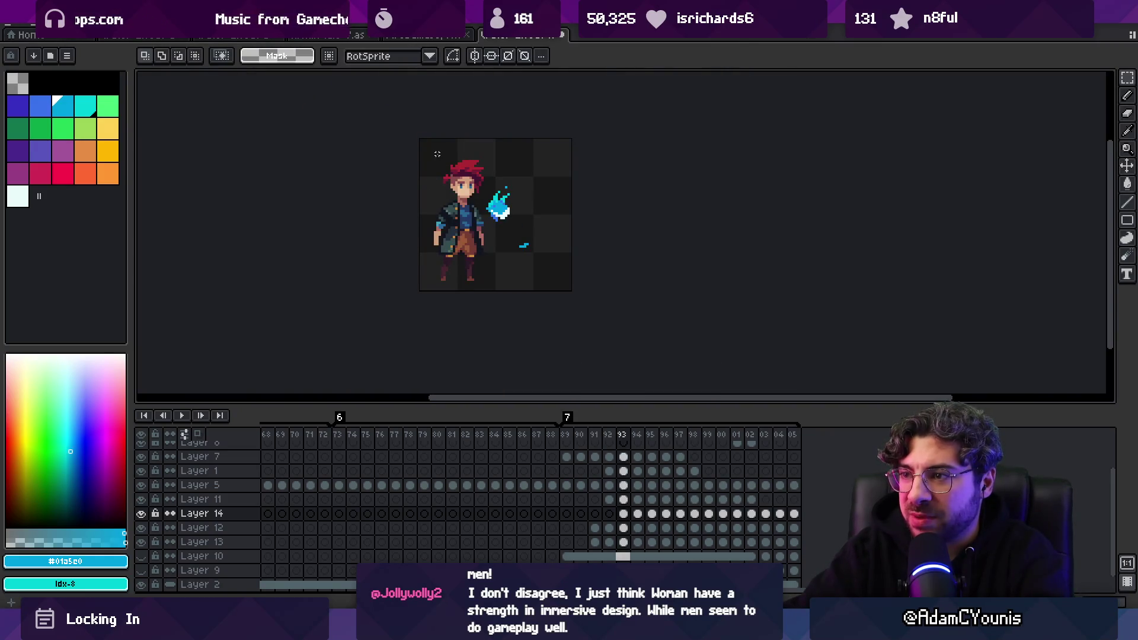
pyautogui.press('.')
pyautogui.press('.')
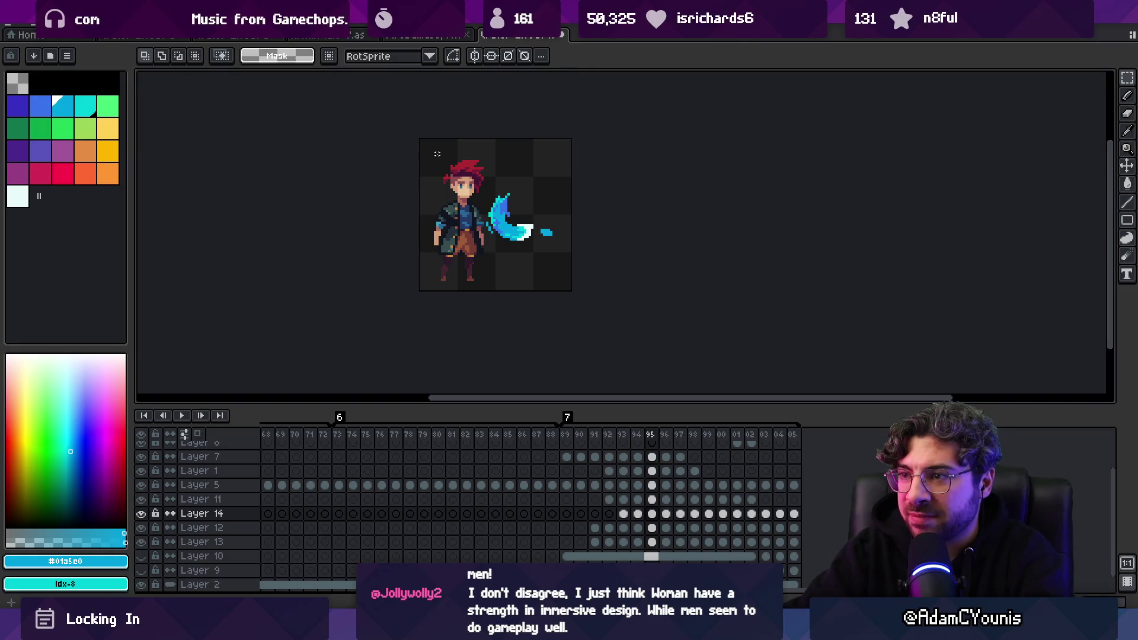
pyautogui.press('.')
pyautogui.press('.')
pyautogui.press('.')
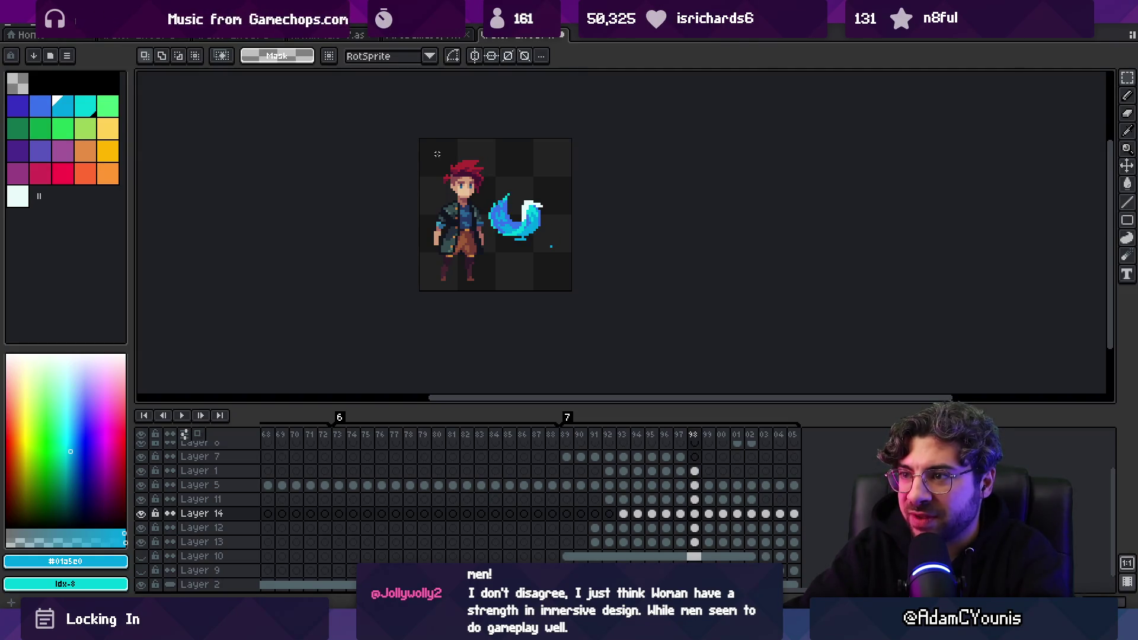
pyautogui.press(',')
pyautogui.press(',')
pyautogui.press(',')
pyautogui.press('.')
pyautogui.press('.')
pyautogui.press(',')
pyautogui.press(',')
pyautogui.press('.')
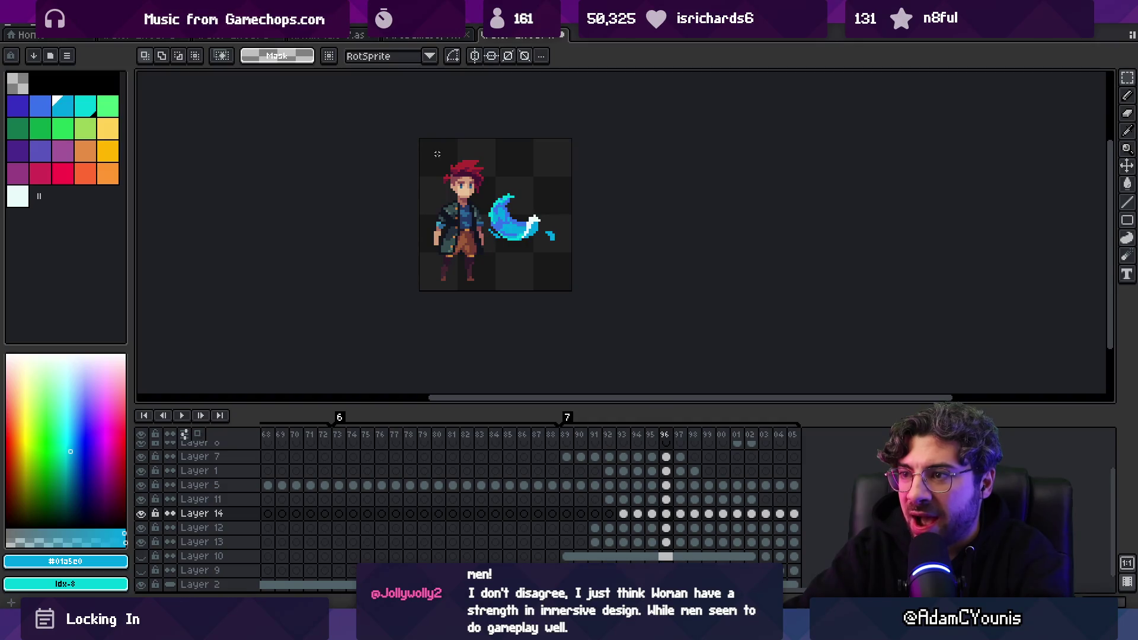
pyautogui.press(',')
pyautogui.press(',')
pyautogui.press('.')
pyautogui.press('.')
pyautogui.press('z')
pyautogui.click(524, 212)
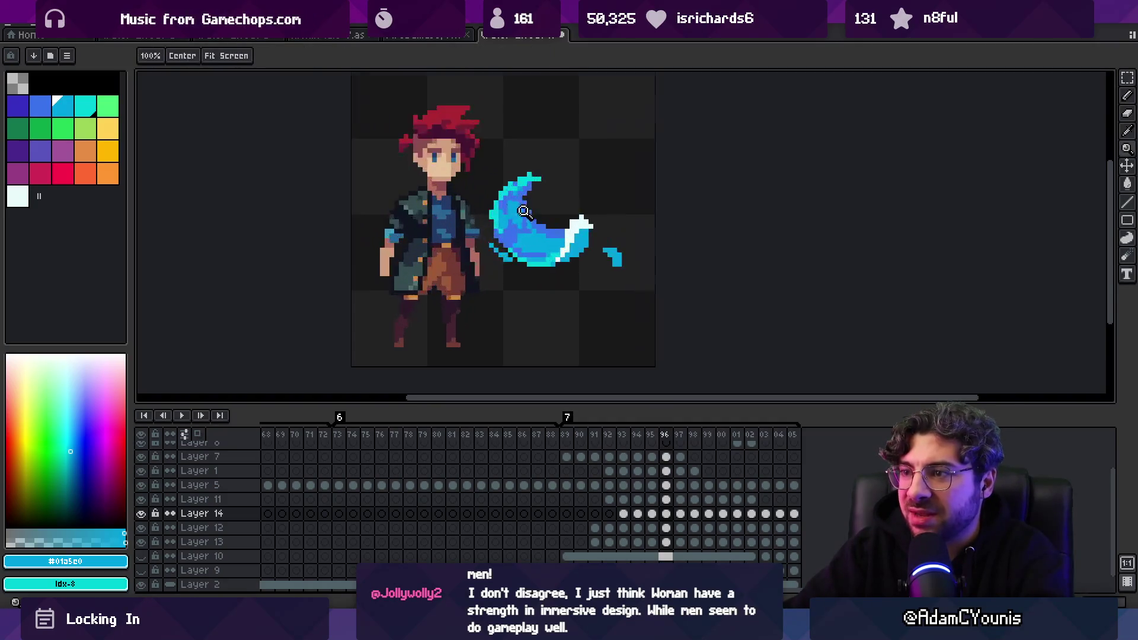
# Zoom in further and touch up the slash on Layer 12 with cyan pixels
pyautogui.click(524, 212)
pyautogui.press('b')
pyautogui.press('b')
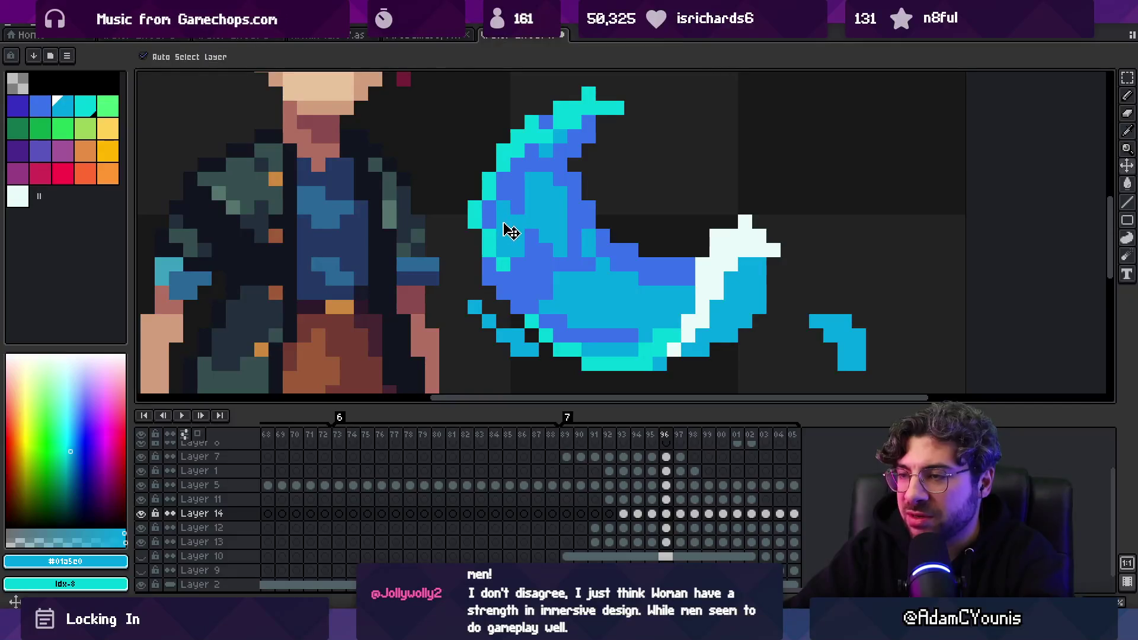
pyautogui.keyDown('ctrl'); pyautogui.click(503, 229); pyautogui.keyUp('ctrl')
pyautogui.moveTo(503, 214); pyautogui.dragTo(493, 224)
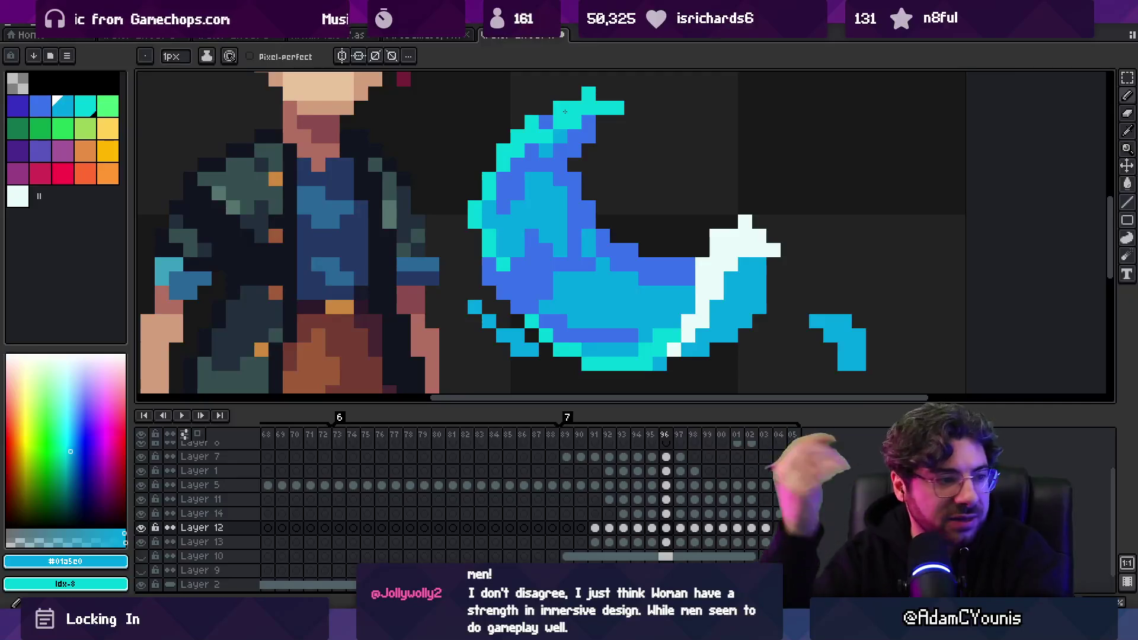
# Zoom in and out to inspect the cyan touch-up on the slash
pyautogui.press('z')
pyautogui.scroll(-5, 329, 195)
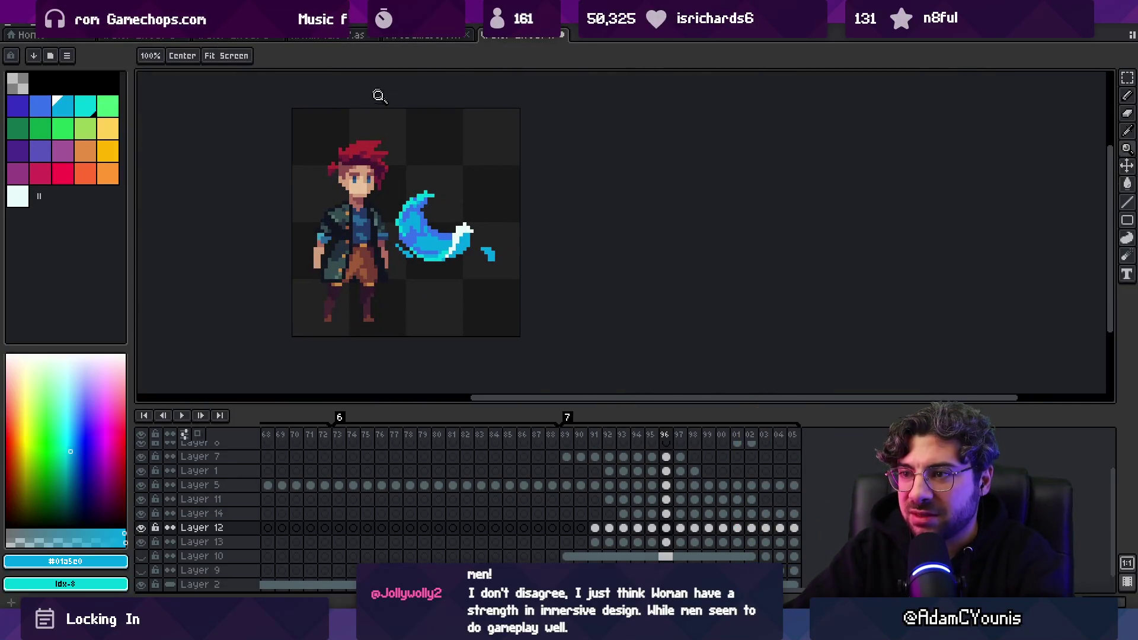
pyautogui.scroll(5, 416, 239)
pyautogui.press('b')
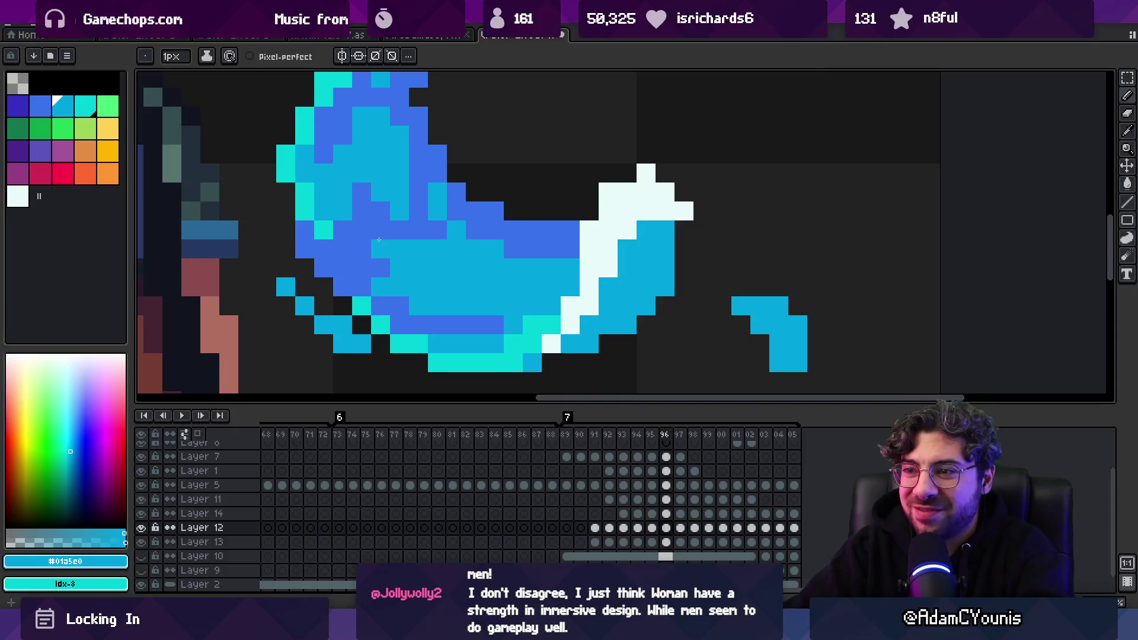
pyautogui.press('z')
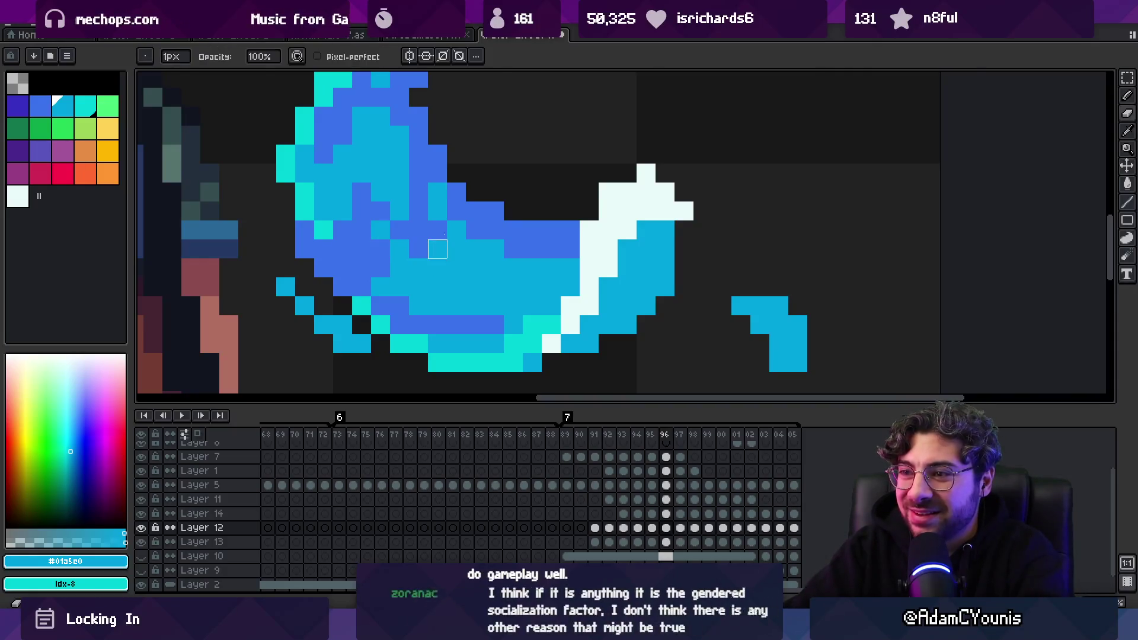
pyautogui.scroll(-1, 437, 245)
pyautogui.scroll(1, 478, 254)
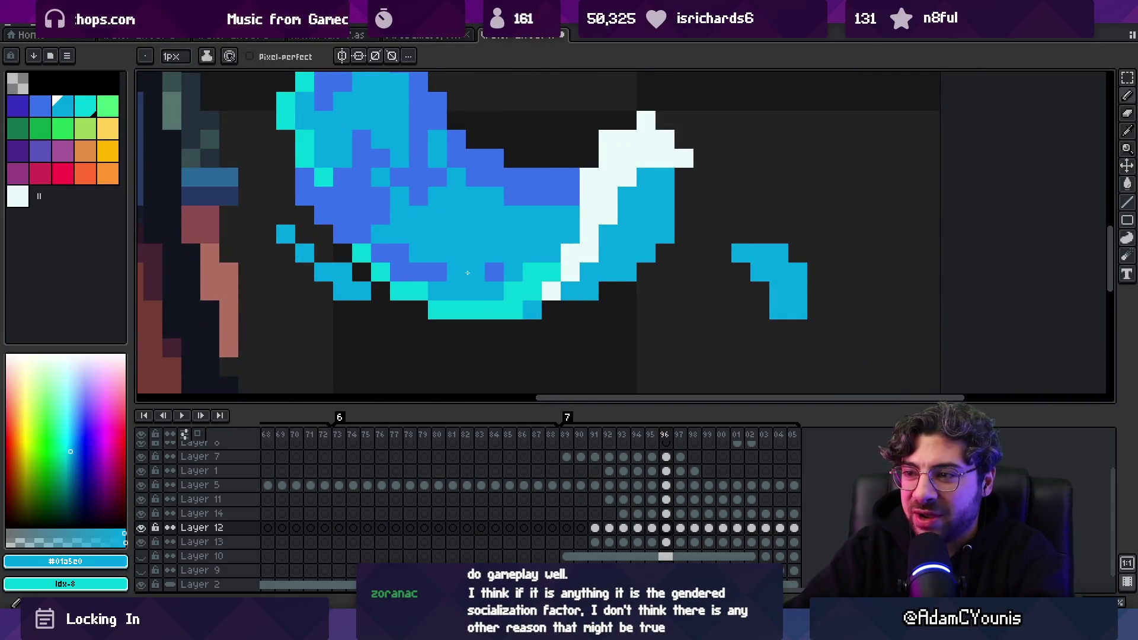
pyautogui.press('z')
pyautogui.scroll(-5, 468, 273)
pyautogui.scroll(4, 426, 178)
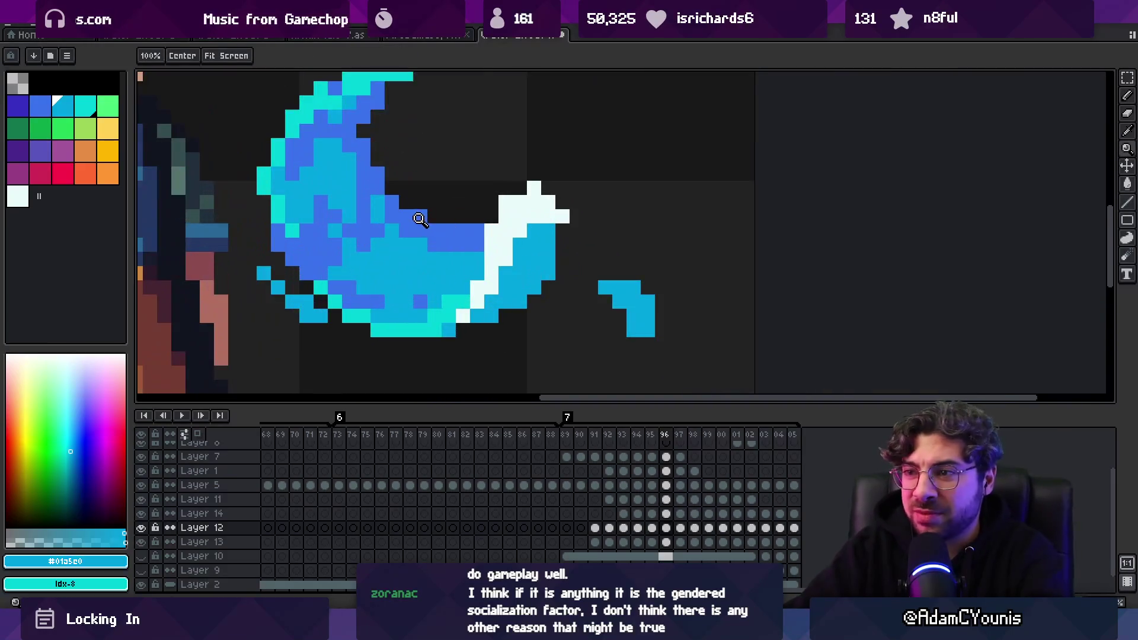
# Make Layer 13 the active layer and zoom out to the whole sprite
pyautogui.hotkey('alt', 'Down')
pyautogui.scroll(-1, 463, 218)
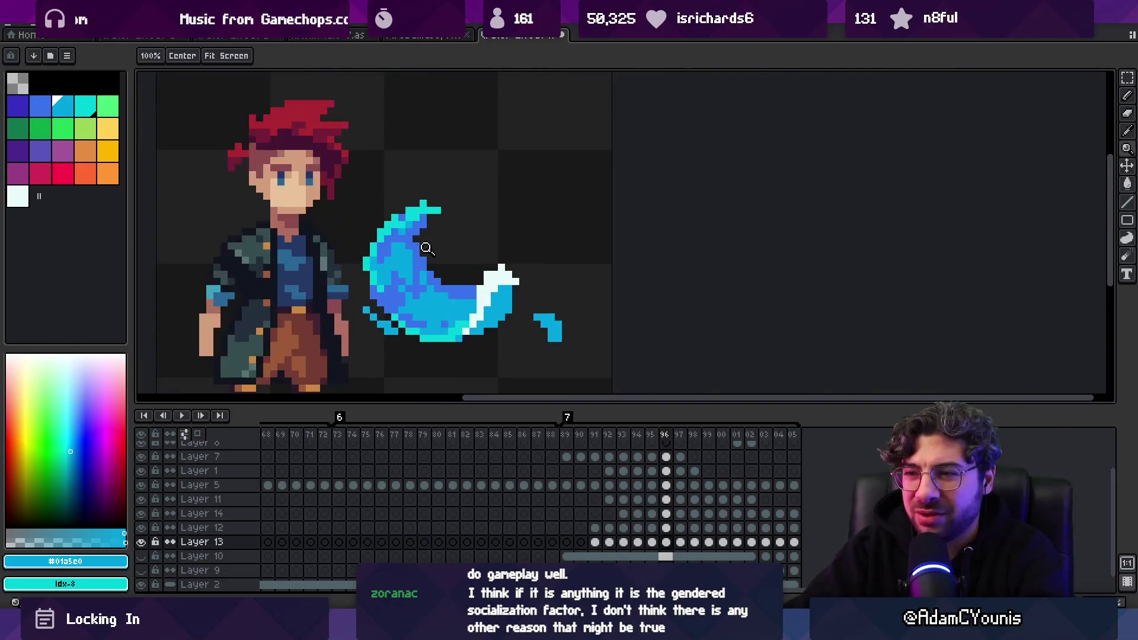
pyautogui.scroll(1, 426, 247)
pyautogui.scroll(-4, 465, 247)
pyautogui.press('m')
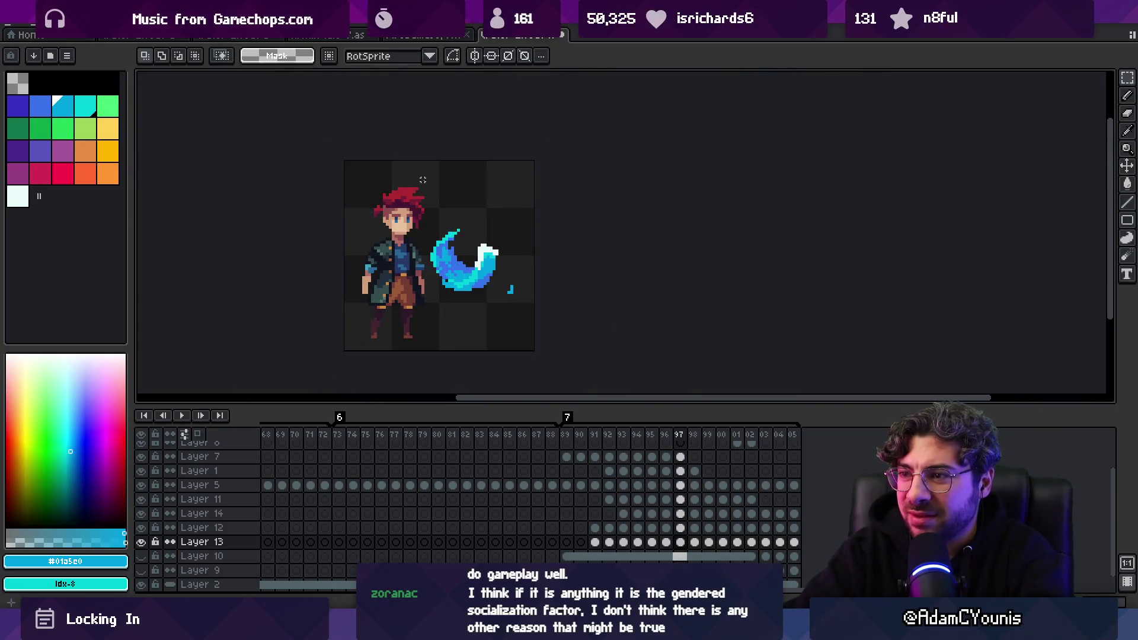
pyautogui.press('z')
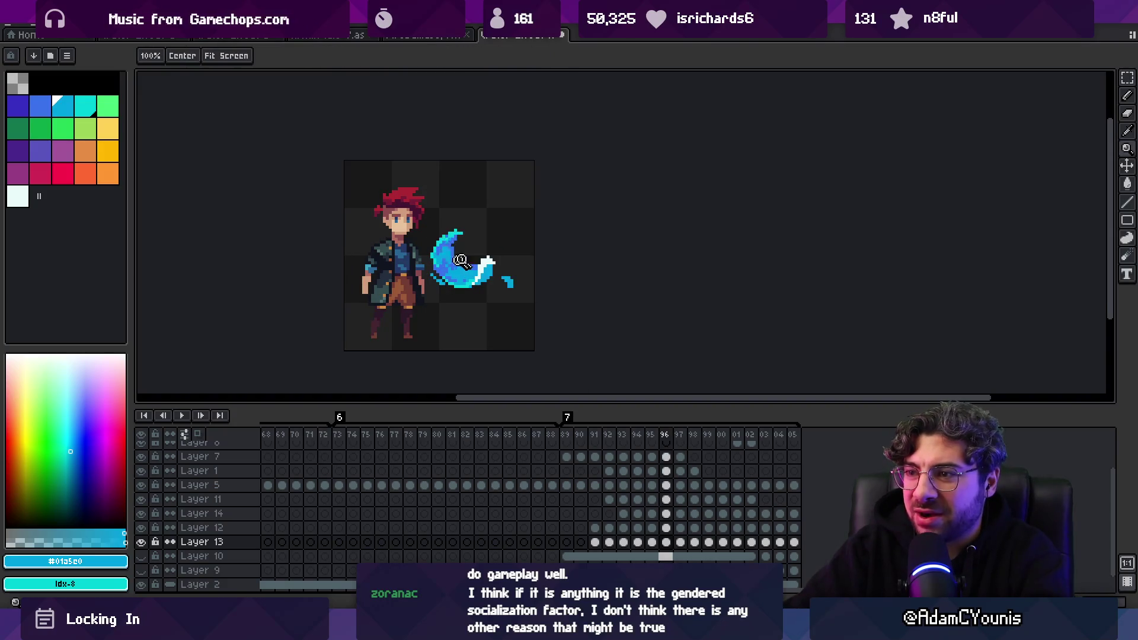
pyautogui.scroll(5, 459, 261)
pyautogui.press('b')
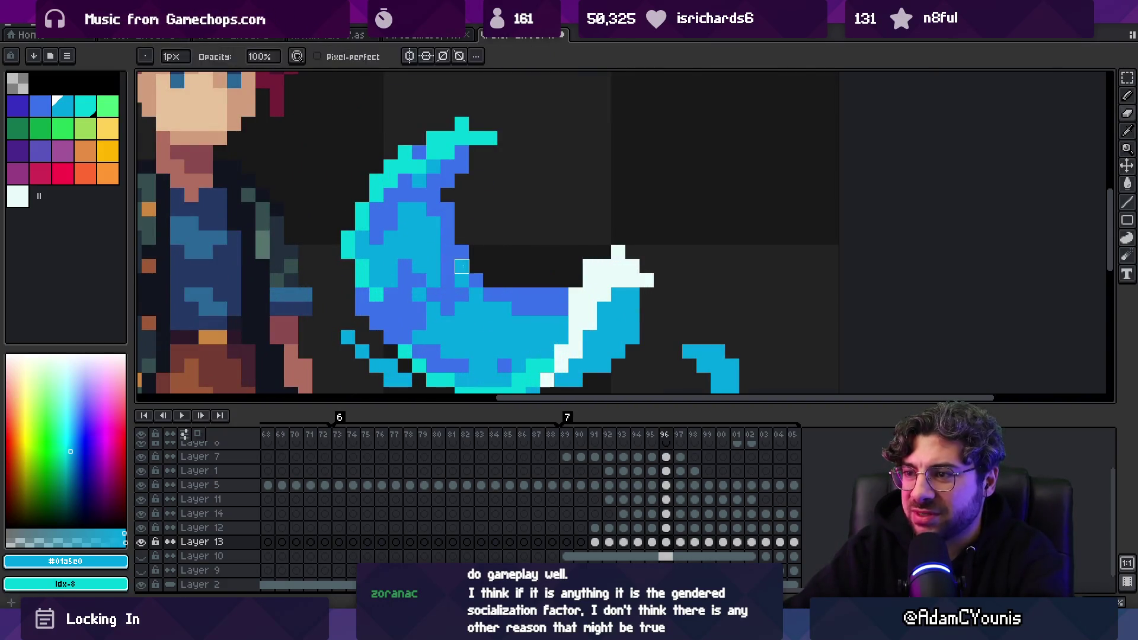
pyautogui.press('z')
pyautogui.scroll(-5, 442, 235)
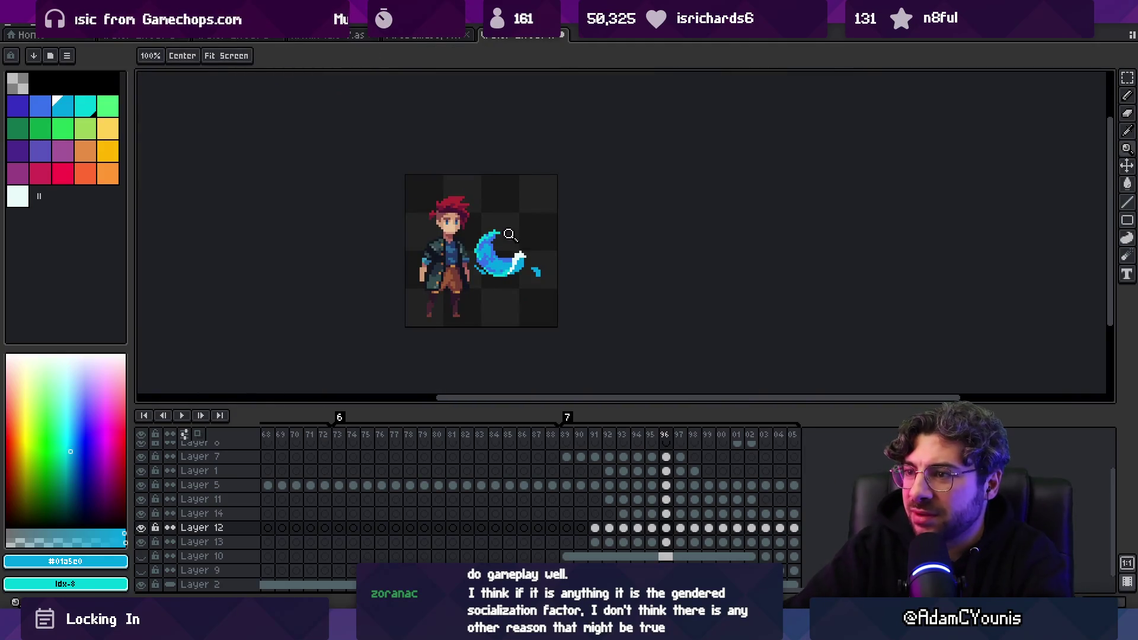
pyautogui.scroll(3, 508, 234)
pyautogui.press('b')
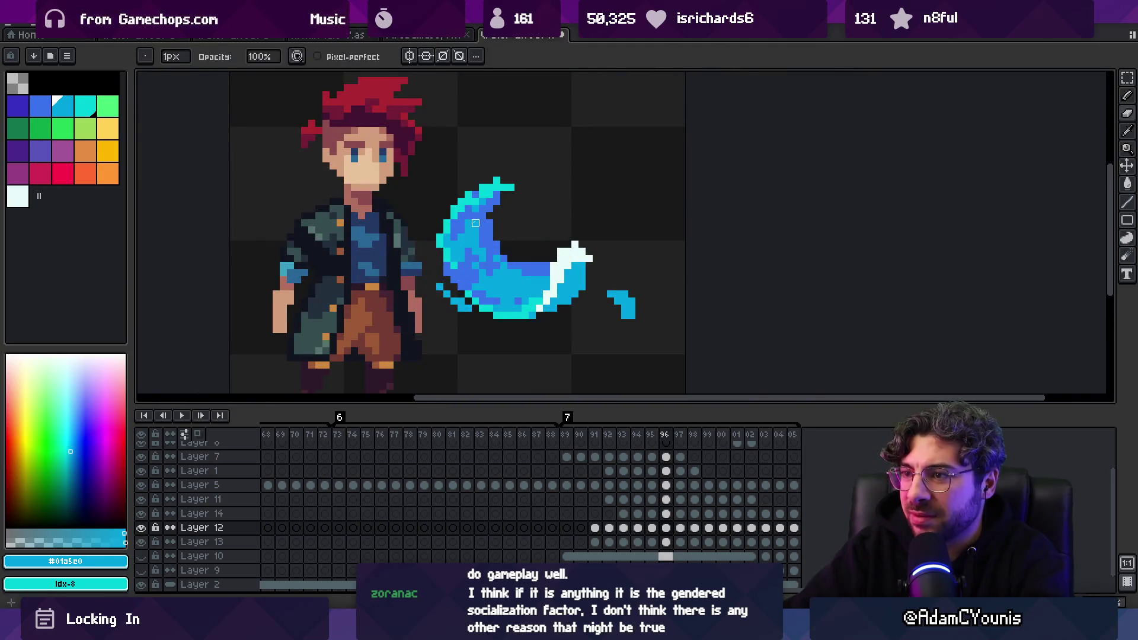
pyautogui.press('z')
pyautogui.press('z')
pyautogui.scroll(-4, 451, 195)
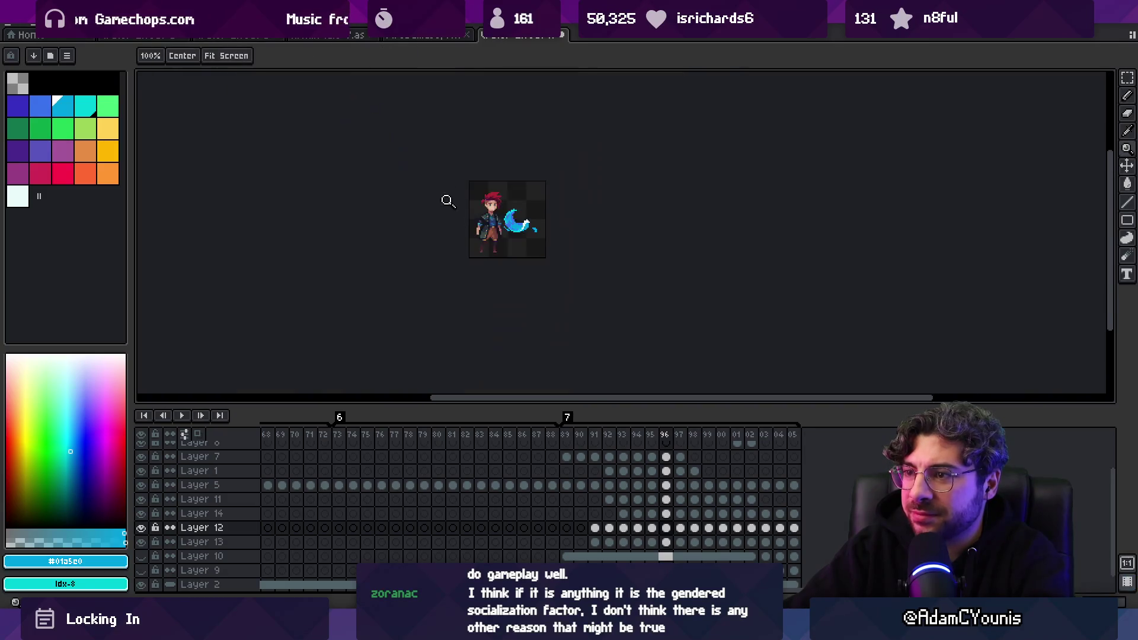
# Preview the animation with F5, zoom in on the character and slash, and select frames 89–98
pyautogui.press('F5')
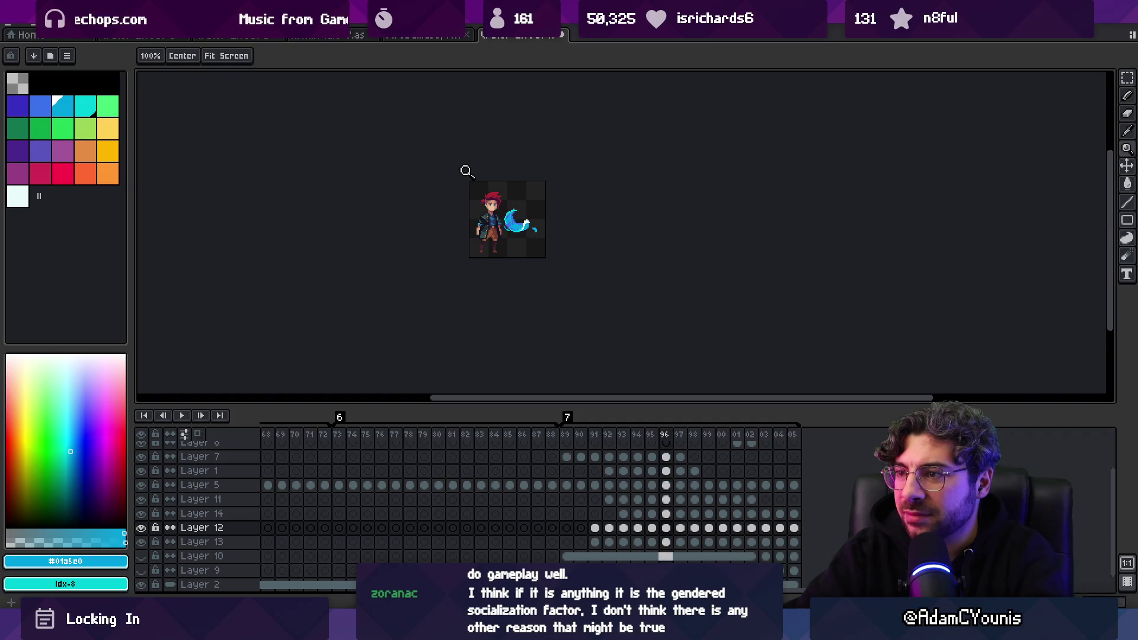
pyautogui.press('F5')
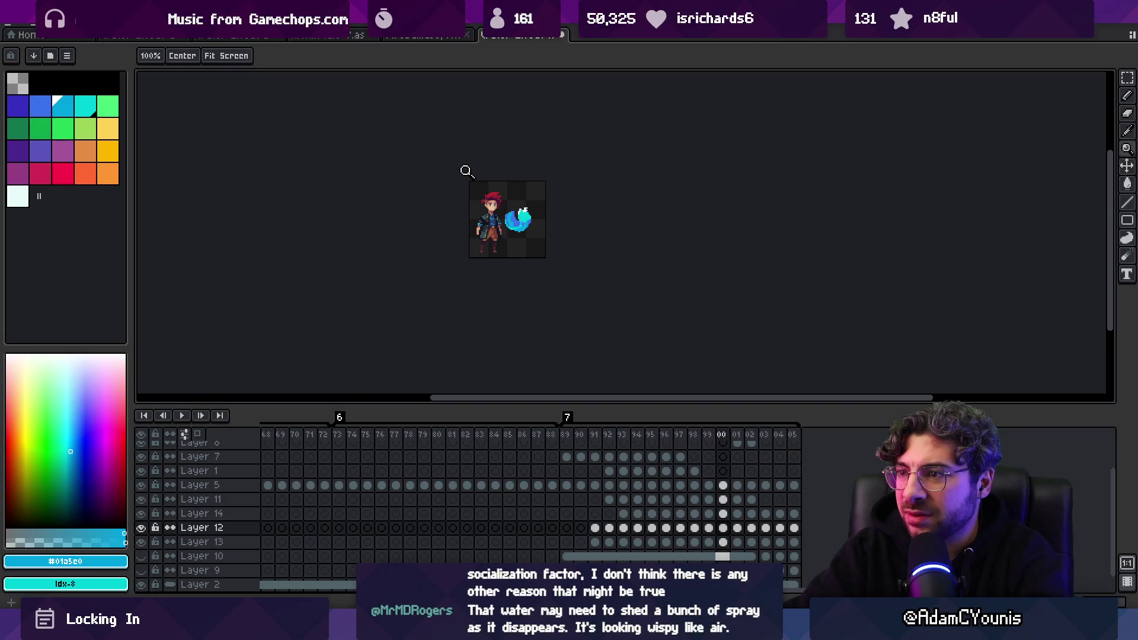
pyautogui.moveTo(466, 171); pyautogui.dragTo(472, 245)
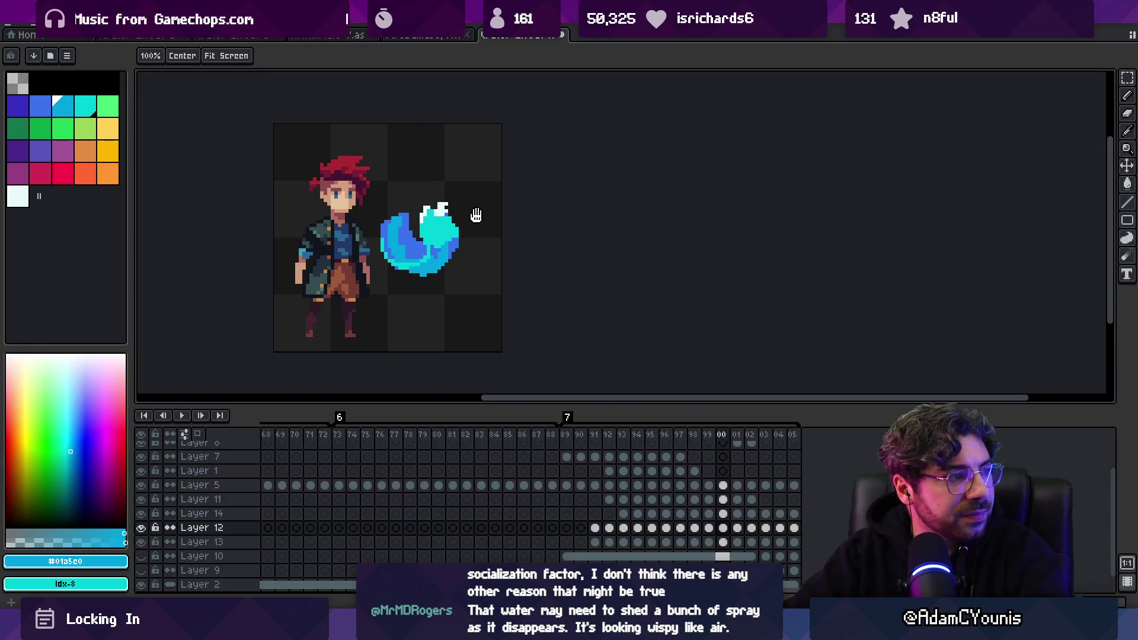
pyautogui.moveTo(475, 215); pyautogui.dragTo(451, 195)
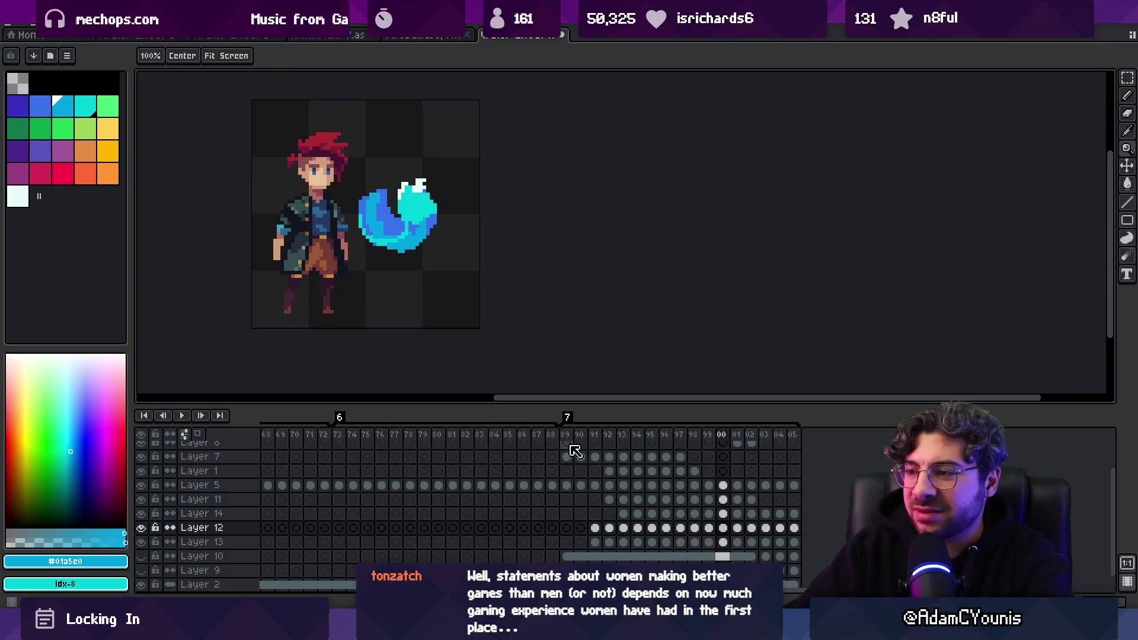
pyautogui.moveTo(567, 436)
pyautogui.mouseDown()
pyautogui.moveTo(755, 438)
pyautogui.moveTo(711, 446)
pyautogui.mouseUp()
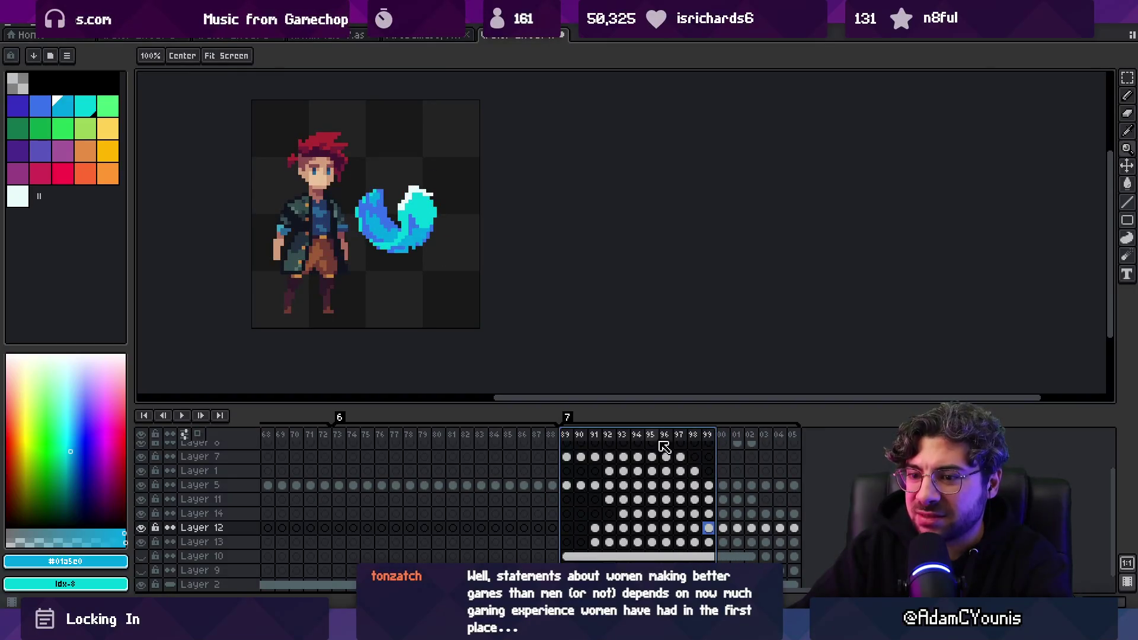
# Pan the timeline and reselect the frame range starting at frame 89 across all layers
pyautogui.scroll(1, 358, 504)
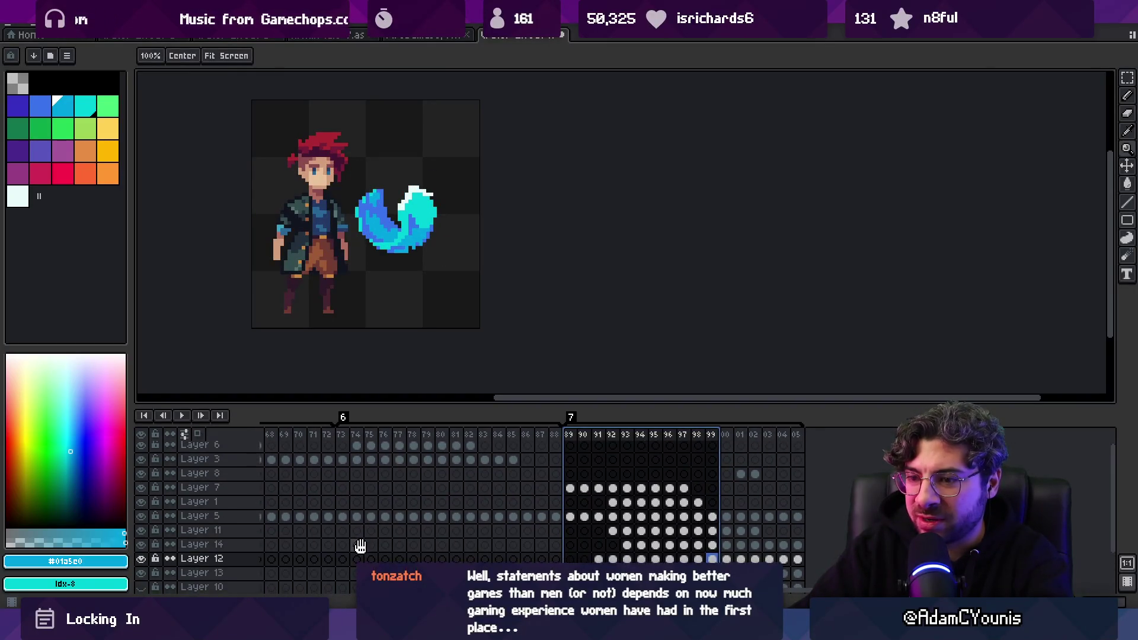
pyautogui.scroll(-1, 358, 490)
pyautogui.moveTo(364, 546)
pyautogui.mouseDown()
pyautogui.moveTo(330, 508)
pyautogui.moveTo(241, 498)
pyautogui.mouseUp()
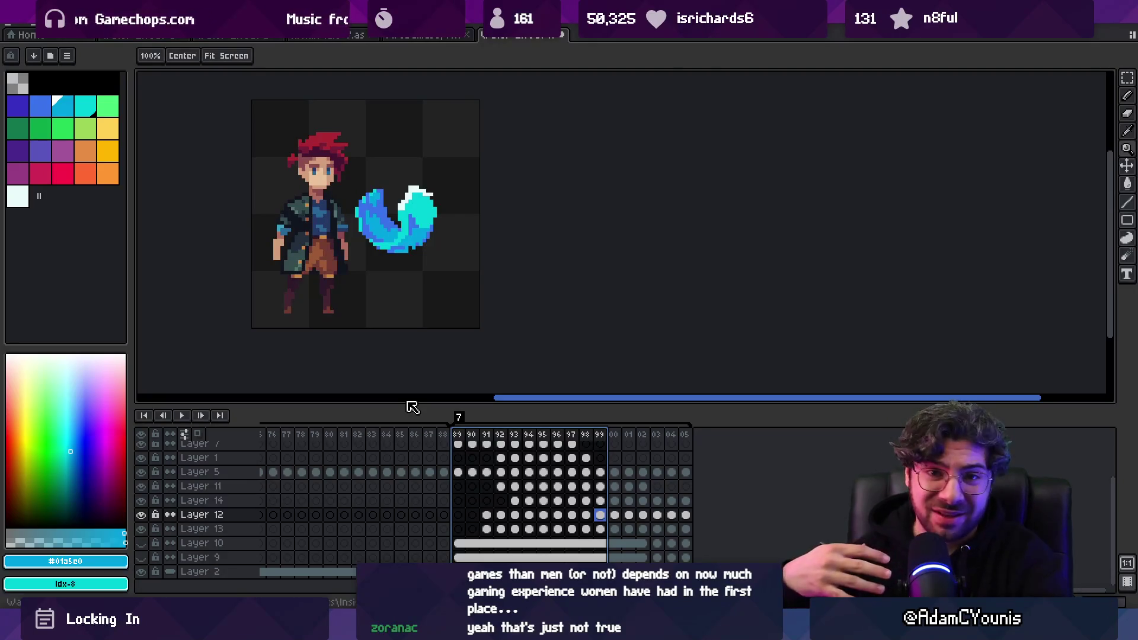
pyautogui.moveTo(465, 449)
pyautogui.mouseDown()
pyautogui.moveTo(667, 432)
pyautogui.moveTo(598, 431)
pyautogui.moveTo(632, 430)
pyautogui.moveTo(603, 429)
pyautogui.moveTo(624, 424)
pyautogui.mouseUp()
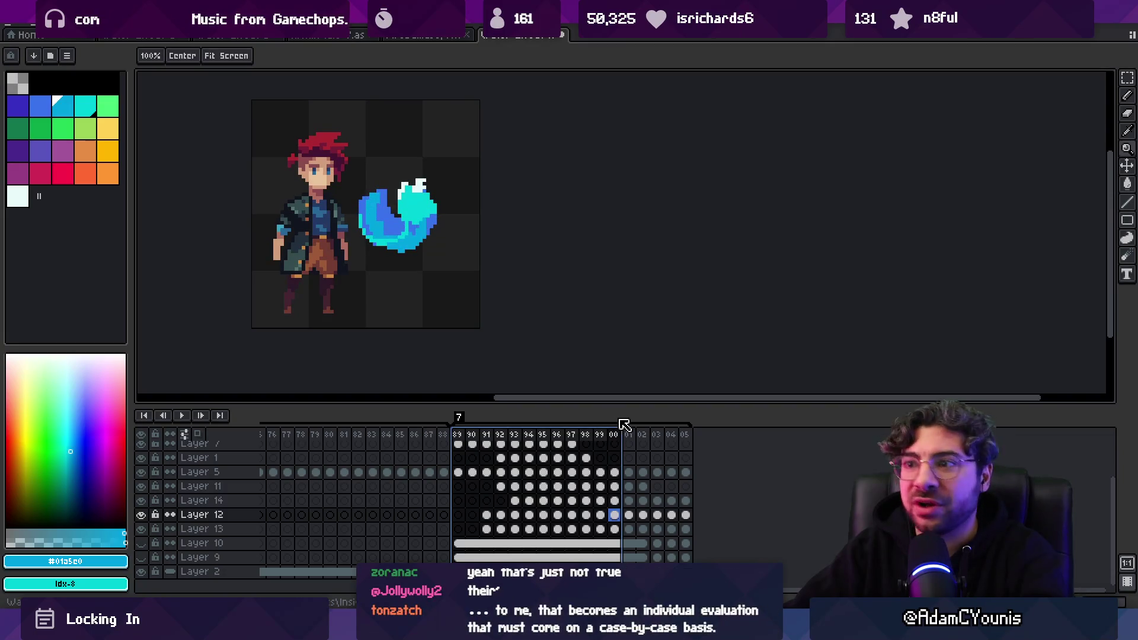
# Zoom in on the slash and pick the white crest colour from the sprite
pyautogui.click(399, 172)
pyautogui.press('b')
pyautogui.keyDown('alt'); pyautogui.click(448, 198); pyautogui.keyUp('alt')
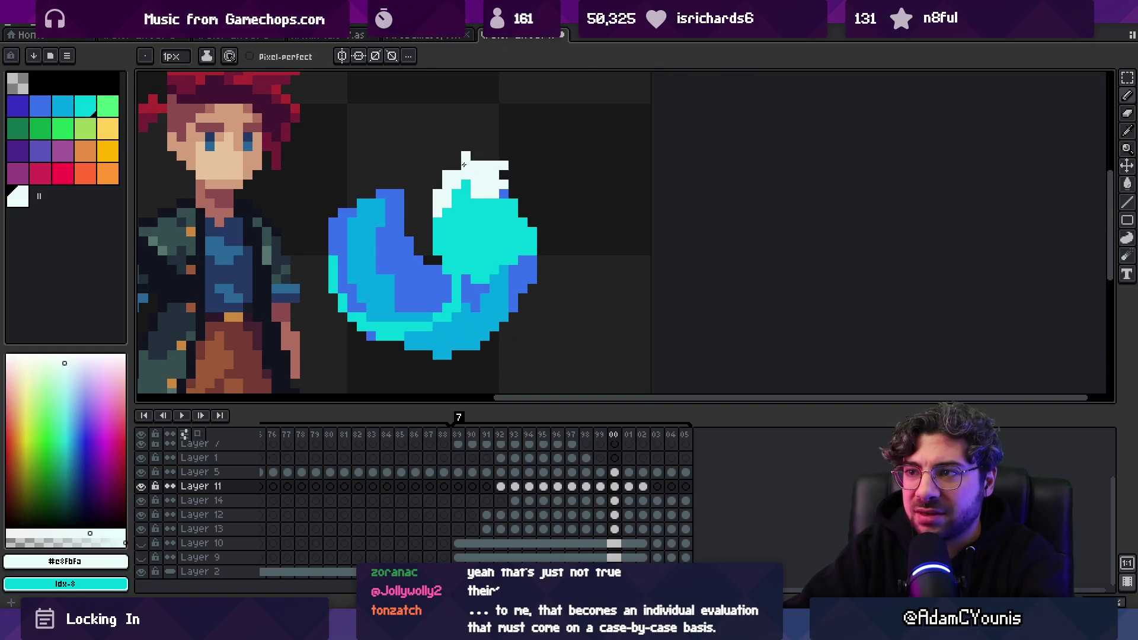
# Erase the stray blue pixel at the crest's top-right, undoing an accidental shift
pyautogui.press('e')
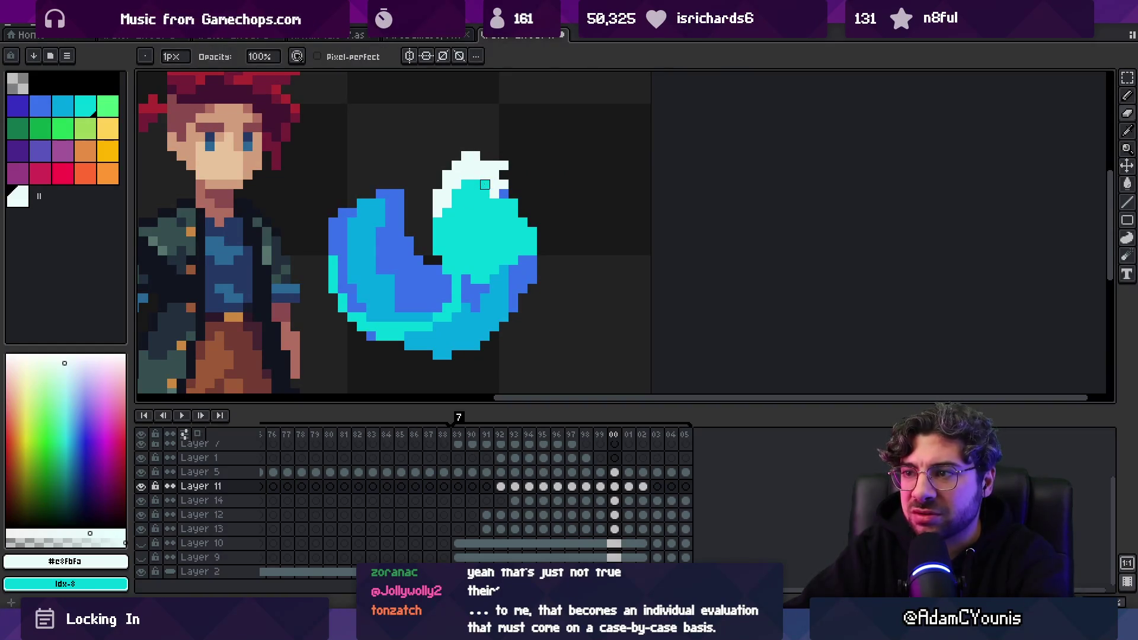
pyautogui.click(504, 194)
pyautogui.press('b')
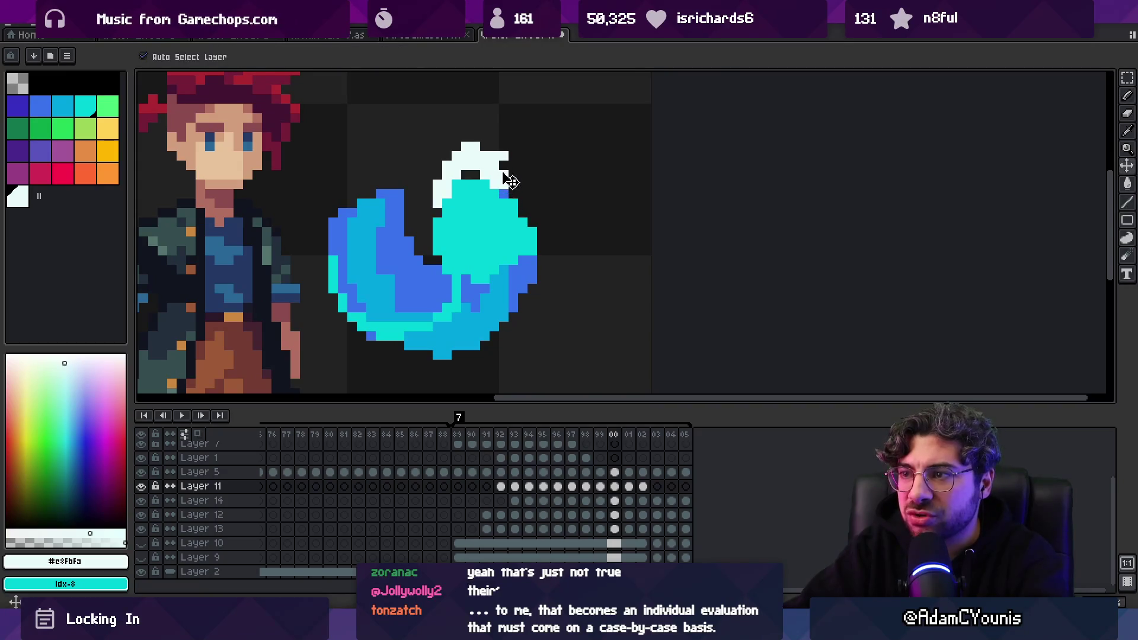
pyautogui.hotkey('ctrl', 'z')
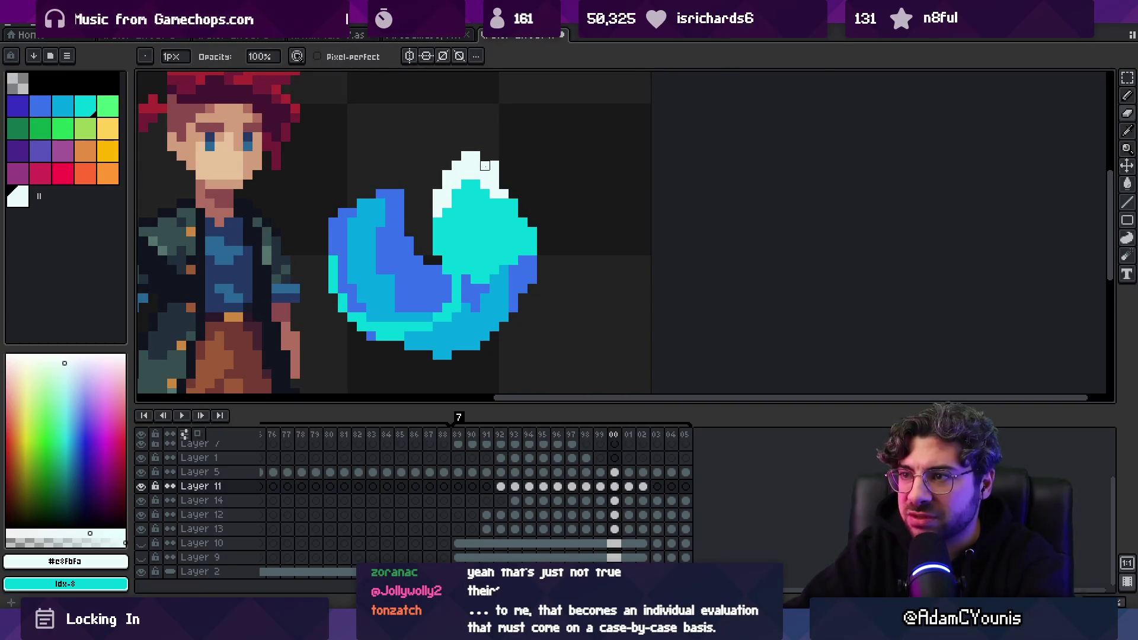
# Add a white pixel to the crest's right edge, remove the top-right one, and zoom out
pyautogui.click(504, 185)
pyautogui.rightClick(494, 166)
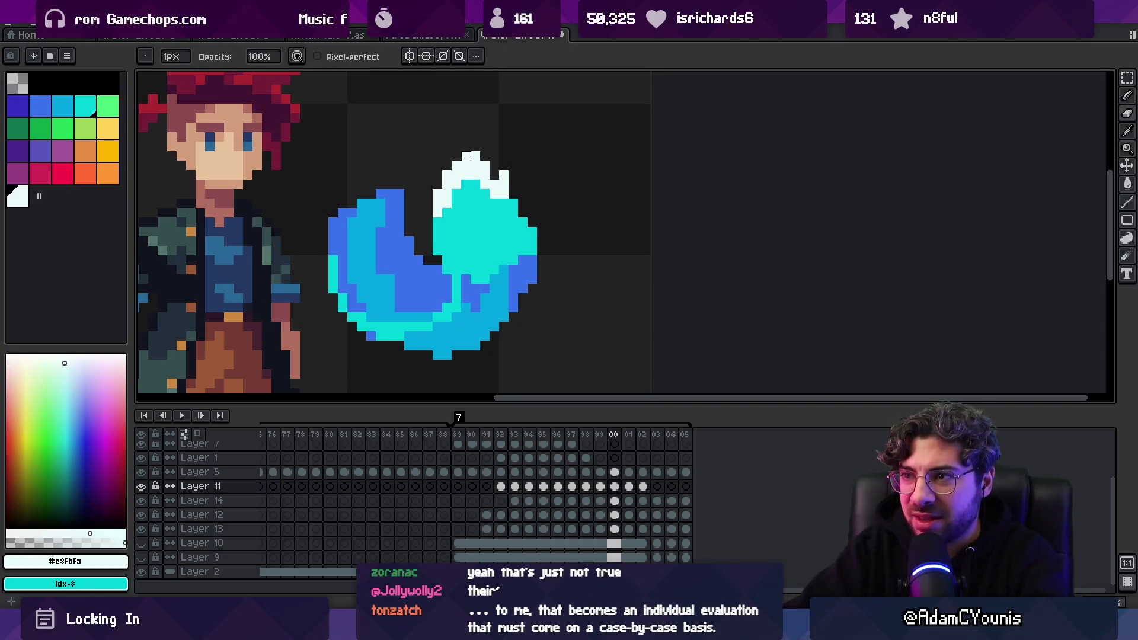
pyautogui.press('z')
pyautogui.scroll(-5, 541, 185)
pyautogui.scroll(1, 538, 272)
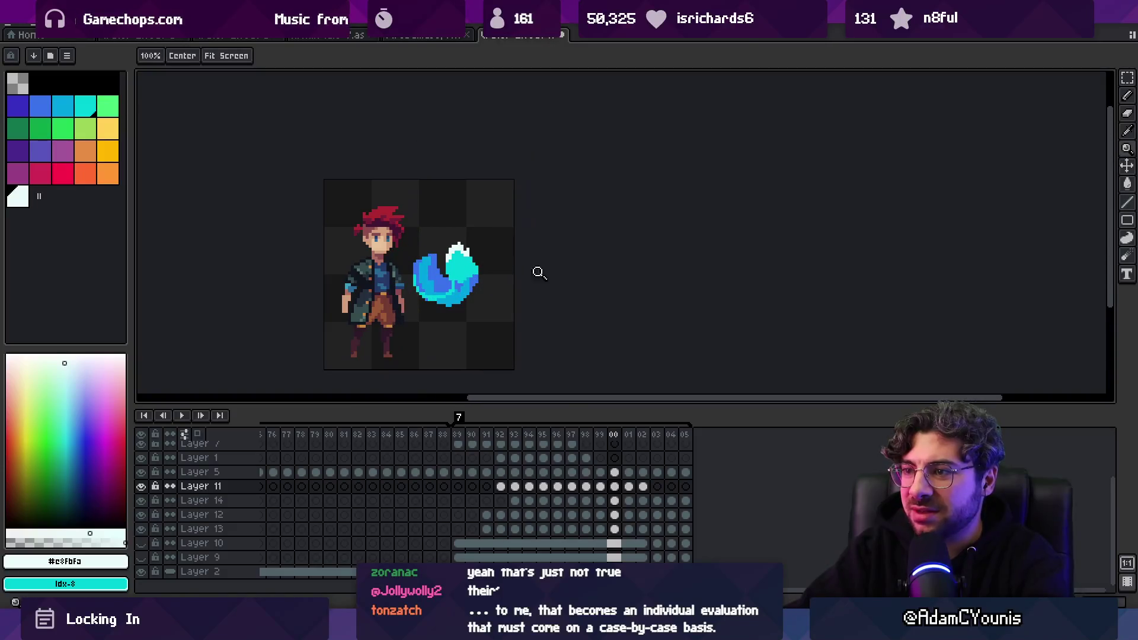
# Select frame 99 in the timeline and nudge pixels near the white edge on Layer 14
pyautogui.moveTo(593, 445); pyautogui.dragTo(550, 444)
pyautogui.click(600, 445)
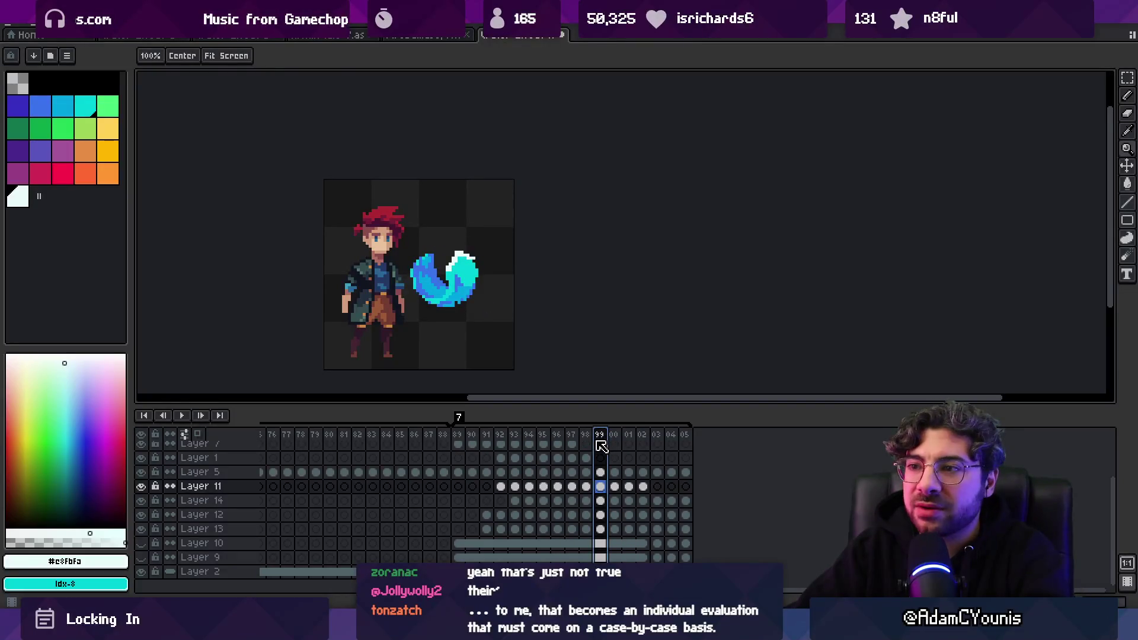
pyautogui.moveTo(602, 445)
pyautogui.mouseDown()
pyautogui.moveTo(618, 446)
pyautogui.moveTo(600, 449)
pyautogui.mouseUp()
pyautogui.press('z')
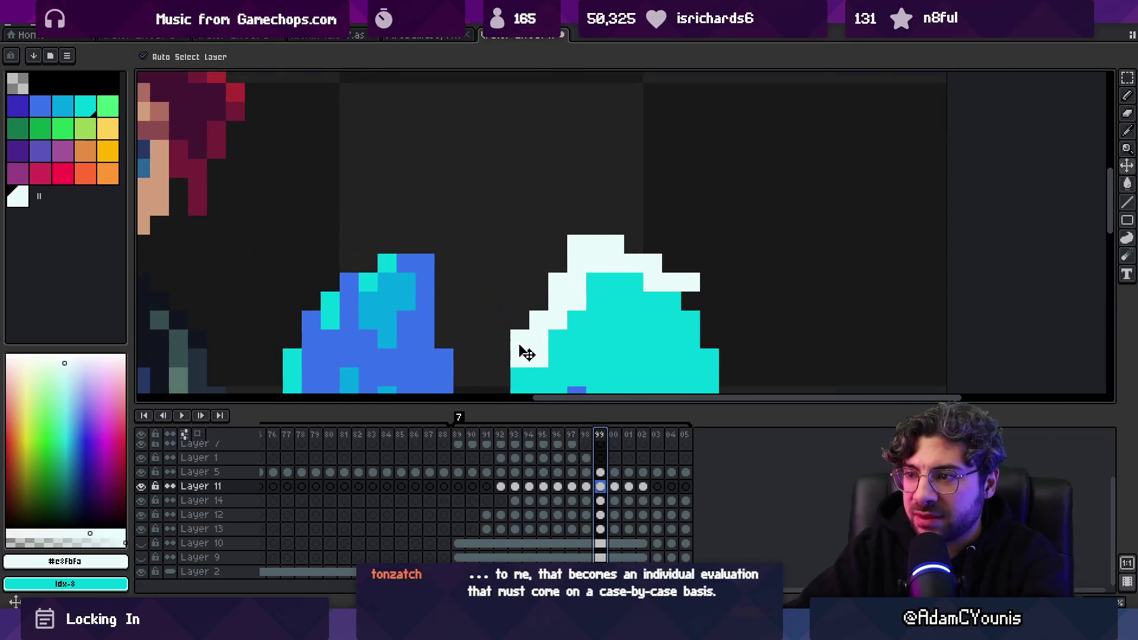
pyautogui.press('z')
pyautogui.moveTo(480, 298); pyautogui.dragTo(494, 284)
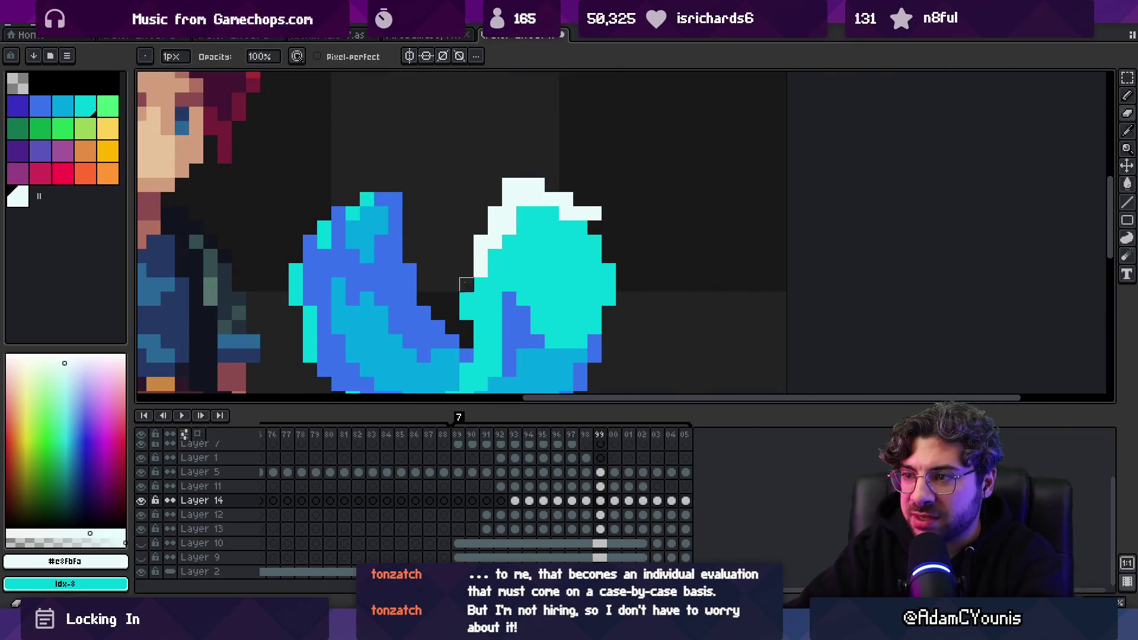
# Eyedrop the slash's mid blue and pencil shading pixels into the cyan tip
pyautogui.press('b')
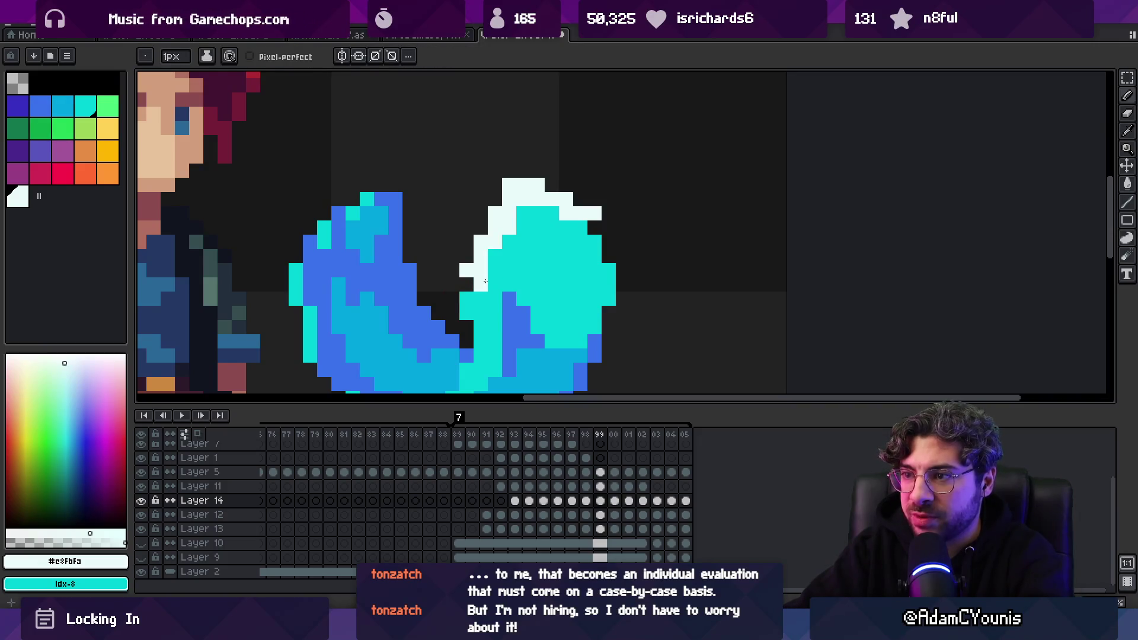
pyautogui.press('i')
pyautogui.scroll(-2, 509, 267)
pyautogui.scroll(2, 495, 322)
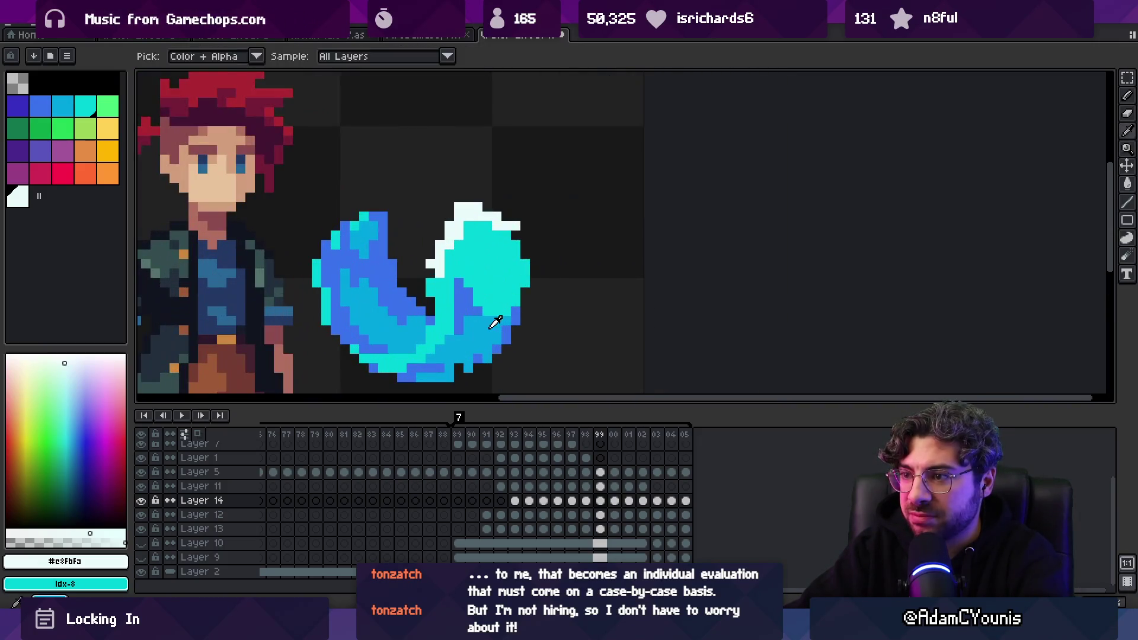
pyautogui.click(496, 322)
pyautogui.press('b')
pyautogui.click(468, 230)
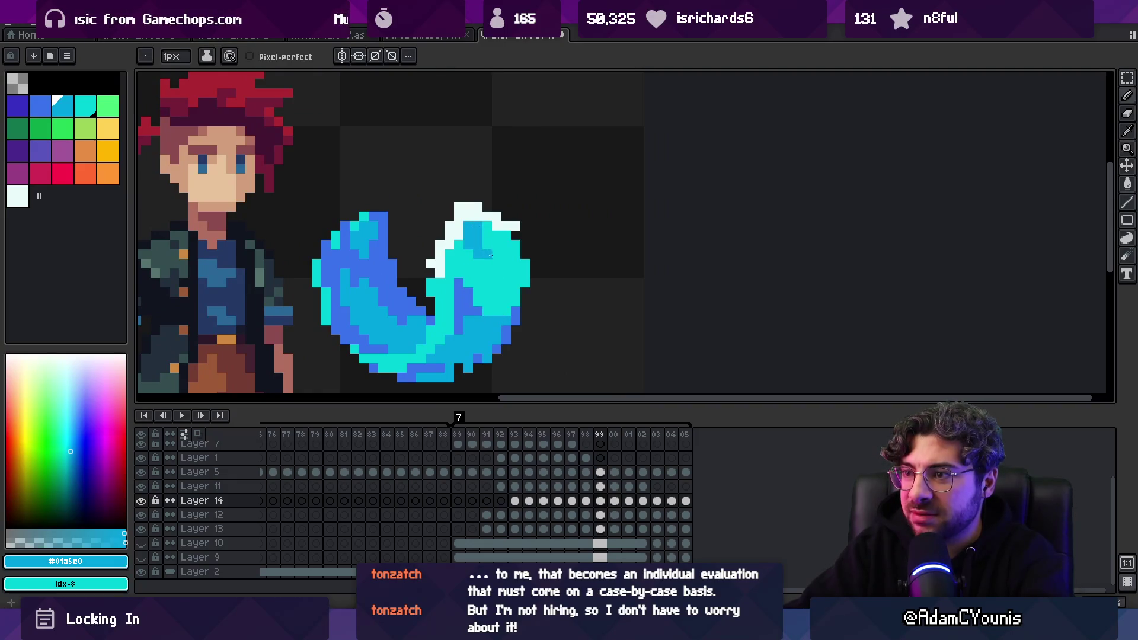
pyautogui.scroll(-3, 506, 243)
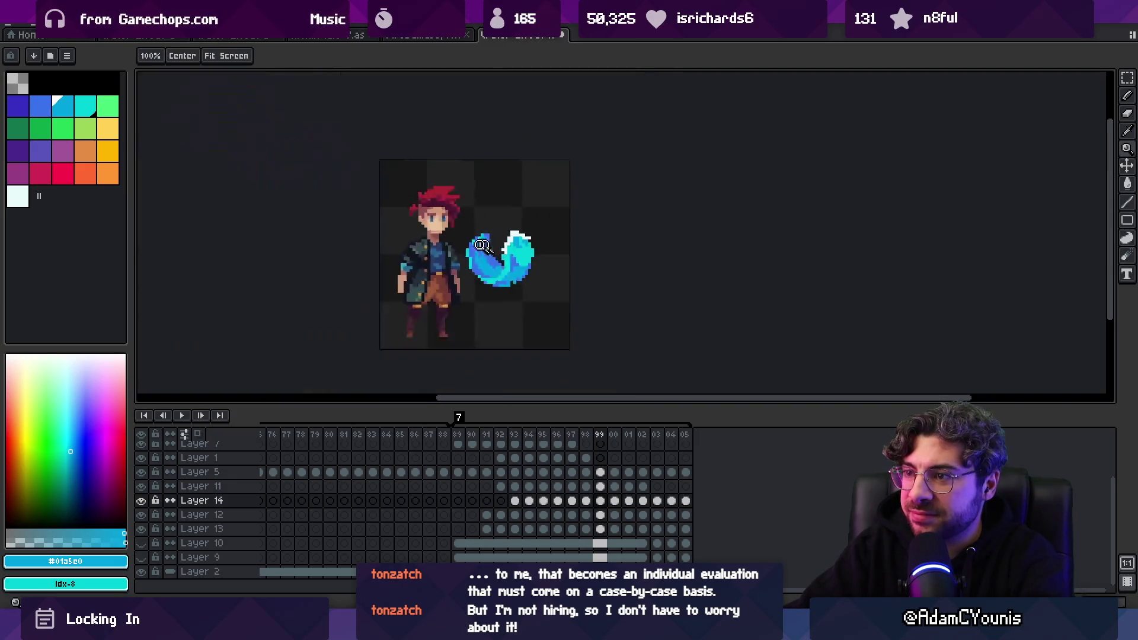
pyautogui.scroll(3, 554, 231)
pyautogui.keyDown('alt'); pyautogui.click(503, 237); pyautogui.keyUp('alt')
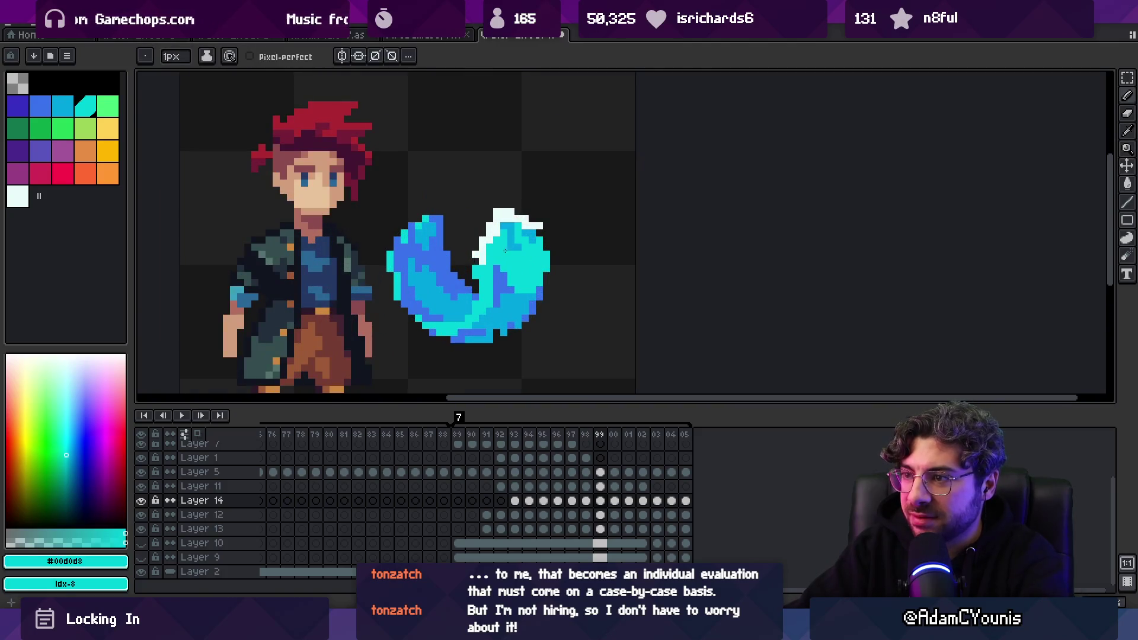
pyautogui.keyDown('alt'); pyautogui.click(517, 228); pyautogui.keyUp('alt')
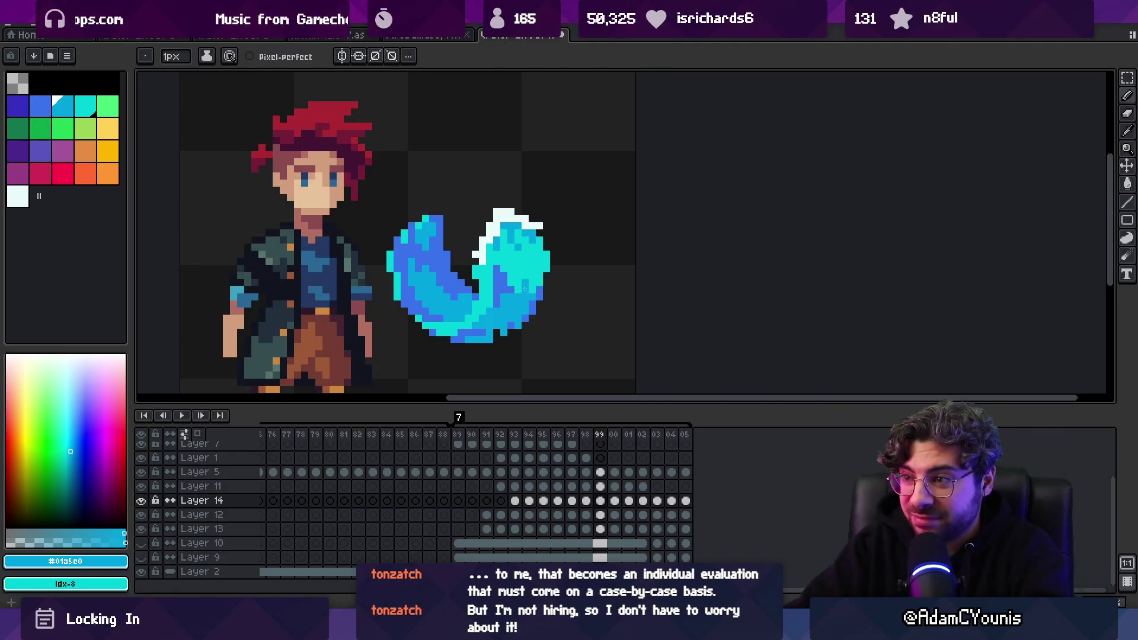
# Zoom out to the whole sprite and scrub the timeline to check the slash
pyautogui.press('z')
pyautogui.scroll(-3, 519, 284)
pyautogui.scroll(2, 521, 249)
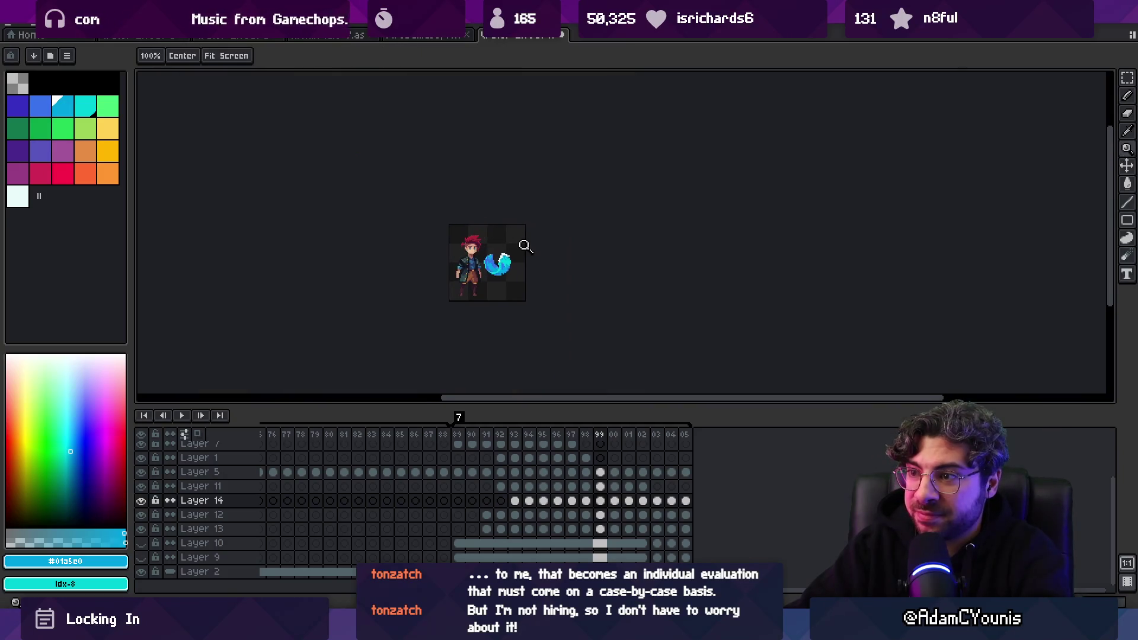
pyautogui.scroll(3, 486, 263)
pyautogui.press('b')
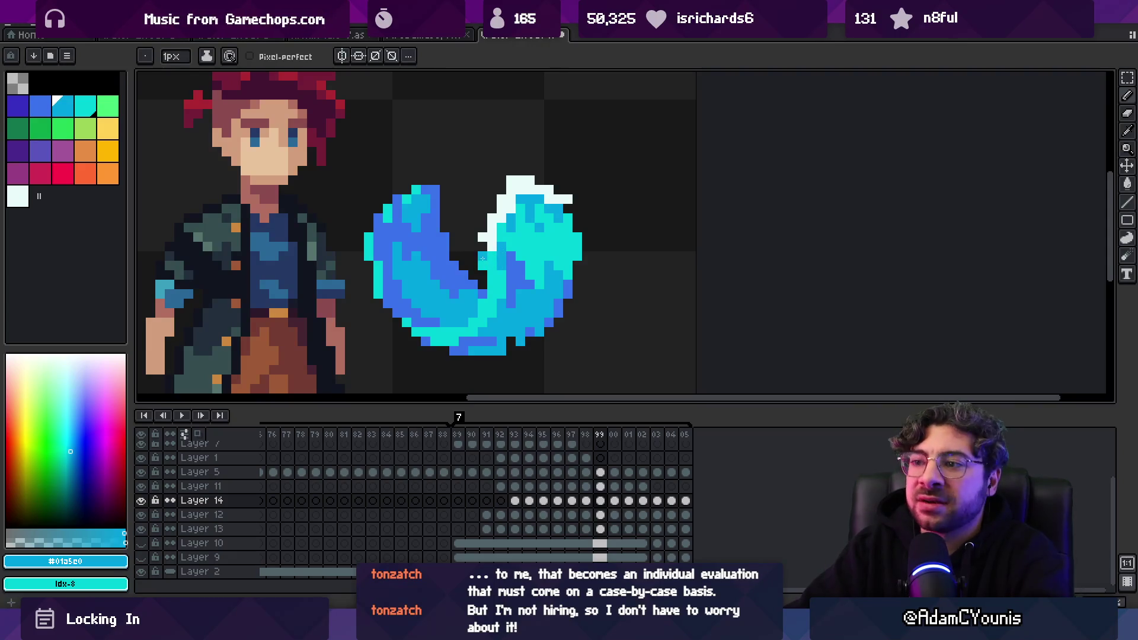
pyautogui.press('z')
pyautogui.scroll(-3, 540, 207)
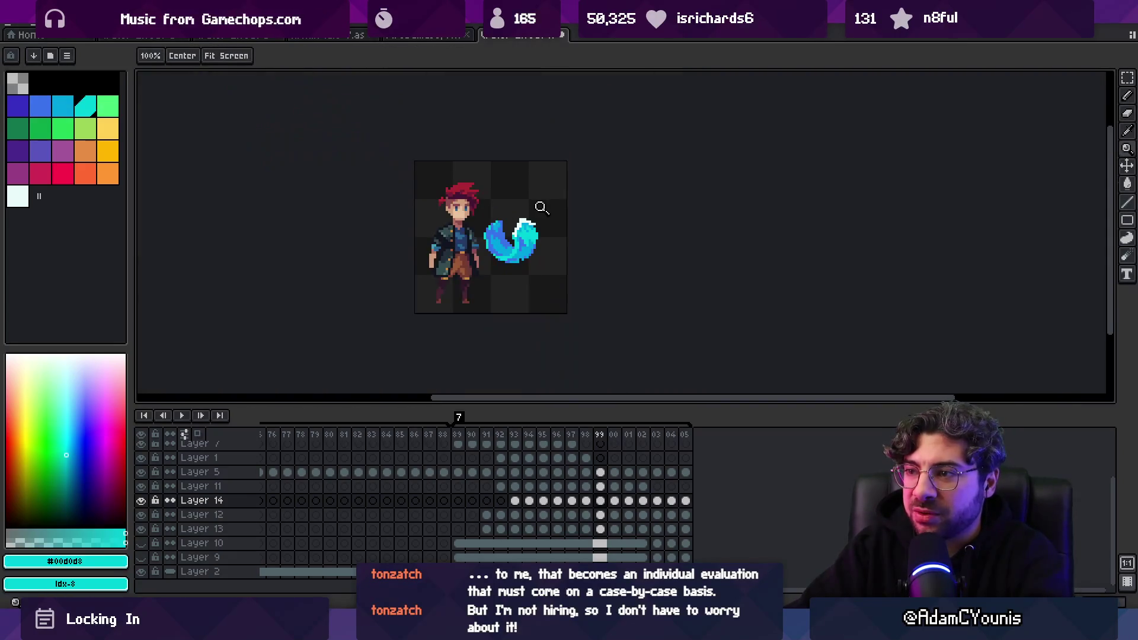
pyautogui.scroll(2, 555, 236)
pyautogui.moveTo(594, 430)
pyautogui.mouseDown()
pyautogui.moveTo(572, 436)
pyautogui.moveTo(614, 436)
pyautogui.moveTo(591, 445)
pyautogui.mouseUp()
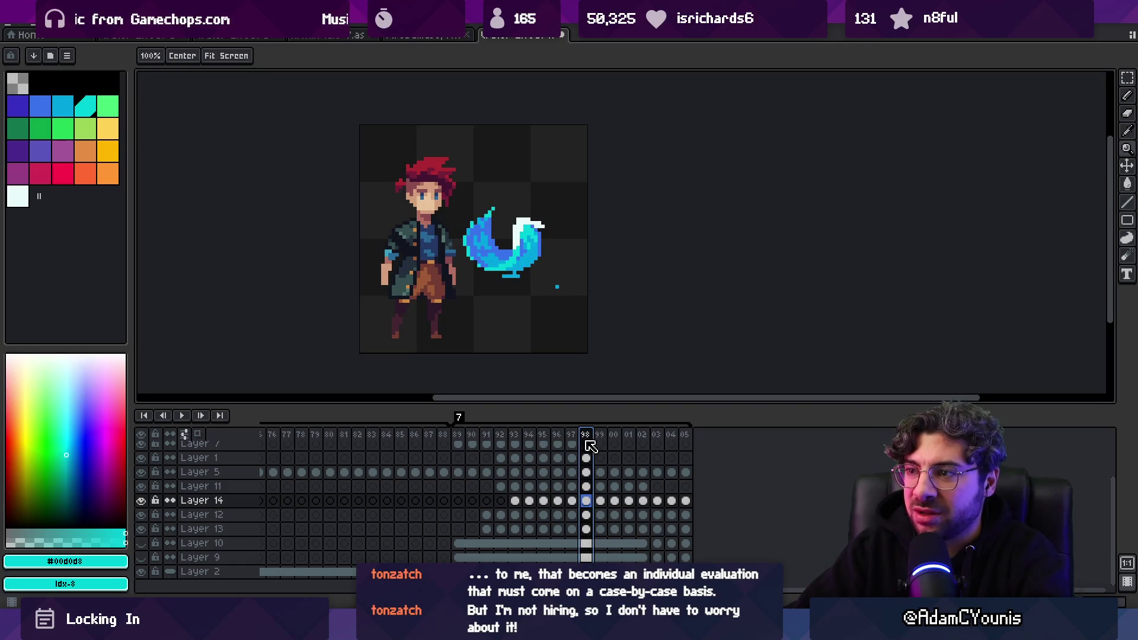
pyautogui.scroll(3, 512, 234)
pyautogui.press('b')
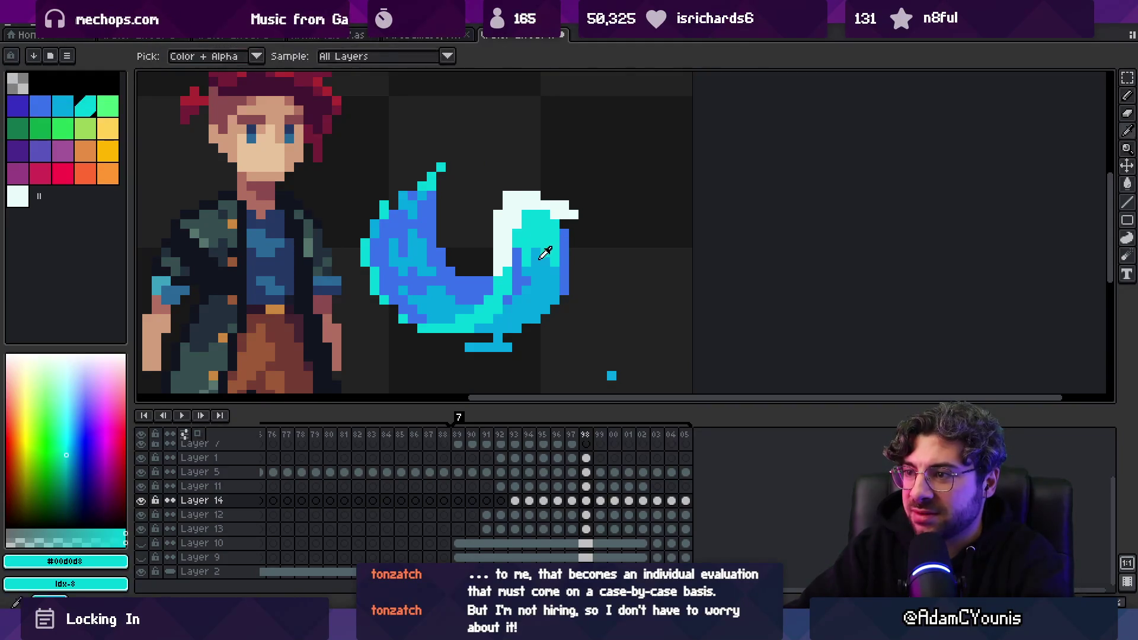
pyautogui.scroll(-5, 517, 254)
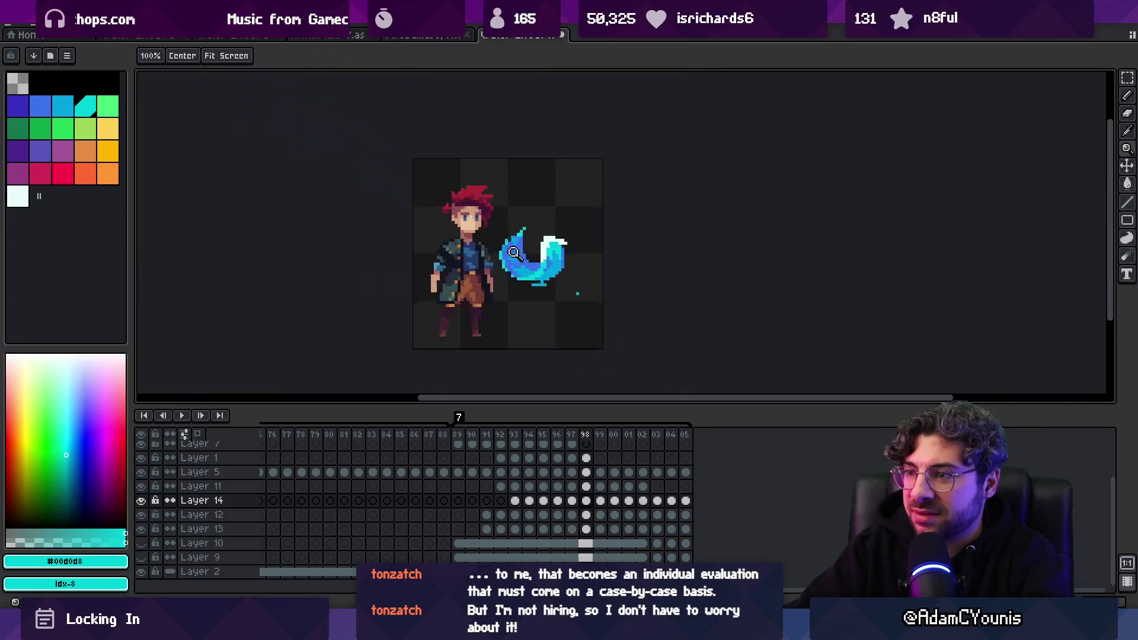
pyautogui.click(587, 439)
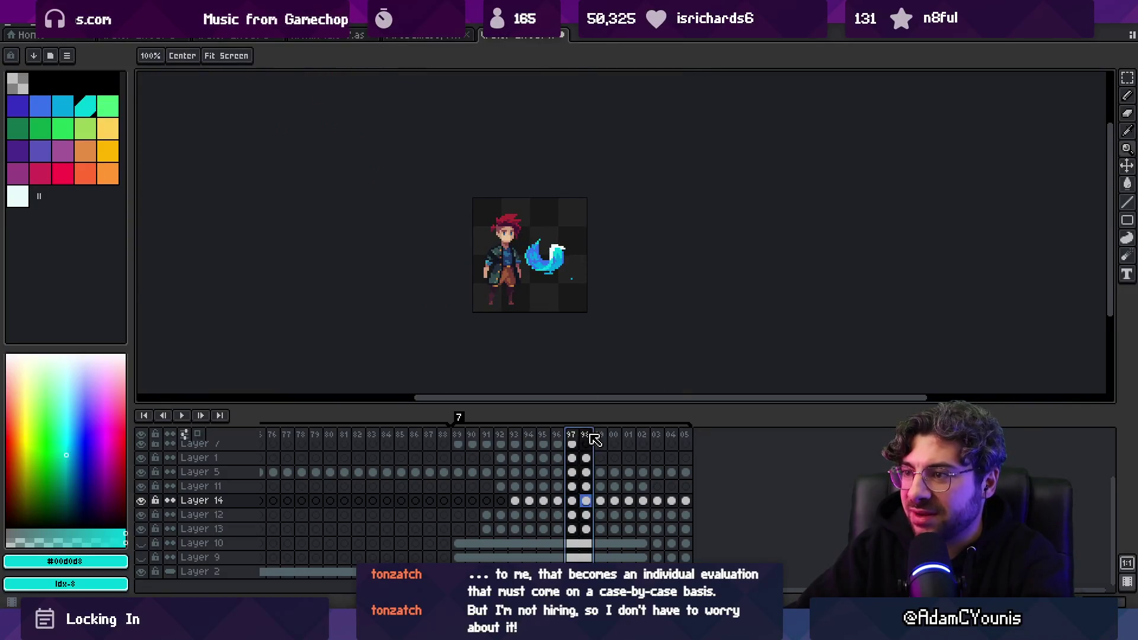
pyautogui.moveTo(589, 439)
pyautogui.mouseDown()
pyautogui.moveTo(560, 439)
pyautogui.moveTo(603, 437)
pyautogui.moveTo(556, 445)
pyautogui.moveTo(581, 442)
pyautogui.mouseUp()
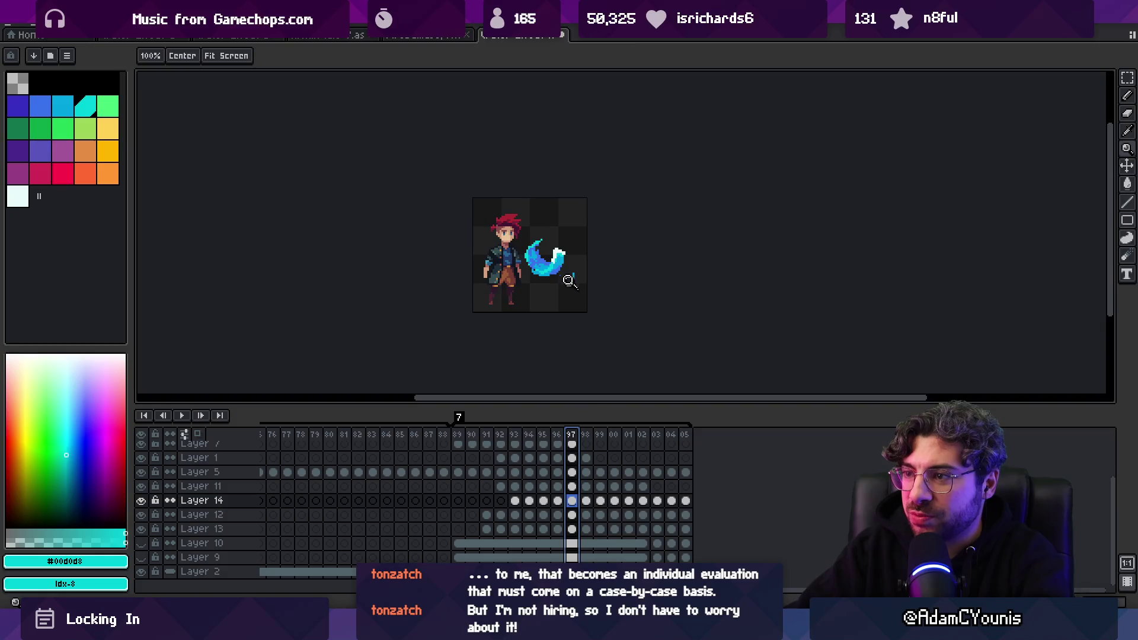
pyautogui.click(569, 281)
pyautogui.press('b')
pyautogui.keyDown('alt'); pyautogui.click(537, 272); pyautogui.keyUp('alt')
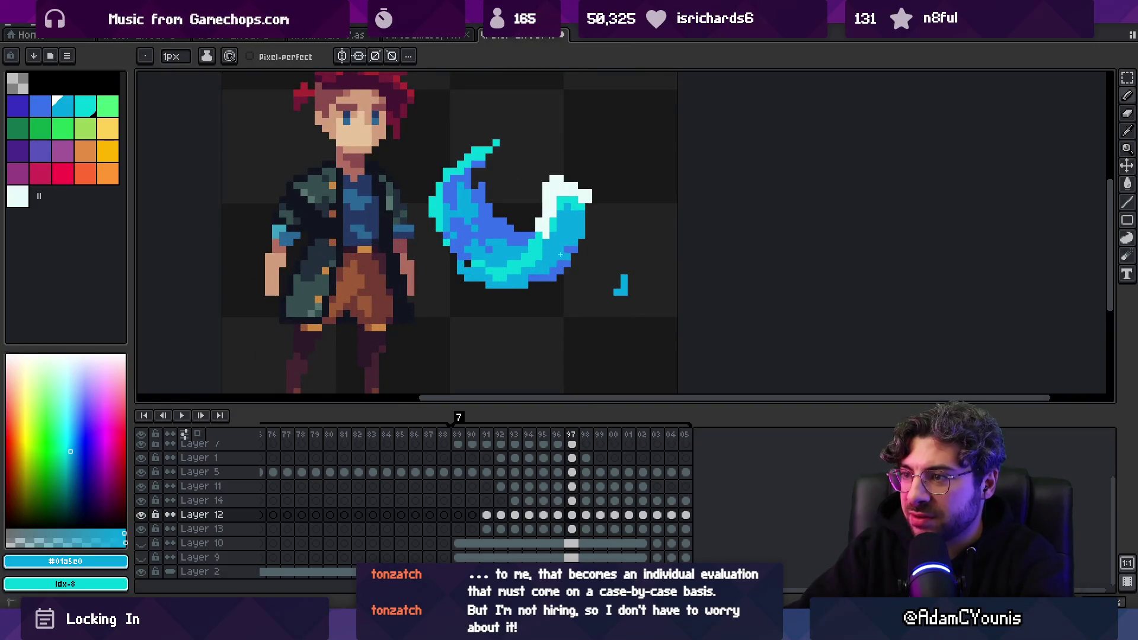
pyautogui.press('v')
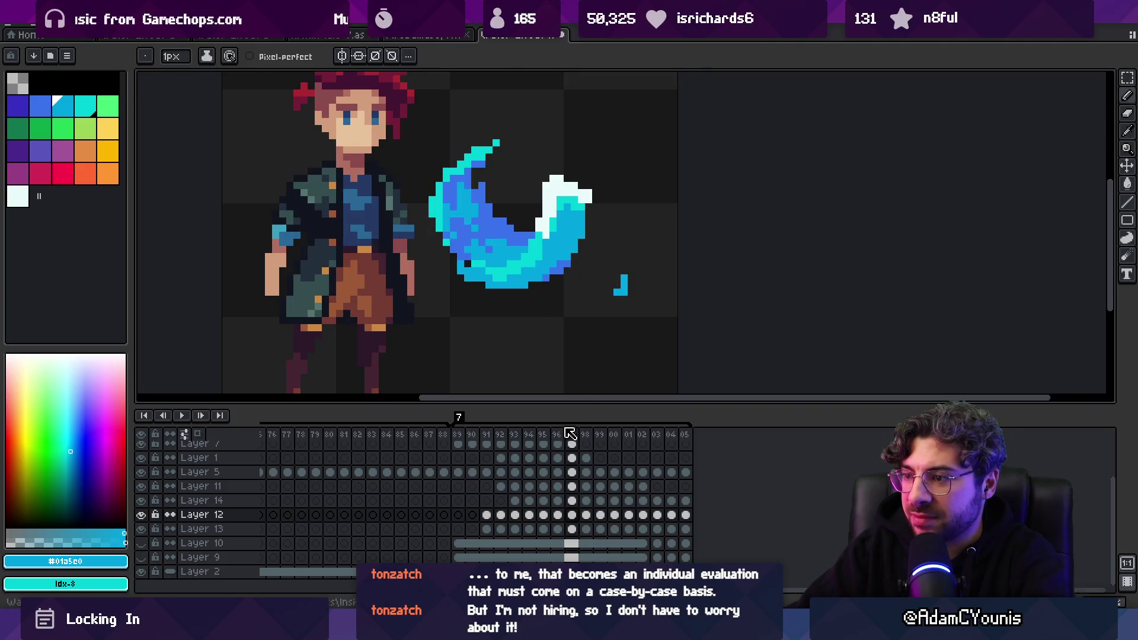
pyautogui.moveTo(570, 433)
pyautogui.mouseDown()
pyautogui.moveTo(557, 439)
pyautogui.moveTo(580, 437)
pyautogui.moveTo(546, 440)
pyautogui.moveTo(571, 437)
pyautogui.mouseUp()
pyautogui.keyDown('ctrl'); pyautogui.click(467, 285); pyautogui.keyUp('ctrl')
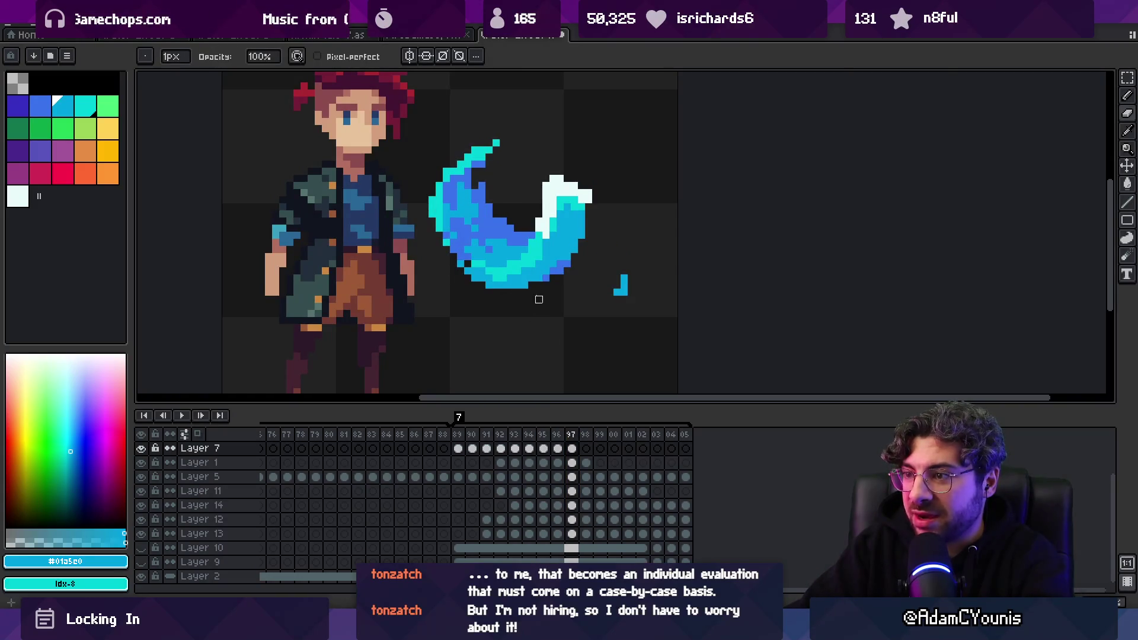
pyautogui.keyDown('ctrl'); pyautogui.click(560, 271); pyautogui.keyUp('ctrl')
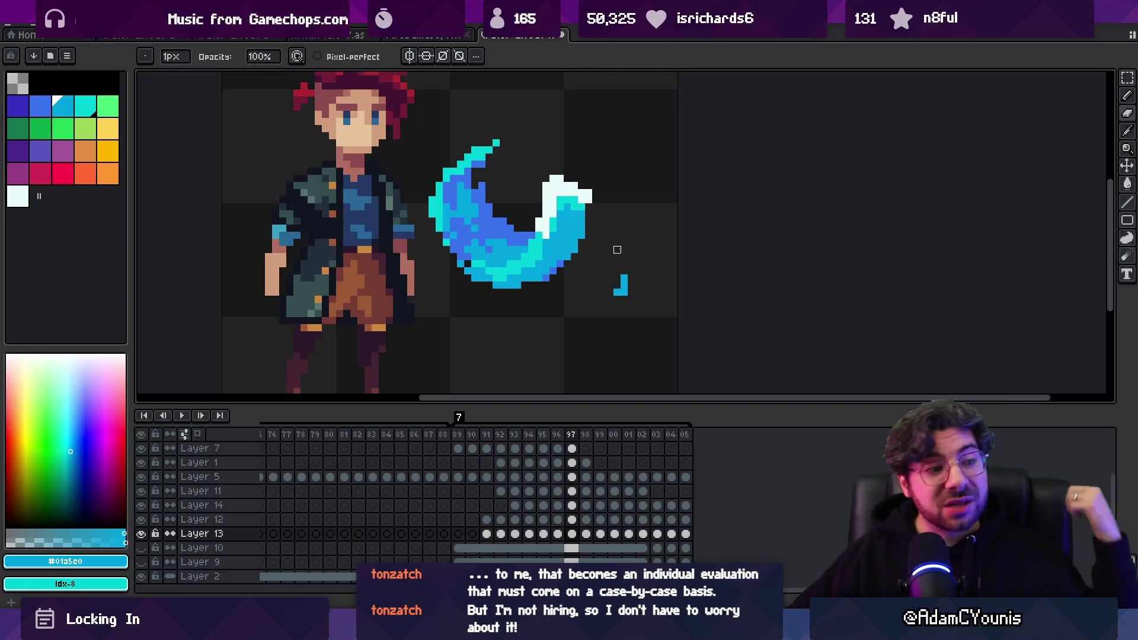
# Select the slash's two layers by picking them from their pixels on the canvas
pyautogui.scroll(2, 467, 171)
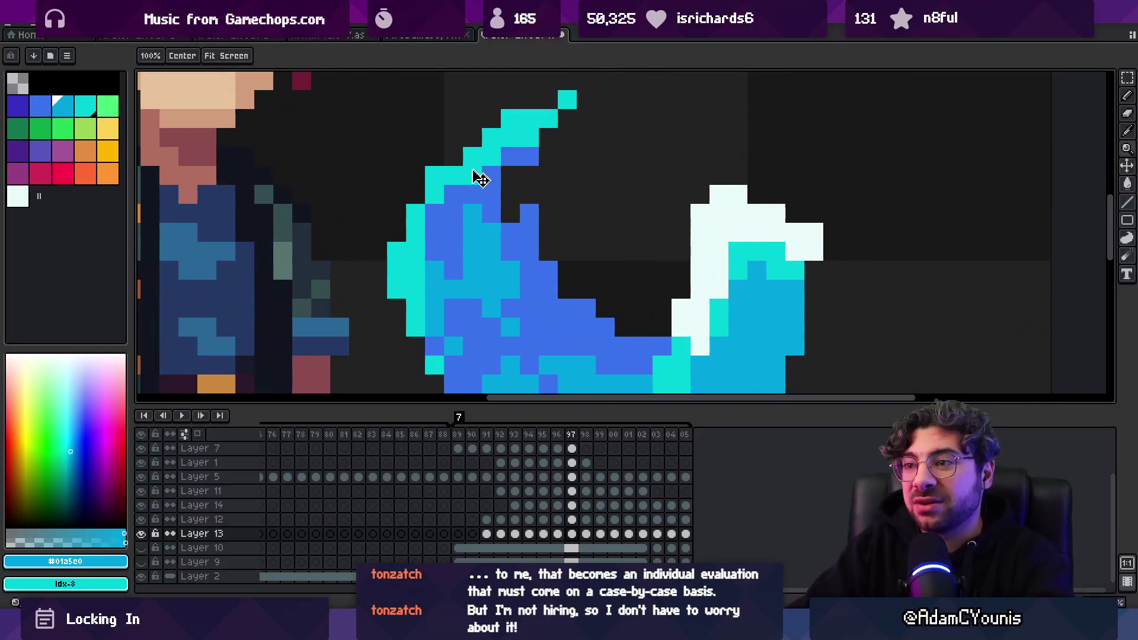
pyautogui.keyDown('ctrl'); pyautogui.click(473, 195); pyautogui.keyUp('ctrl')
pyautogui.scroll(-5, 455, 142)
pyautogui.scroll(4, 465, 178)
pyautogui.keyDown('ctrl'); pyautogui.click(465, 177); pyautogui.keyUp('ctrl')
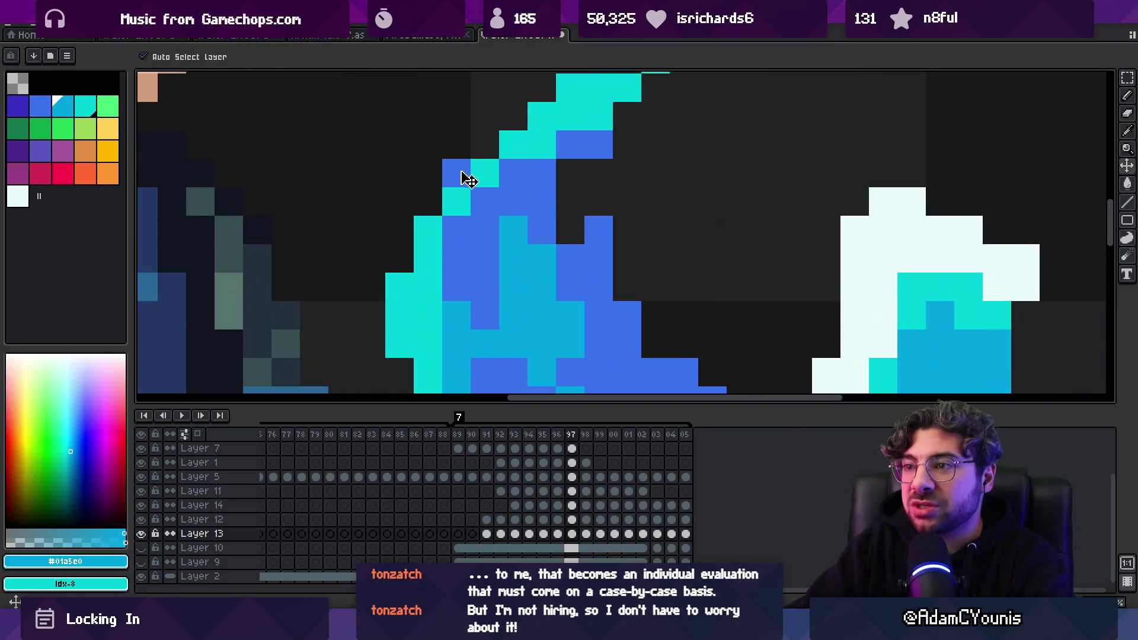
pyautogui.scroll(-1, 457, 160)
pyautogui.scroll(-3, 438, 175)
pyautogui.scroll(2, 438, 175)
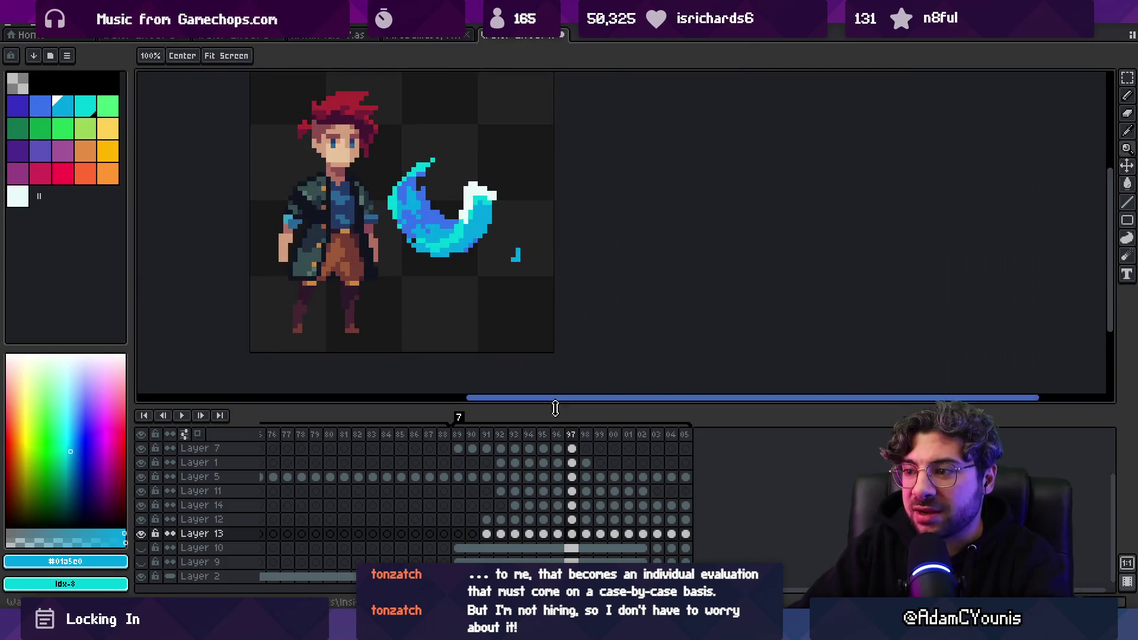
# Select frames 93–96, then pick the slash's light blue on the frame 98 slash layer
pyautogui.moveTo(558, 436)
pyautogui.mouseDown()
pyautogui.moveTo(517, 437)
pyautogui.moveTo(634, 442)
pyautogui.moveTo(546, 437)
pyautogui.moveTo(616, 436)
pyautogui.moveTo(572, 446)
pyautogui.moveTo(592, 446)
pyautogui.mouseUp()
pyautogui.click(415, 237)
pyautogui.press('v')
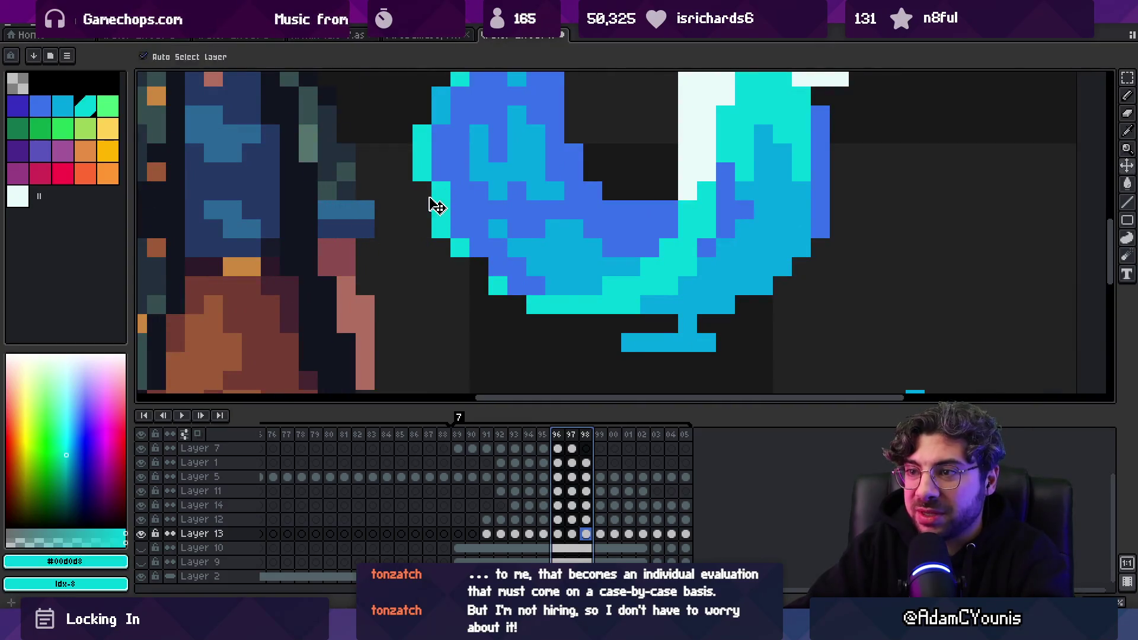
pyautogui.click(436, 234)
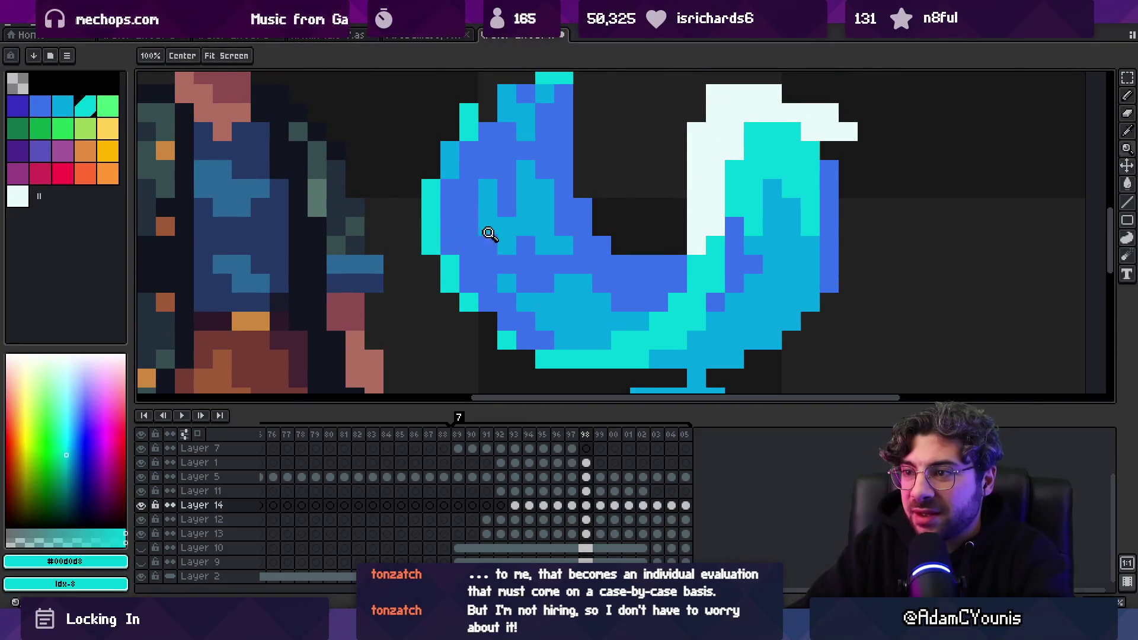
pyautogui.click(486, 235)
pyautogui.click(449, 242)
pyautogui.press('b')
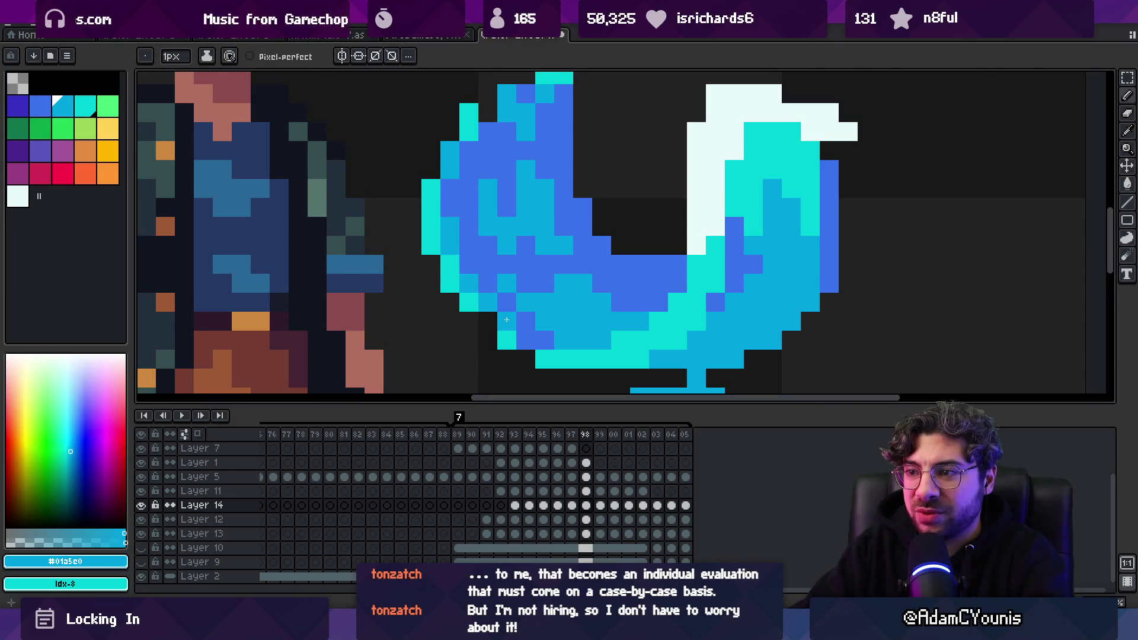
# Zoom out to the whole sprite and return to frame 89
pyautogui.press('z')
pyautogui.scroll(-6, 505, 297)
pyautogui.scroll(3, 508, 294)
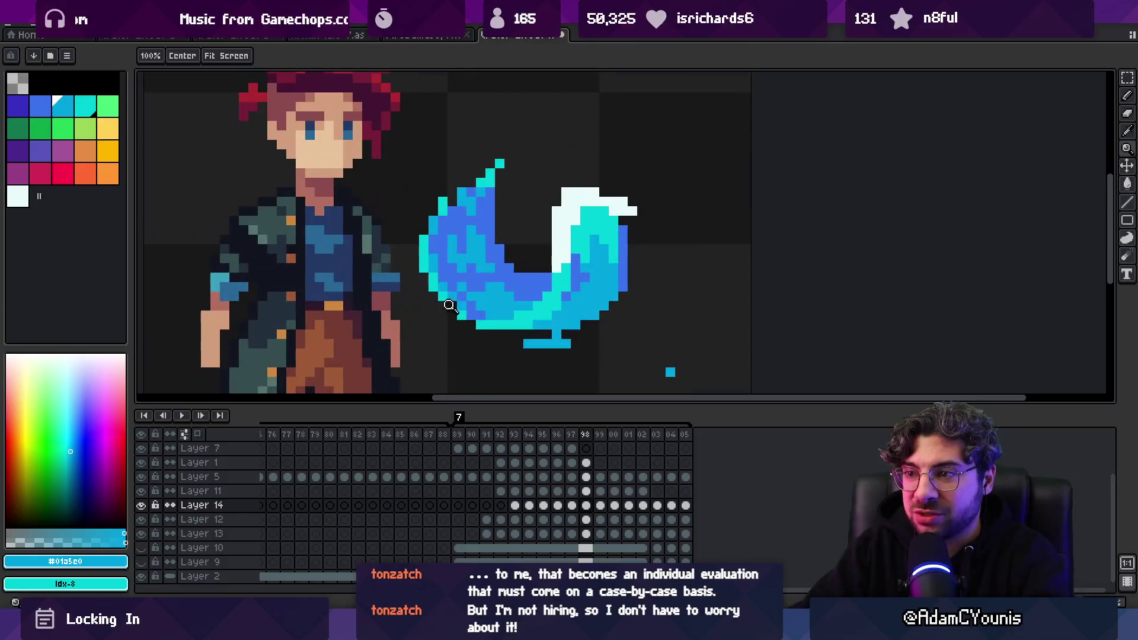
pyautogui.scroll(-4, 500, 260)
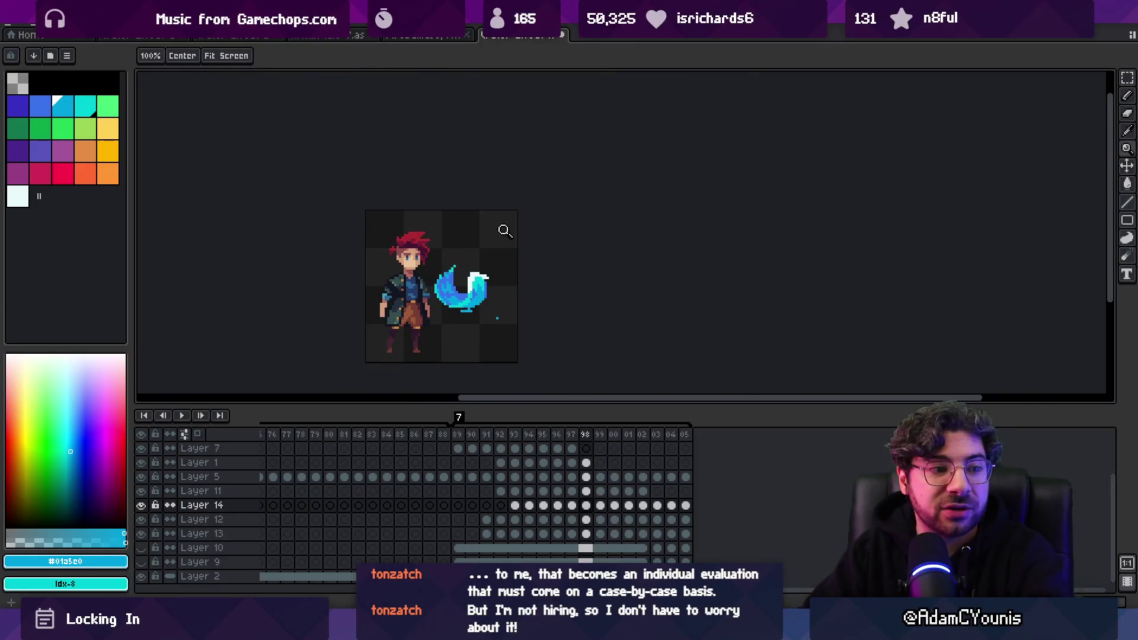
pyautogui.click(464, 436)
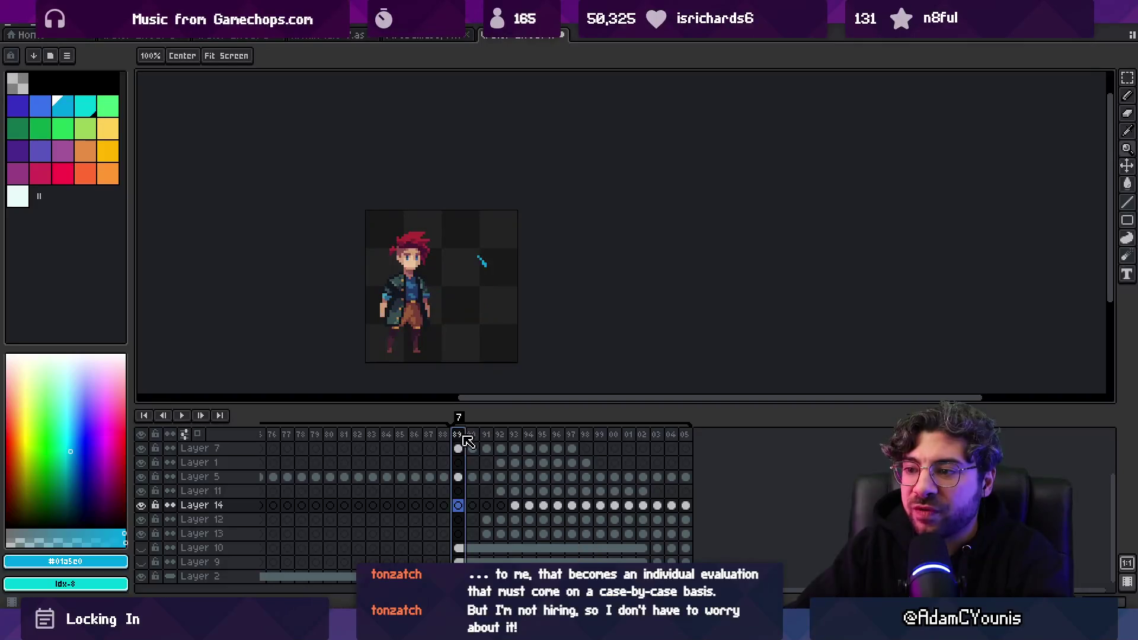
# Select frames 89–00, then marquee-select and commit the slash pixels
pyautogui.moveTo(467, 441)
pyautogui.mouseDown()
pyautogui.moveTo(643, 425)
pyautogui.moveTo(539, 425)
pyautogui.moveTo(635, 417)
pyautogui.moveTo(598, 424)
pyautogui.moveTo(628, 424)
pyautogui.moveTo(620, 408)
pyautogui.mouseUp()
pyautogui.scroll(2, 482, 293)
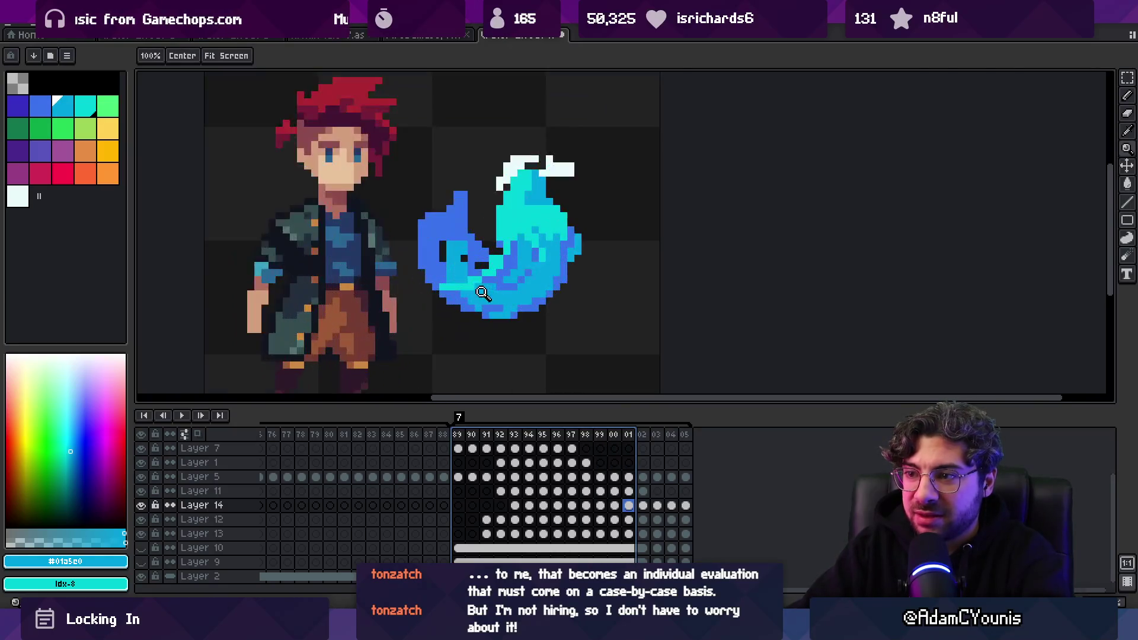
pyautogui.press('m')
pyautogui.moveTo(429, 251)
pyautogui.mouseDown()
pyautogui.moveTo(492, 279)
pyautogui.moveTo(506, 308)
pyautogui.moveTo(505, 267)
pyautogui.mouseUp()
pyautogui.press('b')
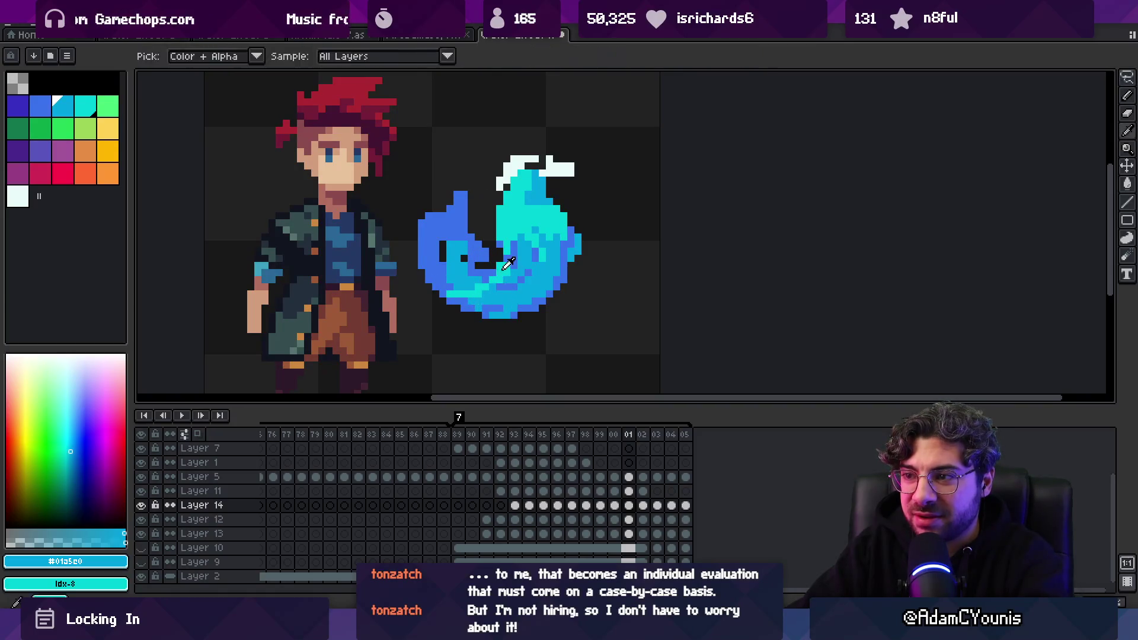
pyautogui.keyDown('alt'); pyautogui.click(506, 267); pyautogui.keyUp('alt')
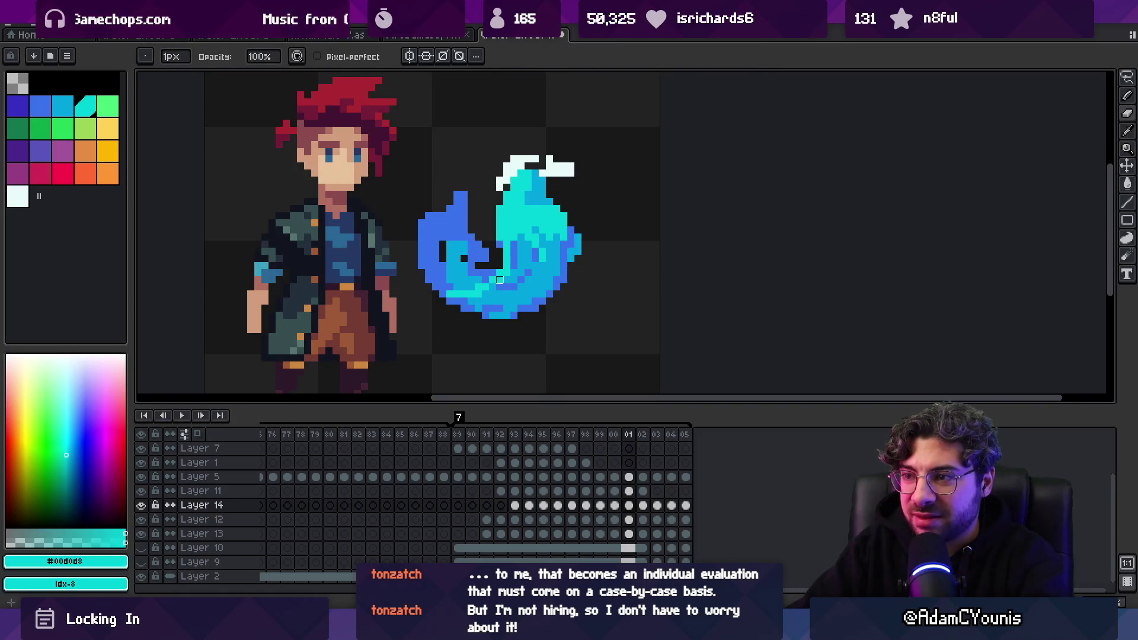
# Sample the slash's light and darker blues and repaint pixels inside its inner curve light blue
pyautogui.press('e')
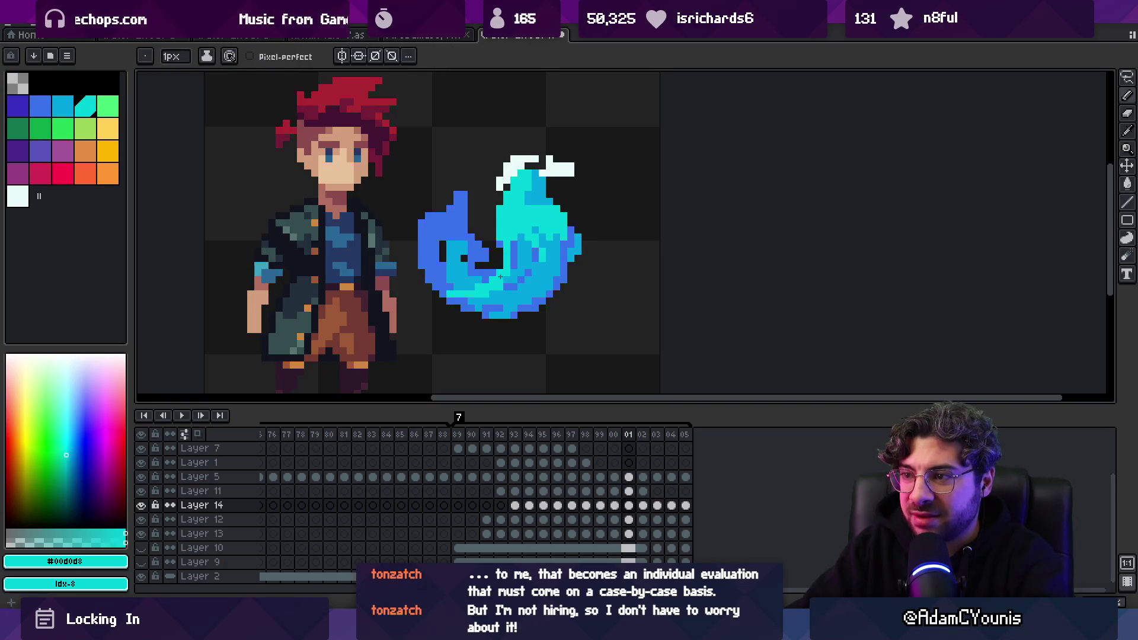
pyautogui.press('b')
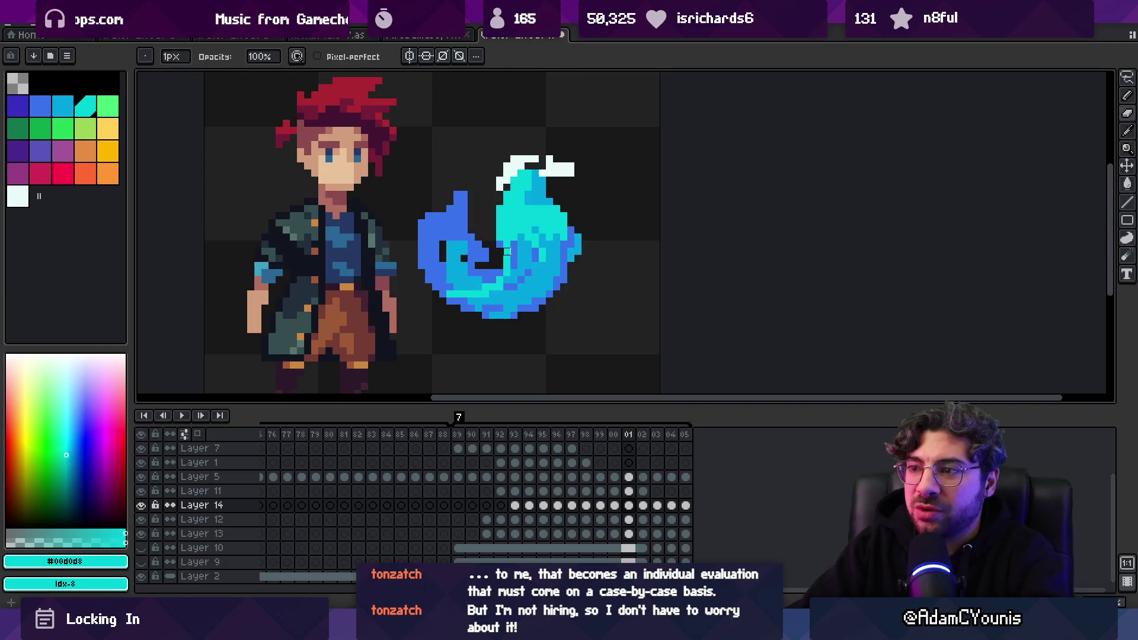
pyautogui.keyDown('alt'); pyautogui.click(441, 268); pyautogui.keyUp('alt')
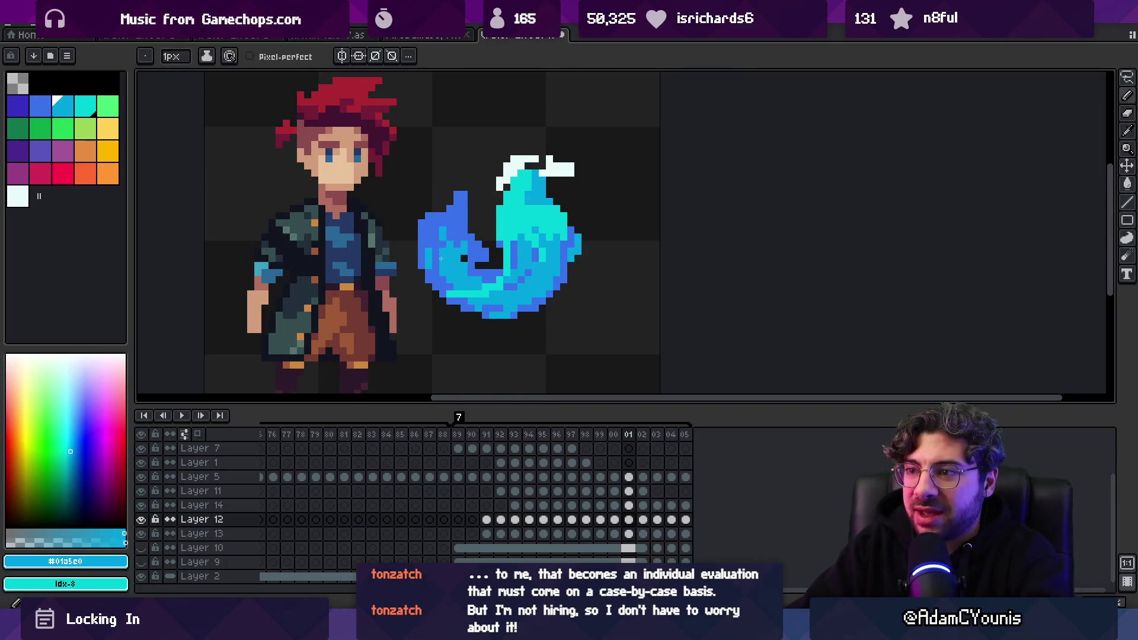
pyautogui.keyDown('alt'); pyautogui.click(450, 242); pyautogui.keyUp('alt')
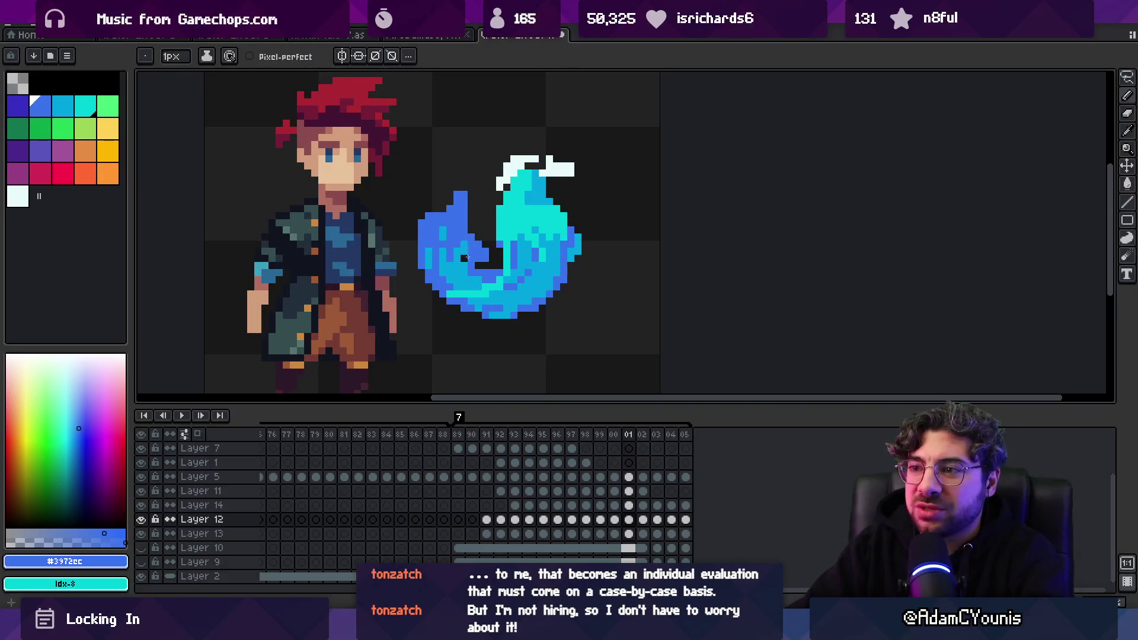
pyautogui.scroll(-3, 478, 252)
pyautogui.scroll(5, 491, 243)
pyautogui.hotkey('alt', 'Down')
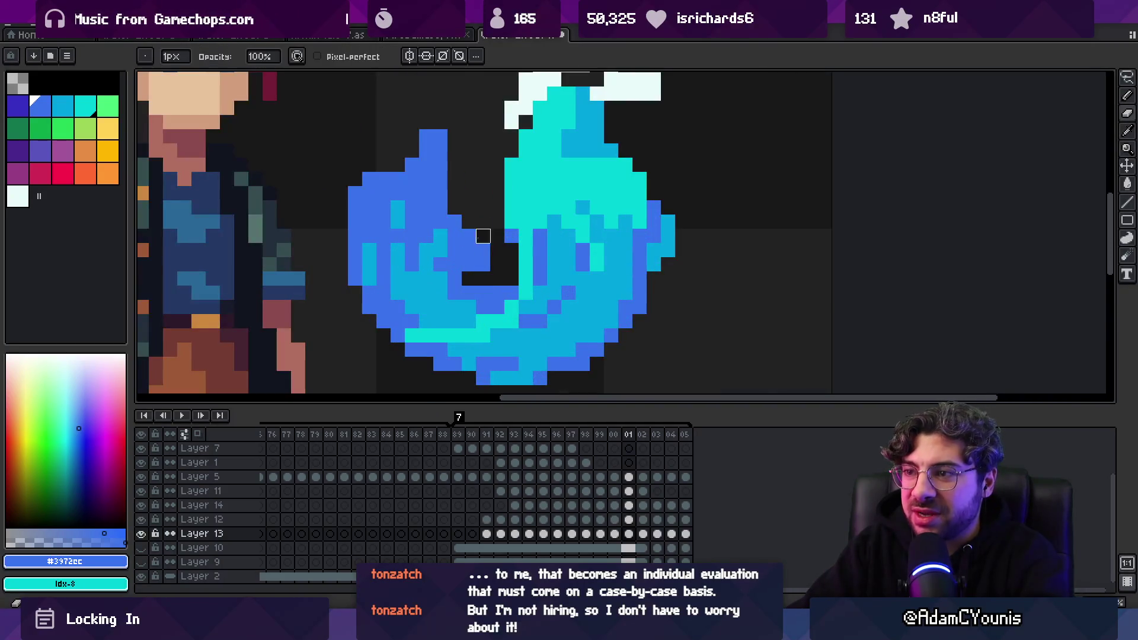
pyautogui.keyDown('alt'); pyautogui.click(468, 278); pyautogui.keyUp('alt')
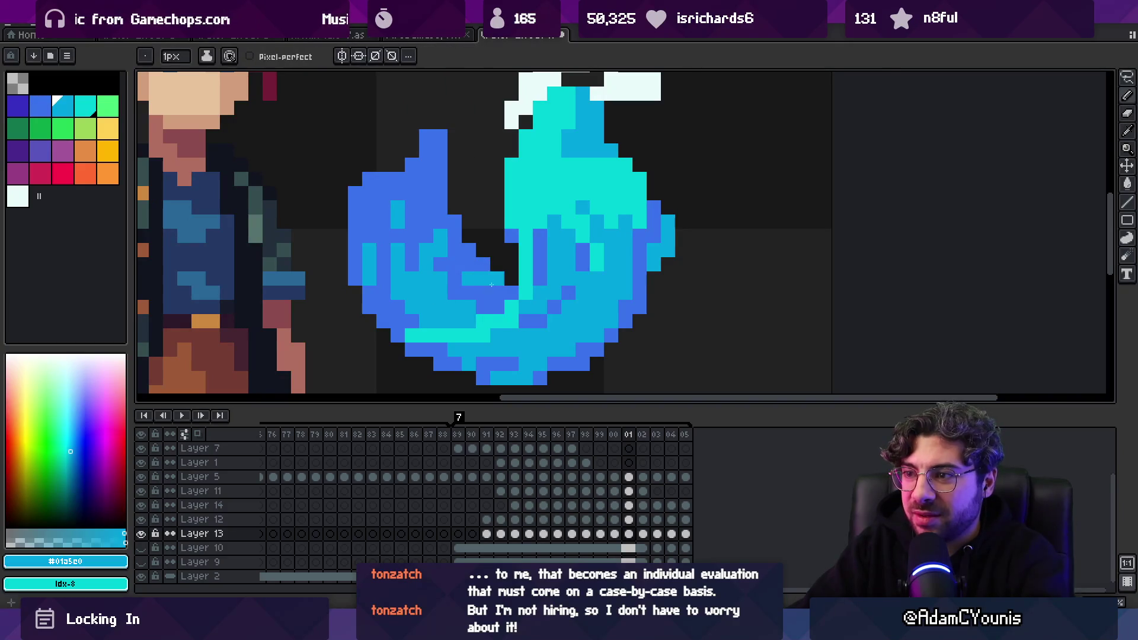
pyautogui.moveTo(491, 285); pyautogui.dragTo(493, 295)
# Zoom out, select frames 99 through 02, and zoom back in on the slash
pyautogui.press('z')
pyautogui.scroll(-4, 480, 254)
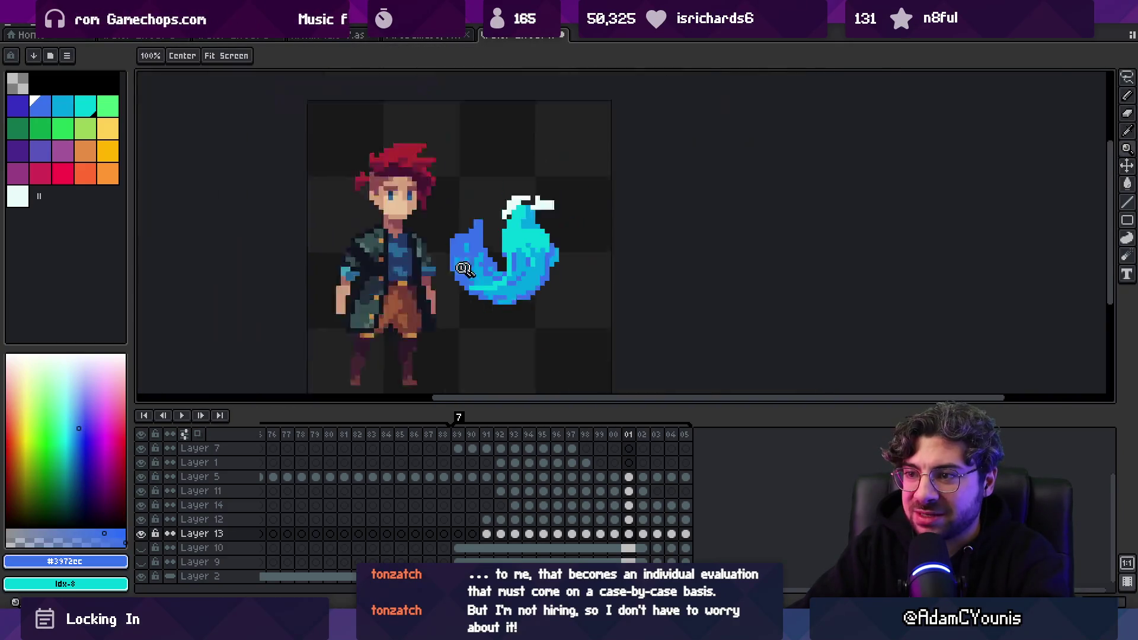
pyautogui.moveTo(600, 437)
pyautogui.mouseDown()
pyautogui.moveTo(572, 442)
pyautogui.moveTo(650, 443)
pyautogui.moveTo(617, 448)
pyautogui.mouseUp()
pyautogui.scroll(4, 418, 267)
pyautogui.keyDown('alt'); pyautogui.click(445, 287); pyautogui.keyUp('alt')
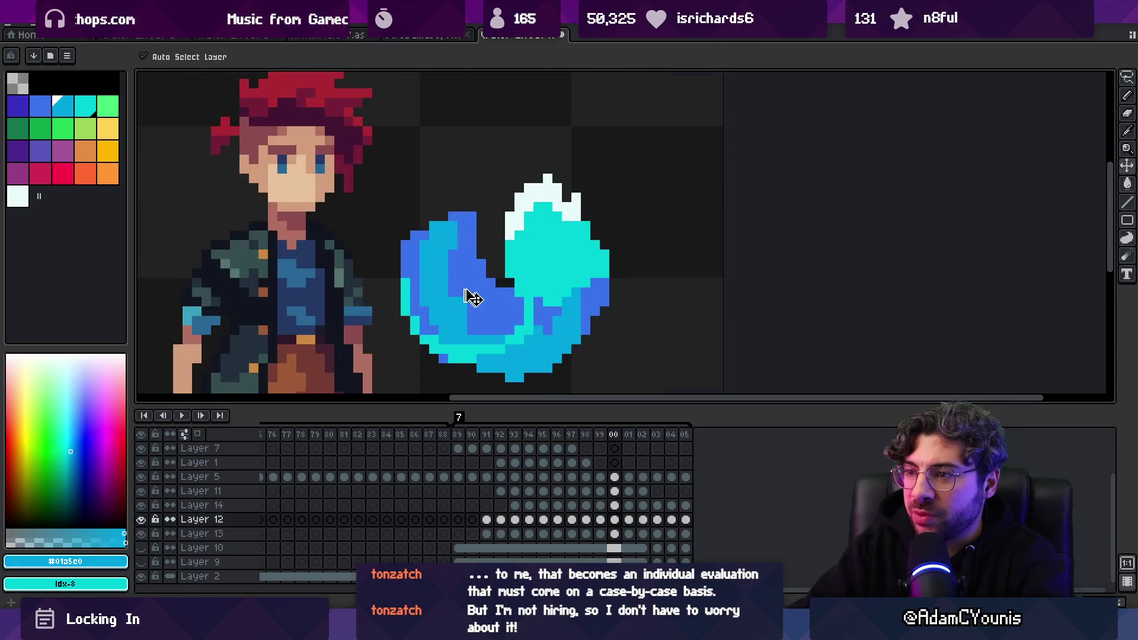
# Sample the darker blue from the slash and zoom in on the slash
pyautogui.press('b')
pyautogui.keyDown('alt'); pyautogui.click(487, 319); pyautogui.keyUp('alt')
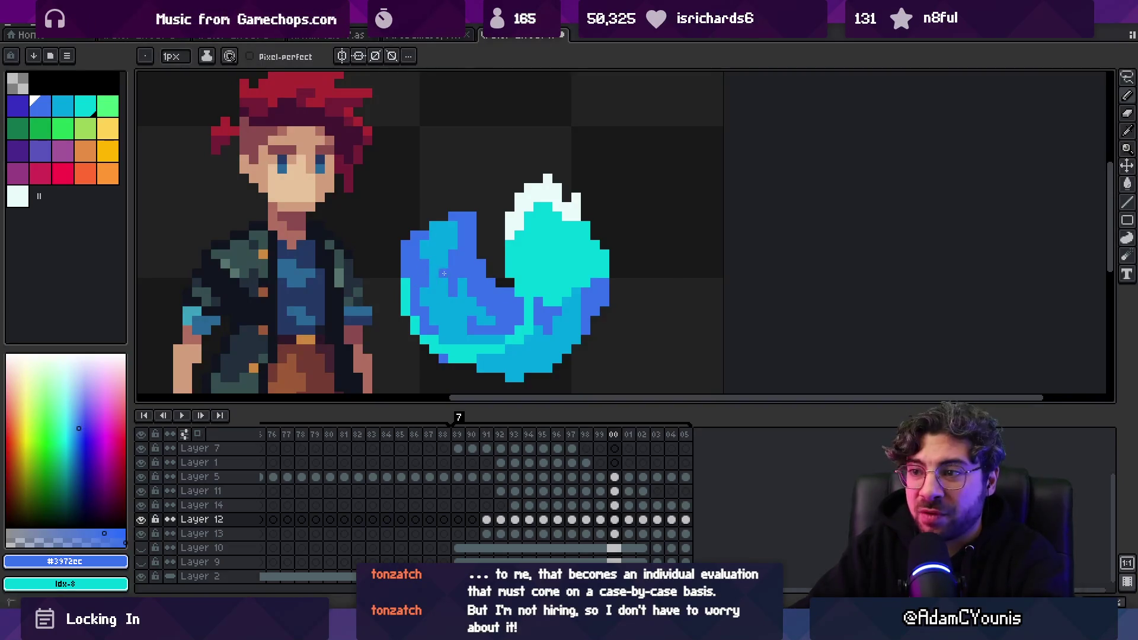
pyautogui.press('z')
pyautogui.scroll(-3, 459, 261)
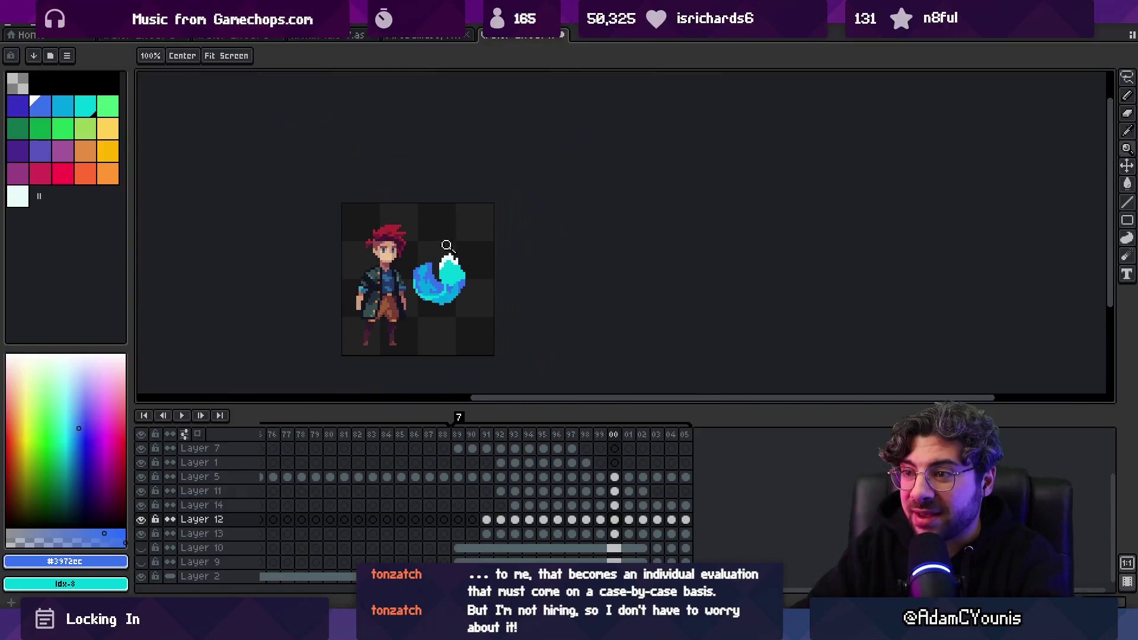
pyautogui.scroll(3, 462, 273)
pyautogui.keyDown('ctrl'); pyautogui.click(463, 278); pyautogui.keyUp('ctrl')
# Sample the slash's cyan and select frames 99 and 00 in the timeline
pyautogui.press('b')
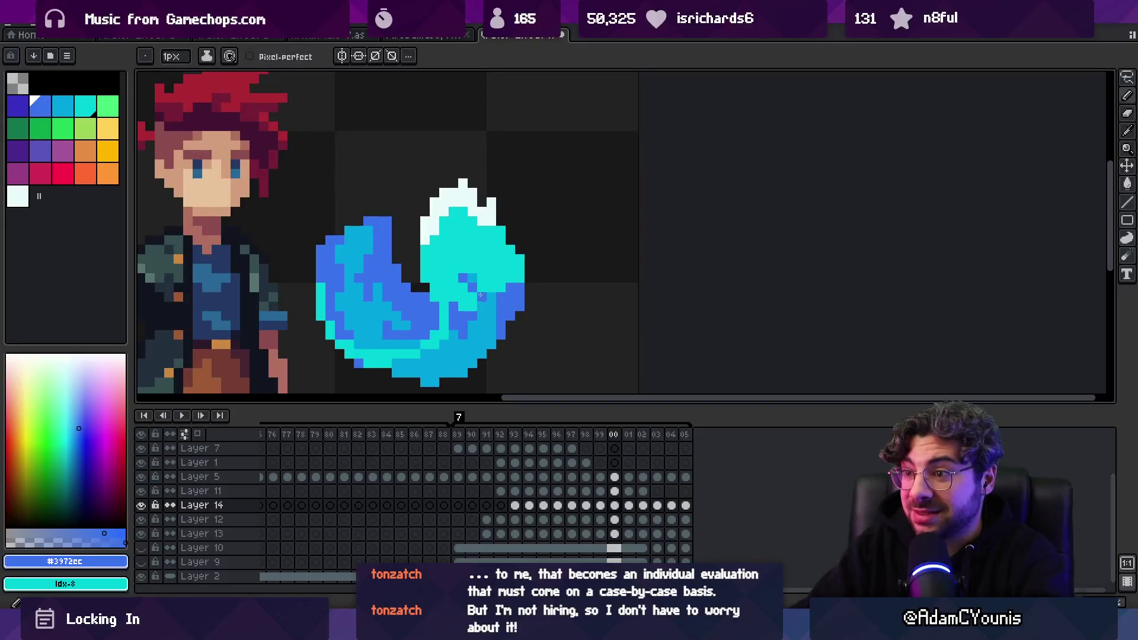
pyautogui.keyDown('alt'); pyautogui.click(481, 299); pyautogui.keyUp('alt')
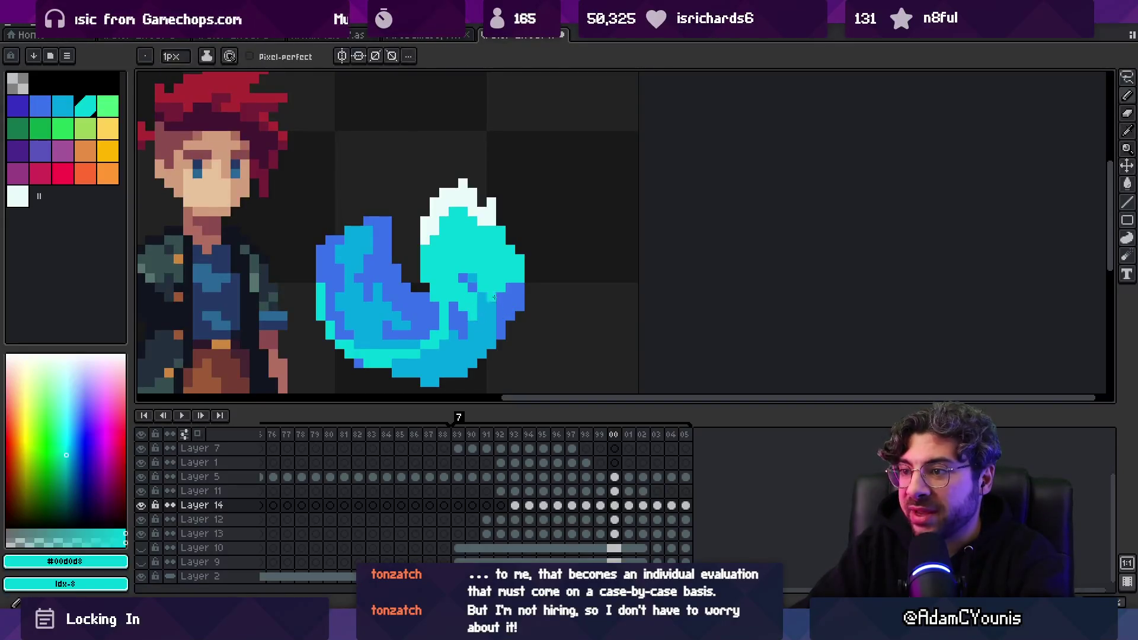
pyautogui.press('z')
pyautogui.scroll(-3, 586, 371)
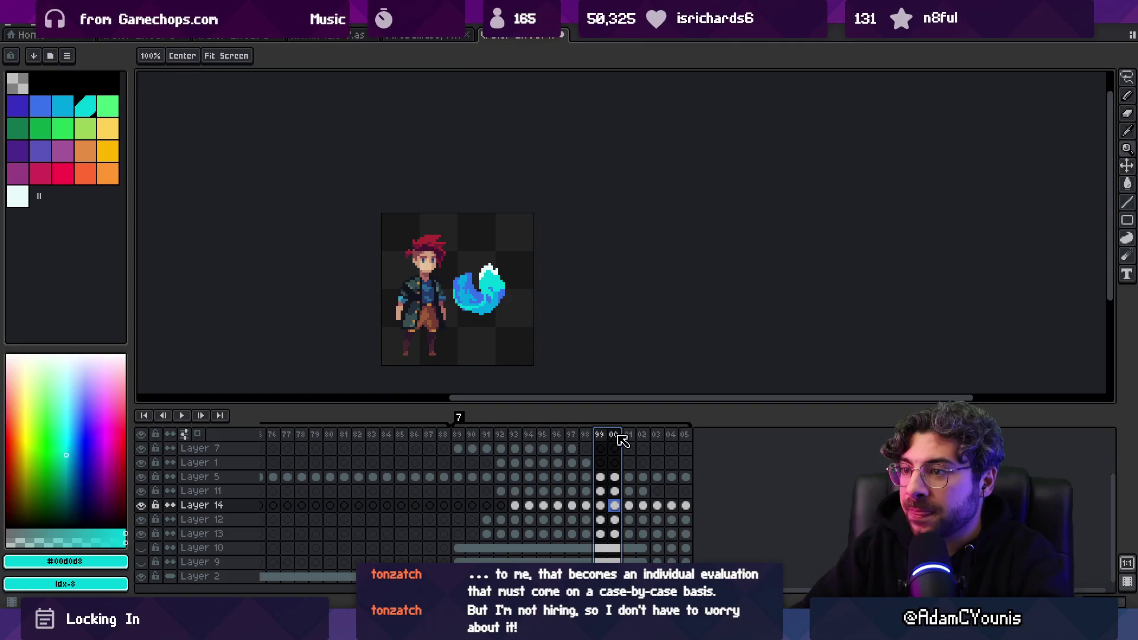
pyautogui.moveTo(607, 439); pyautogui.dragTo(599, 439)
pyautogui.scroll(4, 537, 301)
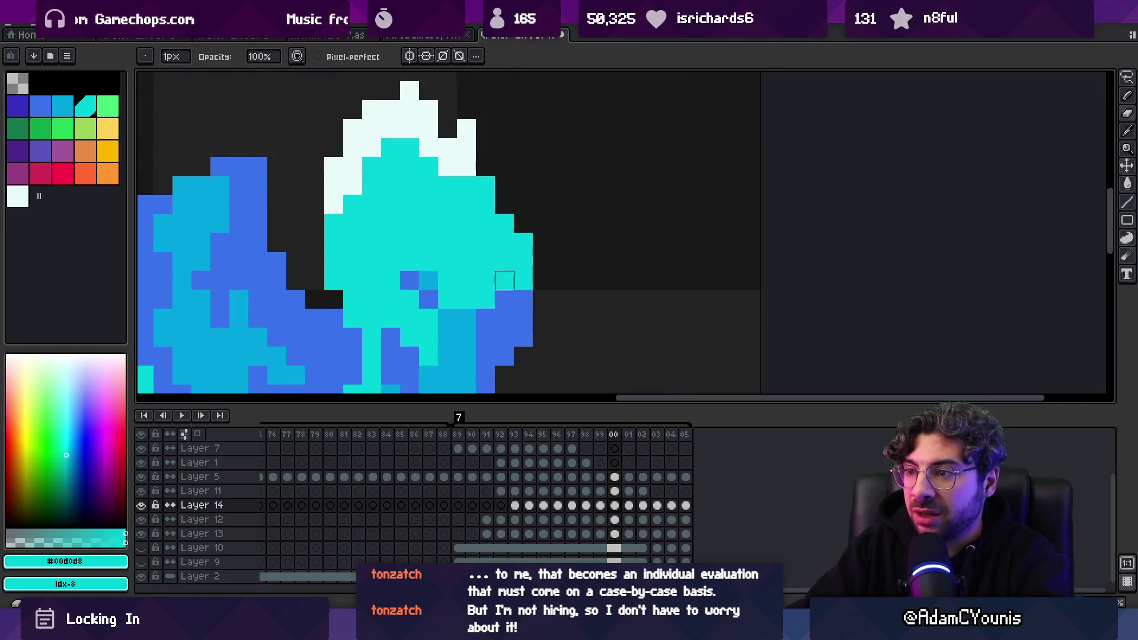
# On Layer 14, paint light-blue #01a5e0 pixels down the tail's right edge
pyautogui.press('i')
pyautogui.click(471, 323)
pyautogui.press('b')
pyautogui.hotkey('alt', 'Down')
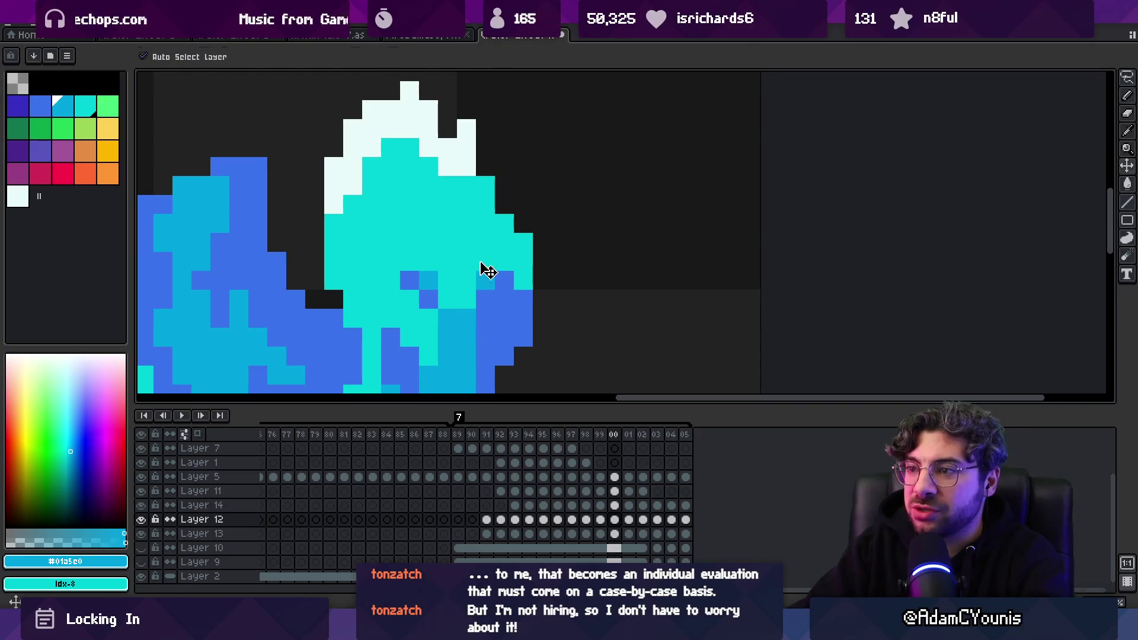
pyautogui.hotkey('alt', 'Up')
pyautogui.moveTo(467, 242)
pyautogui.mouseDown()
pyautogui.moveTo(485, 261)
pyautogui.moveTo(484, 329)
pyautogui.mouseUp()
pyautogui.hotkey('alt', 'Down')
pyautogui.hotkey('alt', 'Up')
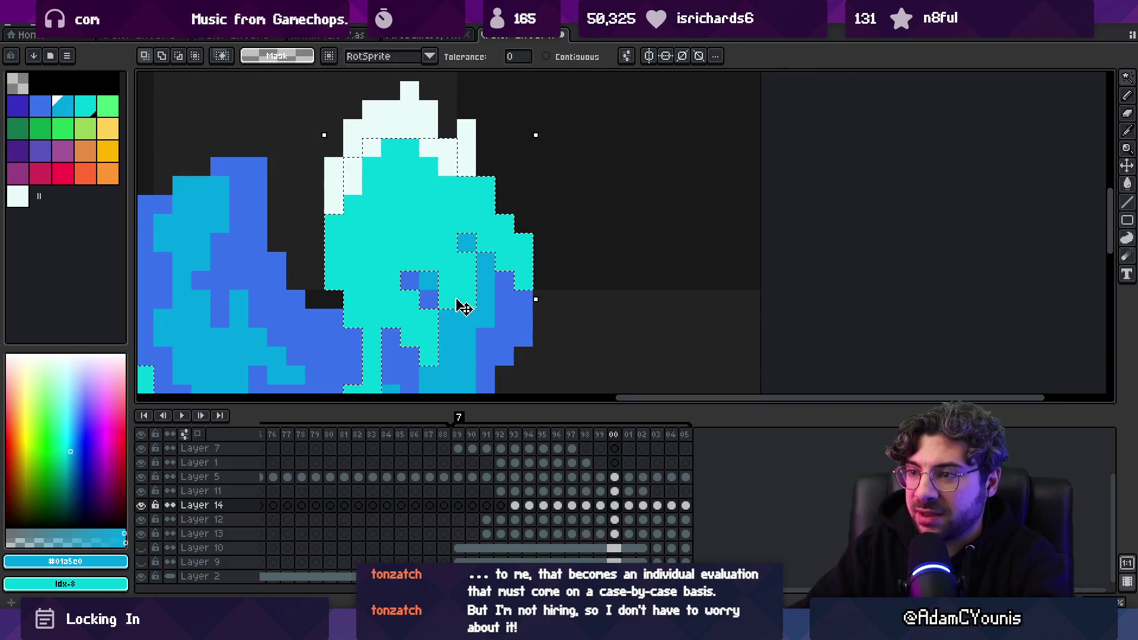
# Add a light-blue pixel near the top of the tail
pyautogui.press('z')
pyautogui.scroll(-3, 413, 314)
pyautogui.scroll(5, 505, 272)
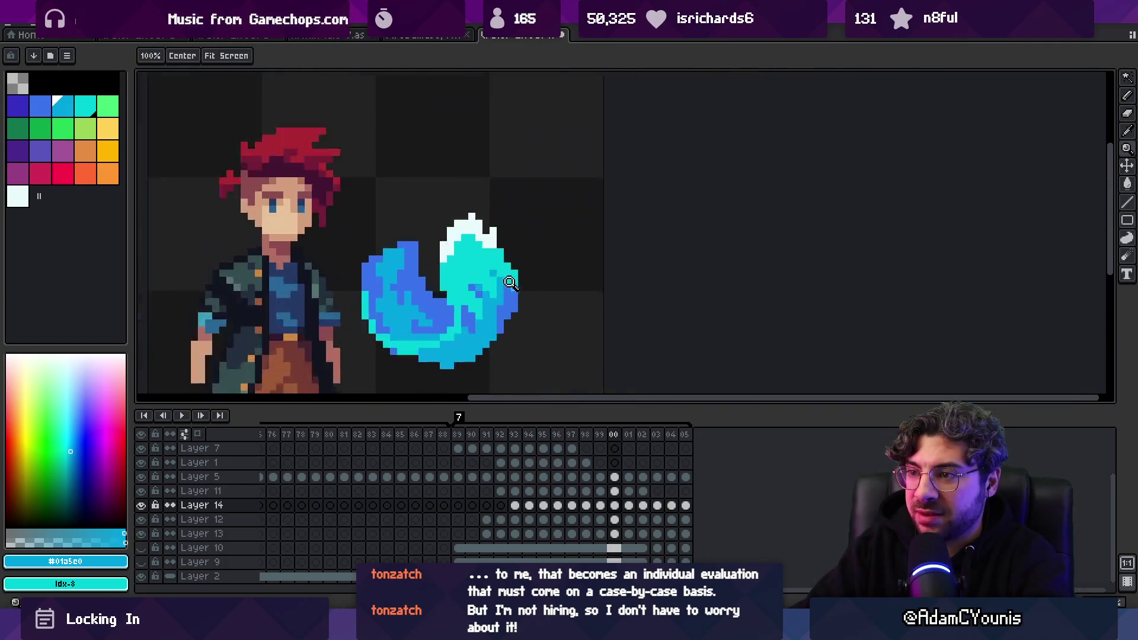
pyautogui.press('v')
pyautogui.press('b')
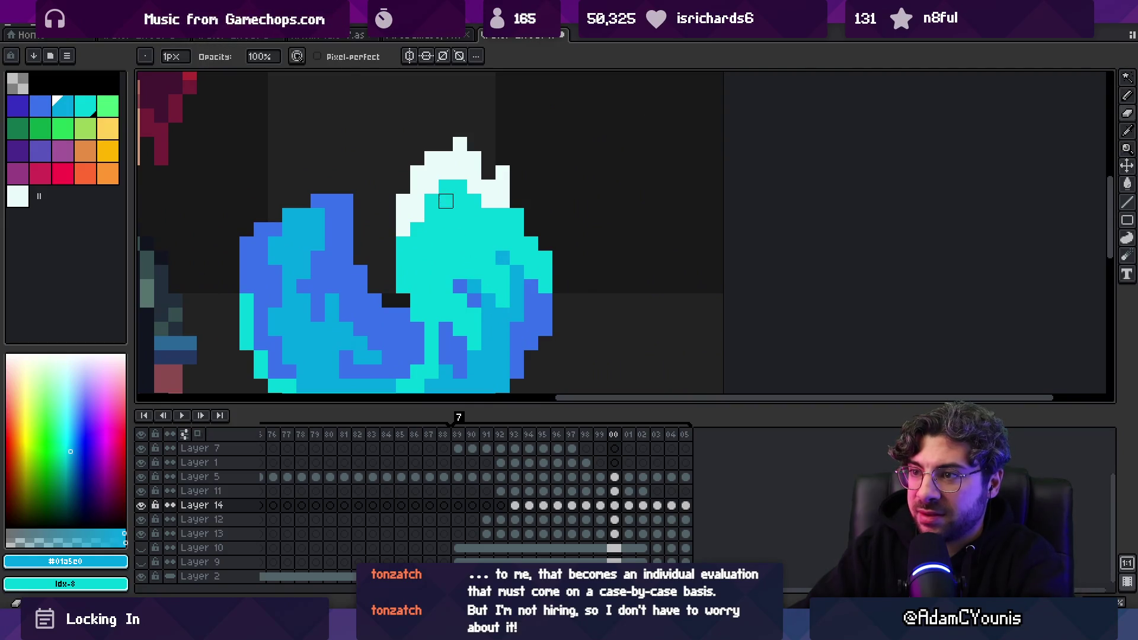
pyautogui.click(446, 201)
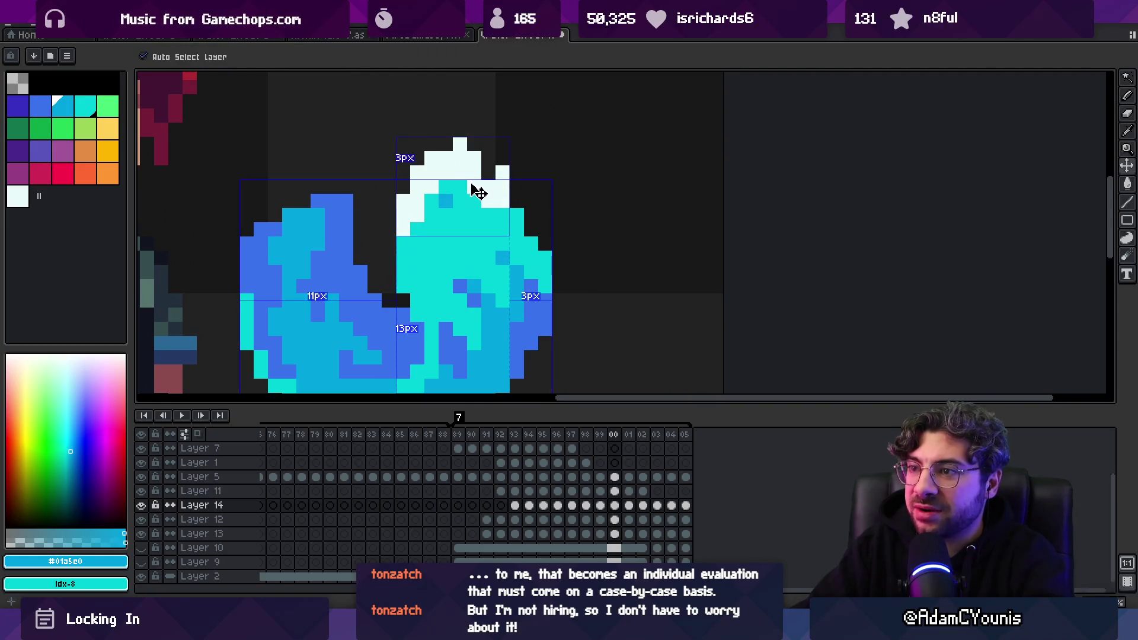
# Zoom out to the whole sprite and go to frame 99
pyautogui.press('z')
pyautogui.scroll(-5, 493, 261)
pyautogui.click(599, 447)
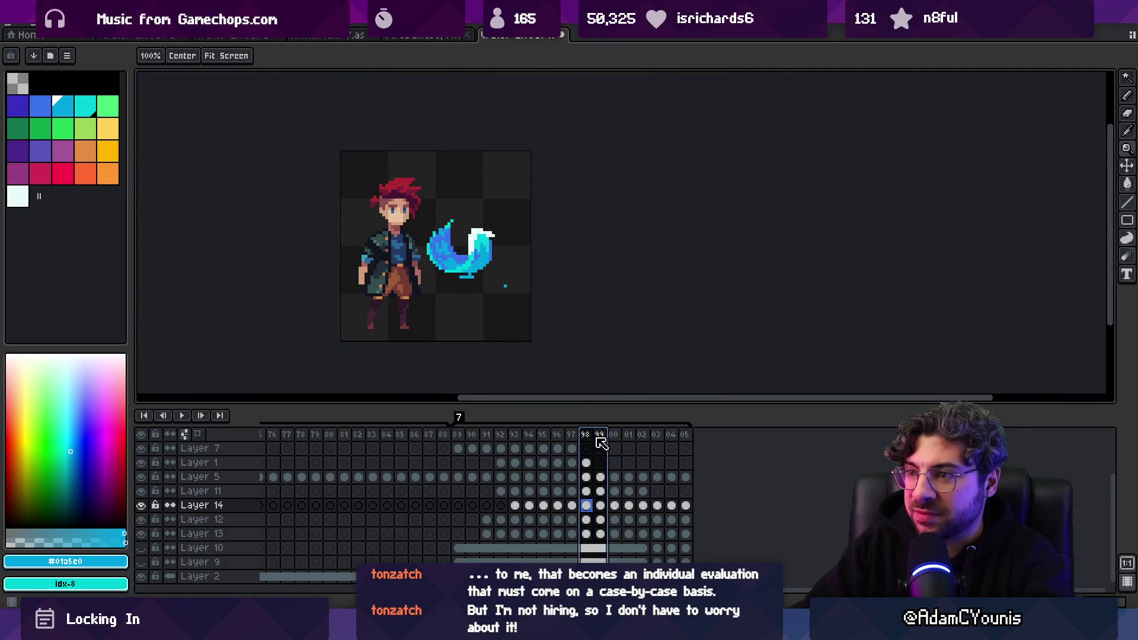
# Compare neighbouring frames, then select frames 96 to 99 across all layers
pyautogui.press('Right')
pyautogui.press('Left')
pyautogui.press('Left')
pyautogui.press('Left')
pyautogui.press('Left')
pyautogui.press('Right')
pyautogui.press('Right')
pyautogui.press('Right')
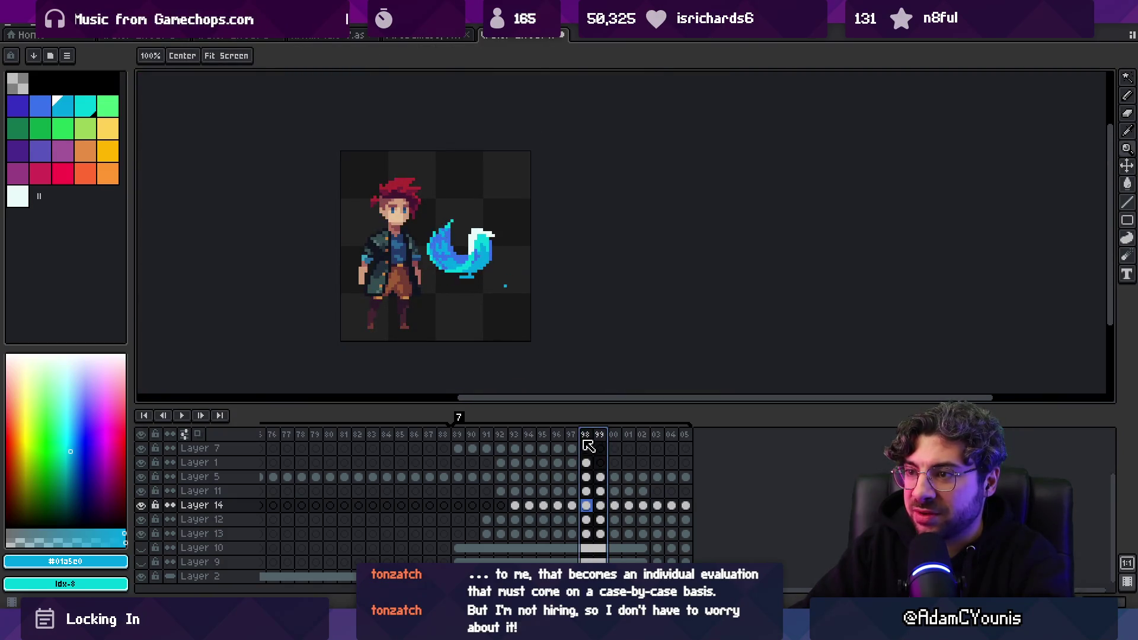
pyautogui.moveTo(604, 445)
pyautogui.mouseDown()
pyautogui.moveTo(561, 451)
pyautogui.moveTo(589, 448)
pyautogui.mouseUp()
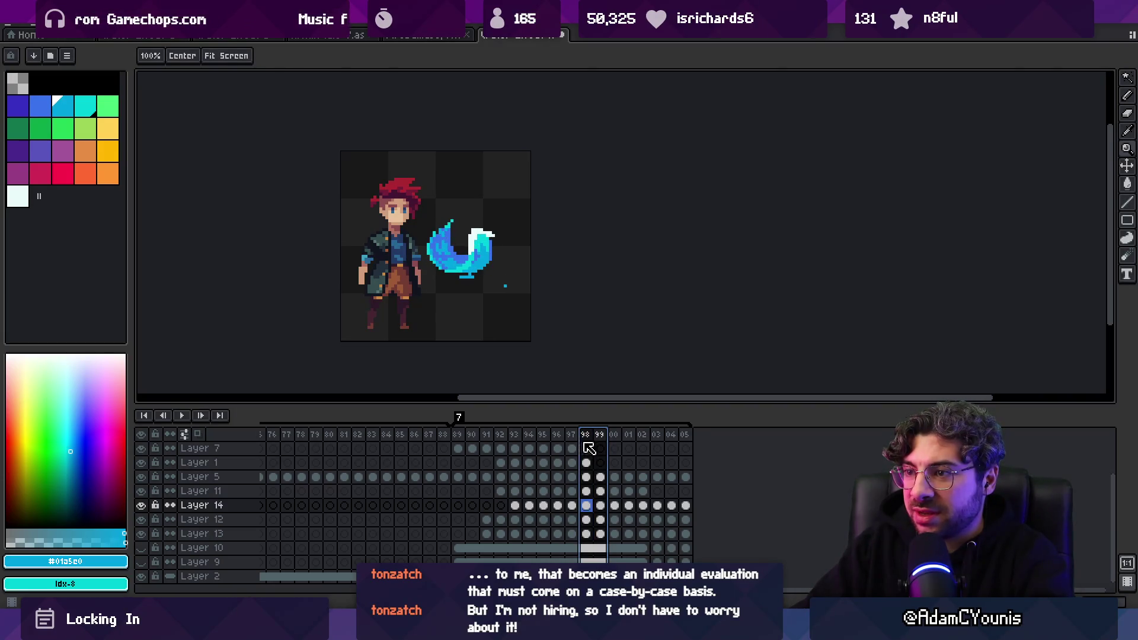
pyautogui.scroll(4, 492, 243)
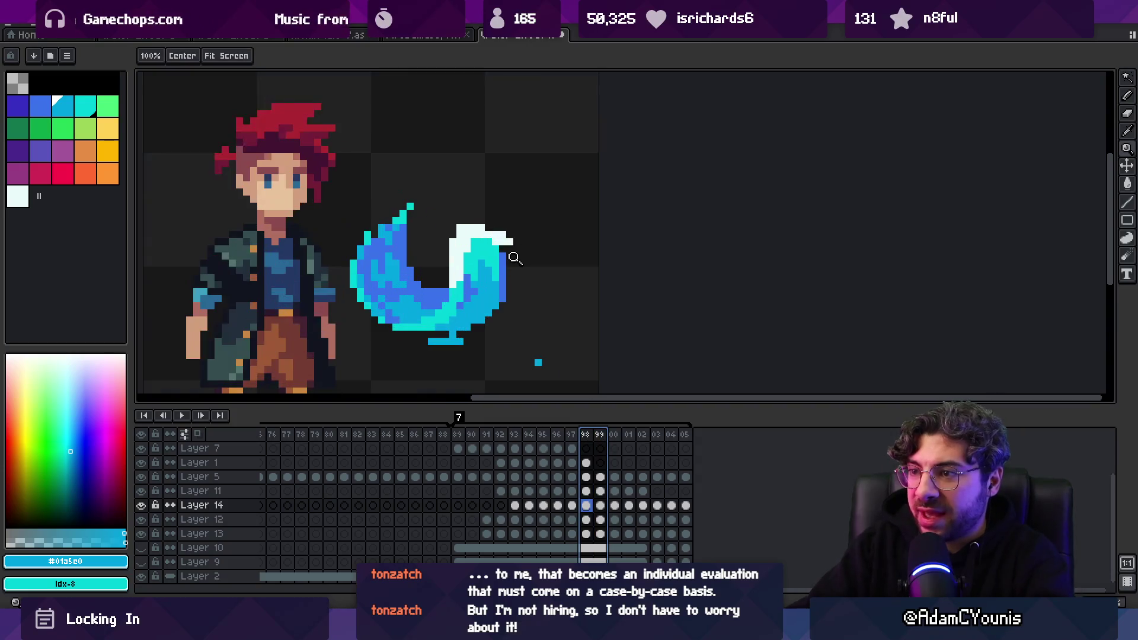
# Sample the tail's cyan and mid-blue #01a5e0 colours, then step back to frame 98
pyautogui.press('i')
pyautogui.click(497, 254)
pyautogui.keyDown('alt'); pyautogui.click(502, 250); pyautogui.keyUp('alt')
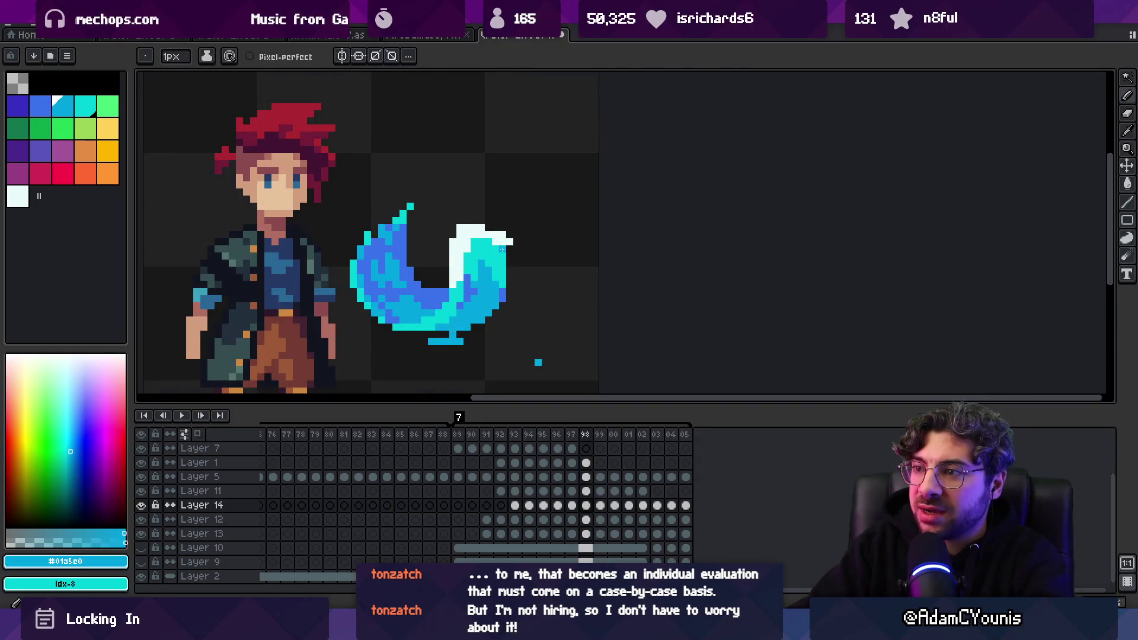
pyautogui.keyDown('alt'); pyautogui.click(498, 298); pyautogui.keyUp('alt')
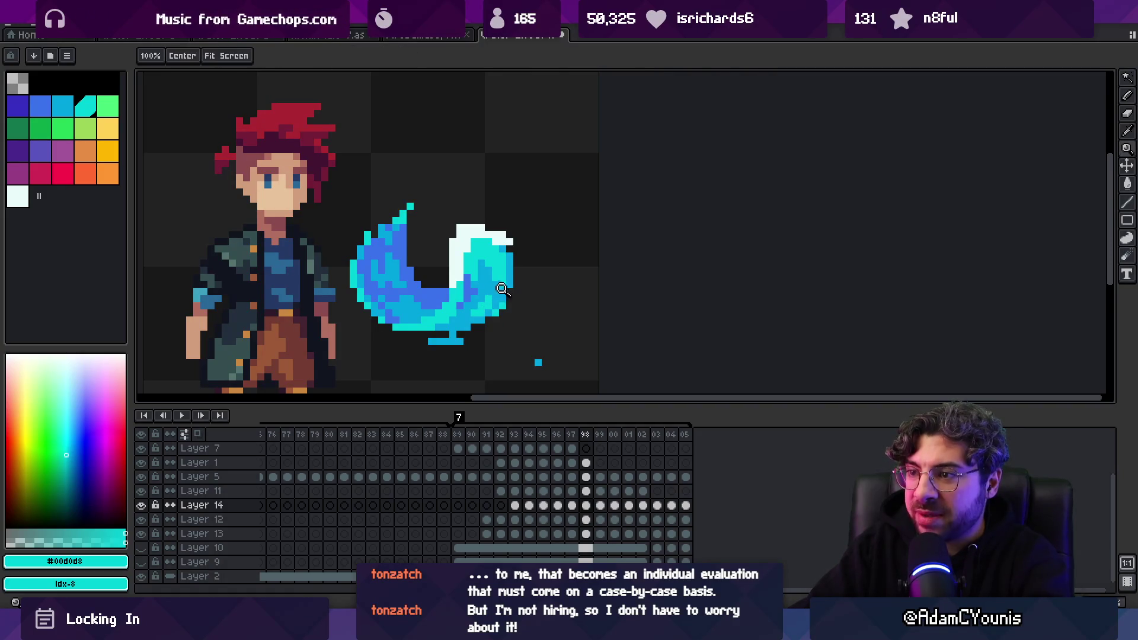
pyautogui.scroll(-2, 490, 302)
pyautogui.scroll(3, 522, 255)
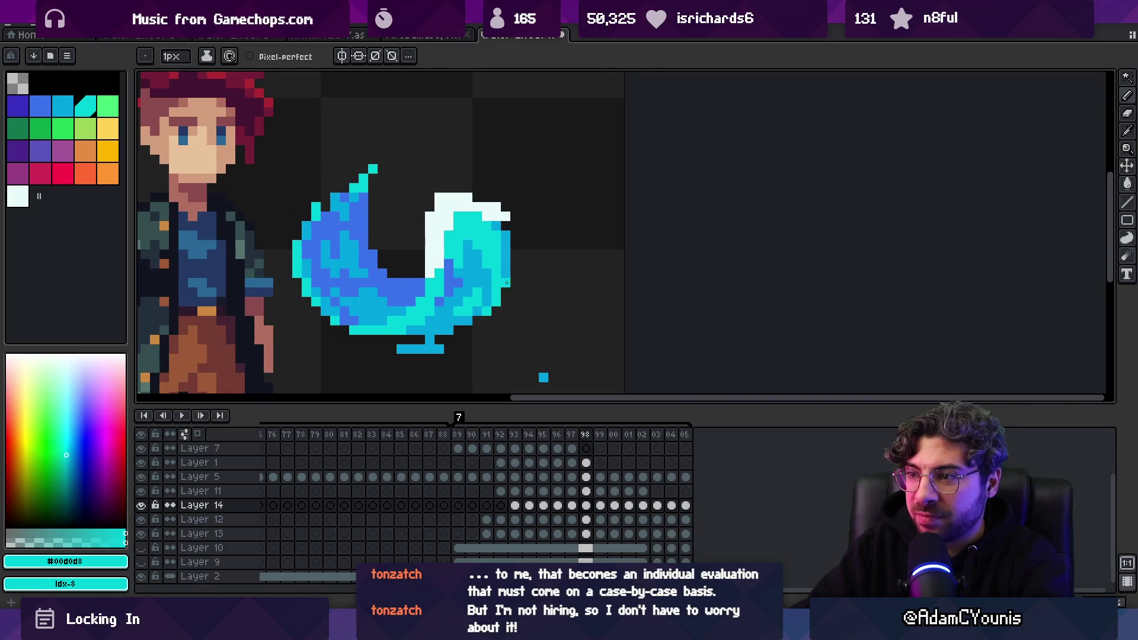
pyautogui.keyDown('alt'); pyautogui.click(500, 259); pyautogui.keyUp('alt')
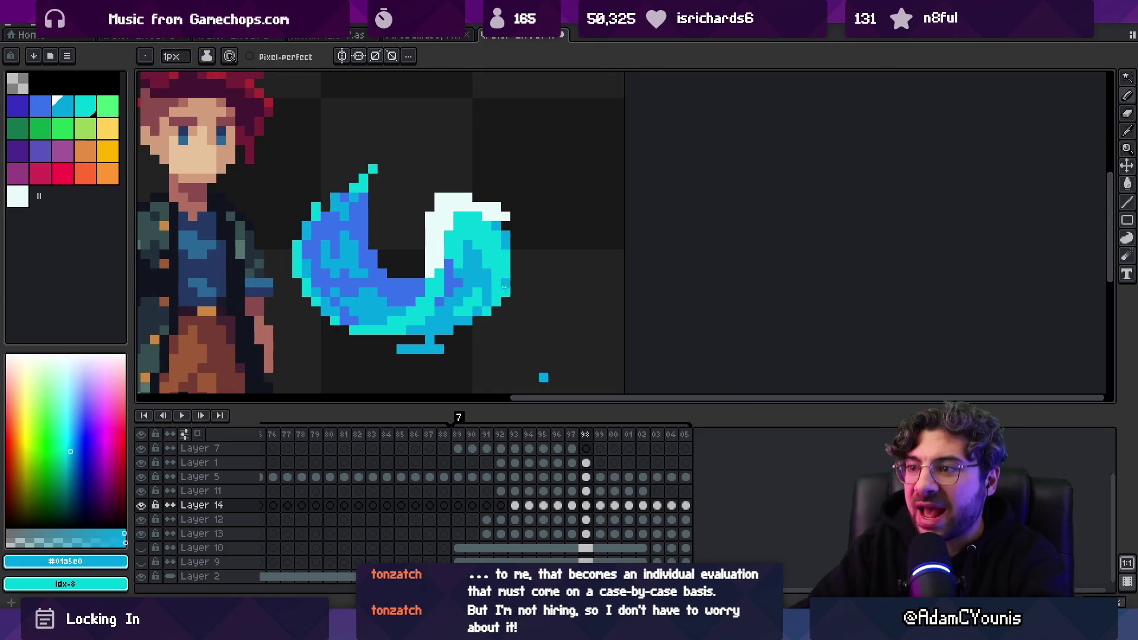
pyautogui.scroll(-3, 534, 283)
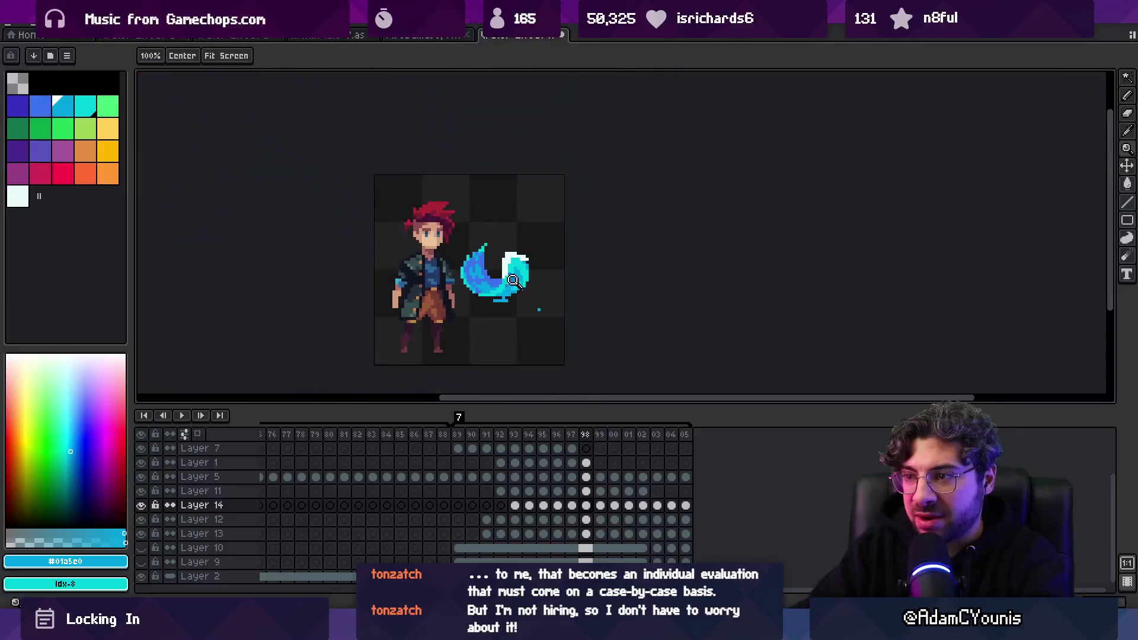
pyautogui.scroll(2, 548, 286)
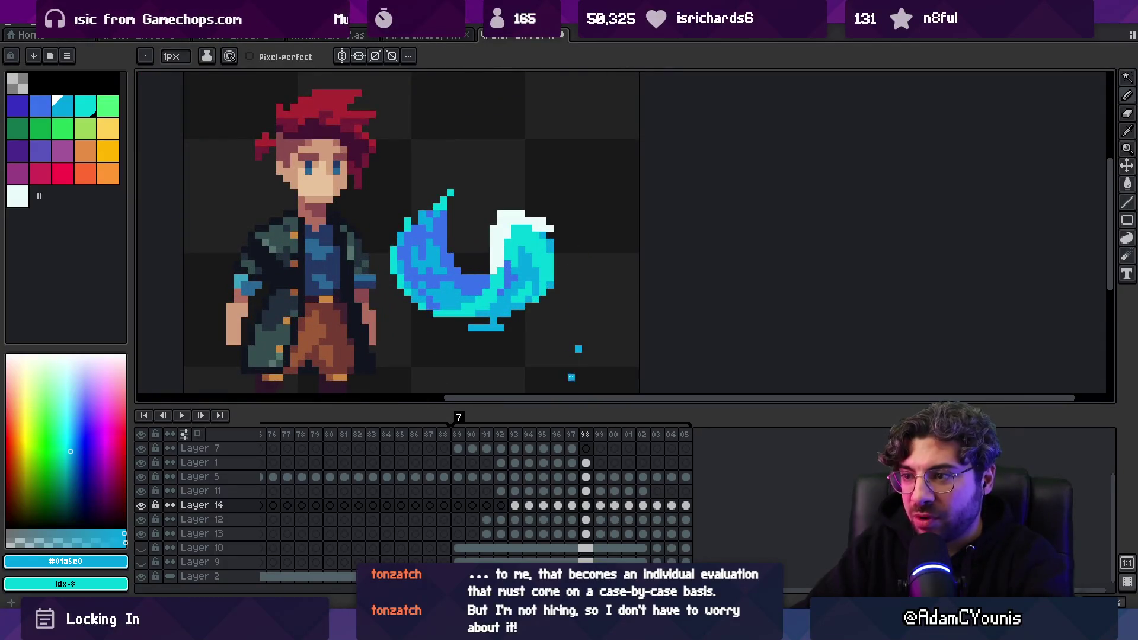
pyautogui.press('Left')
pyautogui.press('Left')
# Flip between frames 96 and 98, settle on frame 97, and select Layer 12
pyautogui.press('Right')
pyautogui.press('Right')
pyautogui.press('Left')
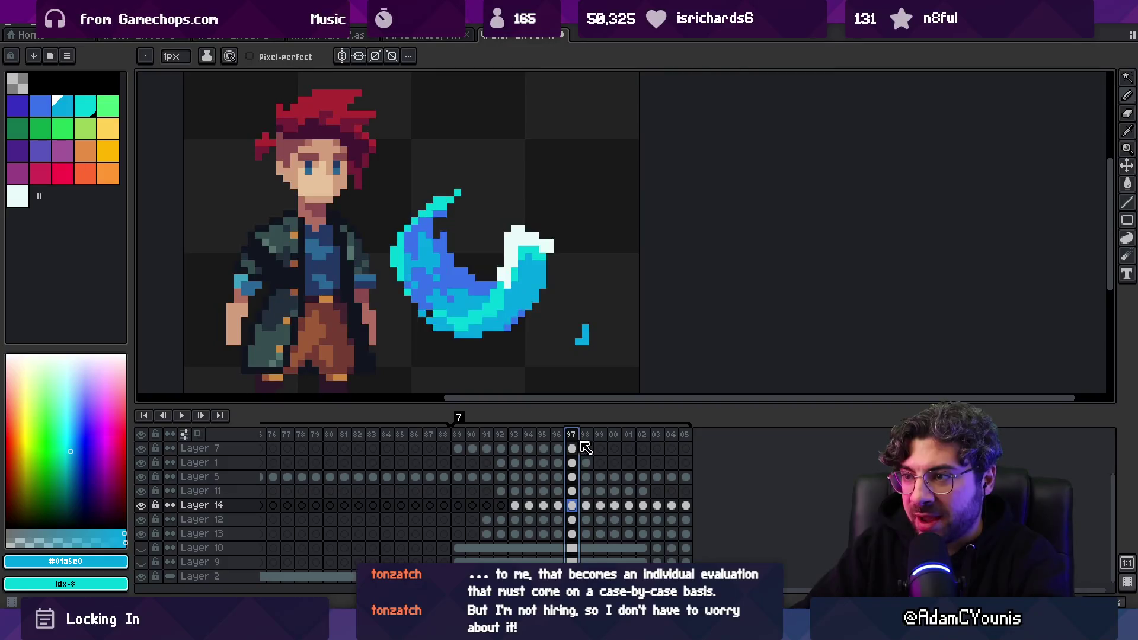
pyautogui.press('Left')
pyautogui.press('Right')
pyautogui.press('Right')
pyautogui.press('Left')
pyautogui.press('Left')
pyautogui.press('Right')
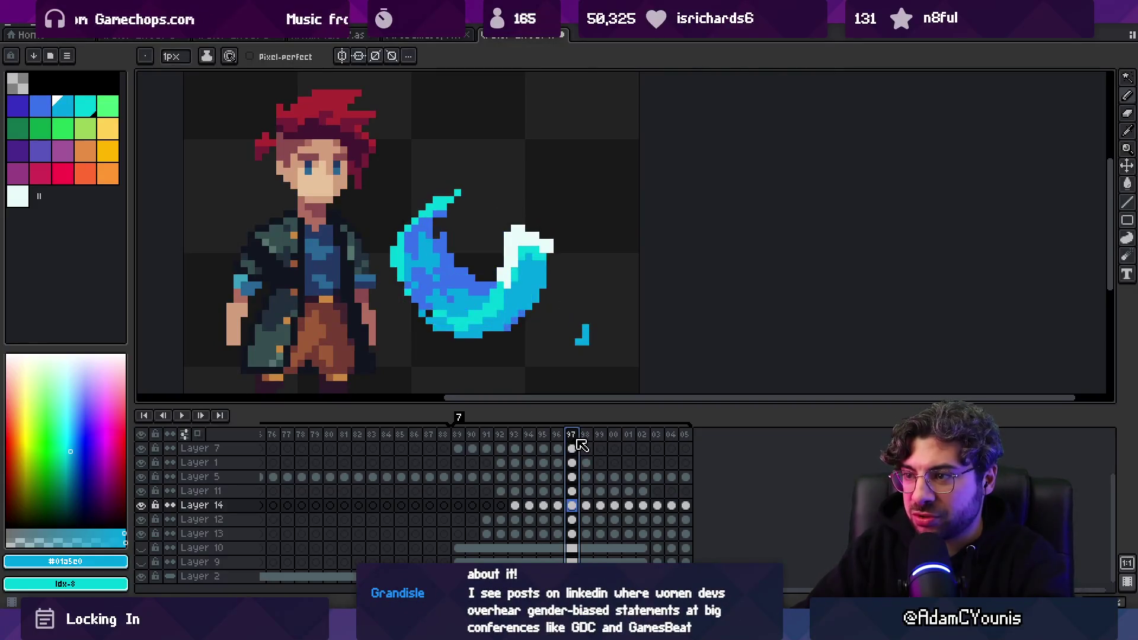
pyautogui.keyDown('ctrl'); pyautogui.click(572, 329); pyautogui.keyUp('ctrl')
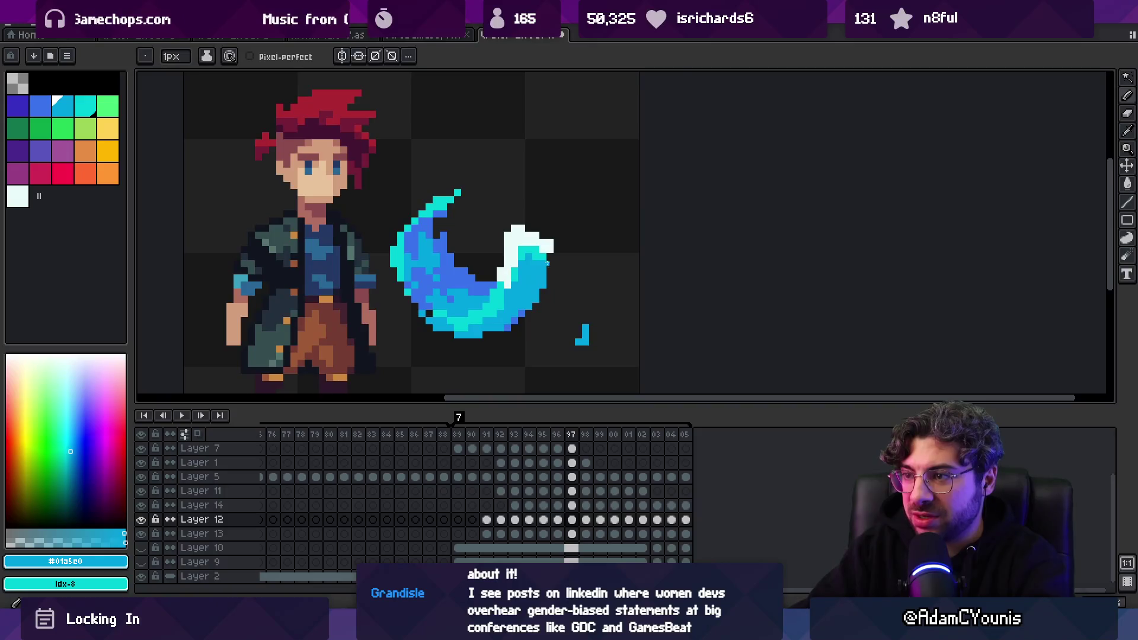
# Sample the tail's darker blue and cyan colours
pyautogui.keyDown('alt'); pyautogui.click(529, 310); pyautogui.keyUp('alt')
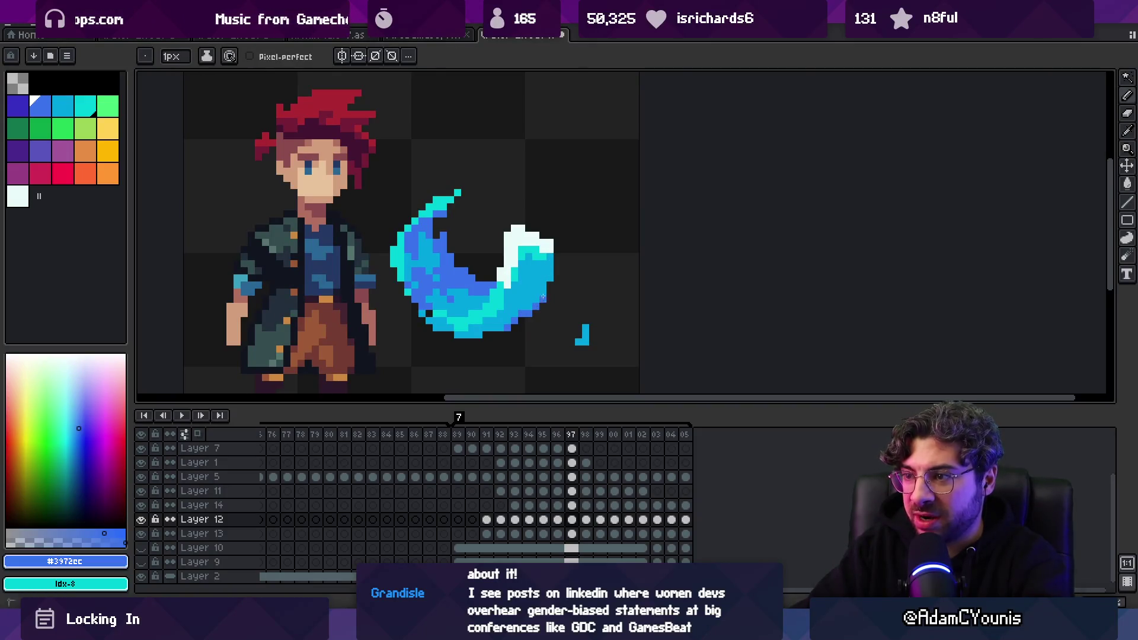
pyautogui.keyDown('alt'); pyautogui.click(519, 313); pyautogui.keyUp('alt')
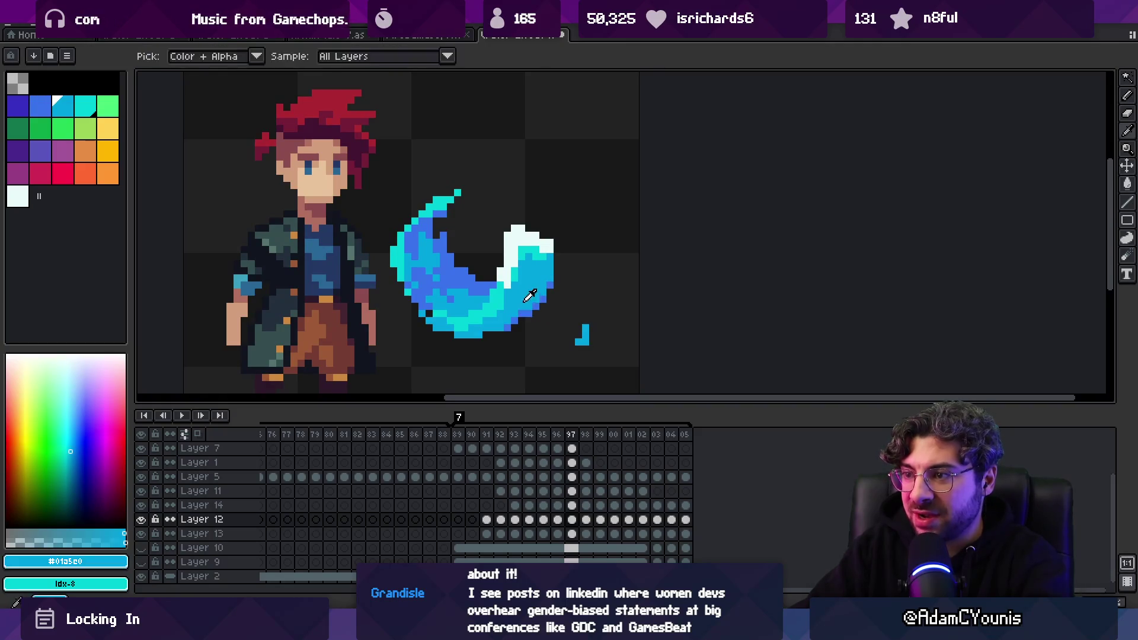
pyautogui.keyDown('alt'); pyautogui.click(524, 320); pyautogui.keyUp('alt')
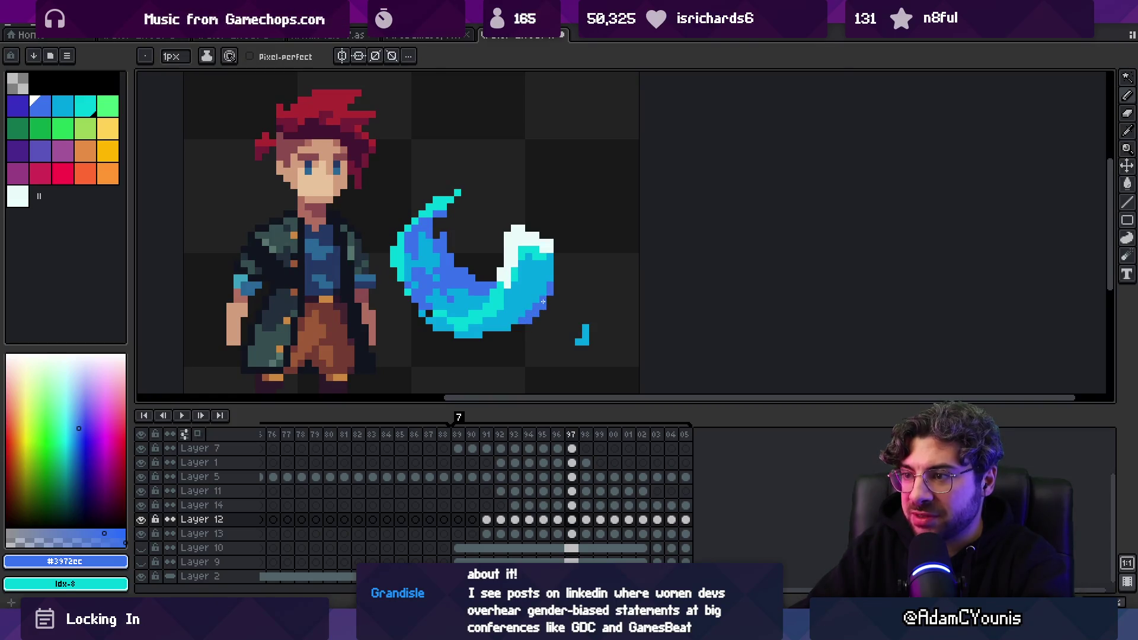
pyautogui.keyDown('alt'); pyautogui.click(539, 299); pyautogui.keyUp('alt')
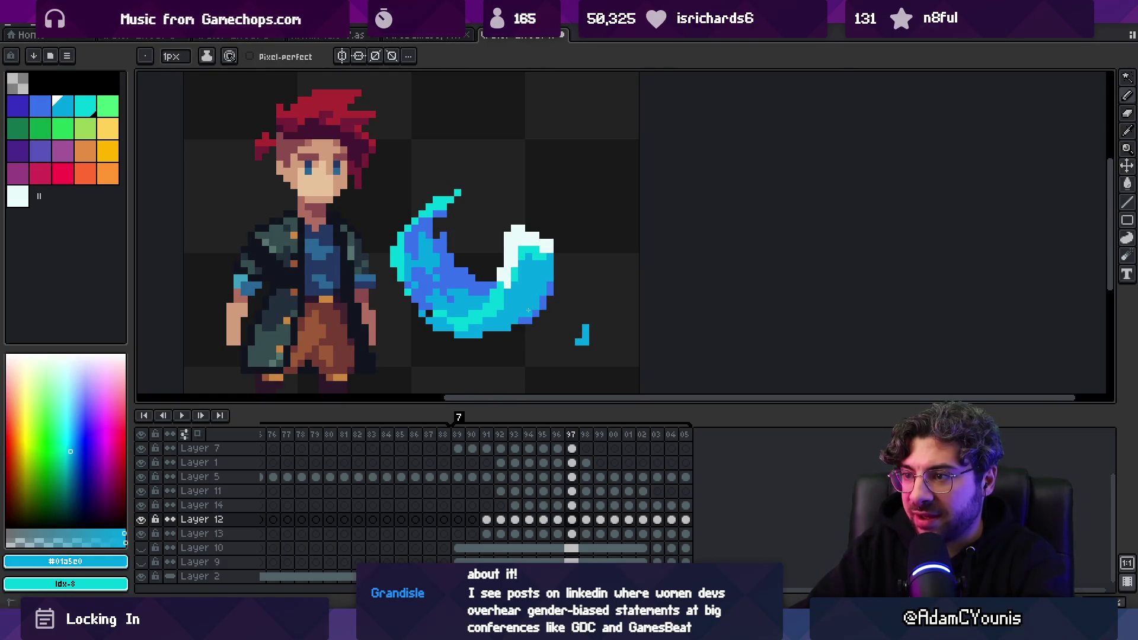
# Select timeline frames 96 through 00 as one range
pyautogui.press('z')
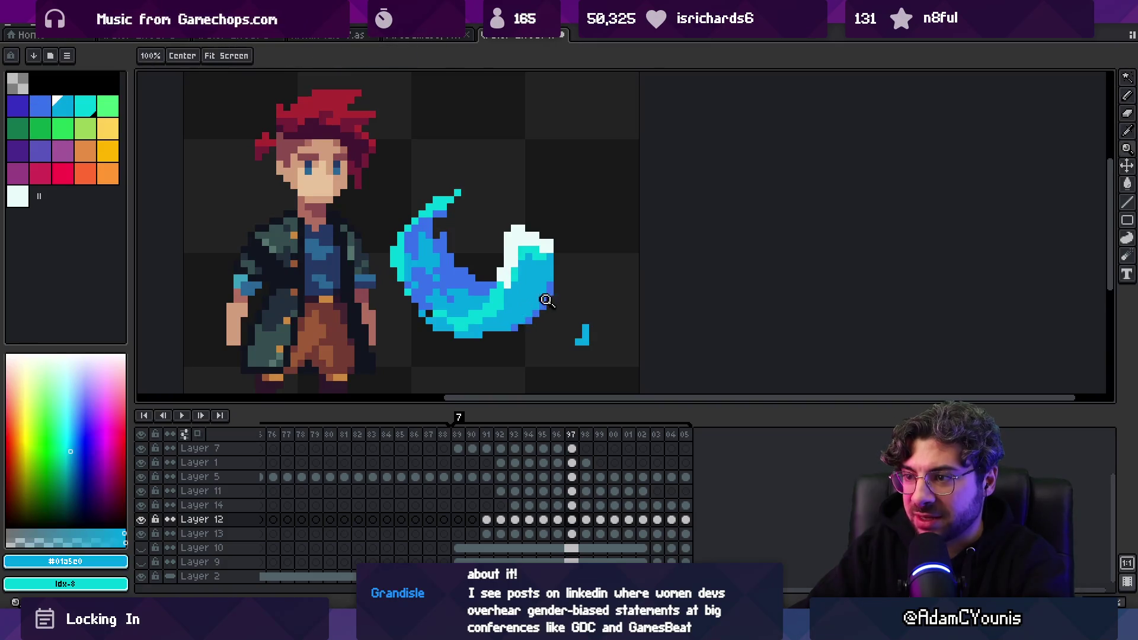
pyautogui.scroll(-3, 546, 299)
pyautogui.scroll(3, 570, 263)
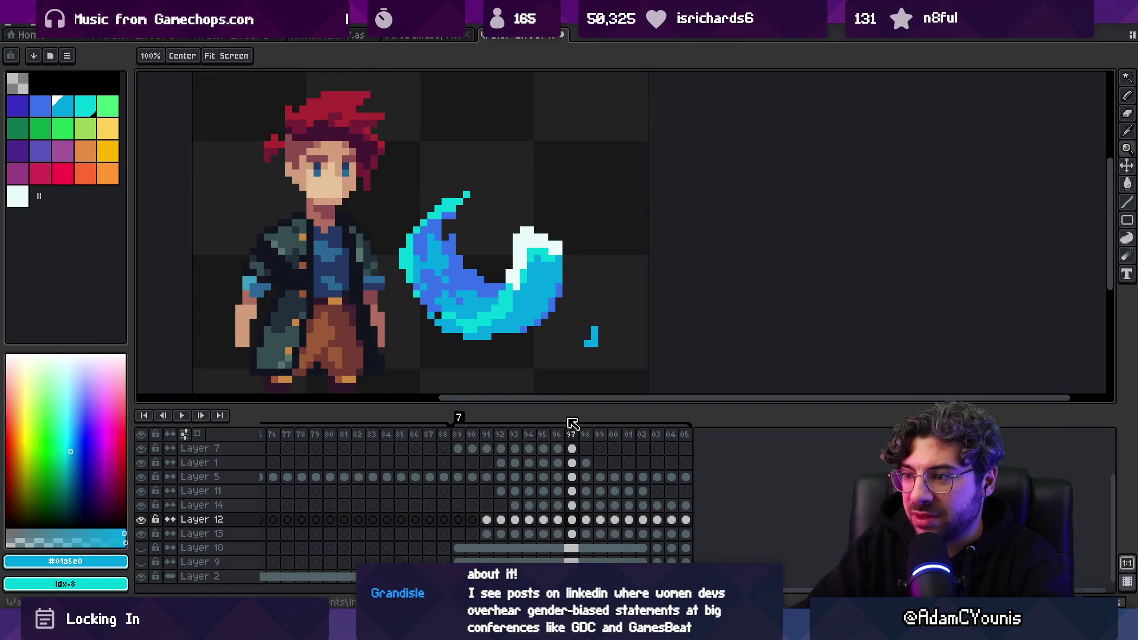
pyautogui.moveTo(557, 434); pyautogui.dragTo(656, 435)
# Play the character and slash animation, then stop it on frame 03
pyautogui.scroll(-3, 485, 297)
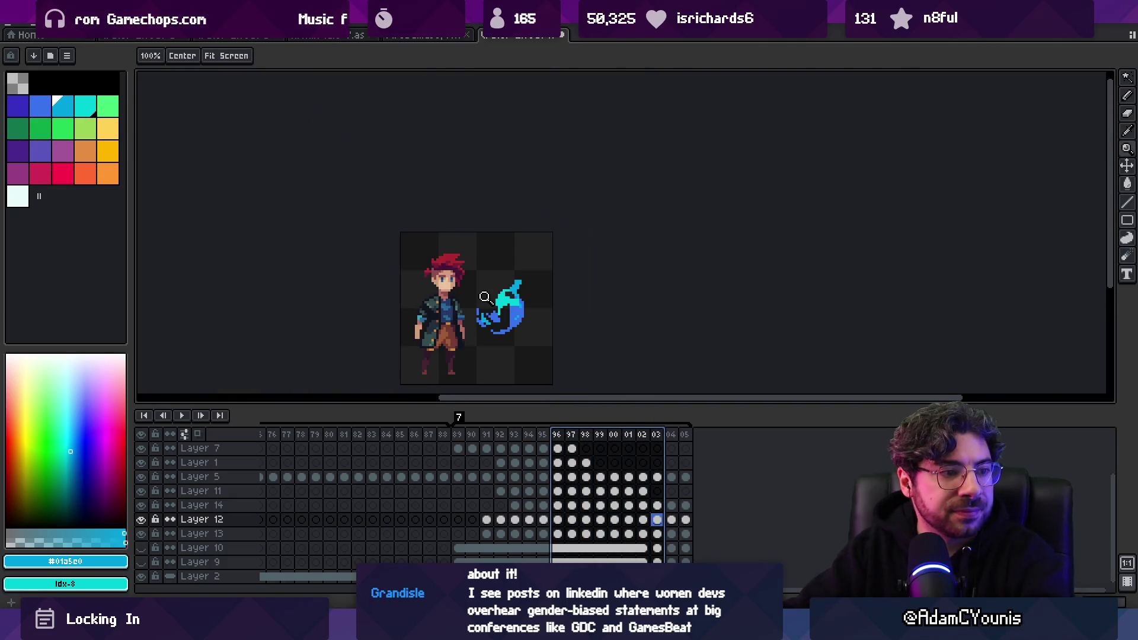
pyautogui.press('Return')
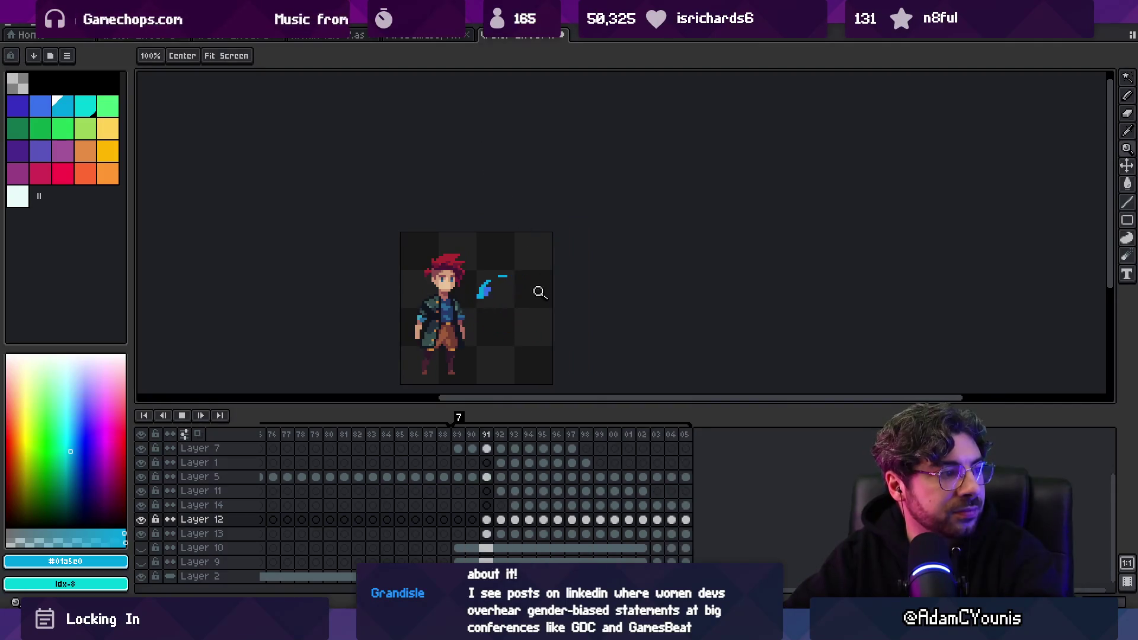
pyautogui.scroll(-1, 539, 292)
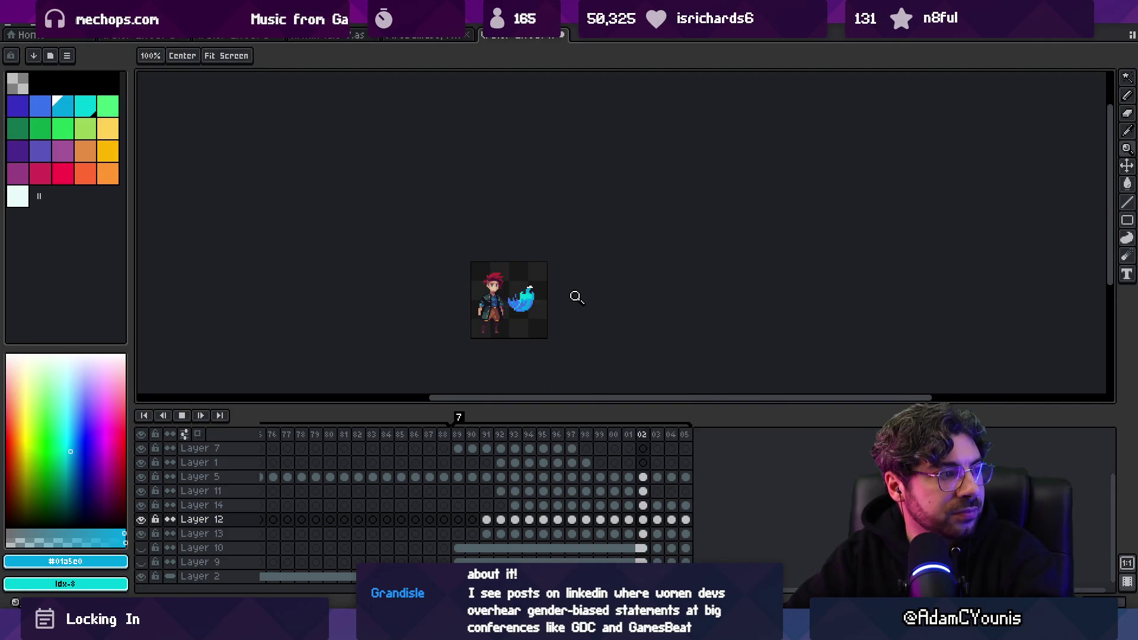
pyautogui.scroll(1, 577, 297)
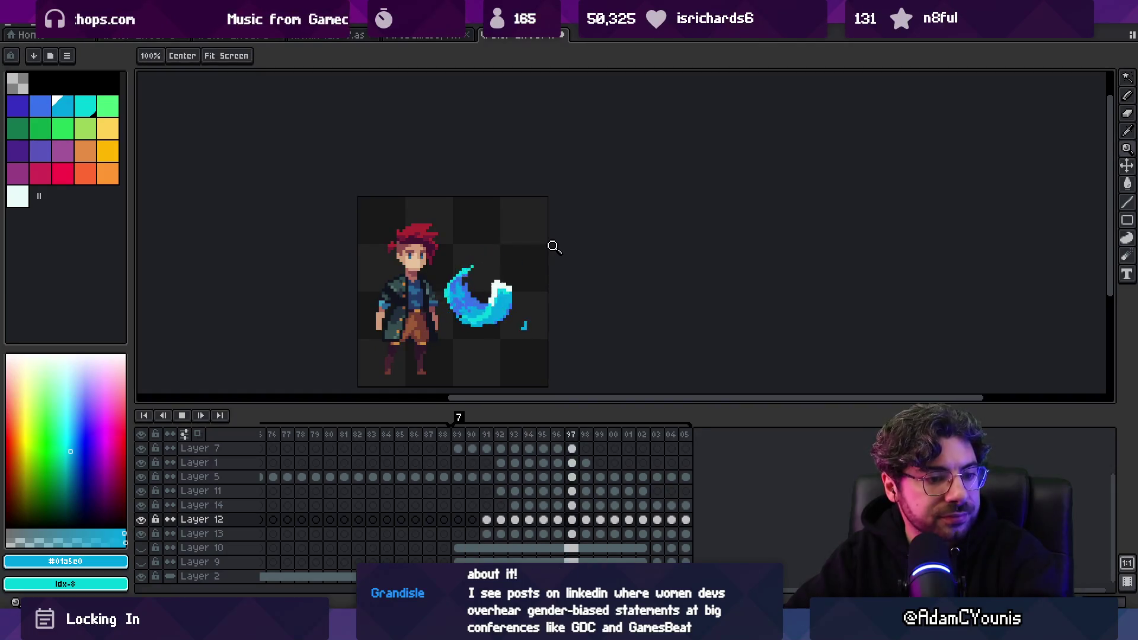
pyautogui.press('Return')
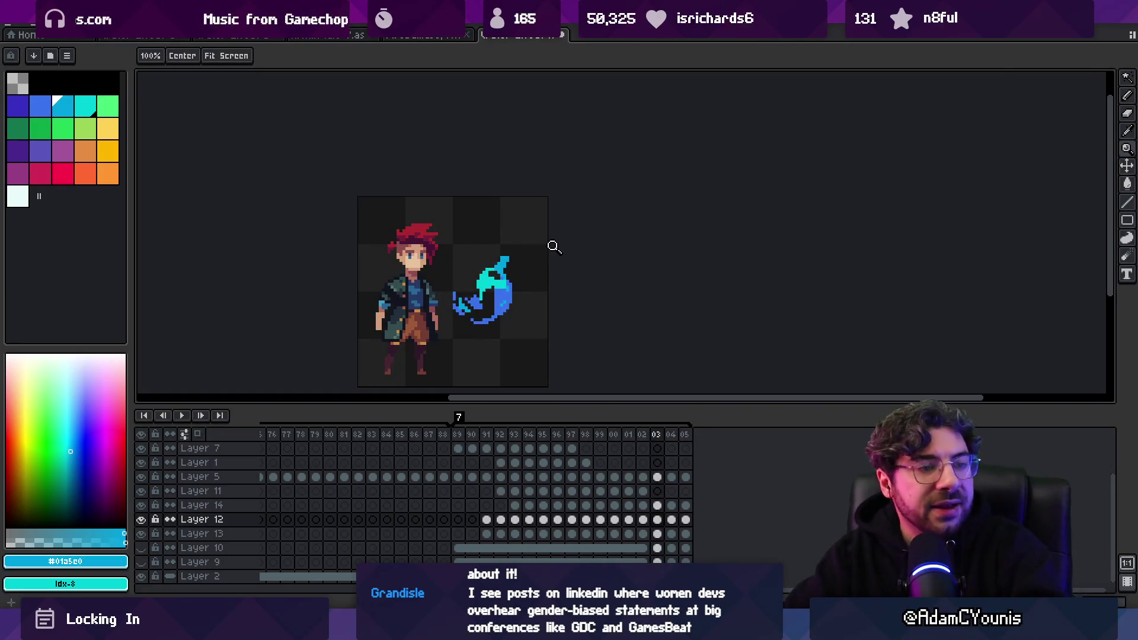
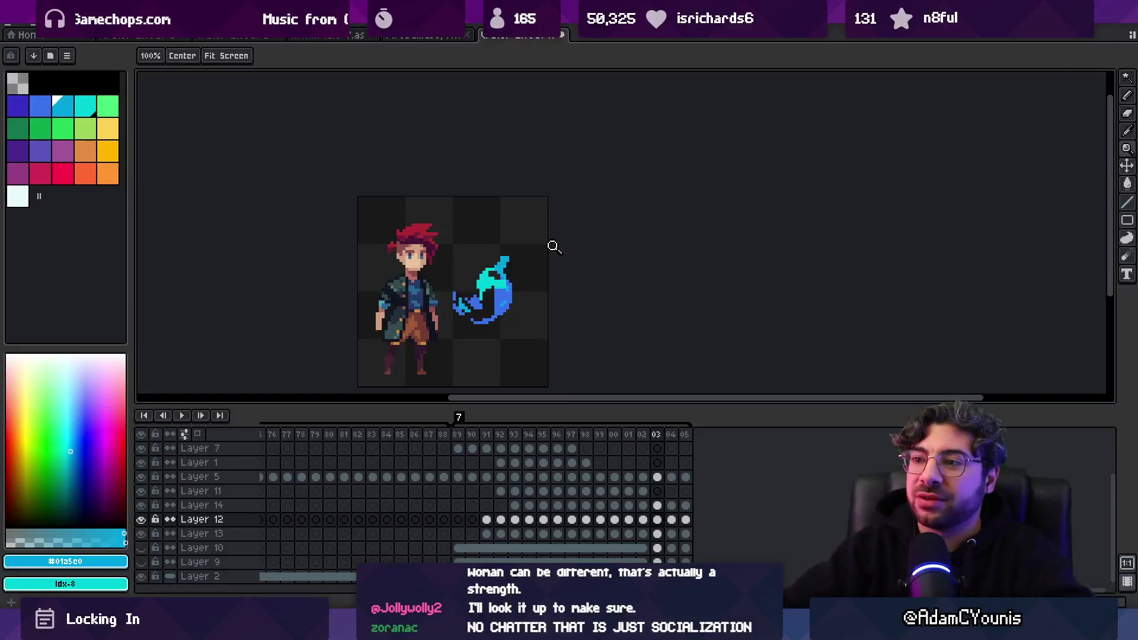
# Paint a light-blue #01a5e0 block beneath the teal top of the frame 03 flame on Layer 13
pyautogui.moveTo(646, 435)
pyautogui.mouseDown()
pyautogui.moveTo(599, 442)
pyautogui.moveTo(654, 433)
pyautogui.mouseUp()
pyautogui.scroll(5, 545, 322)
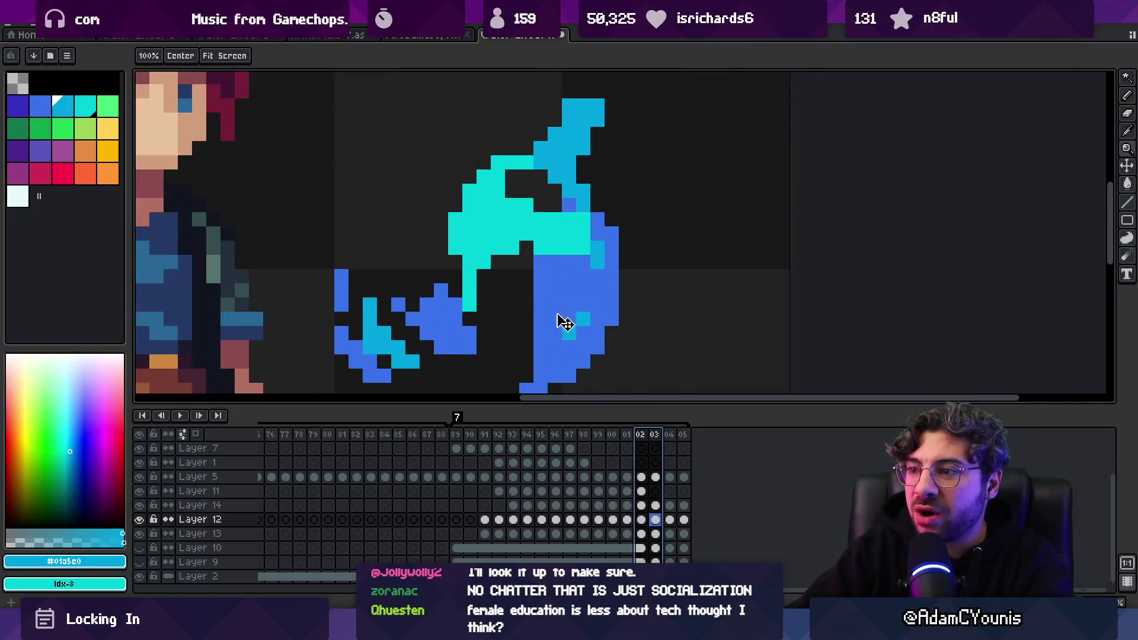
pyautogui.press('b')
pyautogui.hotkey('alt', 'Down')
pyautogui.moveTo(525, 255)
pyautogui.mouseDown()
pyautogui.moveTo(505, 320)
pyautogui.moveTo(497, 268)
pyautogui.mouseUp()
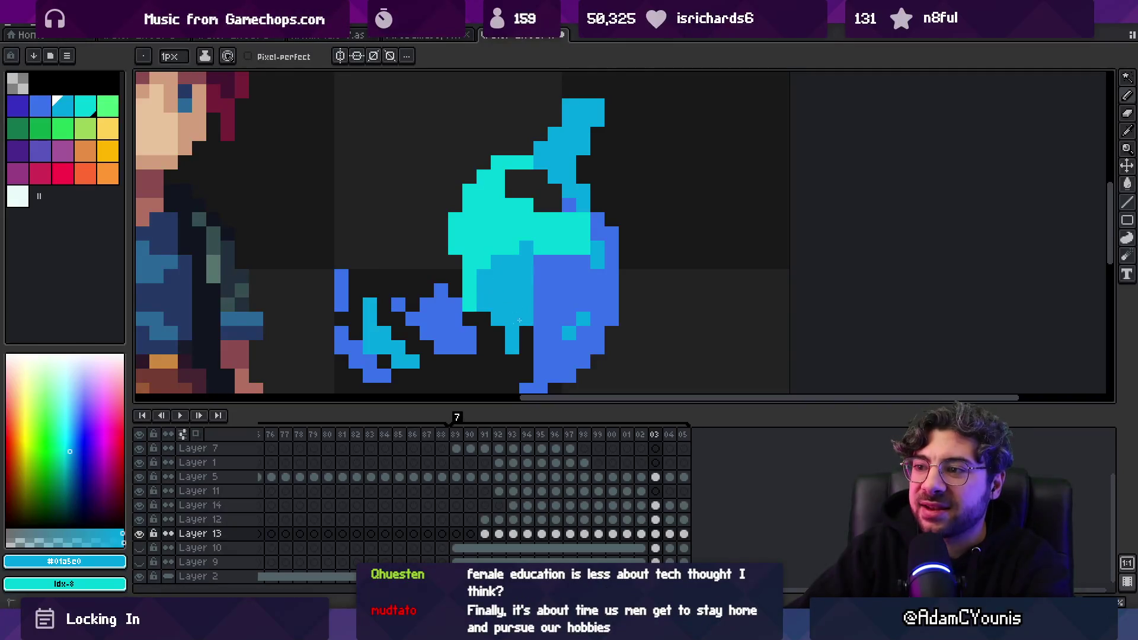
pyautogui.scroll(-4, 519, 320)
pyautogui.scroll(3, 550, 309)
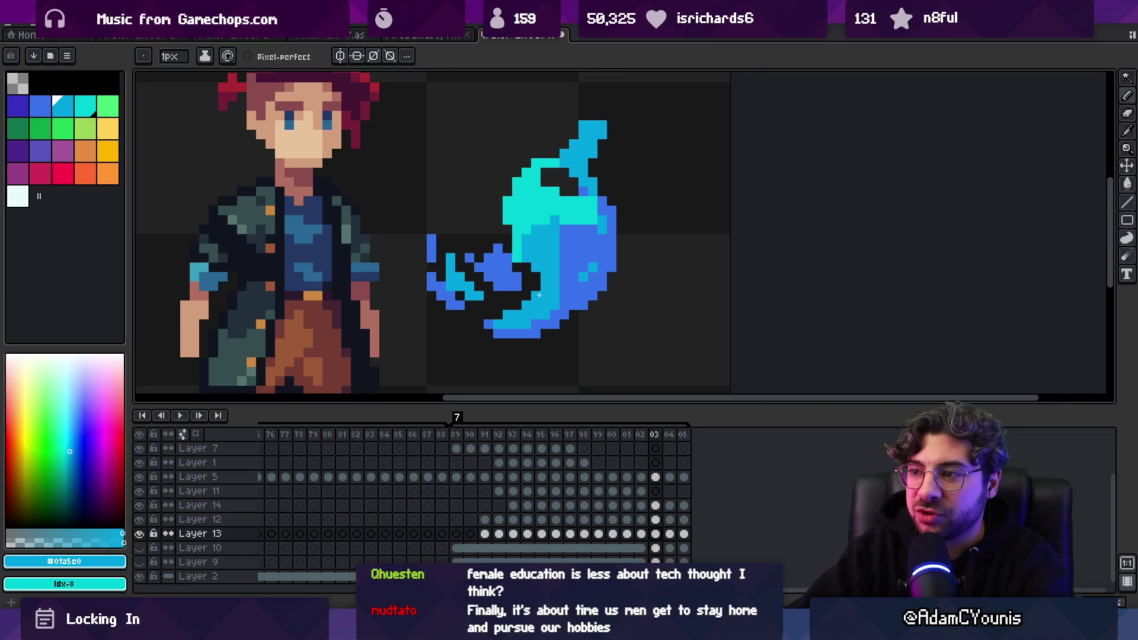
# Add cyan pixels at the flame's lower-left tip and fill dark gaps with blue
pyautogui.keyDown('alt'); pyautogui.click(566, 272); pyautogui.keyUp('alt')
pyautogui.keyDown('ctrl'); pyautogui.click(560, 312); pyautogui.keyUp('ctrl')
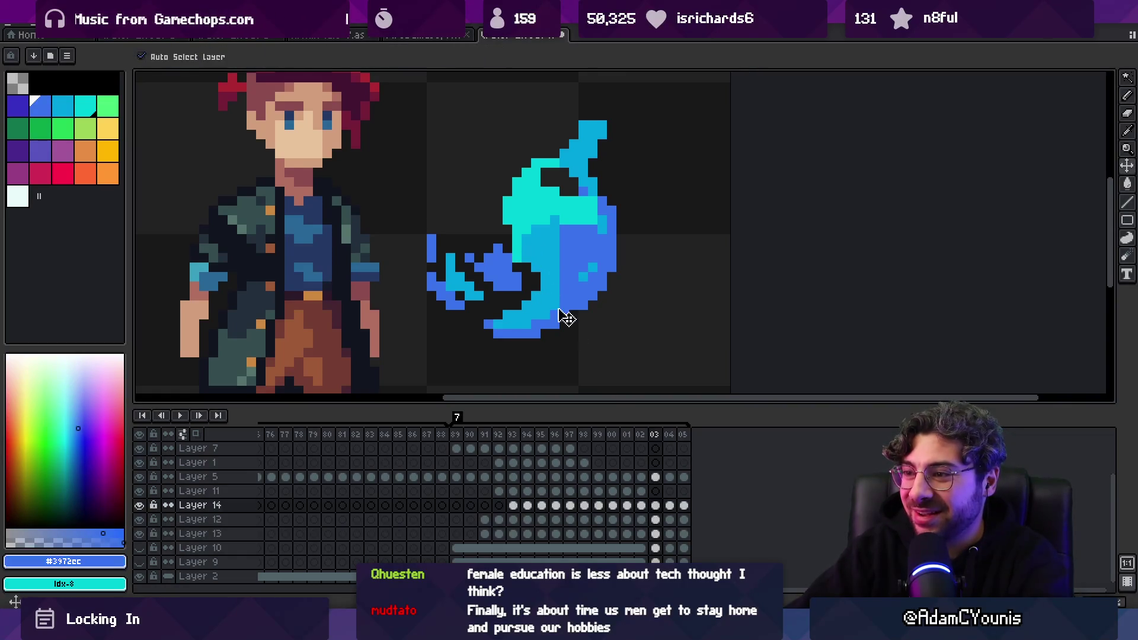
pyautogui.moveTo(640, 437); pyautogui.dragTo(655, 441)
pyautogui.keyDown('alt'); pyautogui.click(520, 250); pyautogui.keyUp('alt')
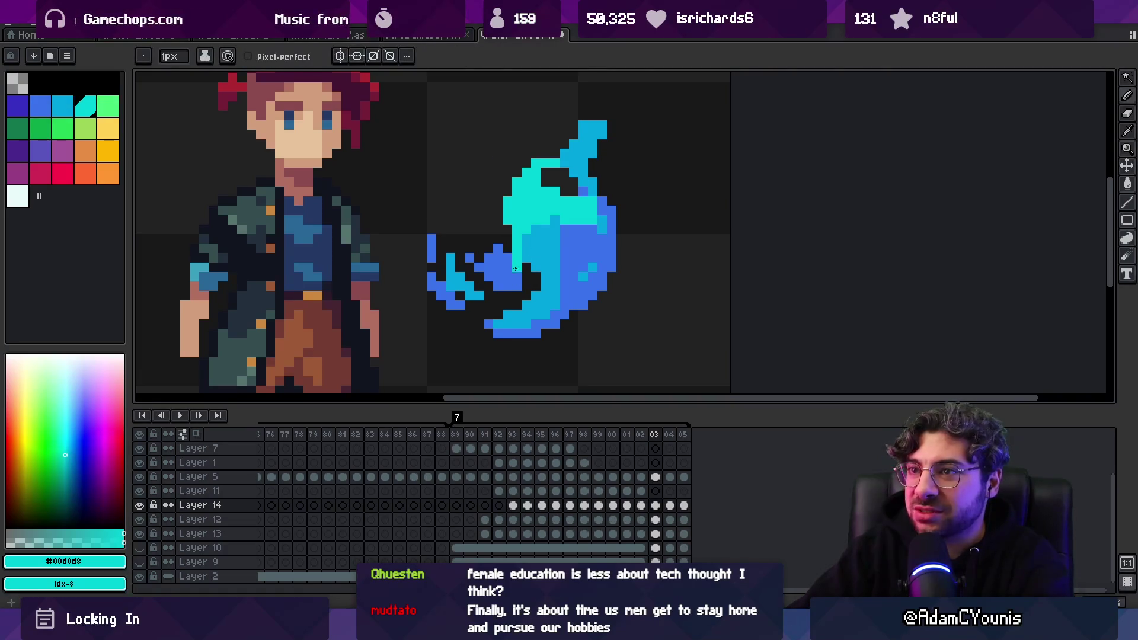
pyautogui.click(500, 295)
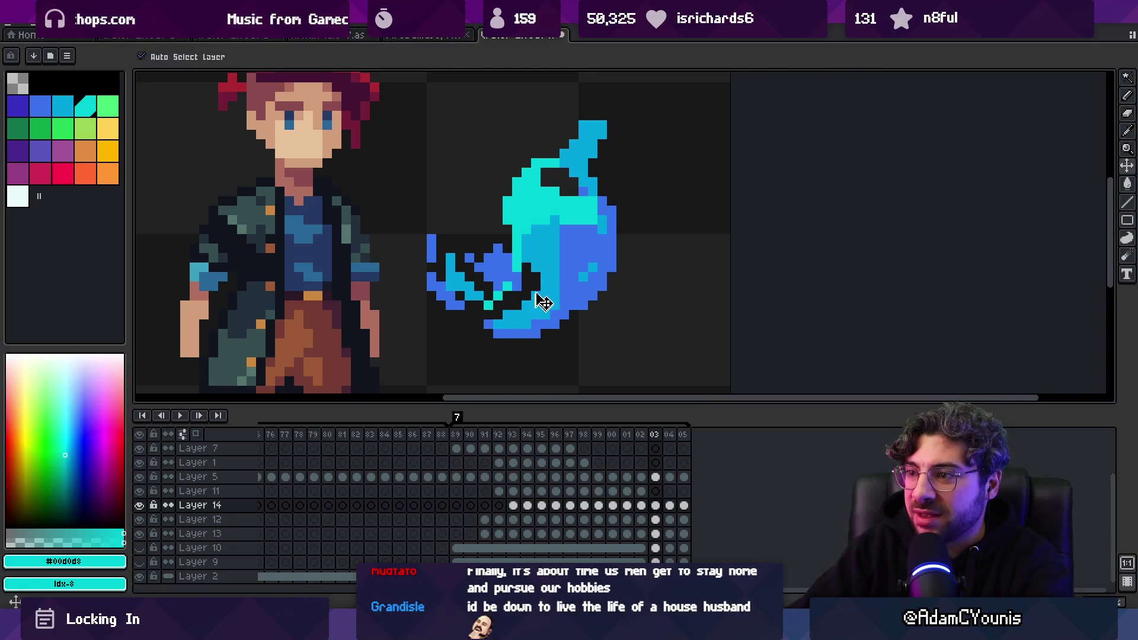
pyautogui.keyDown('alt'); pyautogui.click(536, 262); pyautogui.keyUp('alt')
pyautogui.moveTo(531, 274); pyautogui.dragTo(527, 302)
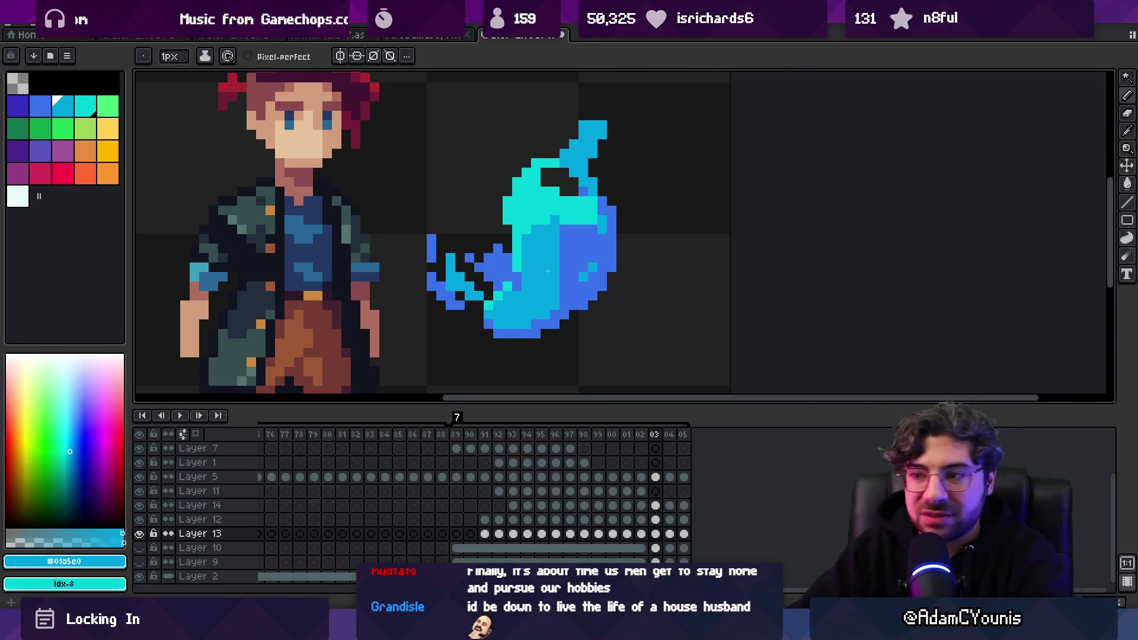
pyautogui.moveTo(641, 436)
pyautogui.mouseDown()
pyautogui.moveTo(655, 436)
pyautogui.moveTo(629, 437)
pyautogui.mouseUp()
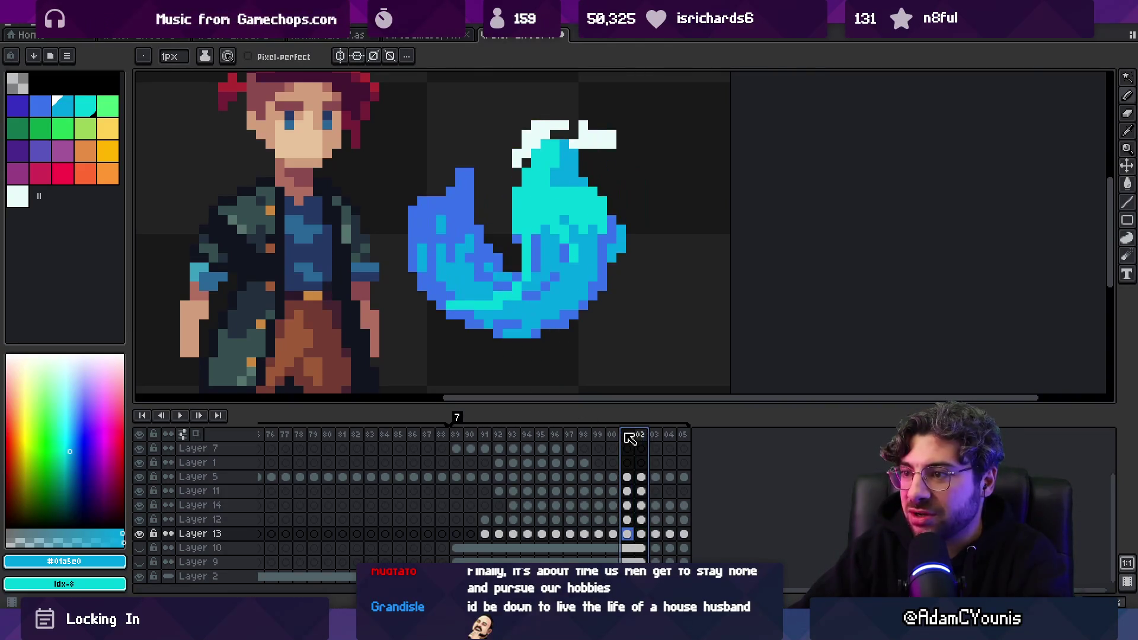
# Shift the blue flame piece in frame 02 to a new position and re-pick the deep blue
pyautogui.click(642, 437)
pyautogui.press('v')
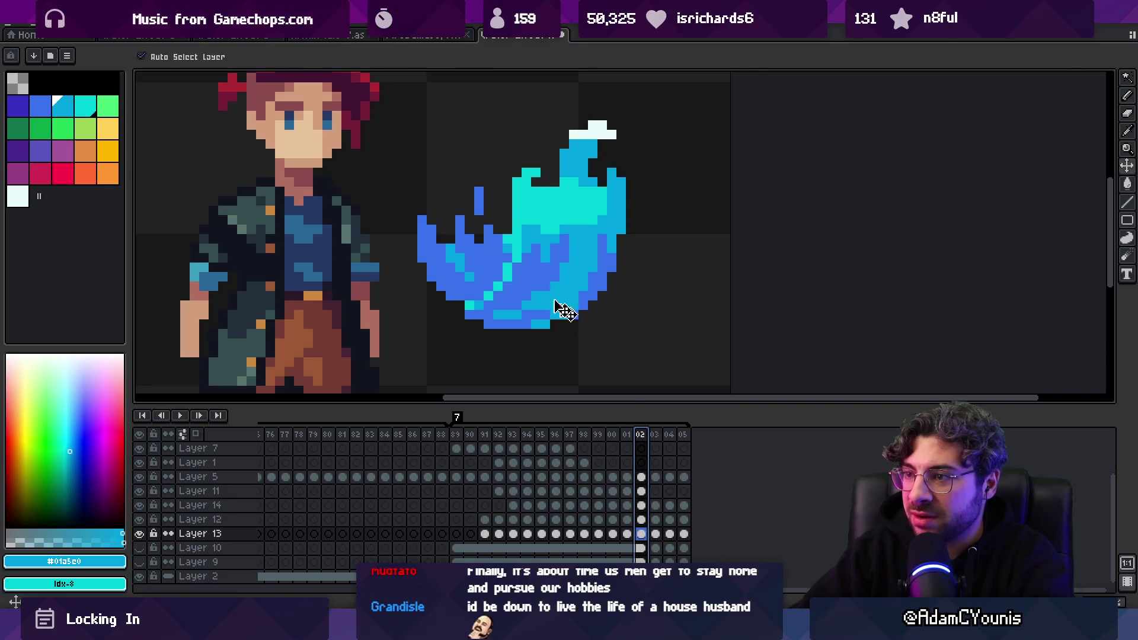
pyautogui.click(508, 274)
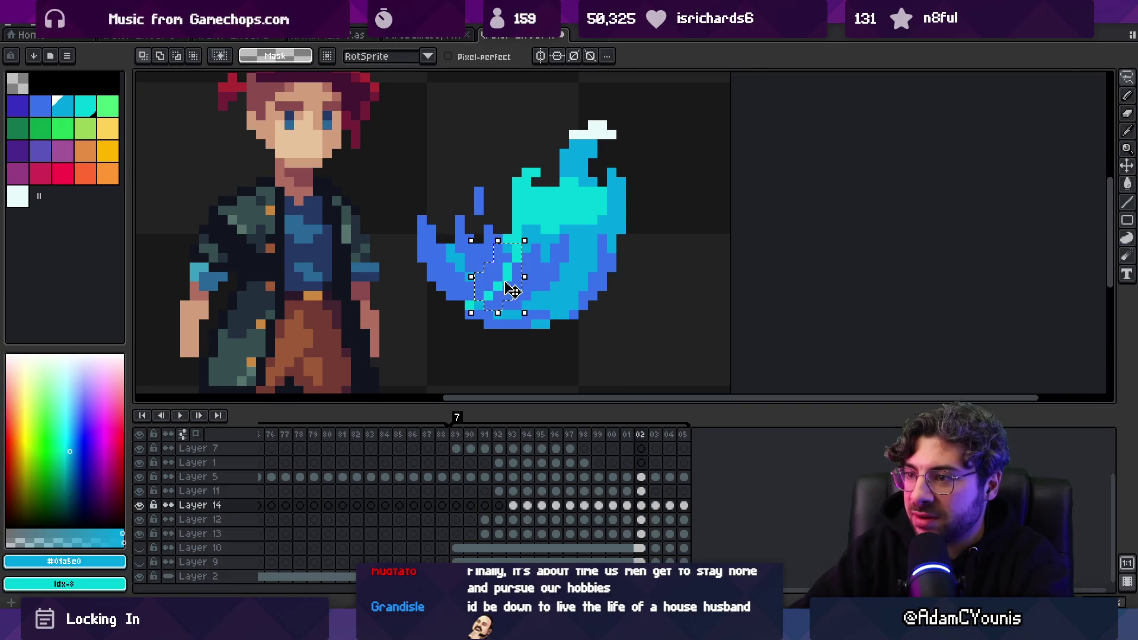
pyautogui.moveTo(510, 289)
pyautogui.mouseDown()
pyautogui.moveTo(462, 296)
pyautogui.moveTo(508, 290)
pyautogui.mouseUp()
pyautogui.press('Return')
pyautogui.click(508, 279)
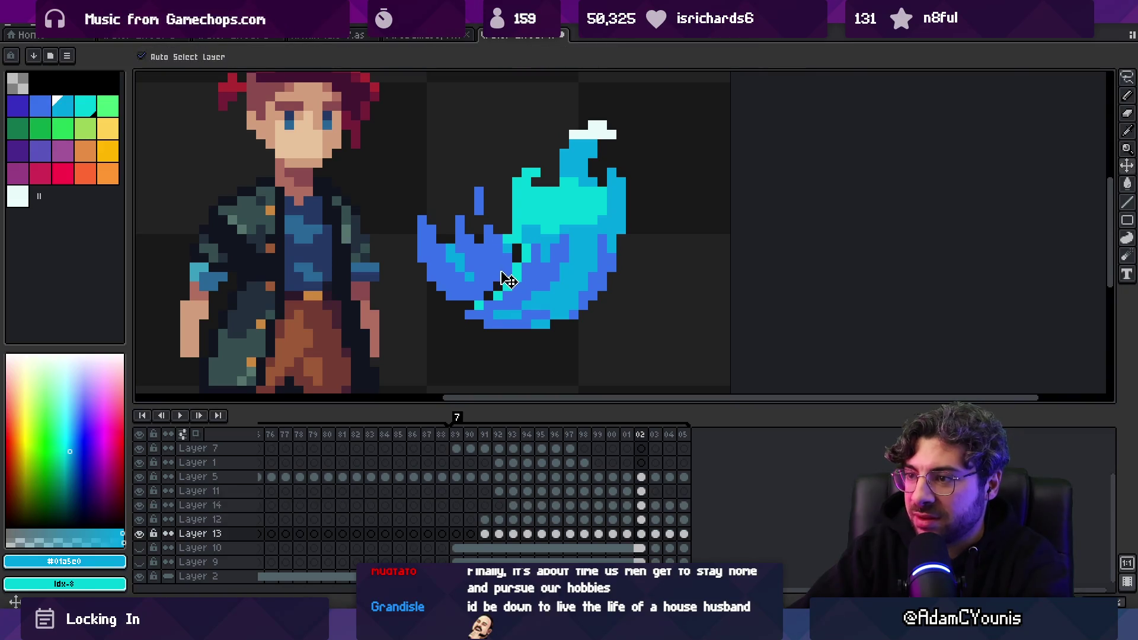
pyautogui.press('b')
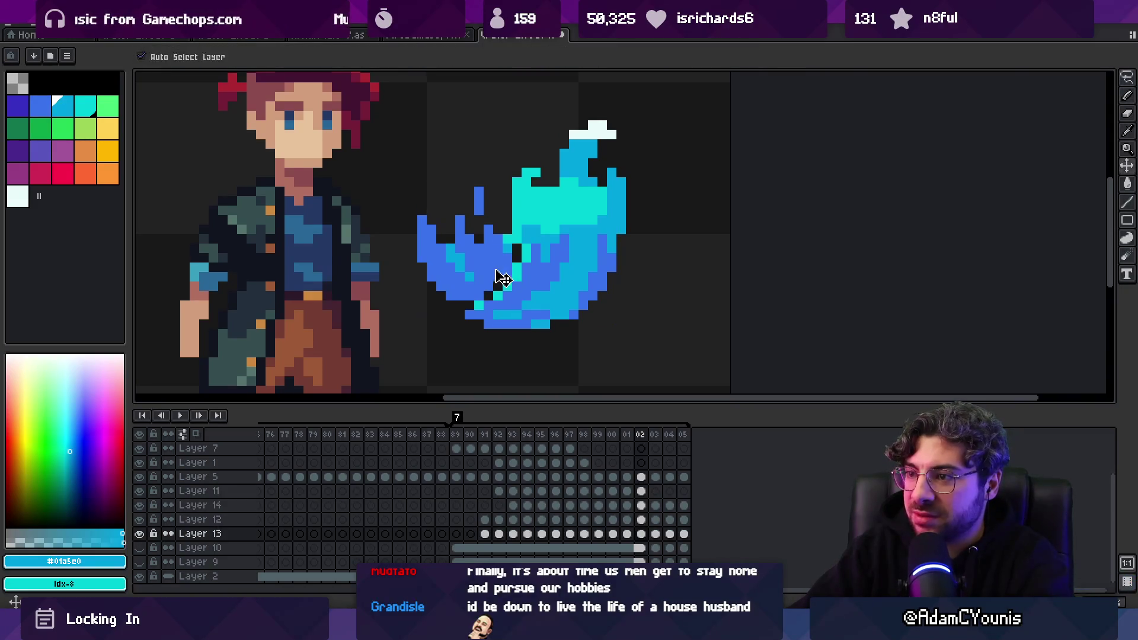
pyautogui.keyDown('alt'); pyautogui.click(493, 281); pyautogui.keyUp('alt')
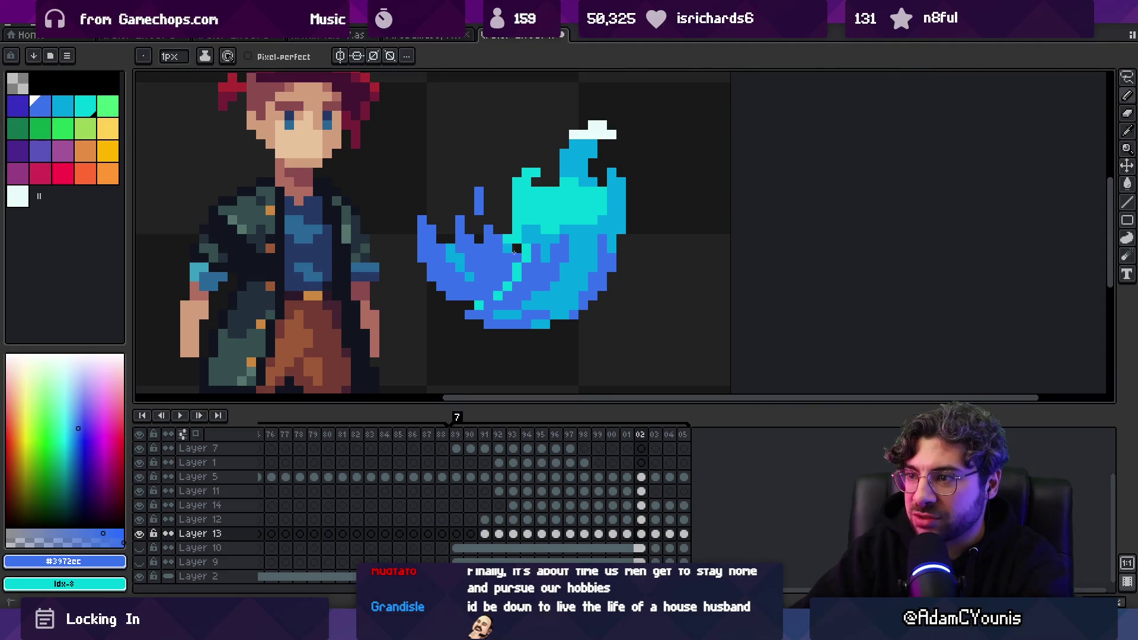
pyautogui.press('Up')
pyautogui.press('Up')
# Select the lower middle of the flame across frames 01–02 and transform it
pyautogui.press('m')
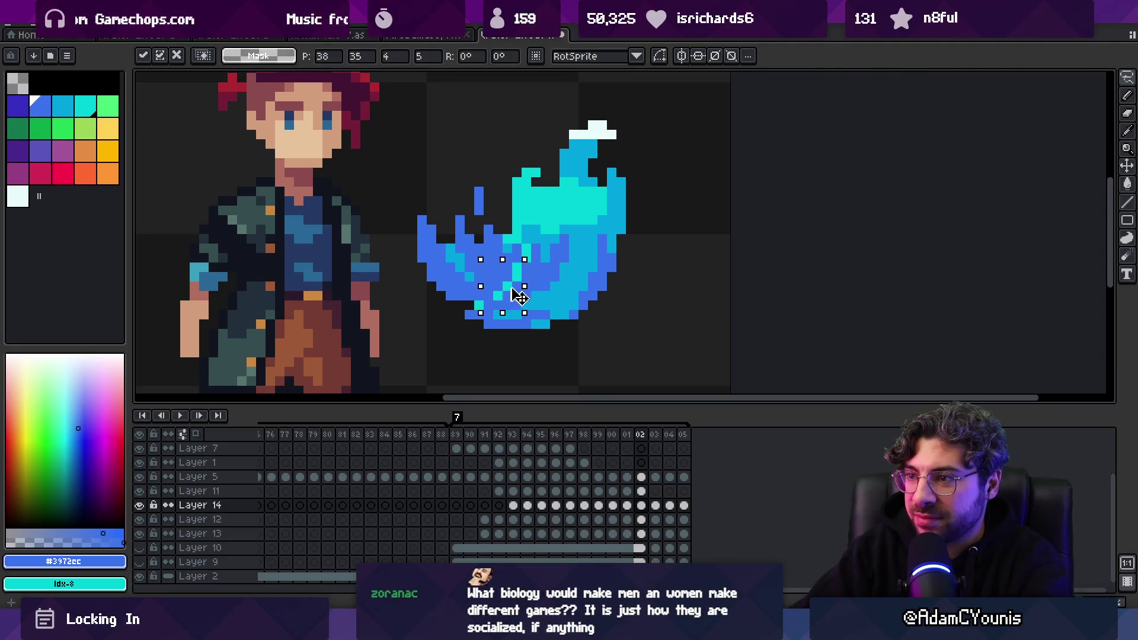
pyautogui.moveTo(626, 435)
pyautogui.mouseDown()
pyautogui.moveTo(598, 437)
pyautogui.moveTo(657, 437)
pyautogui.mouseUp()
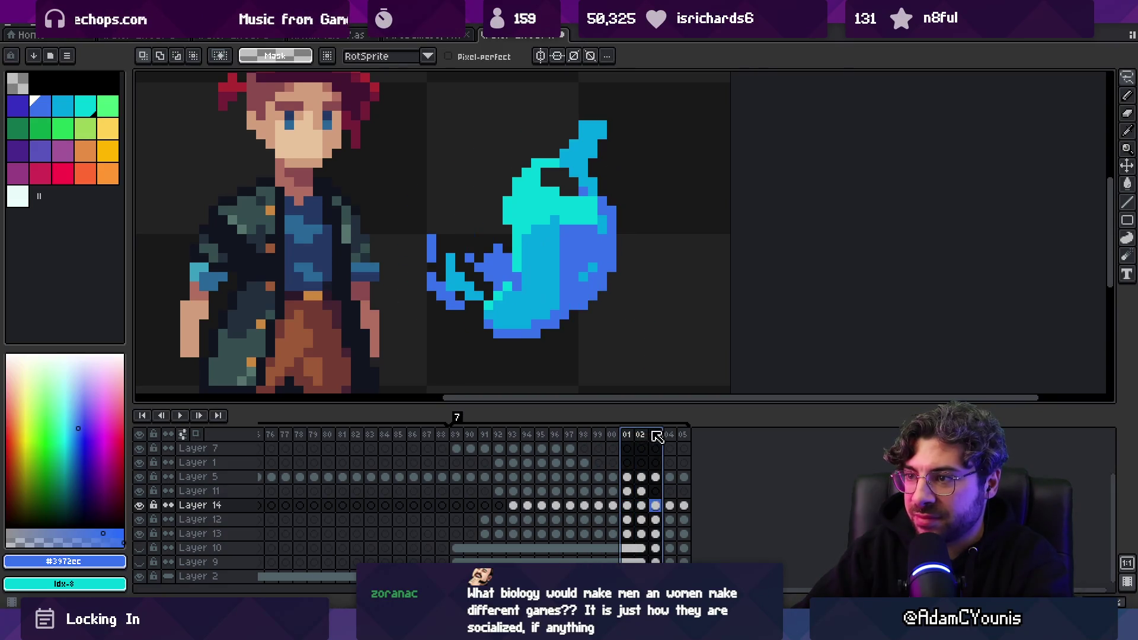
pyautogui.moveTo(544, 240)
pyautogui.mouseDown()
pyautogui.moveTo(470, 297)
pyautogui.moveTo(471, 323)
pyautogui.mouseUp()
pyautogui.press('z')
pyautogui.scroll(-3, 573, 291)
pyautogui.scroll(3, 573, 291)
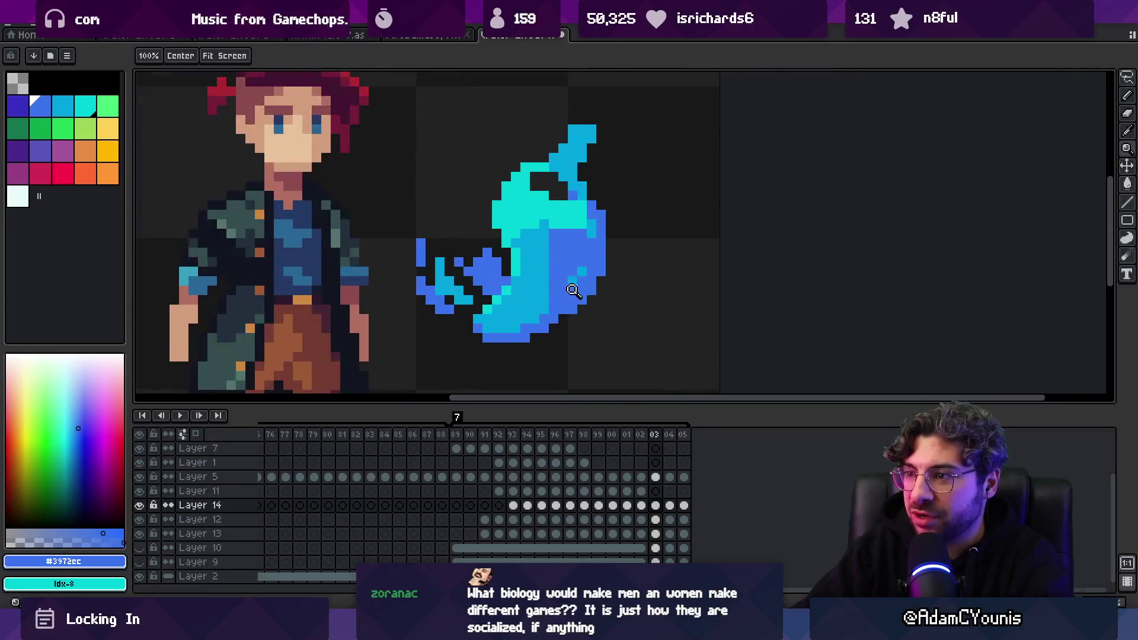
# Compare frames 02 and 03, then pick light blue and deep blue on frame 03's layer
pyautogui.click(640, 437)
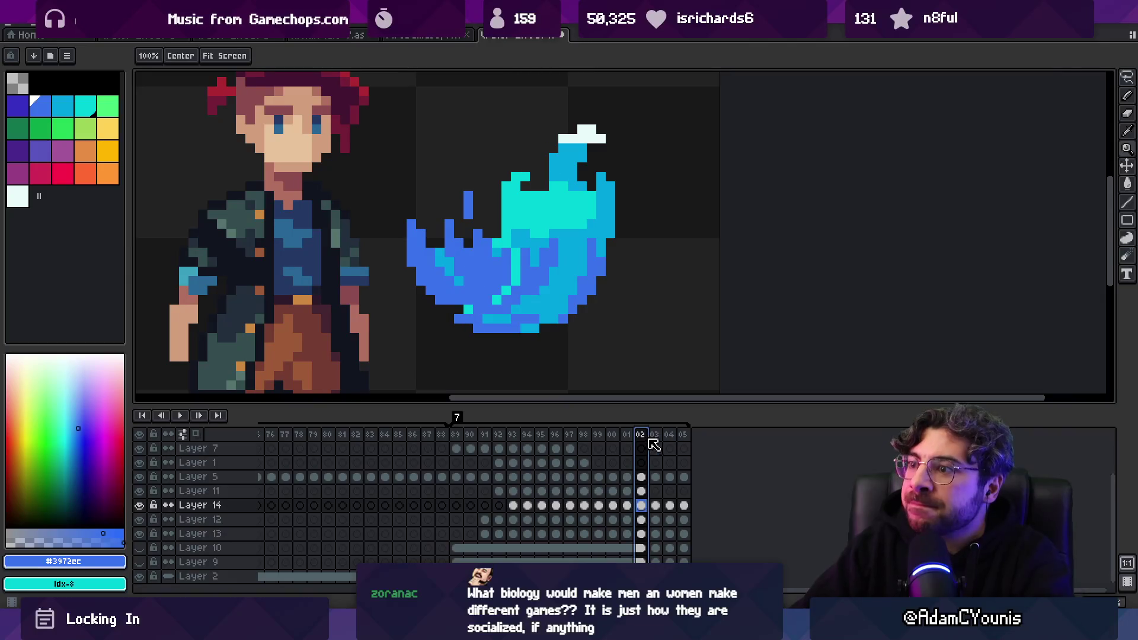
pyautogui.click(654, 446)
pyautogui.click(640, 446)
pyautogui.click(654, 445)
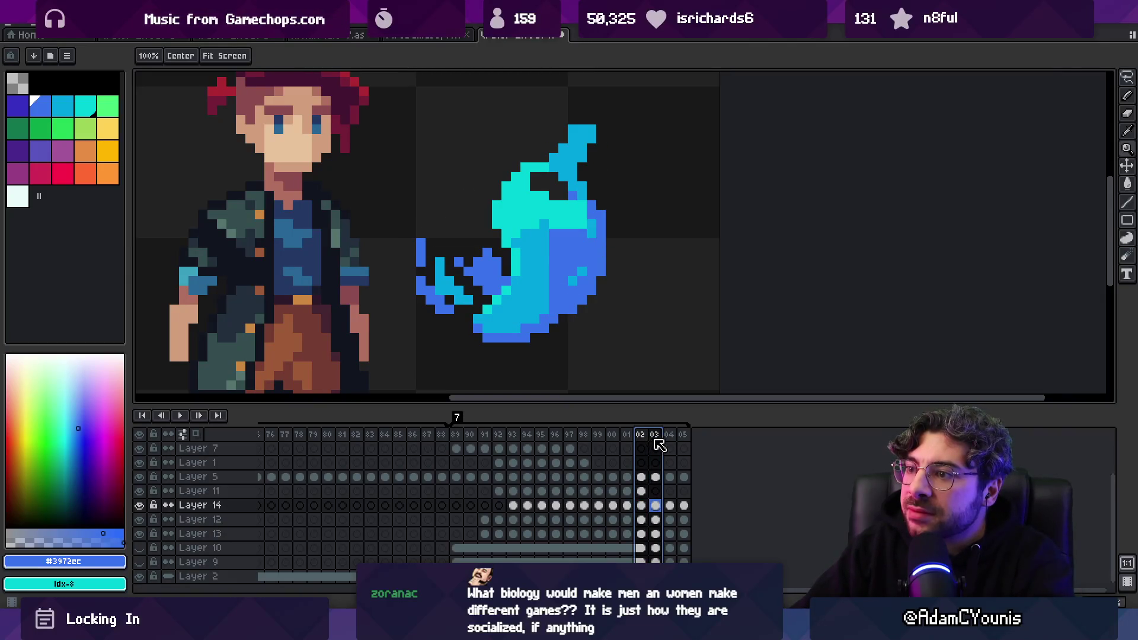
pyautogui.press('v')
pyautogui.click(553, 298)
pyautogui.press('b')
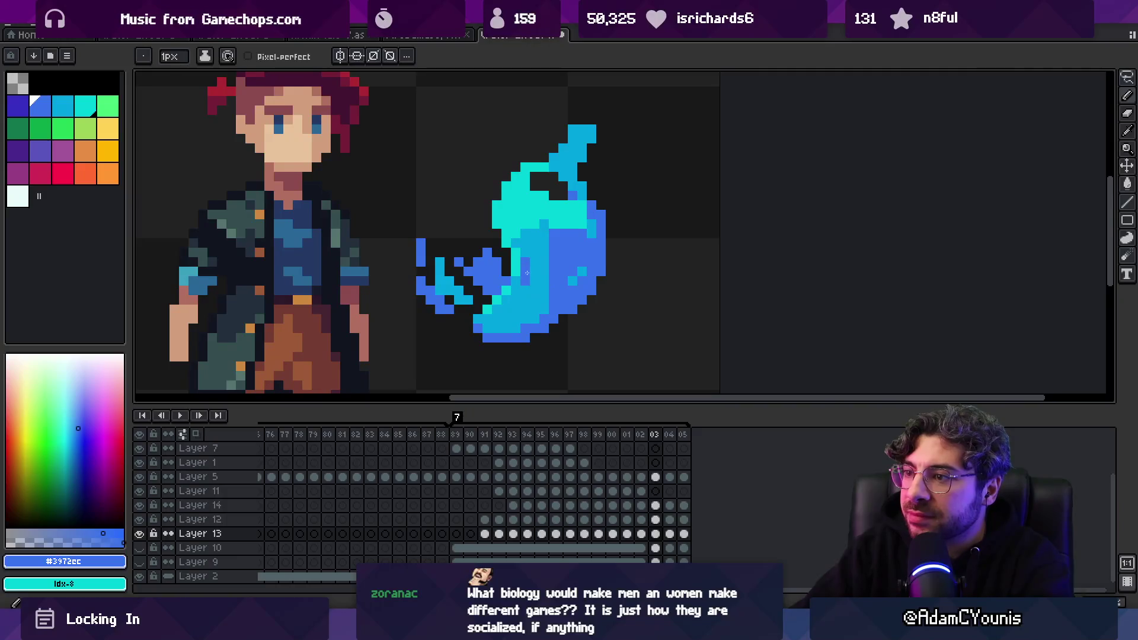
pyautogui.keyDown('alt'); pyautogui.click(531, 268); pyautogui.keyUp('alt')
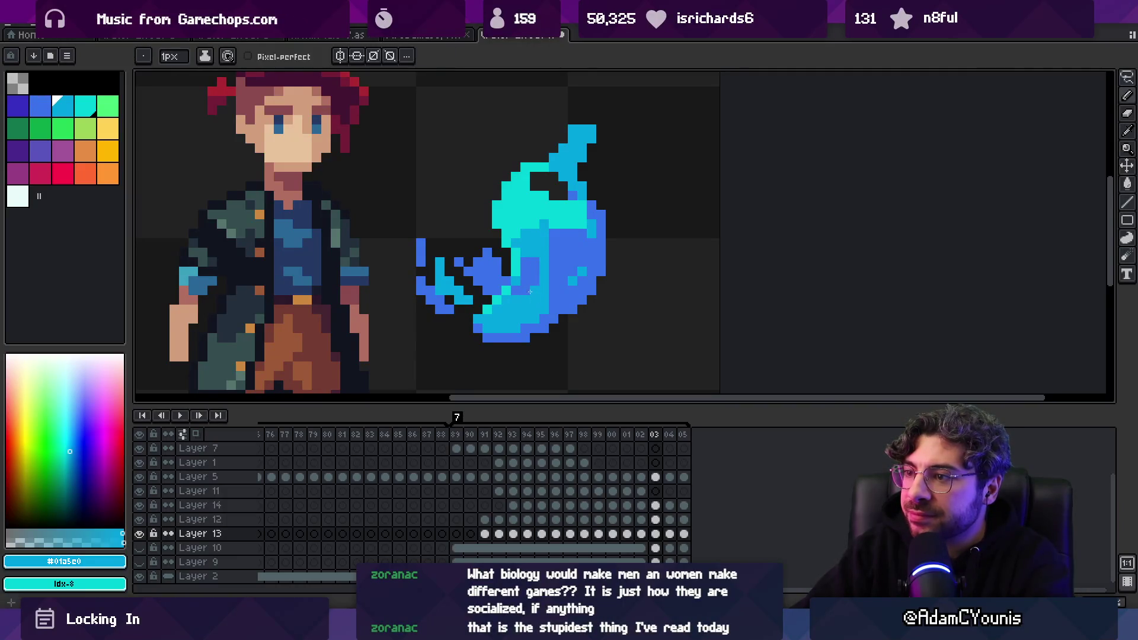
pyautogui.keyDown('alt'); pyautogui.click(525, 288); pyautogui.keyUp('alt')
# Zoom out to see the whole sprite, then back in on the flame
pyautogui.press('z')
pyautogui.scroll(-5, 554, 280)
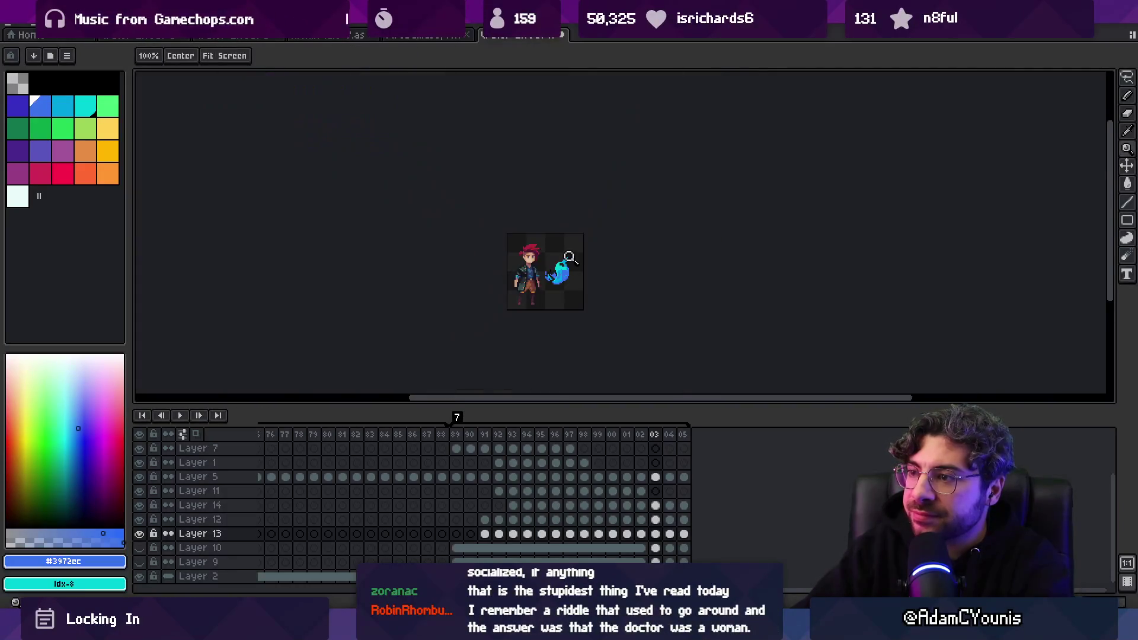
pyautogui.click(554, 281)
pyautogui.click(554, 281)
pyautogui.press('b')
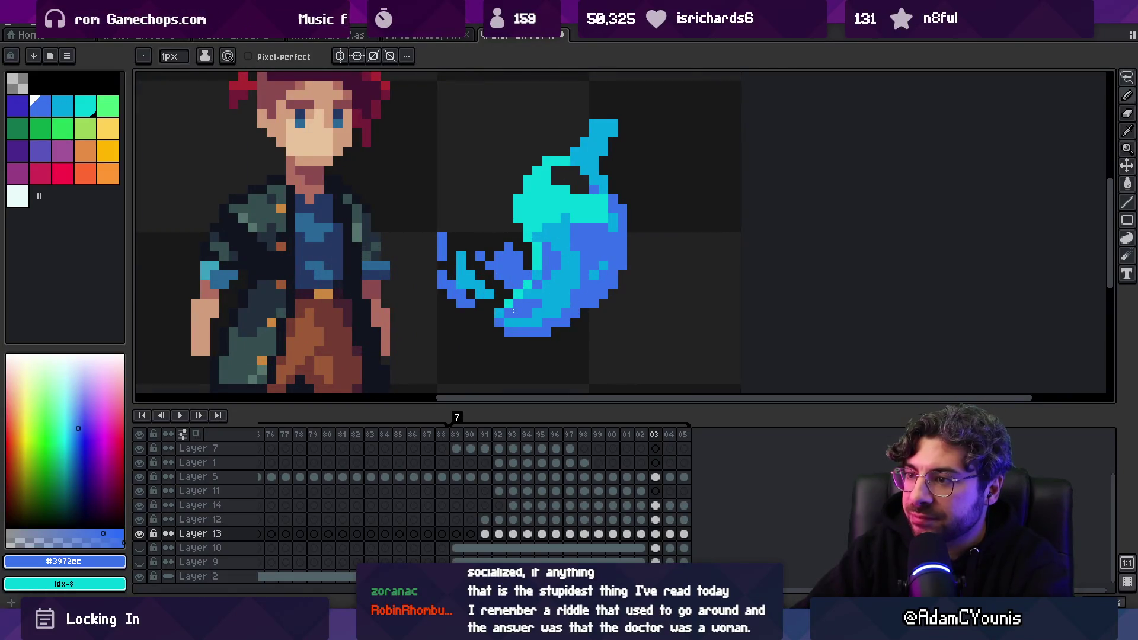
pyautogui.press('z')
pyautogui.scroll(-5, 513, 311)
pyautogui.scroll(5, 584, 257)
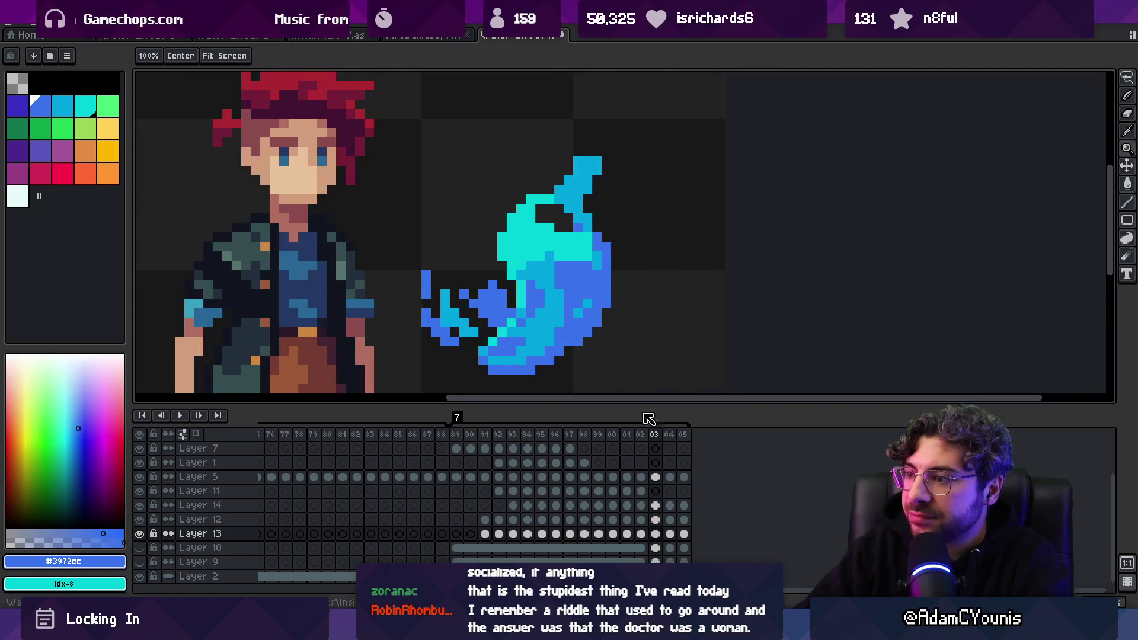
# Delete a selected blue flame portion on frame 03 and compare it against frame 02
pyautogui.click(640, 435)
pyautogui.click(654, 440)
pyautogui.press('v')
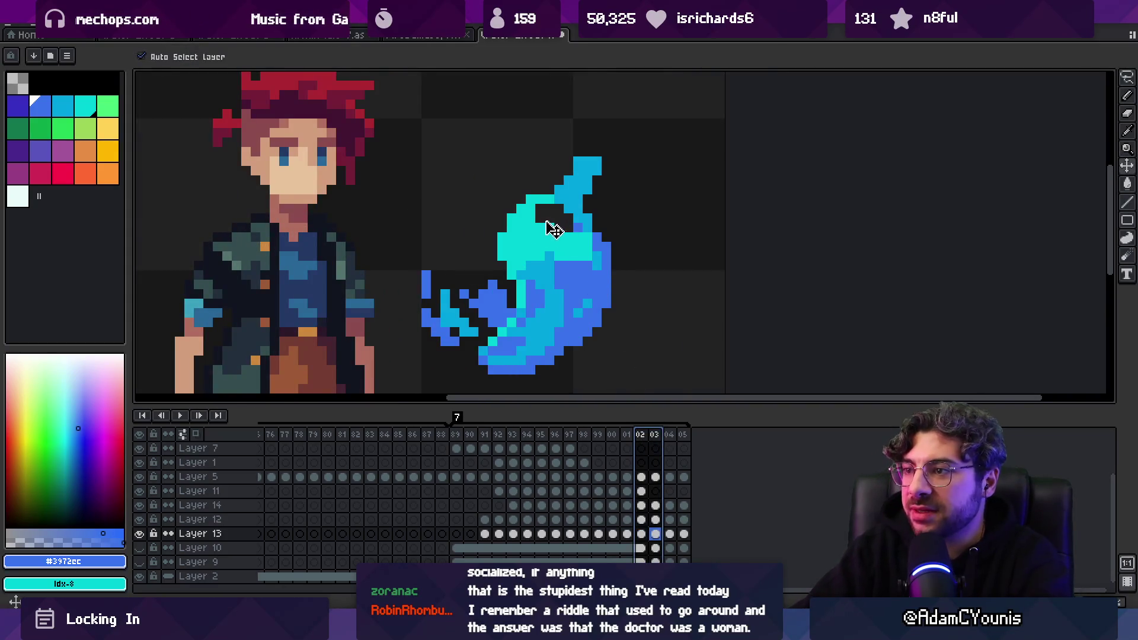
pyautogui.click(534, 228)
pyautogui.press('m')
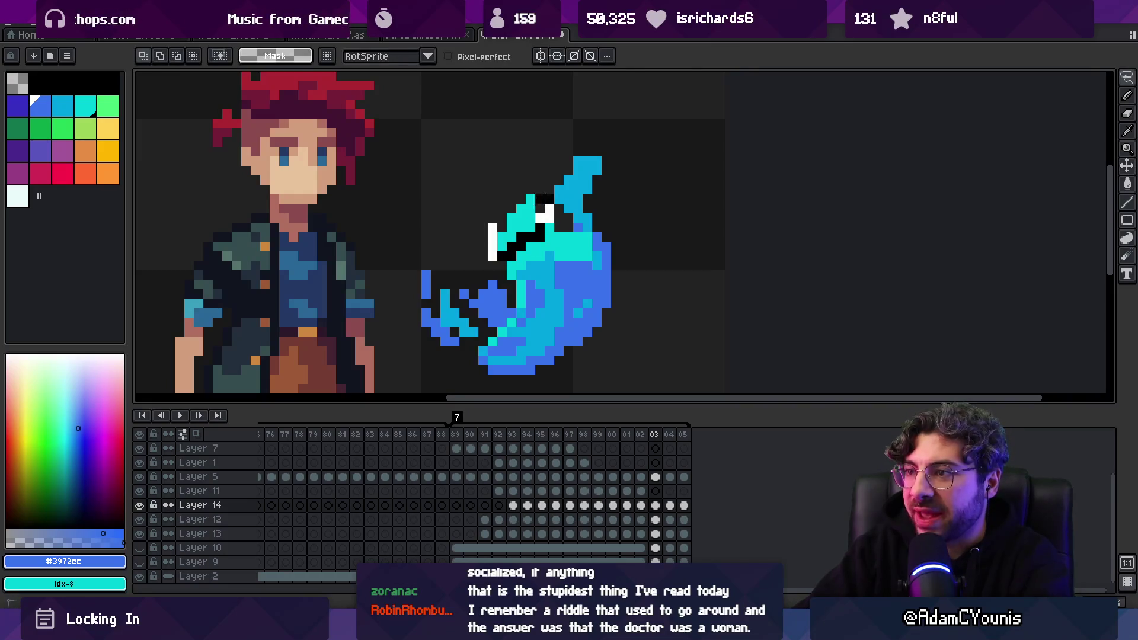
pyautogui.press('Delete')
pyautogui.press('v')
pyautogui.click(641, 438)
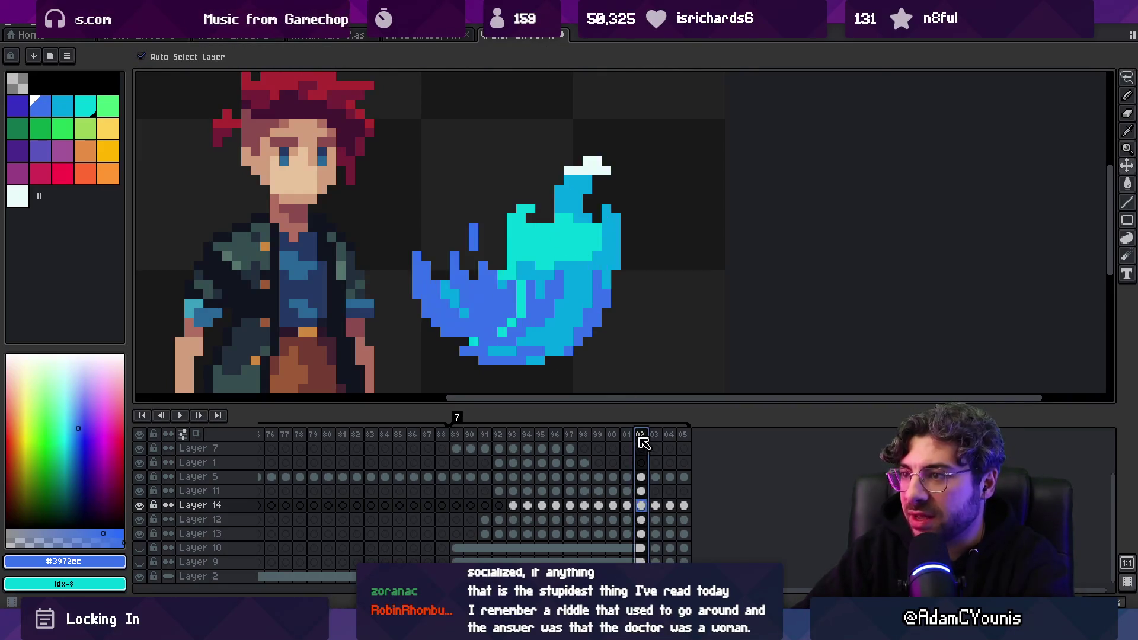
pyautogui.click(653, 445)
pyautogui.click(642, 441)
pyautogui.press('Return')
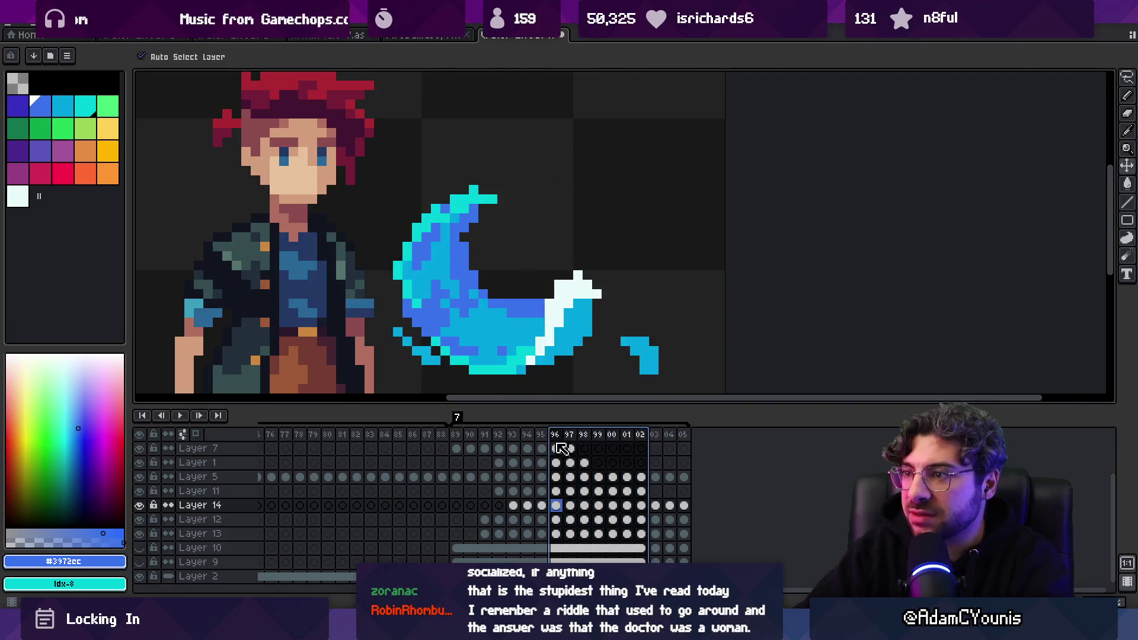
pyautogui.press('m')
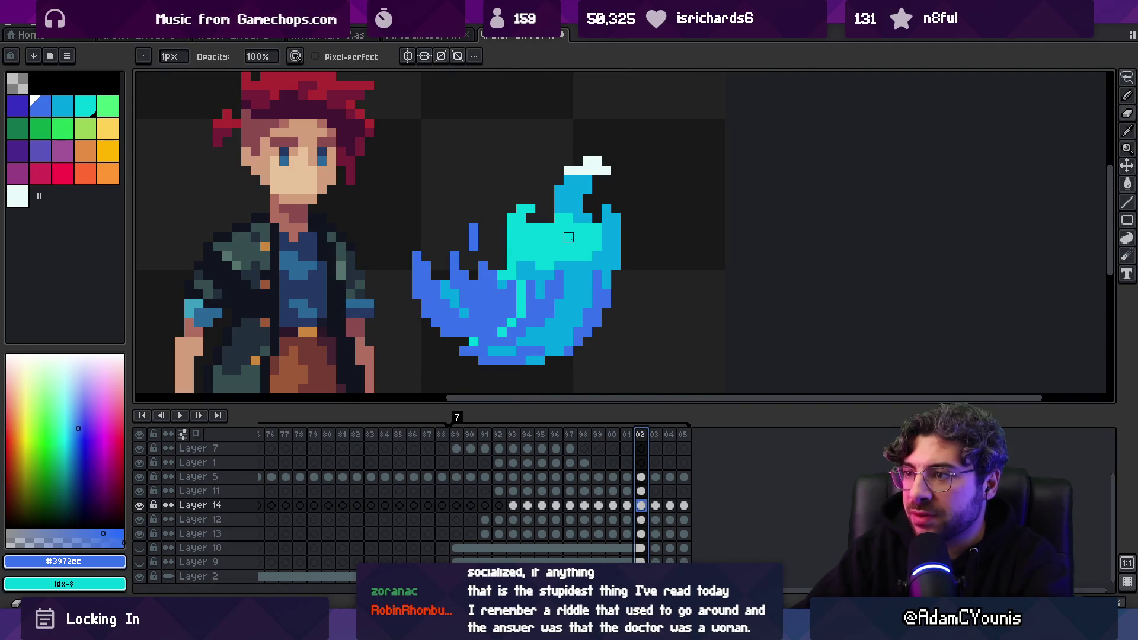
pyautogui.press('v')
# Pick the flame's light blue while switching between Layers 12, 8 and 14
pyautogui.click(617, 244)
pyautogui.press('b')
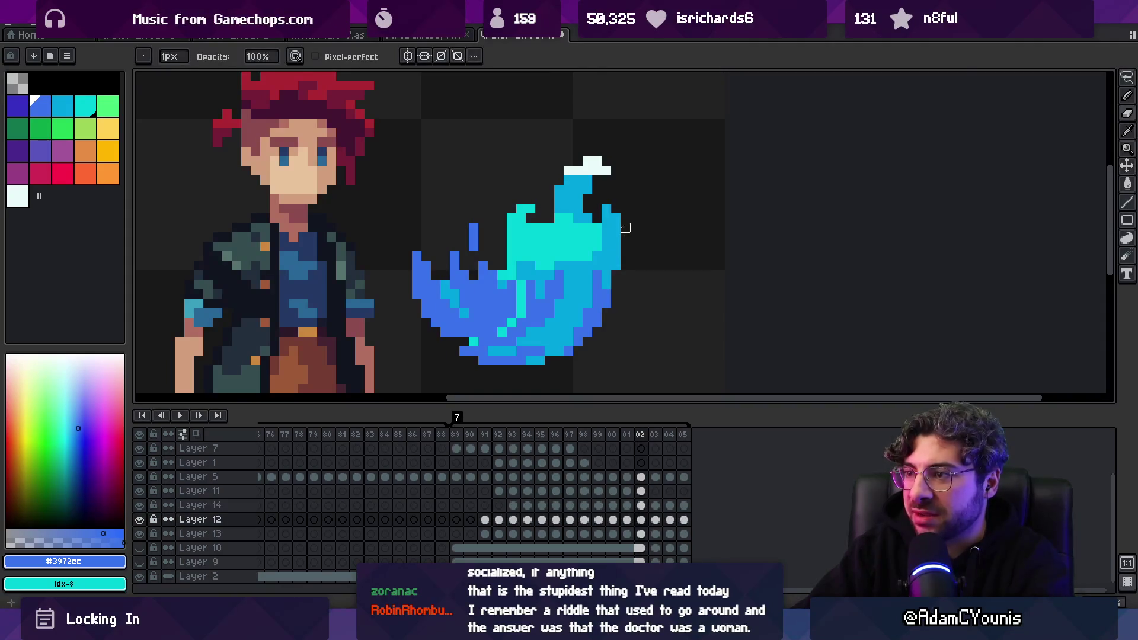
pyautogui.keyDown('ctrl'); pyautogui.click(606, 209); pyautogui.keyUp('ctrl')
pyautogui.keyDown('ctrl'); pyautogui.click(511, 227); pyautogui.keyUp('ctrl')
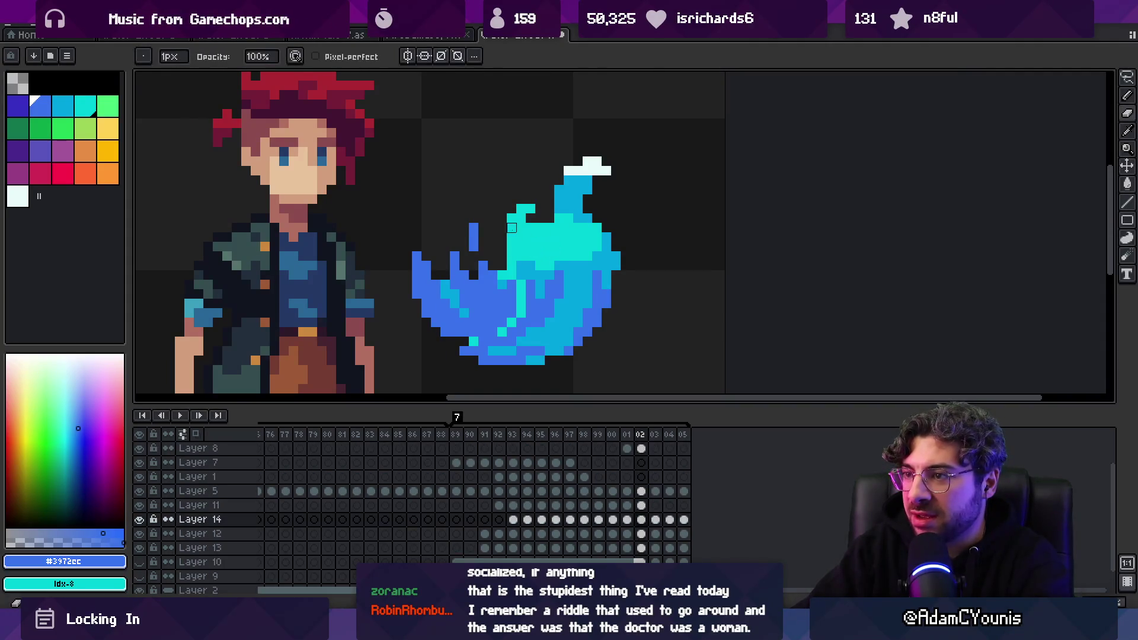
pyautogui.keyDown('ctrl'); pyautogui.click(568, 199); pyautogui.keyUp('ctrl')
pyautogui.keyDown('alt'); pyautogui.click(569, 199); pyautogui.keyUp('alt')
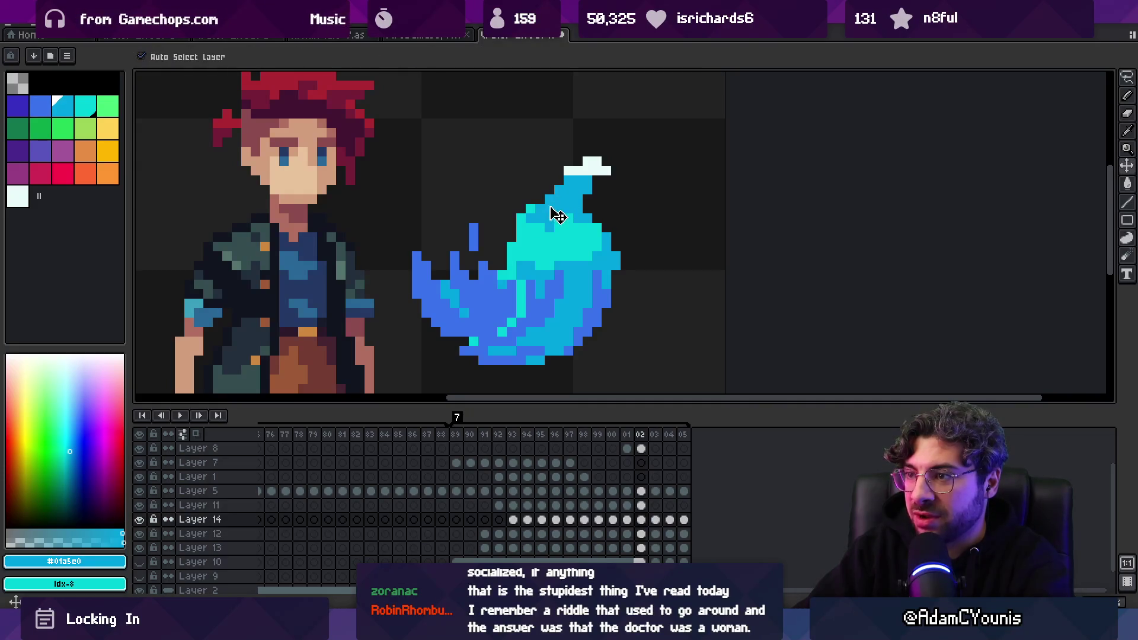
pyautogui.press('z')
pyautogui.scroll(-3, 592, 203)
pyautogui.scroll(5, 592, 237)
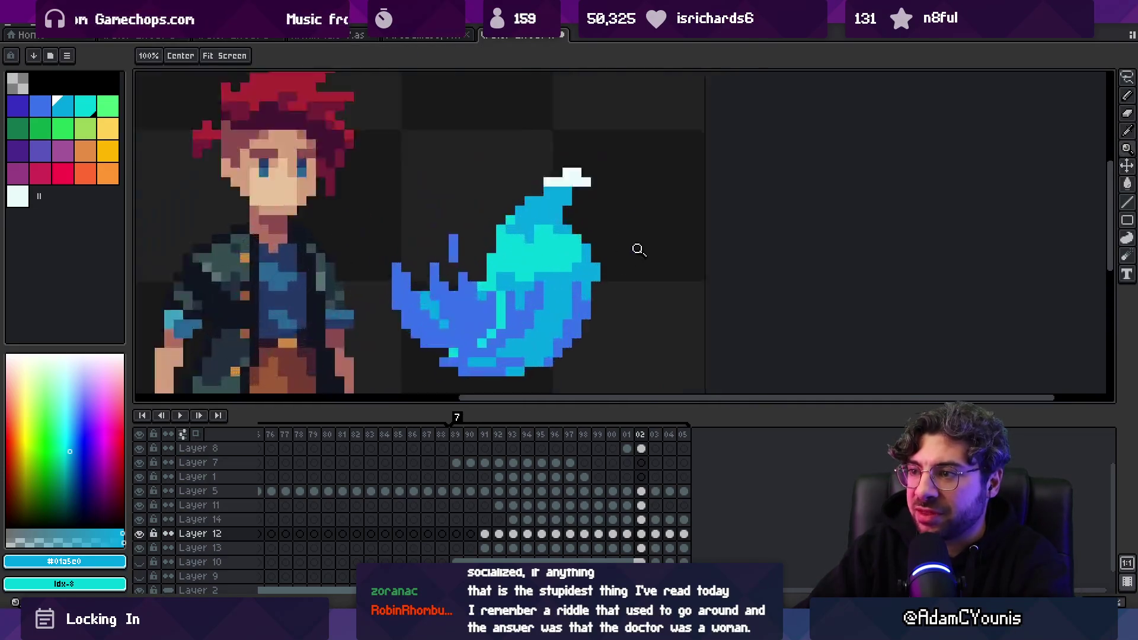
pyautogui.press('b')
pyautogui.keyDown('ctrl'); pyautogui.click(575, 248); pyautogui.keyUp('ctrl')
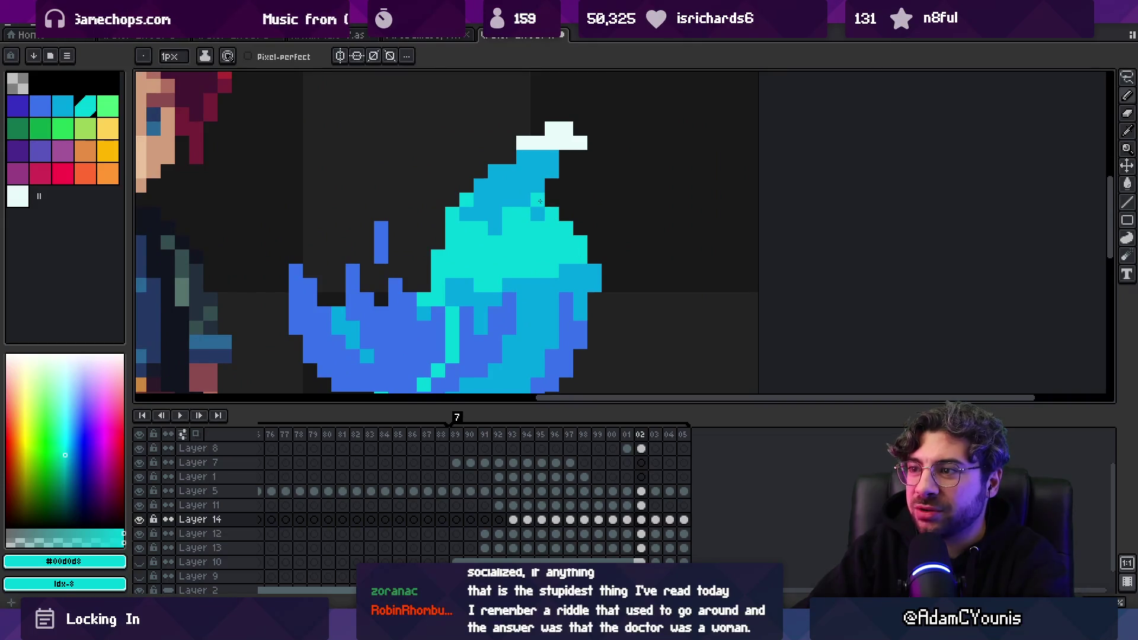
pyautogui.keyDown('alt'); pyautogui.click(524, 214); pyautogui.keyUp('alt')
# On frame 02, sample the flame's cyan and add a single cyan pixel near the flame
pyautogui.press('z')
pyautogui.scroll(-4, 551, 228)
pyautogui.click(641, 435)
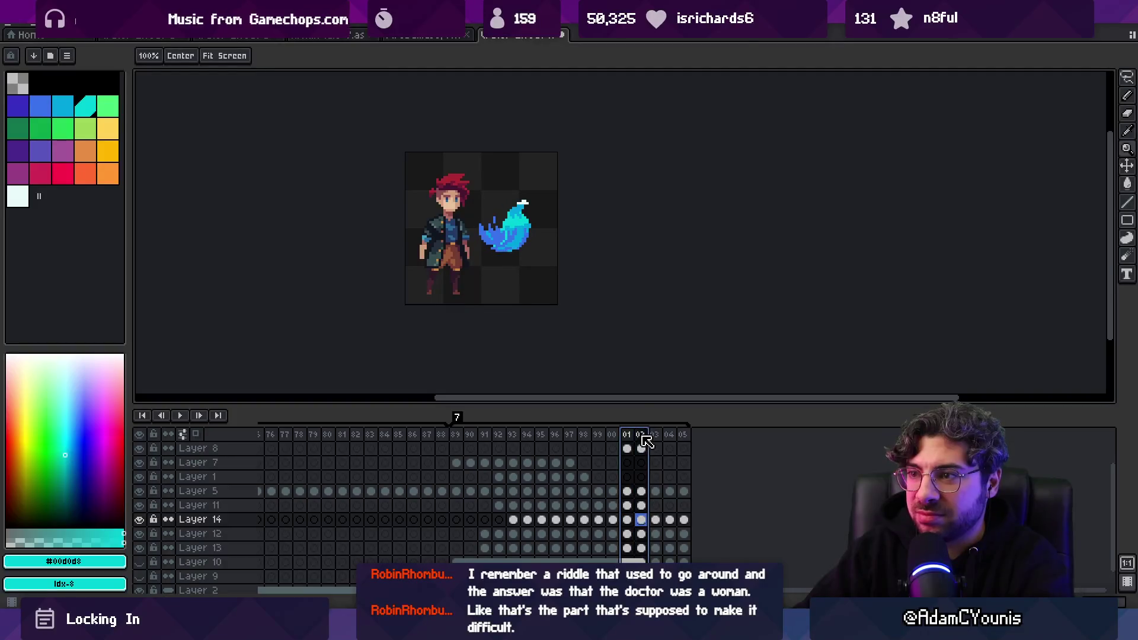
pyautogui.scroll(4, 492, 220)
pyautogui.press('b')
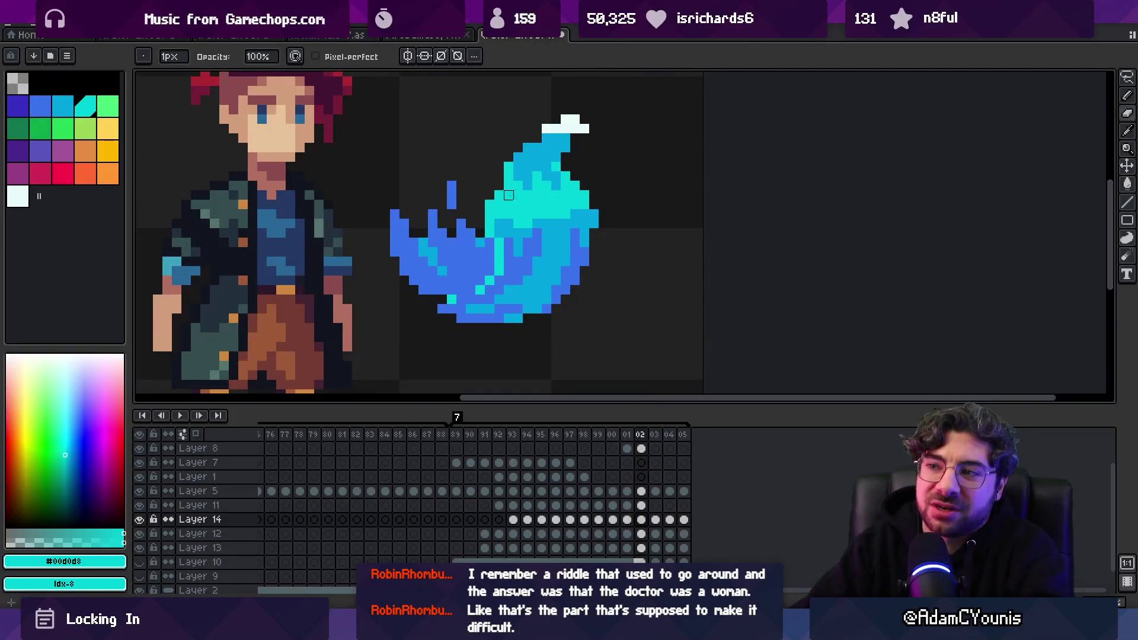
pyautogui.scroll(2, 515, 208)
pyautogui.keyDown('alt'); pyautogui.click(516, 218); pyautogui.keyUp('alt')
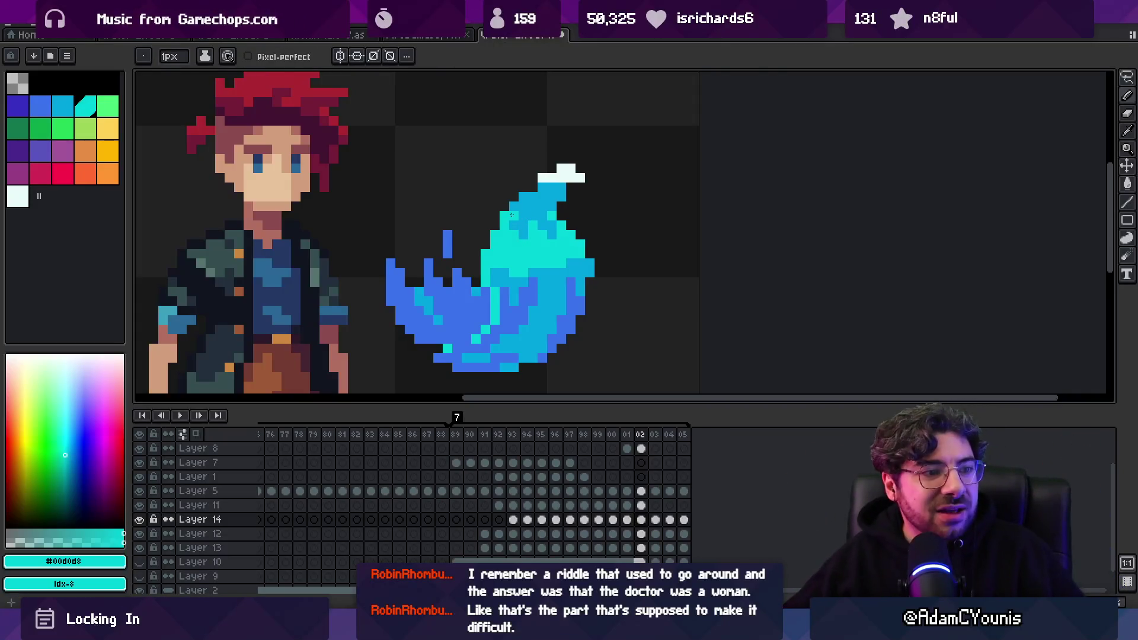
pyautogui.click(447, 215)
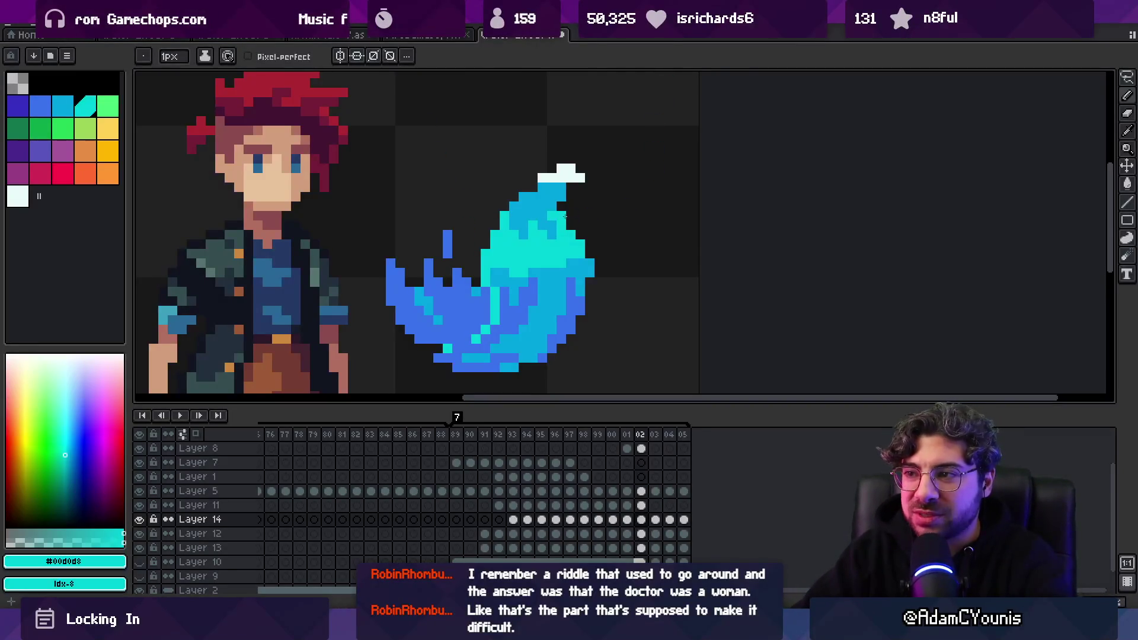
pyautogui.scroll(-3, 557, 196)
pyautogui.scroll(3, 563, 213)
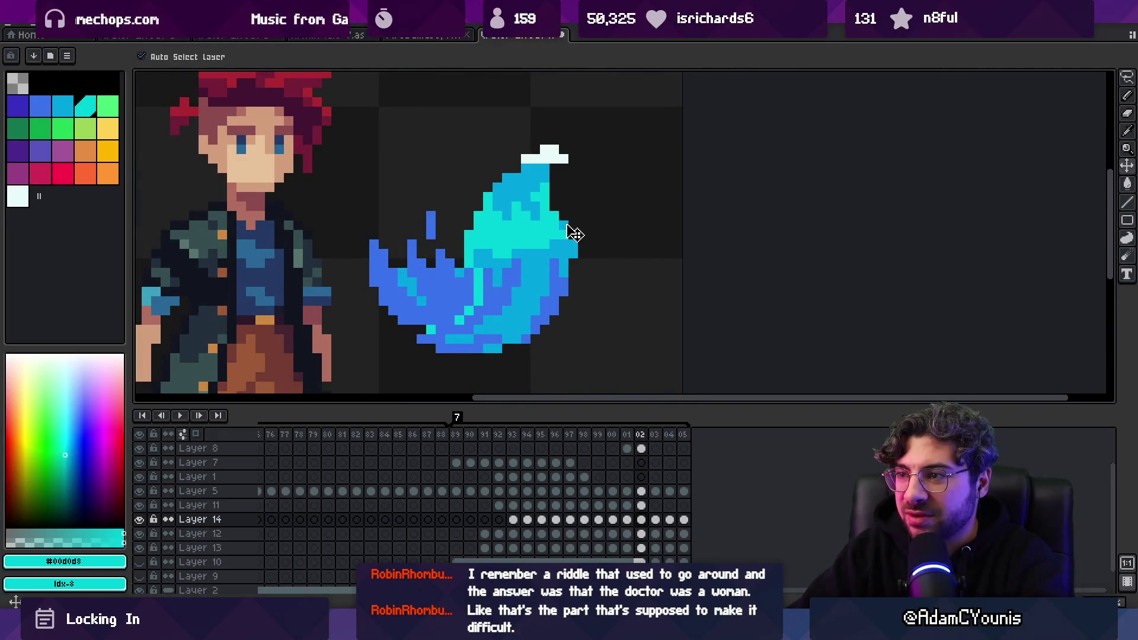
# Sample the mid-blue on Layer 13, locate the layers owning flame pixels, and resample cyan
pyautogui.press('Down')
pyautogui.press('Down')
pyautogui.keyDown('alt'); pyautogui.click(575, 247); pyautogui.keyUp('alt')
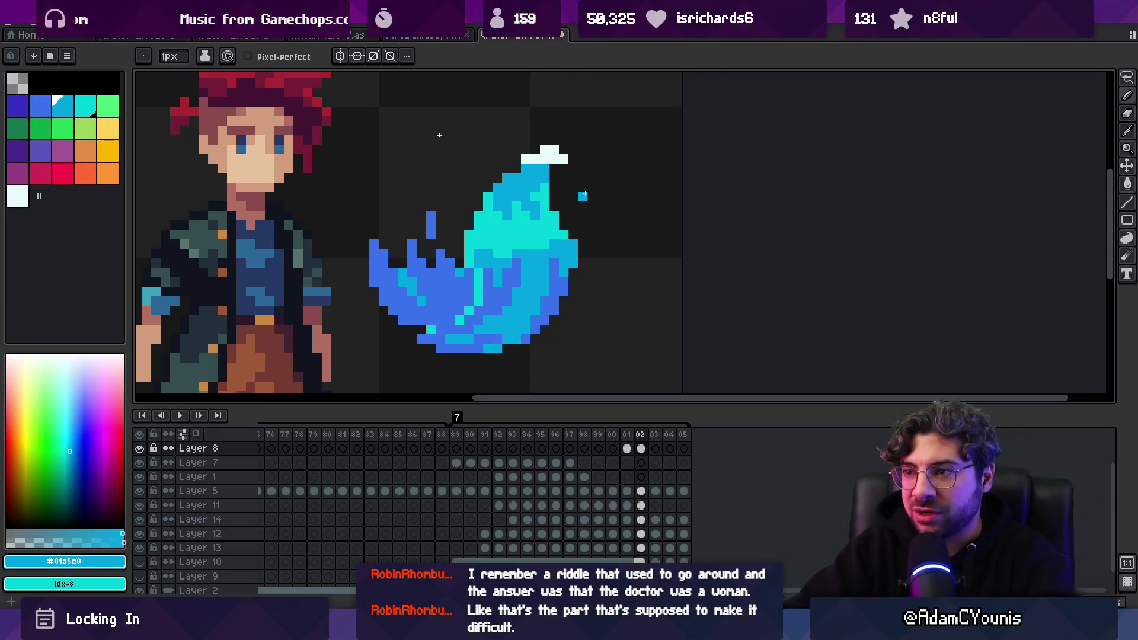
pyautogui.press('v')
pyautogui.click(517, 254)
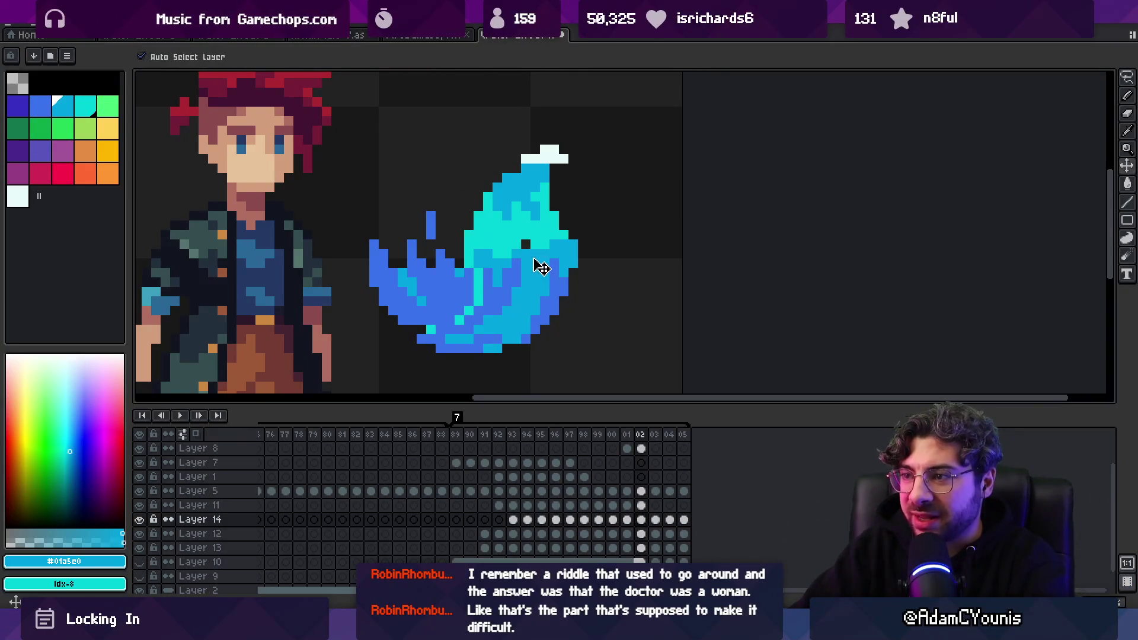
pyautogui.click(535, 260)
pyautogui.scroll(-2, 536, 259)
pyautogui.scroll(3, 554, 247)
pyautogui.press('b')
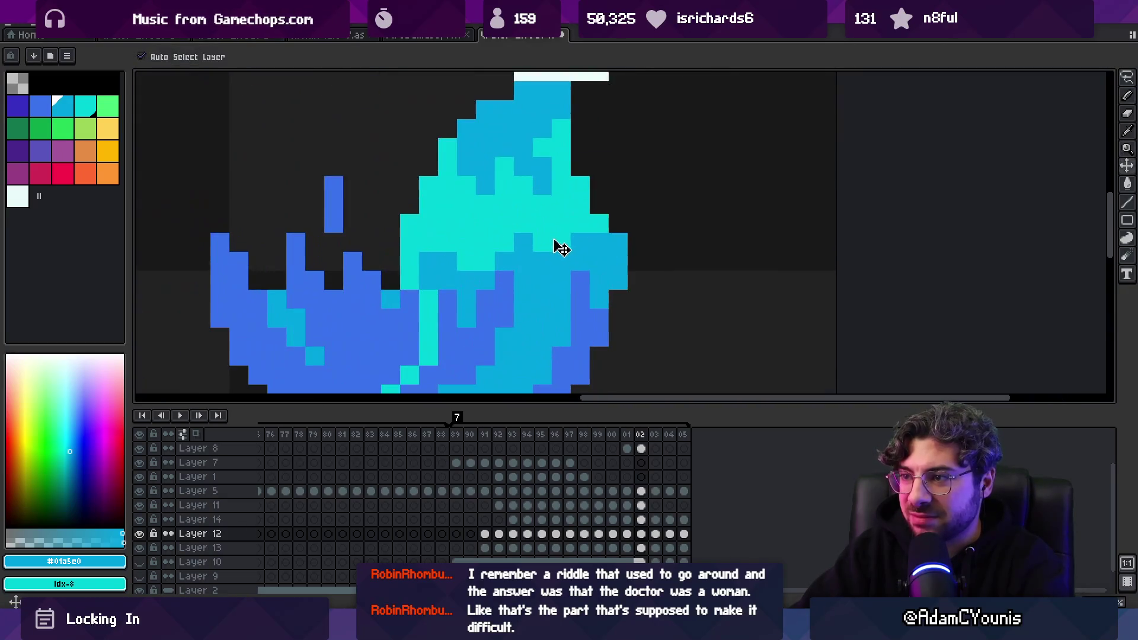
pyautogui.keyDown('alt'); pyautogui.click(560, 249); pyautogui.keyUp('alt')
pyautogui.press('z')
pyautogui.scroll(-3, 564, 246)
pyautogui.scroll(1, 575, 248)
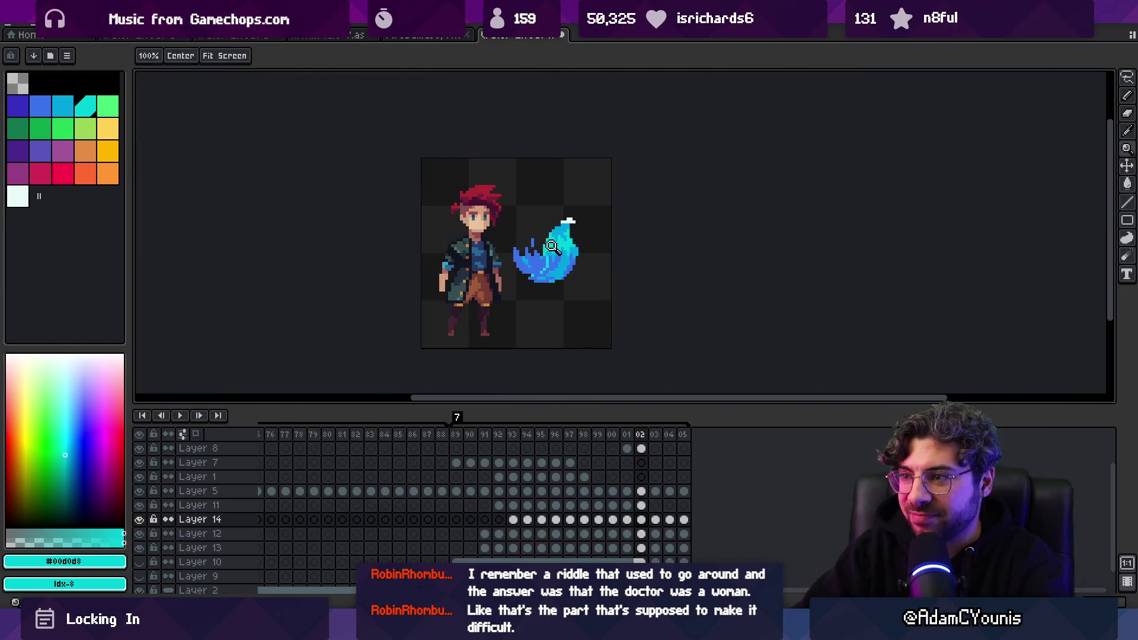
# Retouch mid-blue and cyan on Layers 12 and 14, then scrub back to frame 01
pyautogui.moveTo(634, 438)
pyautogui.mouseDown()
pyautogui.moveTo(610, 439)
pyautogui.moveTo(642, 435)
pyautogui.mouseUp()
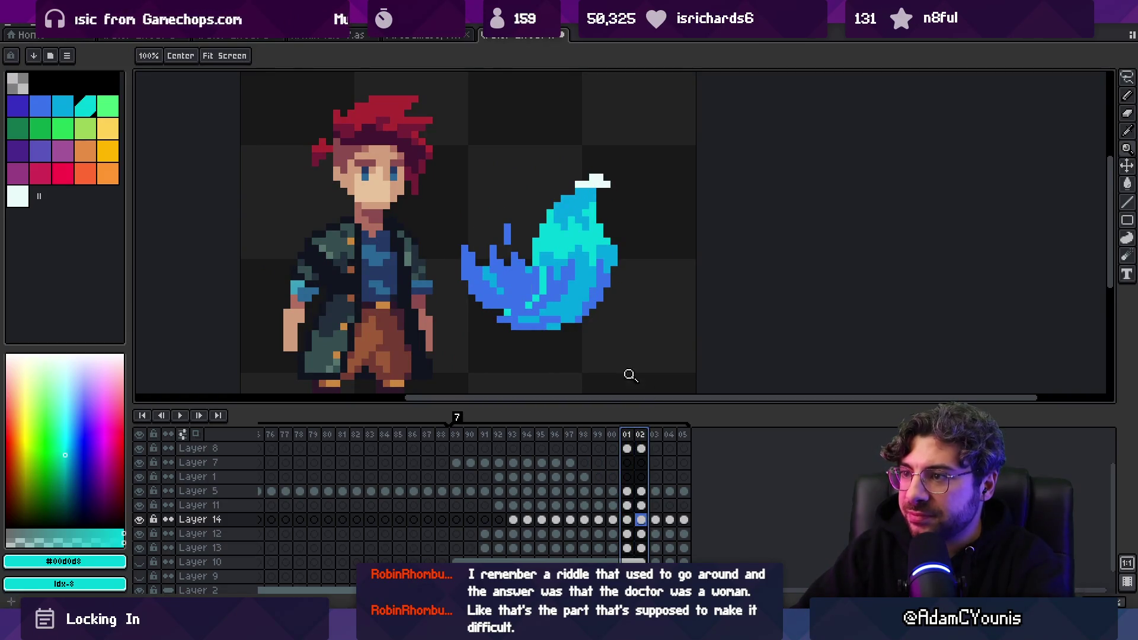
pyautogui.keyDown('ctrl'); pyautogui.click(543, 213); pyautogui.keyUp('ctrl')
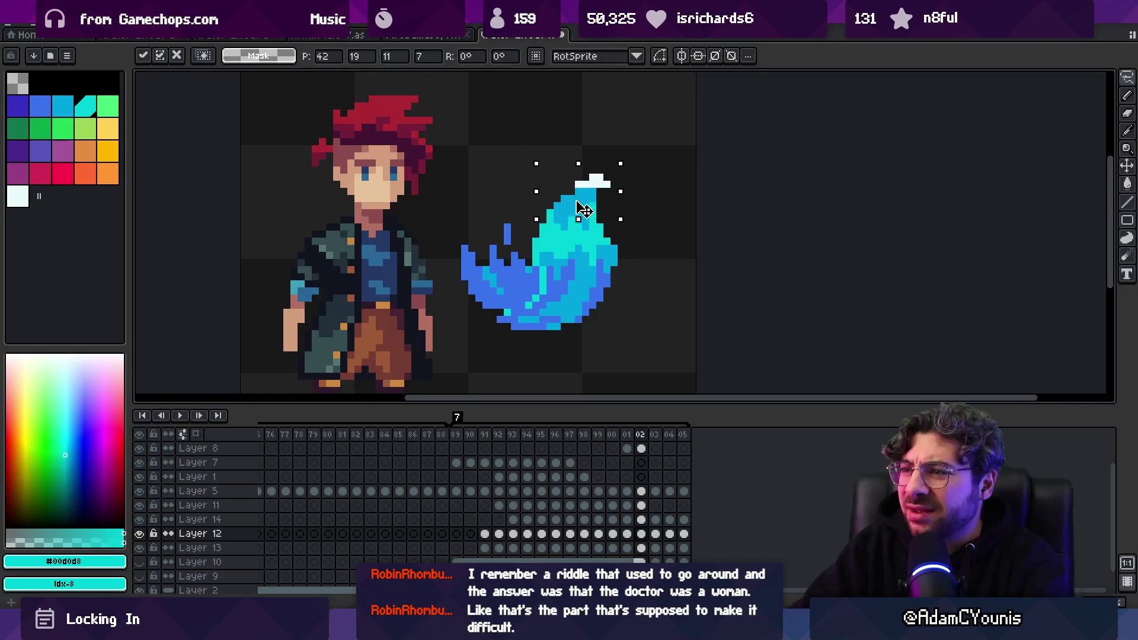
pyautogui.press('ctrl')
pyautogui.keyDown('ctrl'); pyautogui.click(593, 209); pyautogui.keyUp('ctrl')
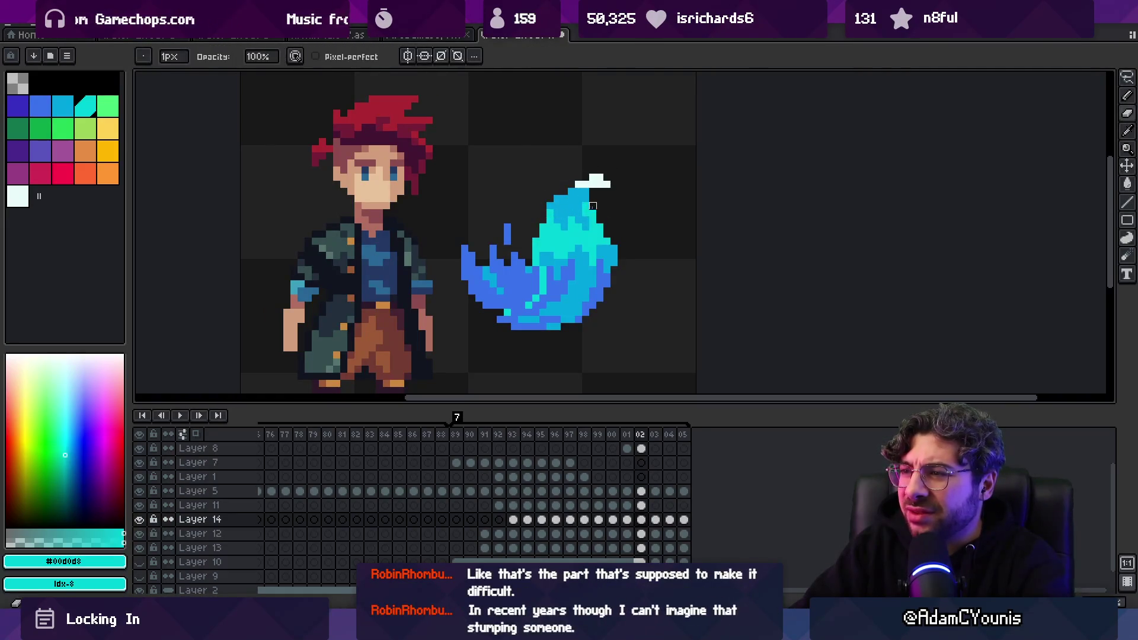
pyautogui.keyDown('alt'); pyautogui.click(572, 198); pyautogui.keyUp('alt')
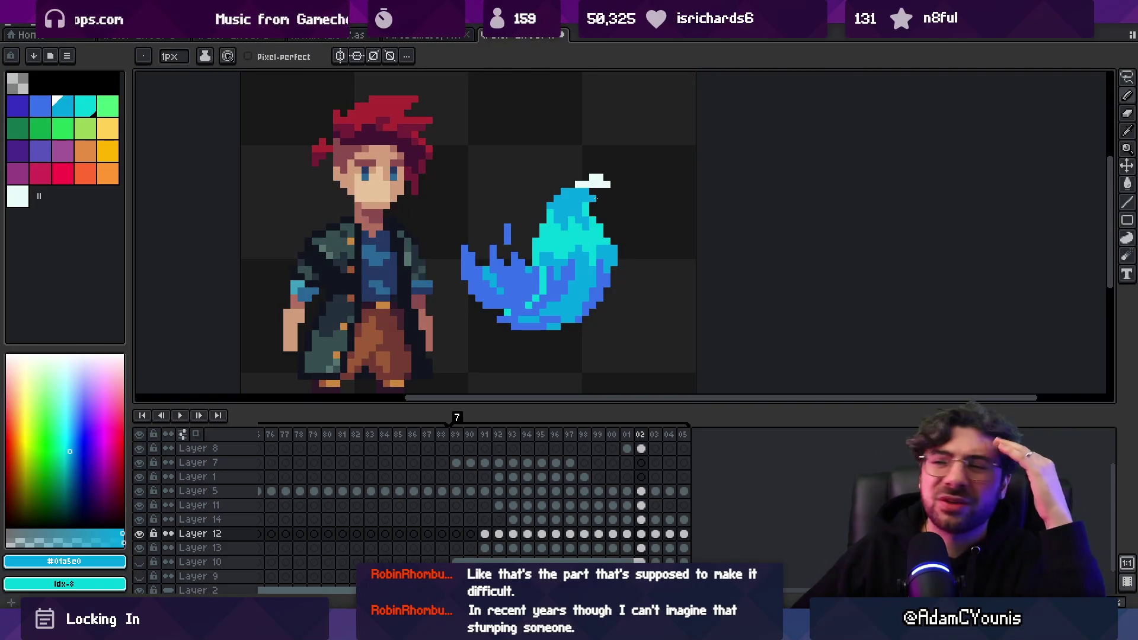
pyautogui.keyDown('ctrl'); pyautogui.click(551, 232); pyautogui.keyUp('ctrl')
pyautogui.press('z')
pyautogui.scroll(-5, 603, 224)
pyautogui.moveTo(644, 437)
pyautogui.mouseDown()
pyautogui.moveTo(545, 437)
pyautogui.moveTo(630, 435)
pyautogui.mouseUp()
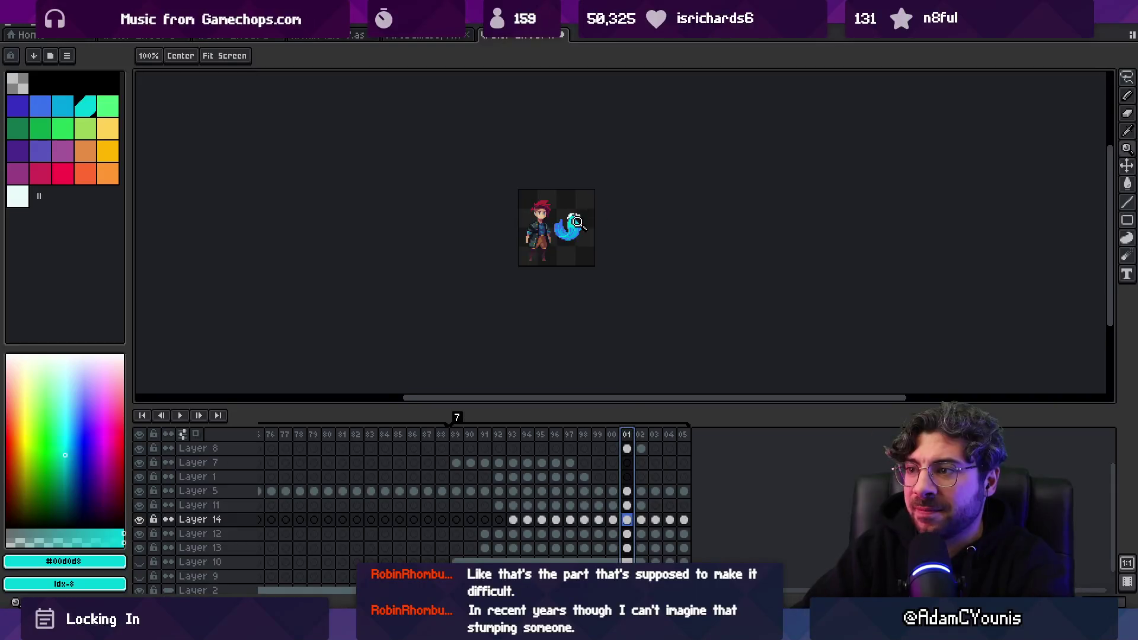
# Sample the white #e8fbfa and erase and redraw the flame's white tip pixels along its crest
pyautogui.scroll(5, 576, 222)
pyautogui.press('b')
pyautogui.keyDown('alt'); pyautogui.click(572, 170); pyautogui.keyUp('alt')
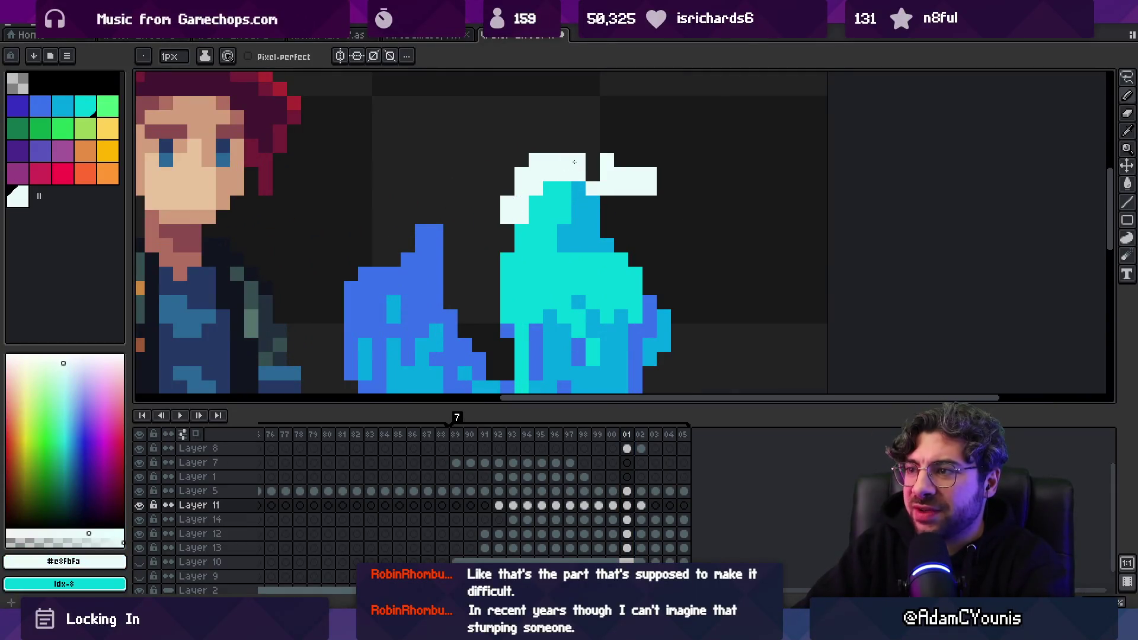
pyautogui.moveTo(536, 159); pyautogui.dragTo(508, 217)
pyautogui.click(592, 160)
pyautogui.press('e')
pyautogui.click(579, 160)
pyautogui.moveTo(621, 189); pyautogui.dragTo(561, 231)
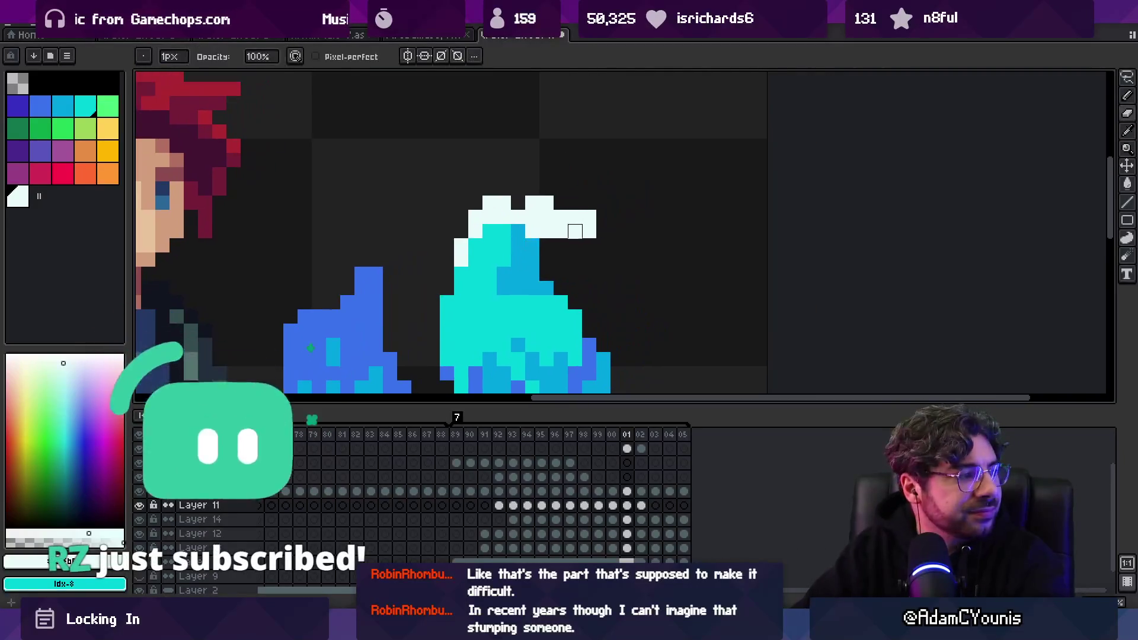
# Erase a stray white pixel at the crest and check frames 01 and 02
pyautogui.scroll(-3, 612, 222)
pyautogui.scroll(3, 562, 249)
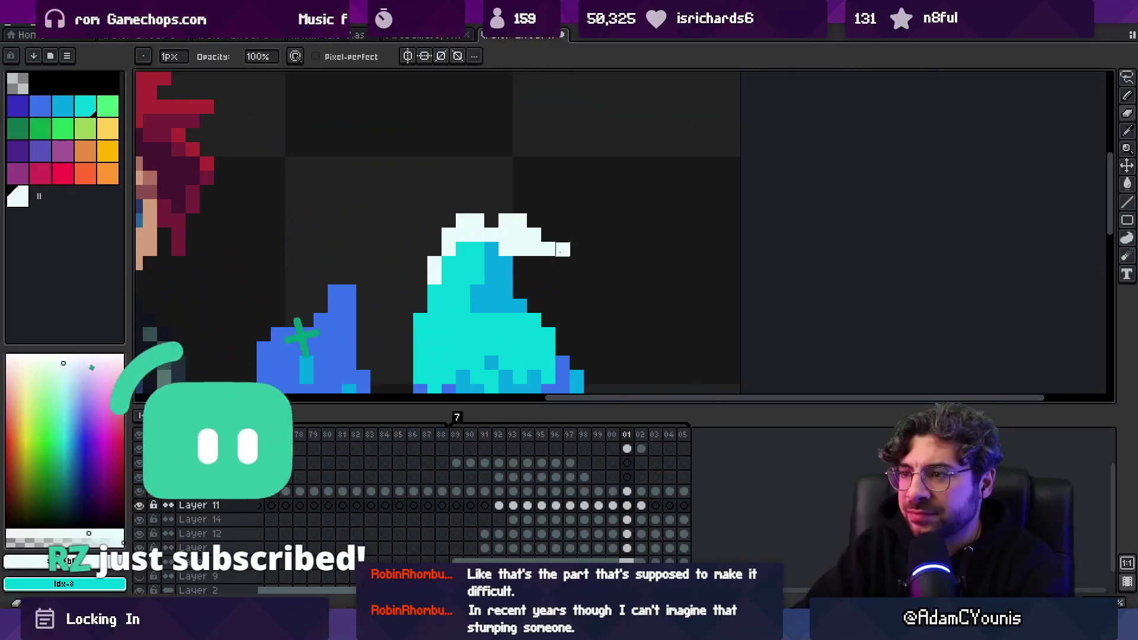
pyautogui.click(520, 248)
pyautogui.press('z')
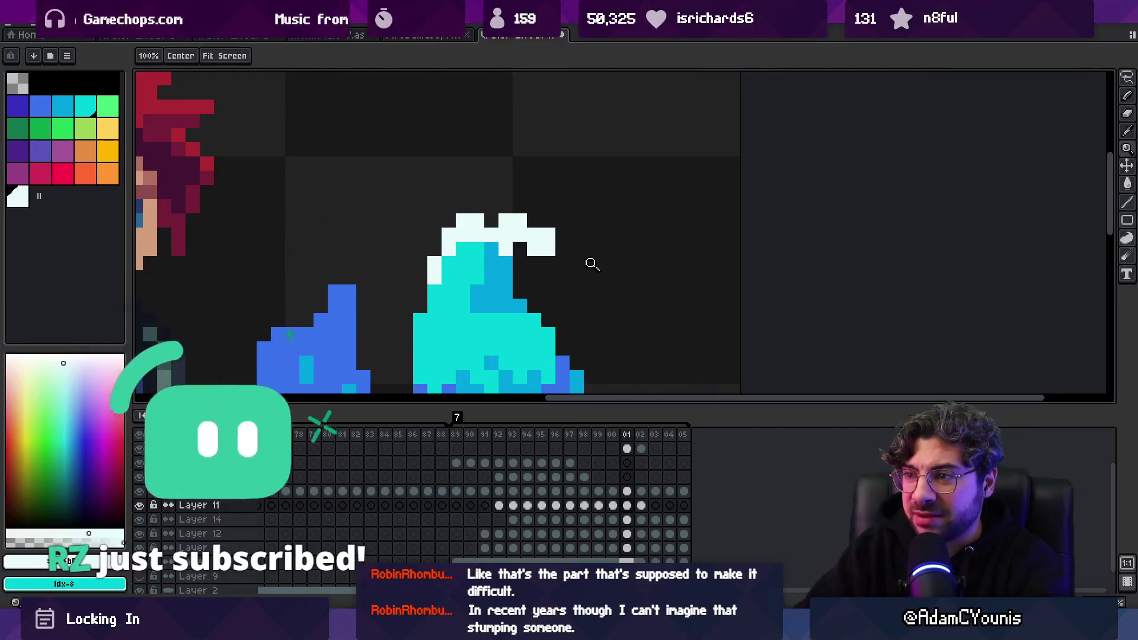
pyautogui.scroll(-3, 591, 265)
pyautogui.scroll(1, 590, 267)
pyautogui.click(629, 436)
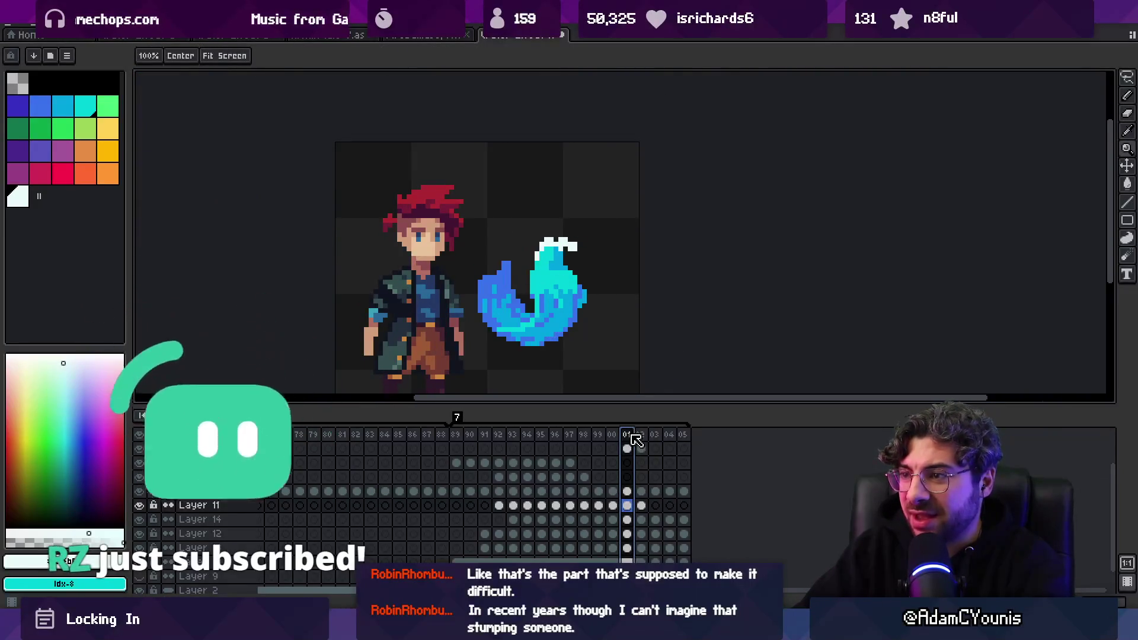
pyautogui.click(641, 436)
pyautogui.scroll(3, 516, 221)
# Scrub from frame 01 through the animation to preview the reshaped white tips
pyautogui.press('p')
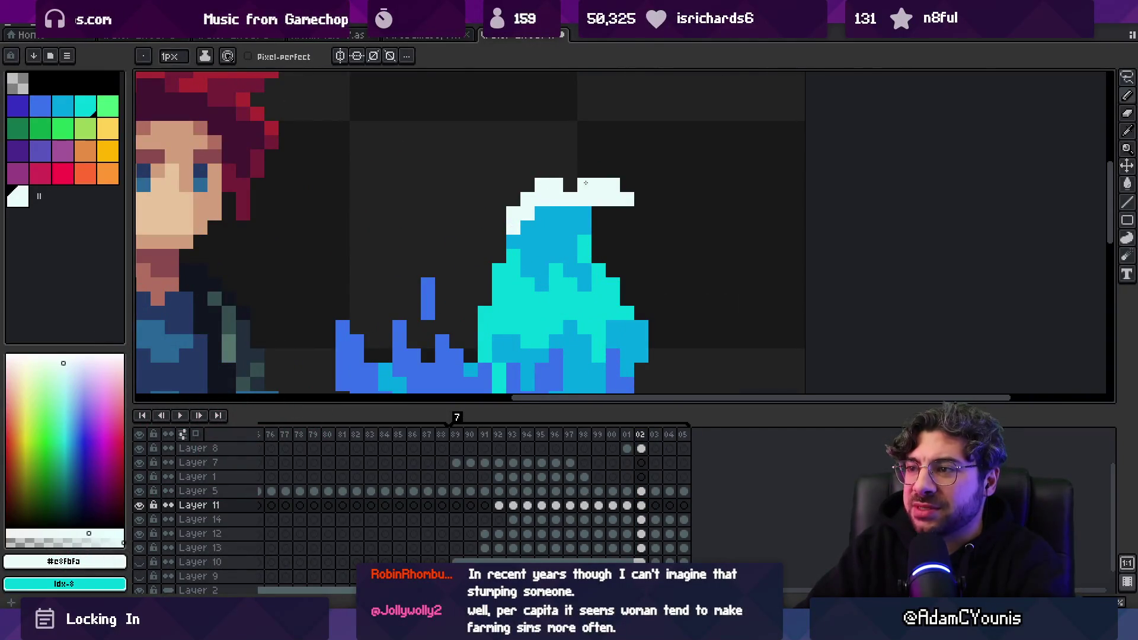
pyautogui.press('z')
pyautogui.scroll(-3, 591, 201)
pyautogui.scroll(2, 632, 223)
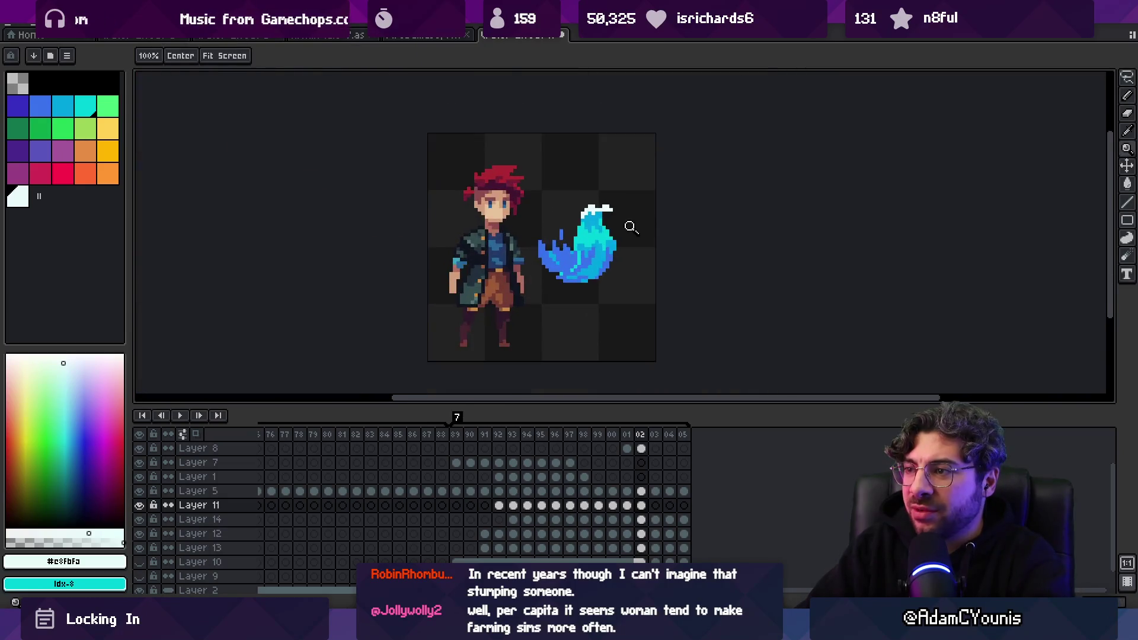
pyautogui.click(627, 437)
pyautogui.moveTo(627, 440)
pyautogui.mouseDown()
pyautogui.moveTo(655, 439)
pyautogui.moveTo(566, 441)
pyautogui.moveTo(661, 422)
pyautogui.moveTo(613, 435)
pyautogui.moveTo(640, 433)
pyautogui.moveTo(648, 418)
pyautogui.mouseUp()
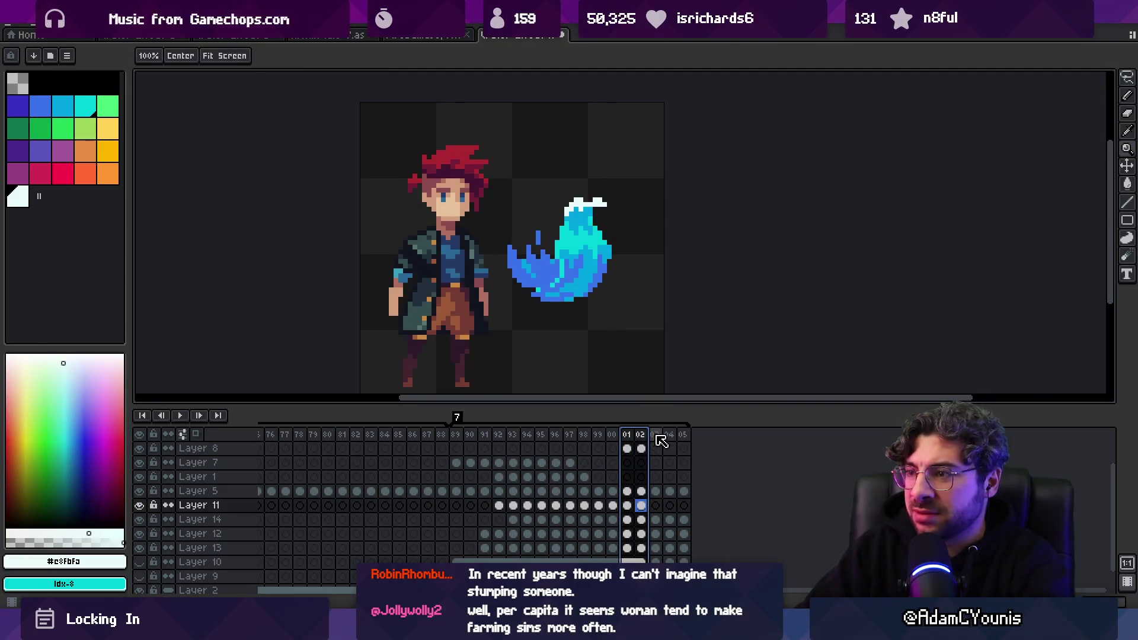
# On frame 03, draw a white highlight stroke atop the splash
pyautogui.click(656, 435)
pyautogui.press('b')
pyautogui.moveTo(557, 213); pyautogui.dragTo(571, 204)
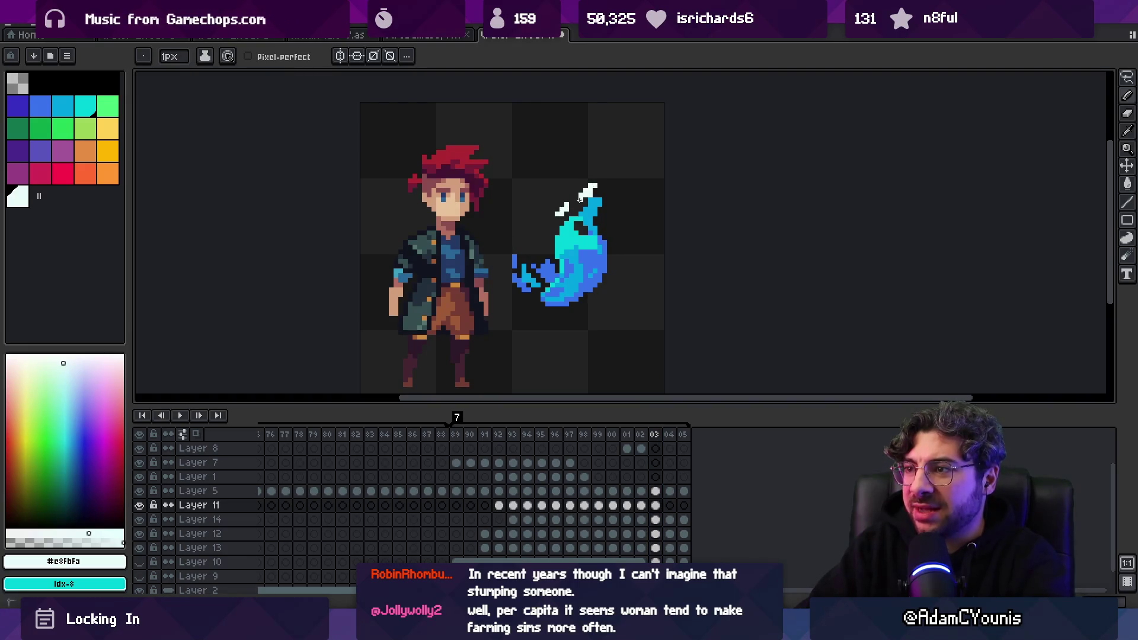
pyautogui.moveTo(626, 435); pyautogui.dragTo(654, 435)
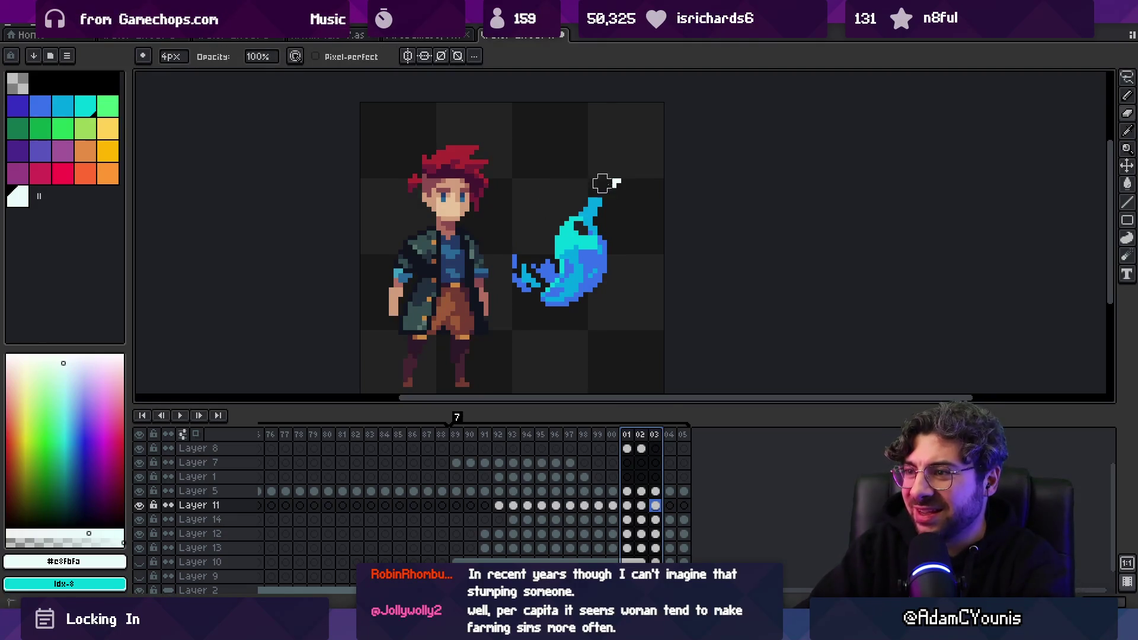
pyautogui.press('Escape')
# Sample the flame's mid-blue and paint mid-blue pixels into the flame body
pyautogui.scroll(3, 593, 237)
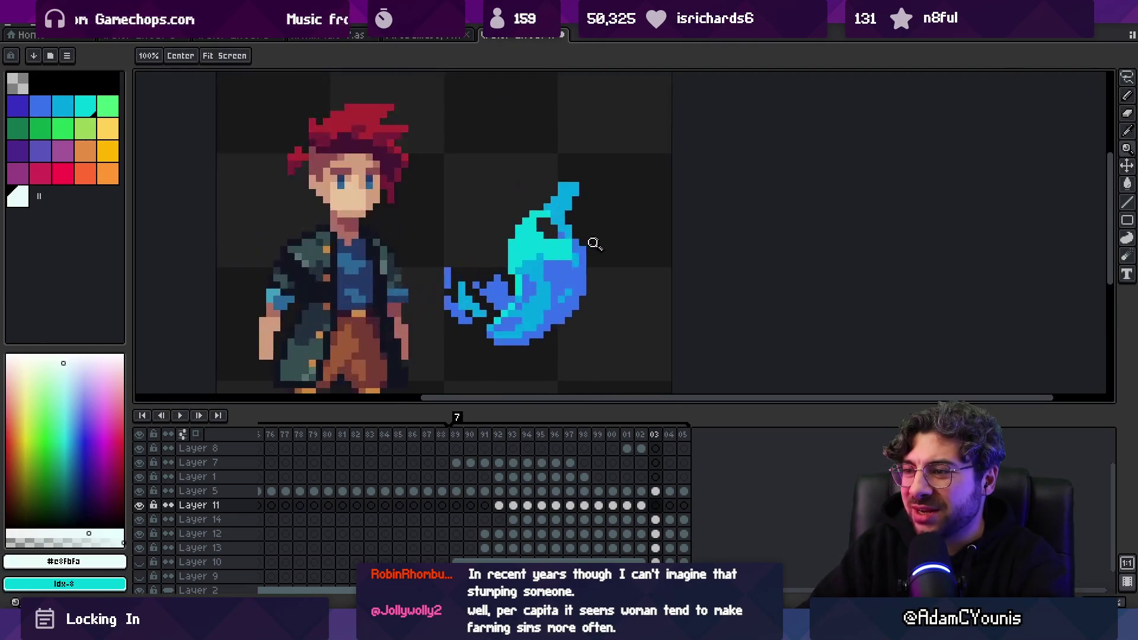
pyautogui.keyDown('alt'); pyautogui.click(521, 263); pyautogui.keyUp('alt')
pyautogui.keyDown('alt'); pyautogui.click(522, 273); pyautogui.keyUp('alt')
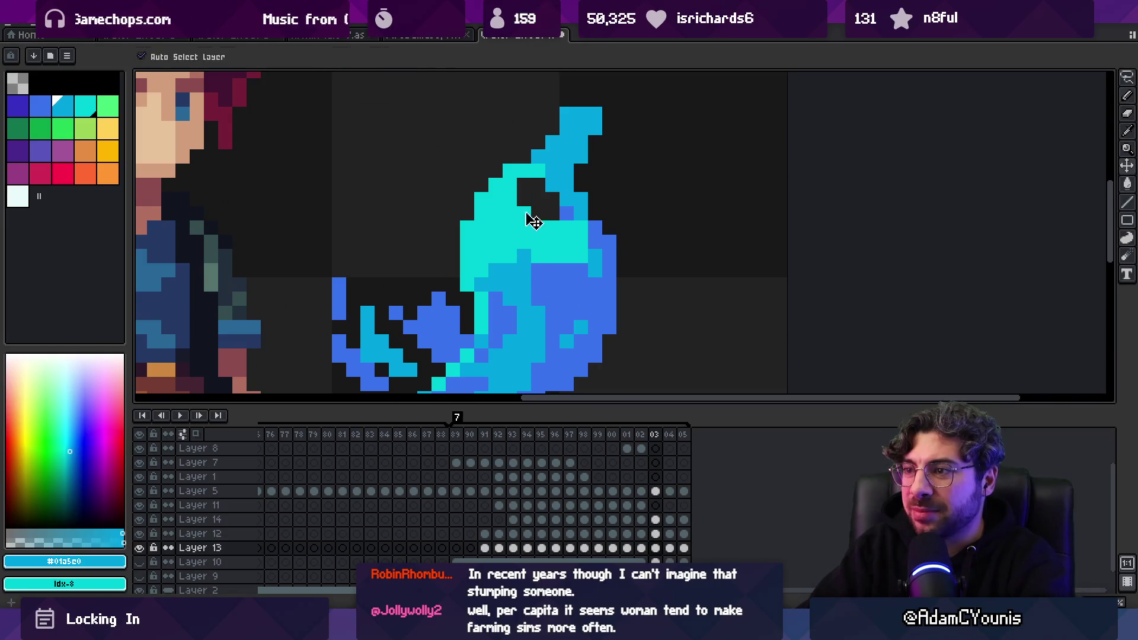
pyautogui.moveTo(524, 185); pyautogui.dragTo(540, 206)
pyautogui.keyDown('alt'); pyautogui.click(563, 236); pyautogui.keyUp('alt')
# Pick the flame's blue on Layer 13 with the 1px pencil ready for edge touch-ups
pyautogui.press('e')
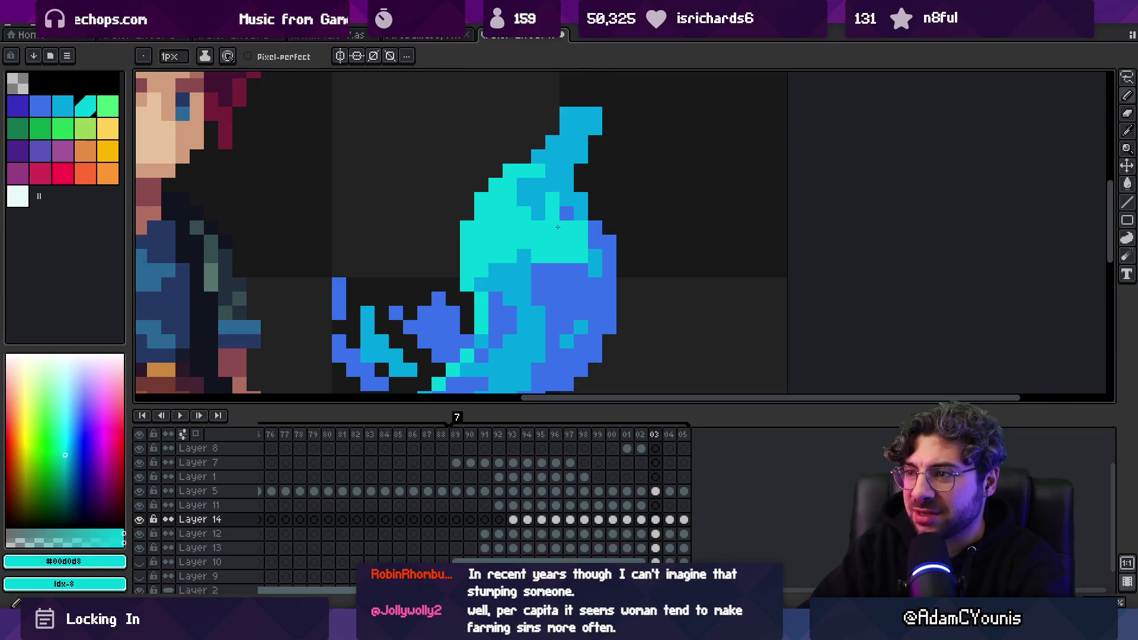
pyautogui.press('ctrl')
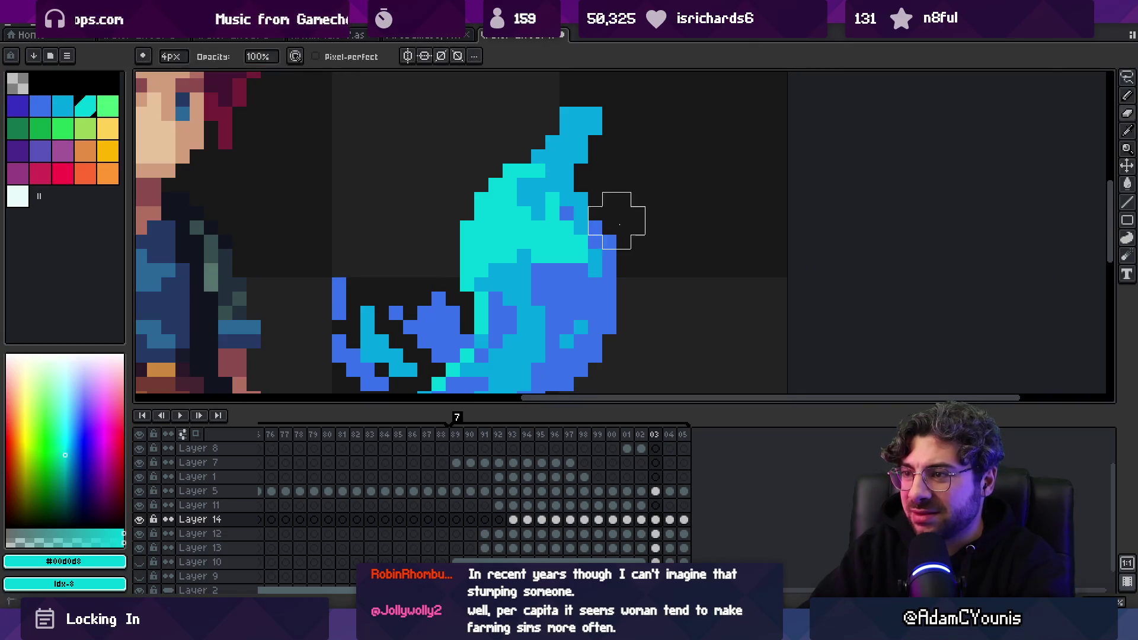
pyautogui.press('z')
pyautogui.scroll(-5, 565, 220)
pyautogui.scroll(5, 628, 219)
pyautogui.press('b')
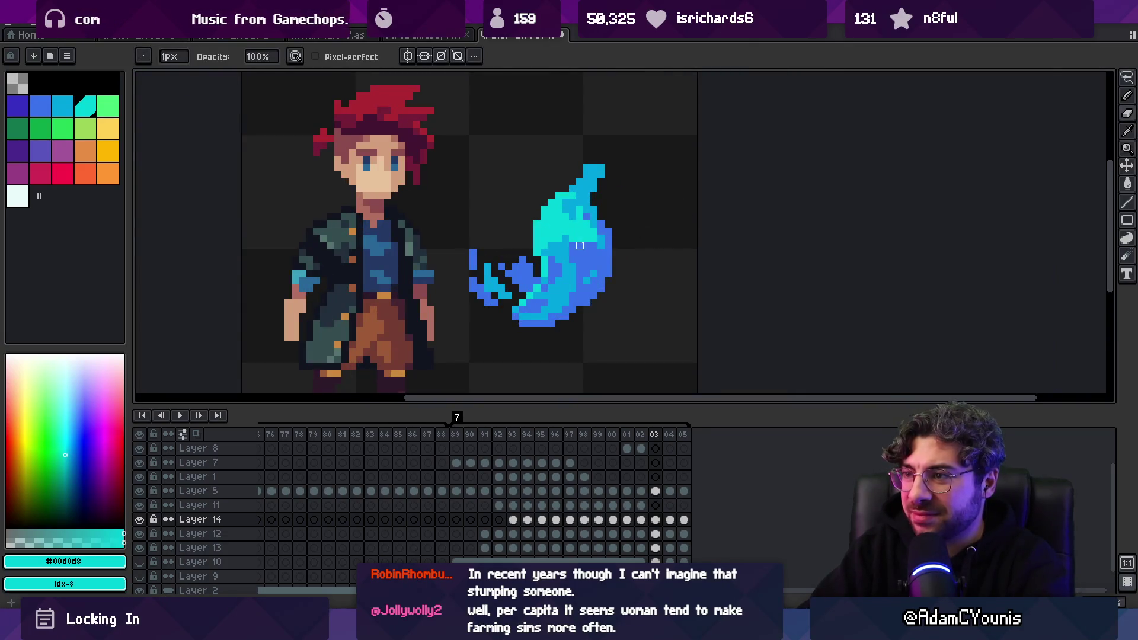
pyautogui.keyDown('alt'); pyautogui.click(572, 237); pyautogui.keyUp('alt')
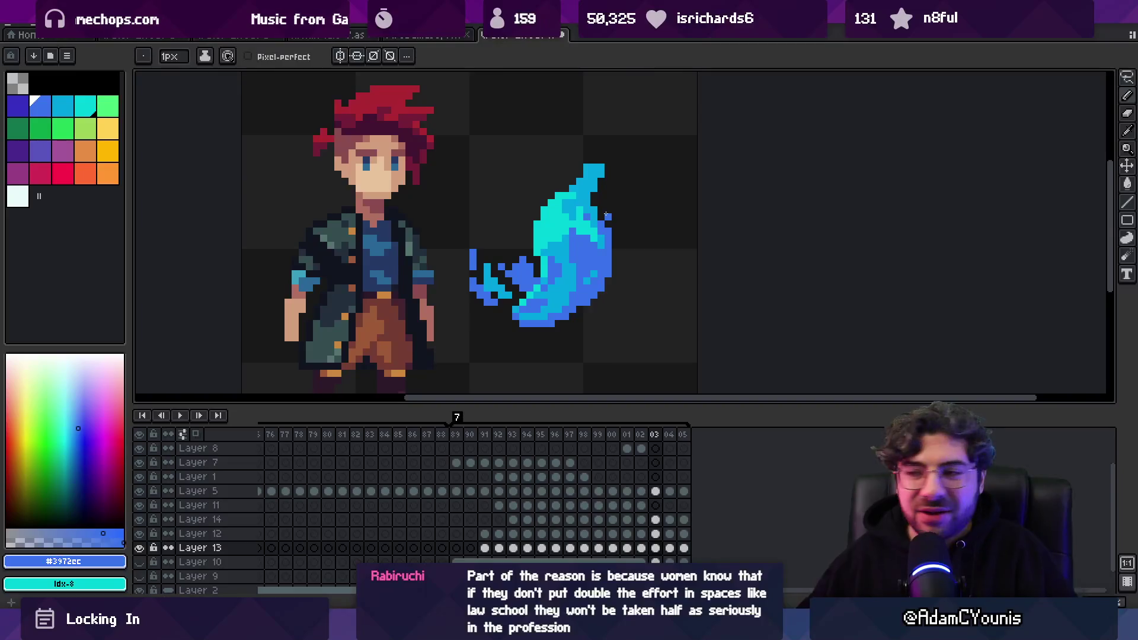
# Inspect the flame at different zoom levels and make Layer 12 active
pyautogui.press('v')
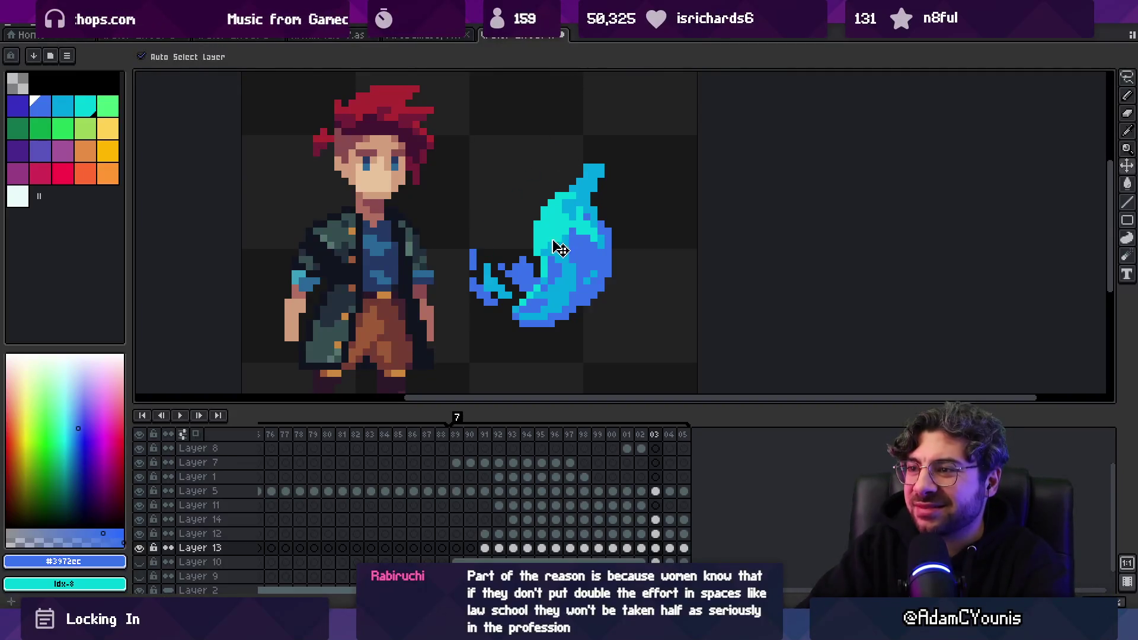
pyautogui.press('z')
pyautogui.scroll(-3, 545, 225)
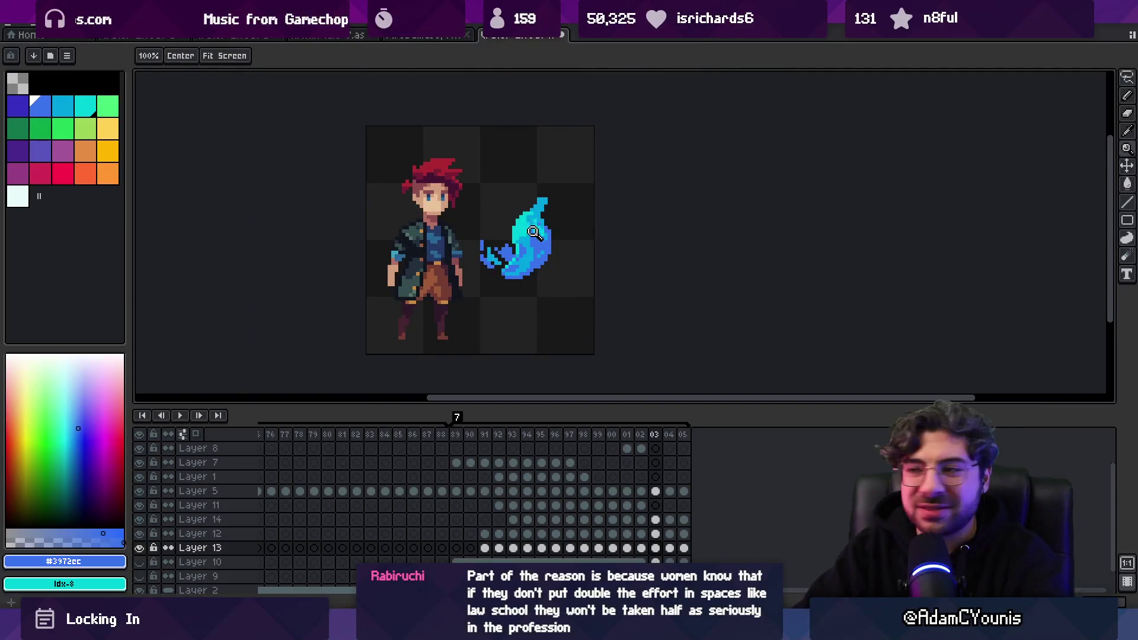
pyautogui.scroll(5, 533, 230)
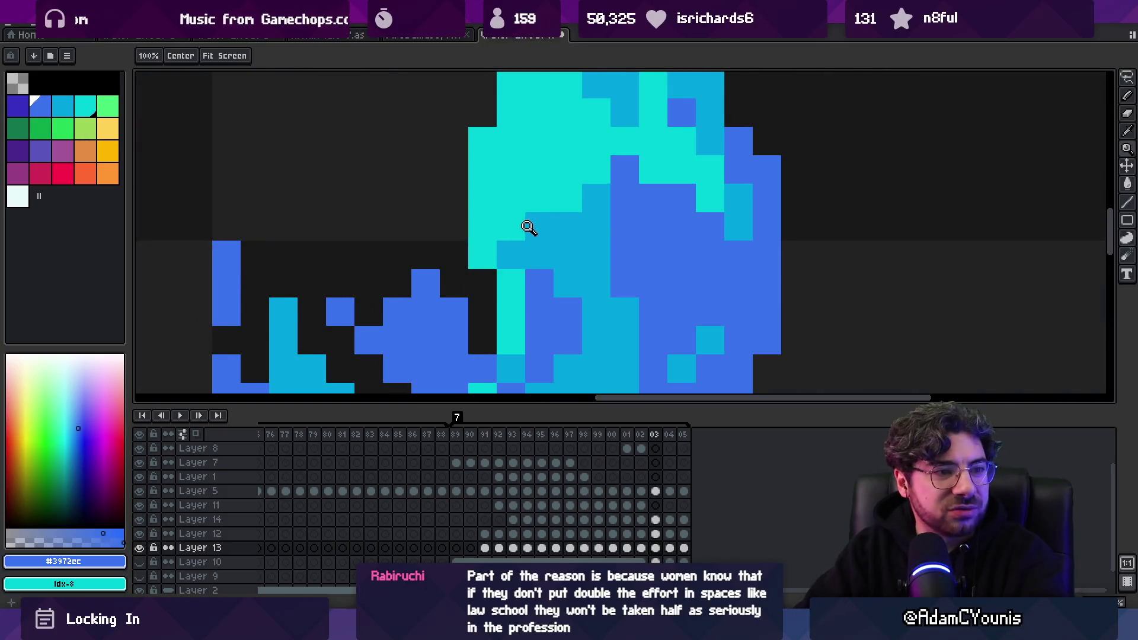
pyautogui.scroll(-3, 528, 227)
pyautogui.scroll(2, 492, 279)
pyautogui.press('v')
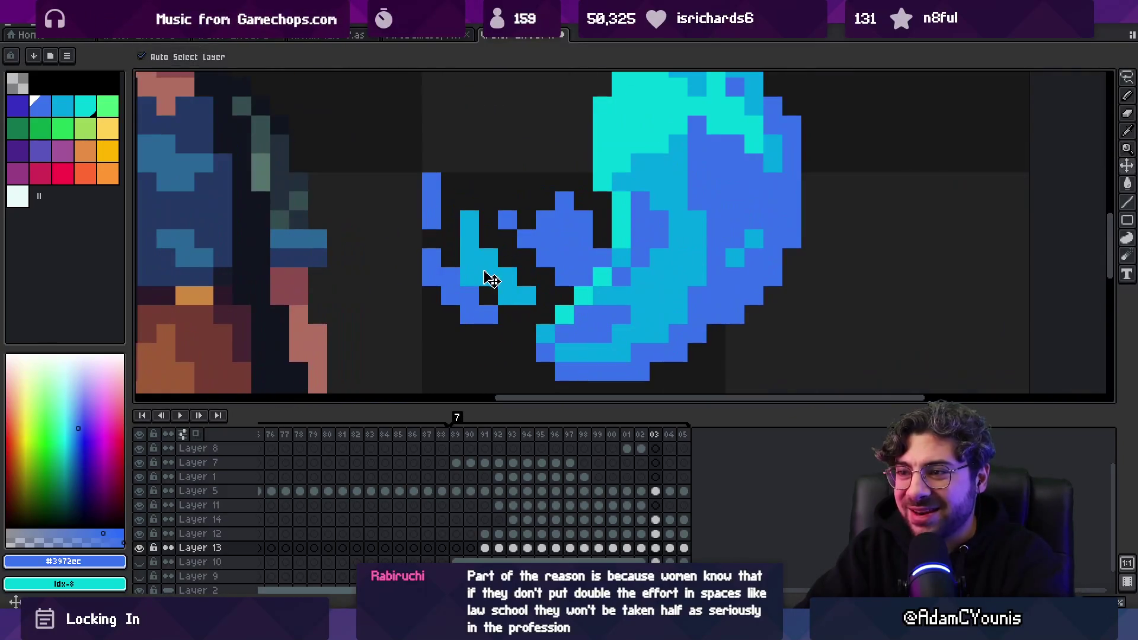
pyautogui.click(491, 279)
# Make Layer 13 the active layer and return to the pencil
pyautogui.press('z')
pyautogui.scroll(-3, 497, 267)
pyautogui.scroll(2, 500, 264)
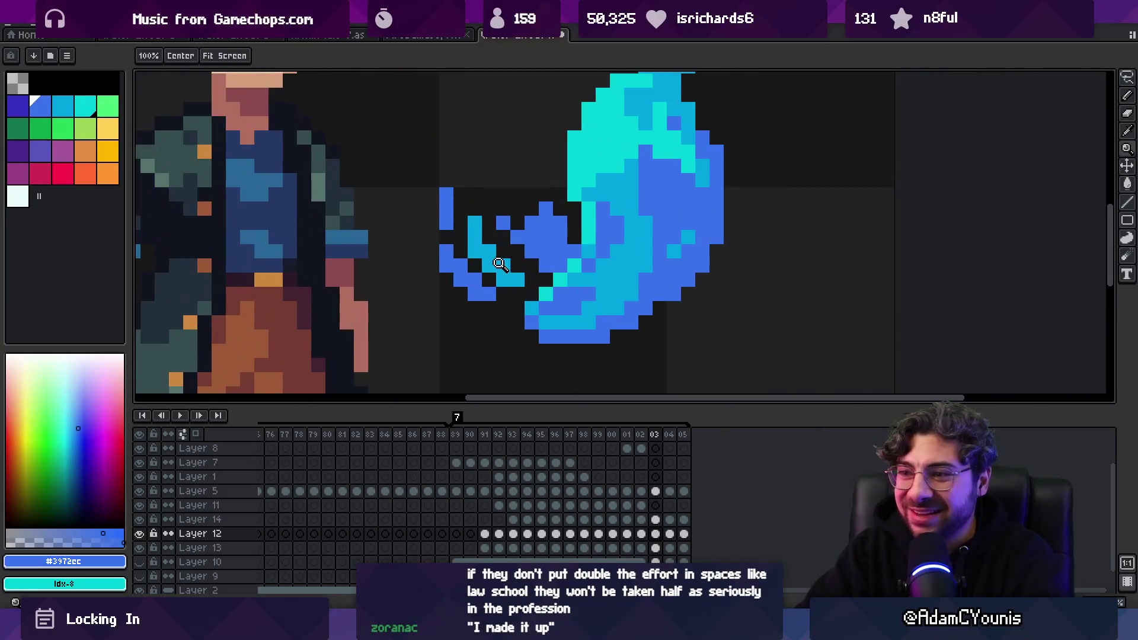
pyautogui.press('v')
pyautogui.press('i')
pyautogui.click(487, 283)
pyautogui.press('b')
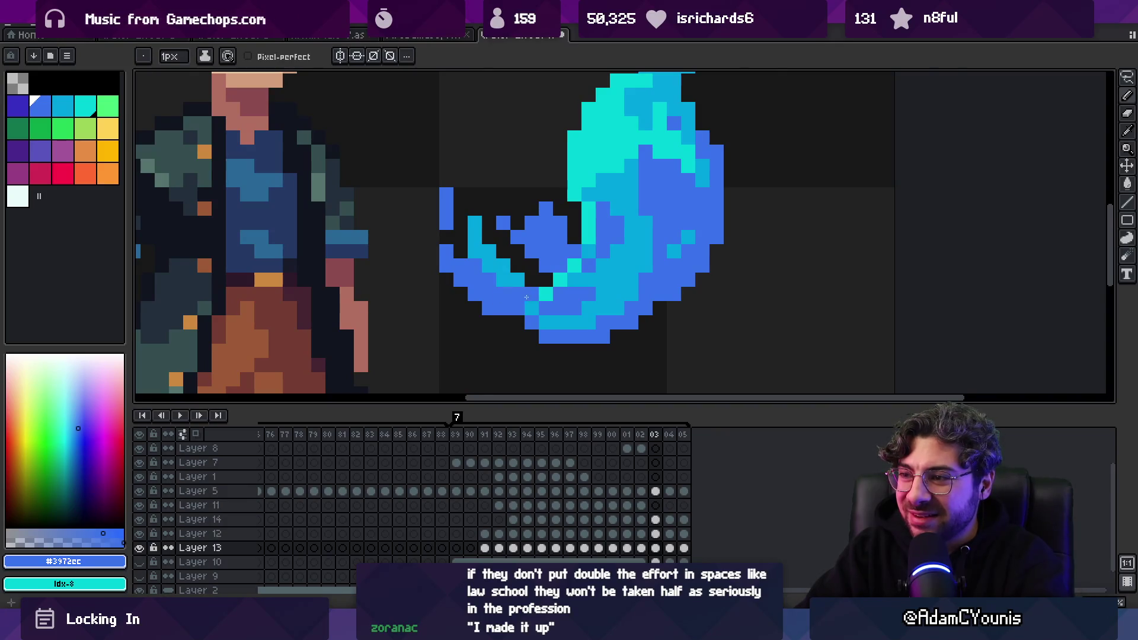
# Add a cyan pixel to the flame's curled tail on Layer 12
pyautogui.press('z')
pyautogui.scroll(-3, 542, 287)
pyautogui.scroll(2, 541, 280)
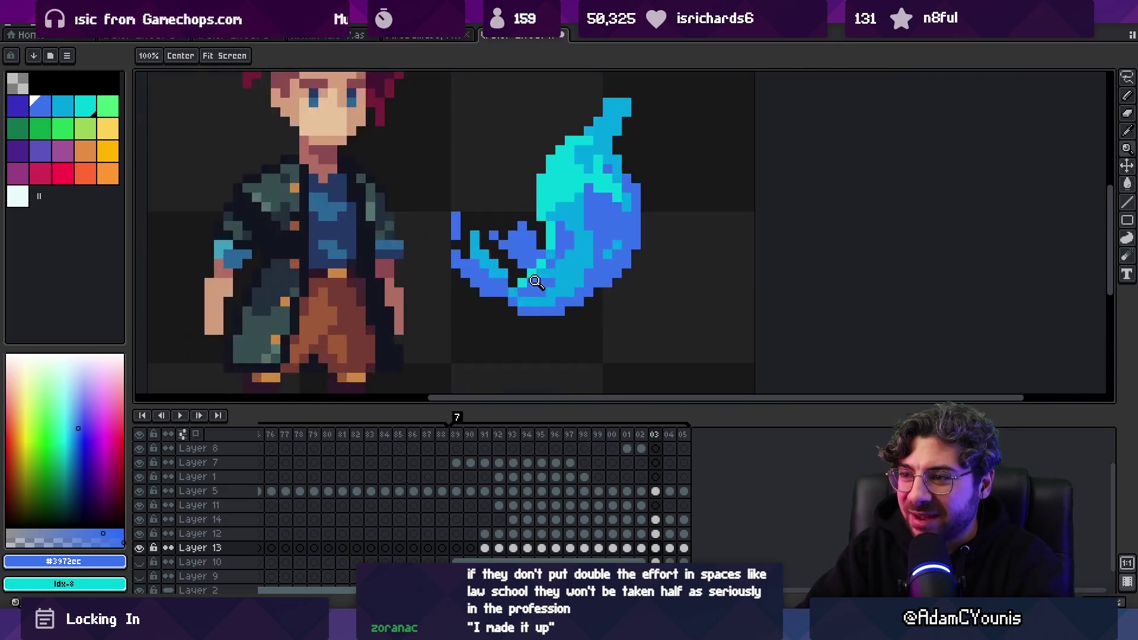
pyautogui.scroll(1, 511, 279)
pyautogui.press('v')
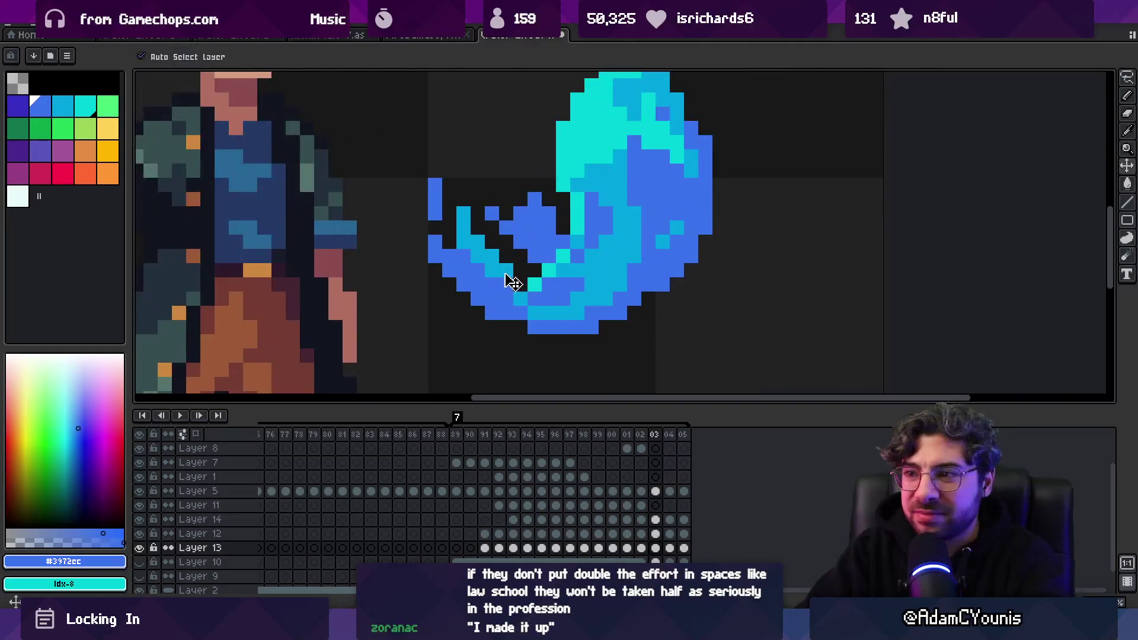
pyautogui.click(514, 283)
pyautogui.press('b')
pyautogui.click(454, 284)
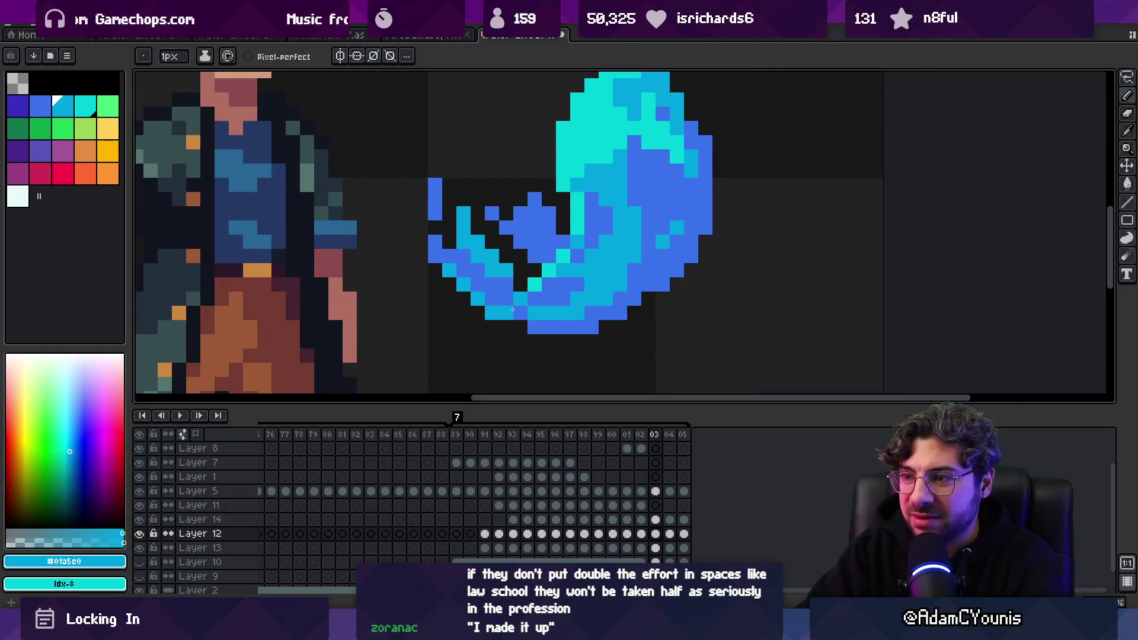
# Paint mid-cyan shading into the flame's body
pyautogui.keyDown('alt'); pyautogui.click(534, 305); pyautogui.keyUp('alt')
pyautogui.press('z')
pyautogui.scroll(-5, 560, 264)
pyautogui.scroll(5, 559, 264)
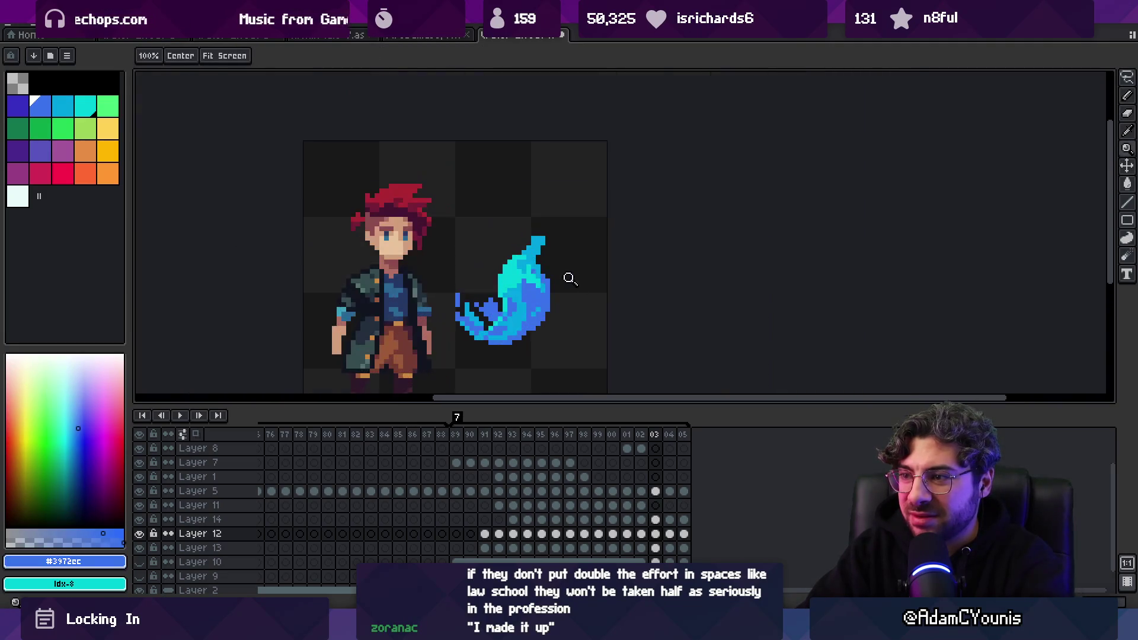
pyautogui.press('v')
pyautogui.click(537, 288)
pyautogui.scroll(3, 536, 288)
pyautogui.press('b')
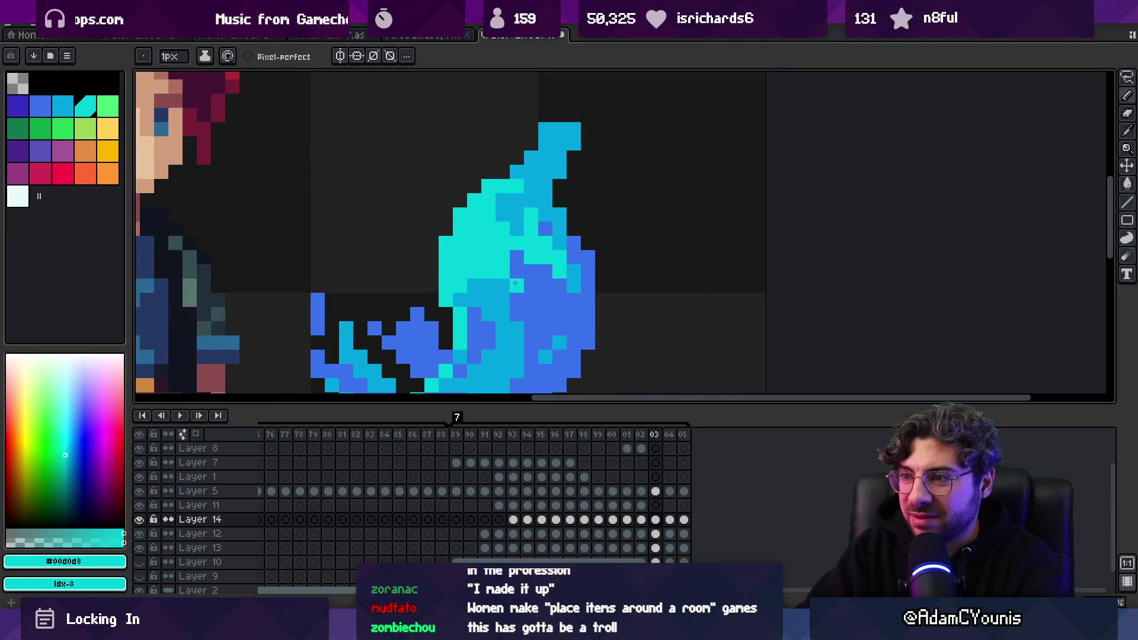
pyautogui.keyDown('alt'); pyautogui.click(519, 285); pyautogui.keyUp('alt')
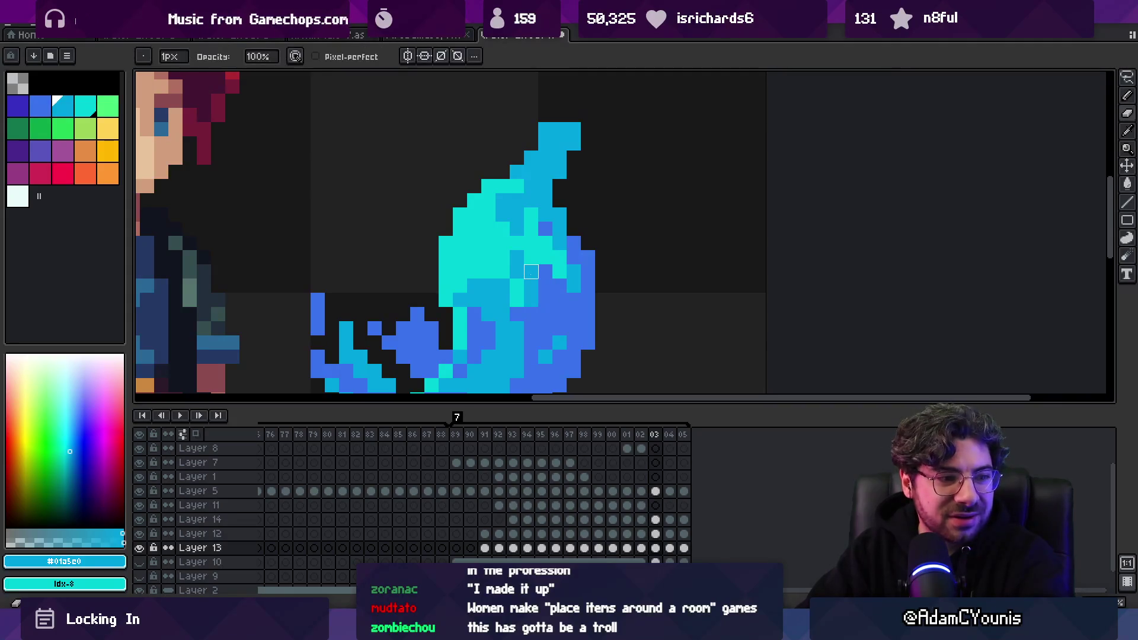
pyautogui.moveTo(531, 272); pyautogui.dragTo(559, 257)
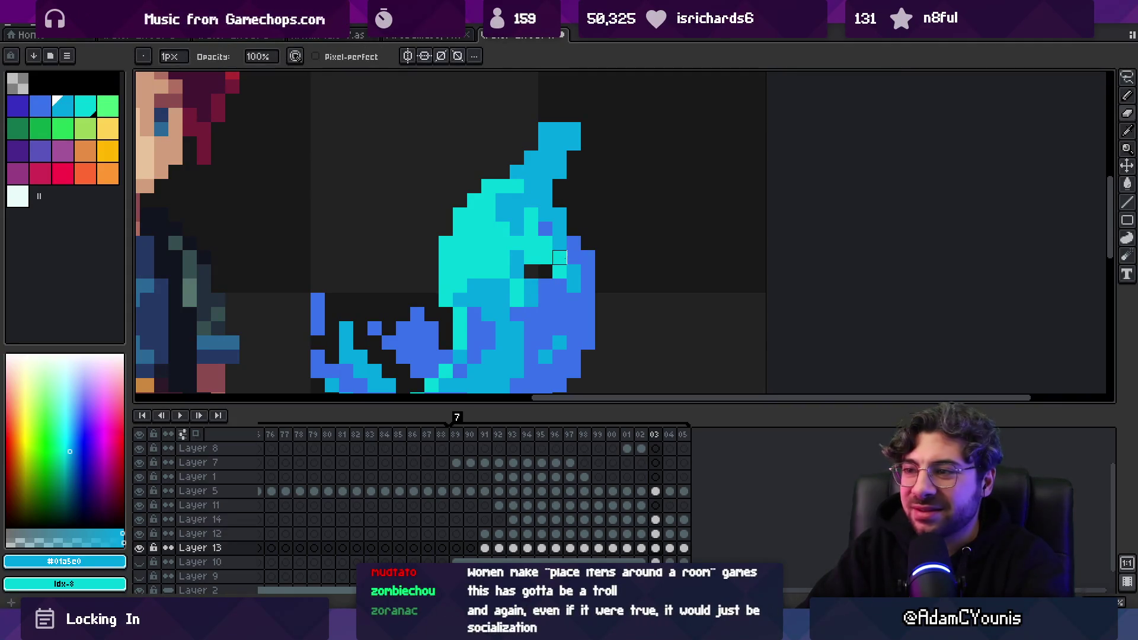
# Add a blue pixel into the flame and resample its blue and mid cyan
pyautogui.keyDown('alt'); pyautogui.click(550, 301); pyautogui.keyUp('alt')
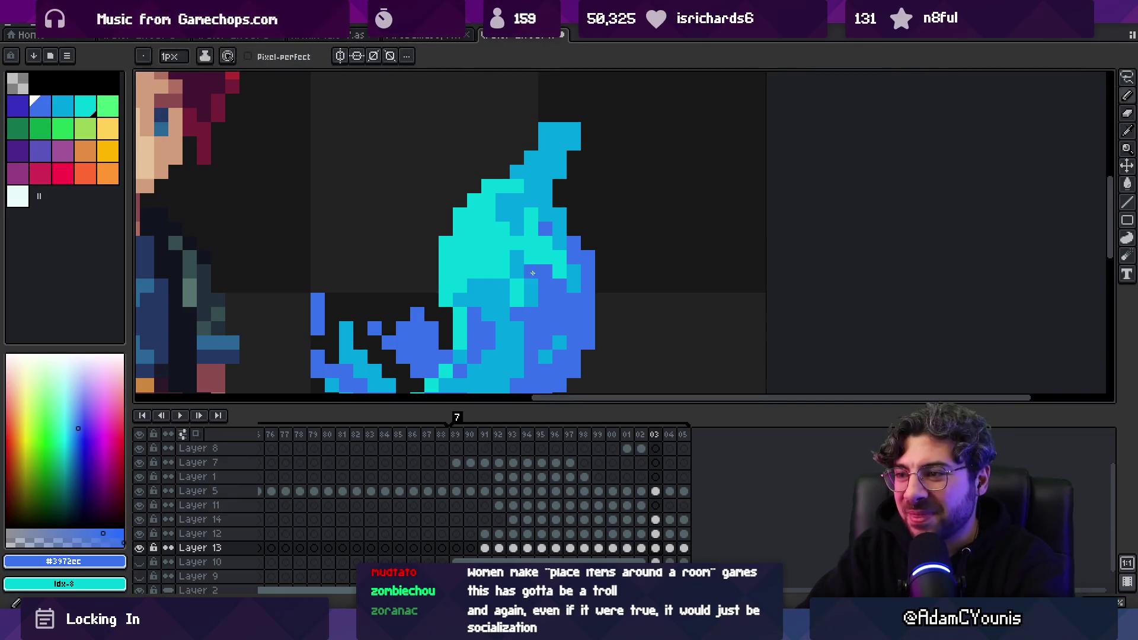
pyautogui.click(531, 284)
pyautogui.keyDown('alt'); pyautogui.click(535, 298); pyautogui.keyUp('alt')
pyautogui.keyDown('alt'); pyautogui.click(538, 300); pyautogui.keyUp('alt')
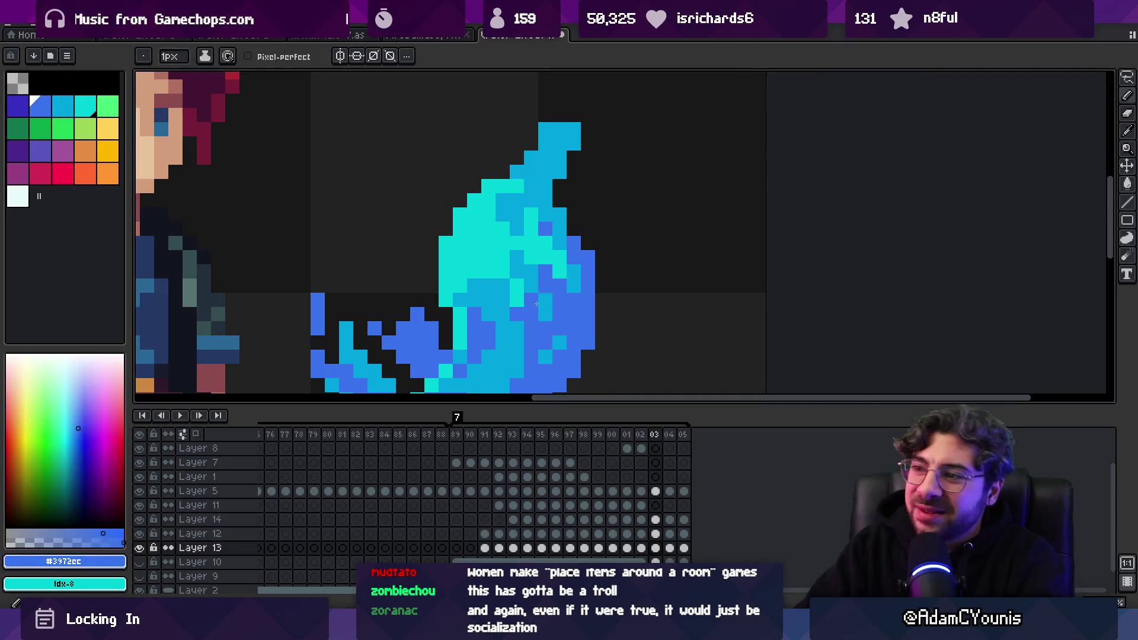
pyautogui.scroll(-5, 566, 279)
pyautogui.scroll(5, 566, 279)
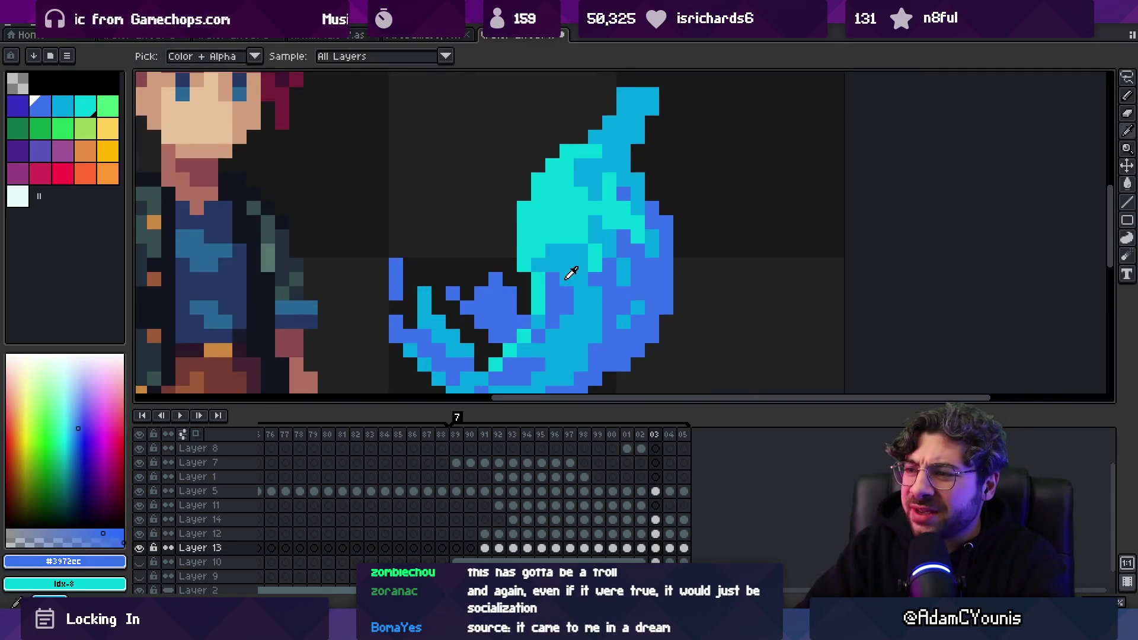
pyautogui.keyDown('alt'); pyautogui.click(572, 272); pyautogui.keyUp('alt')
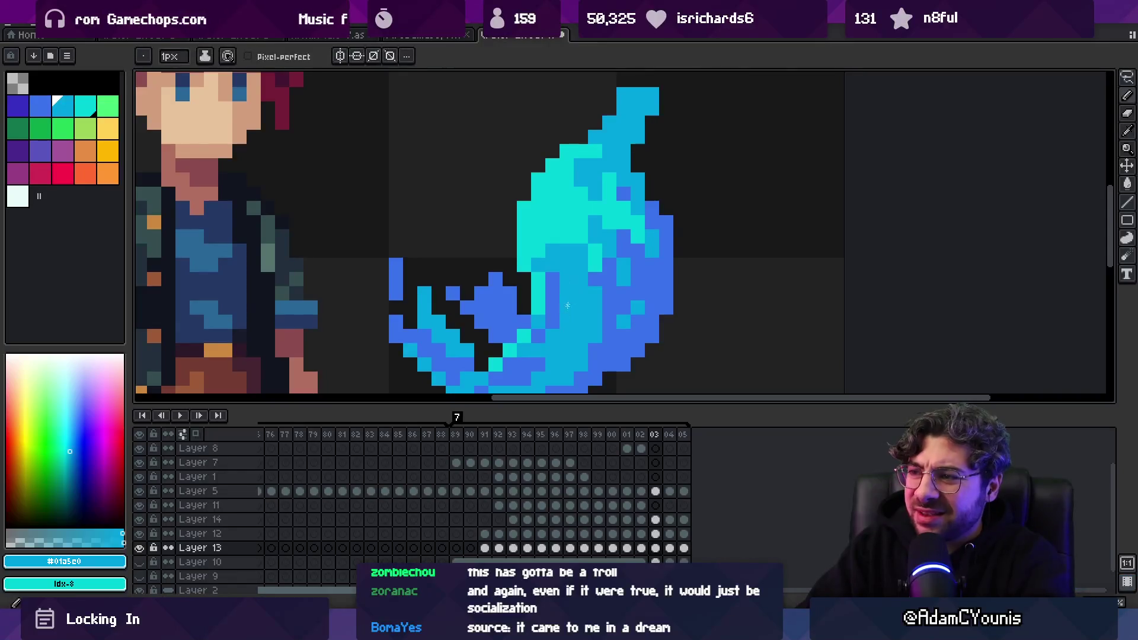
# Paint blue pixels and shading along the flame's body
pyautogui.scroll(-3, 611, 284)
pyautogui.scroll(3, 611, 285)
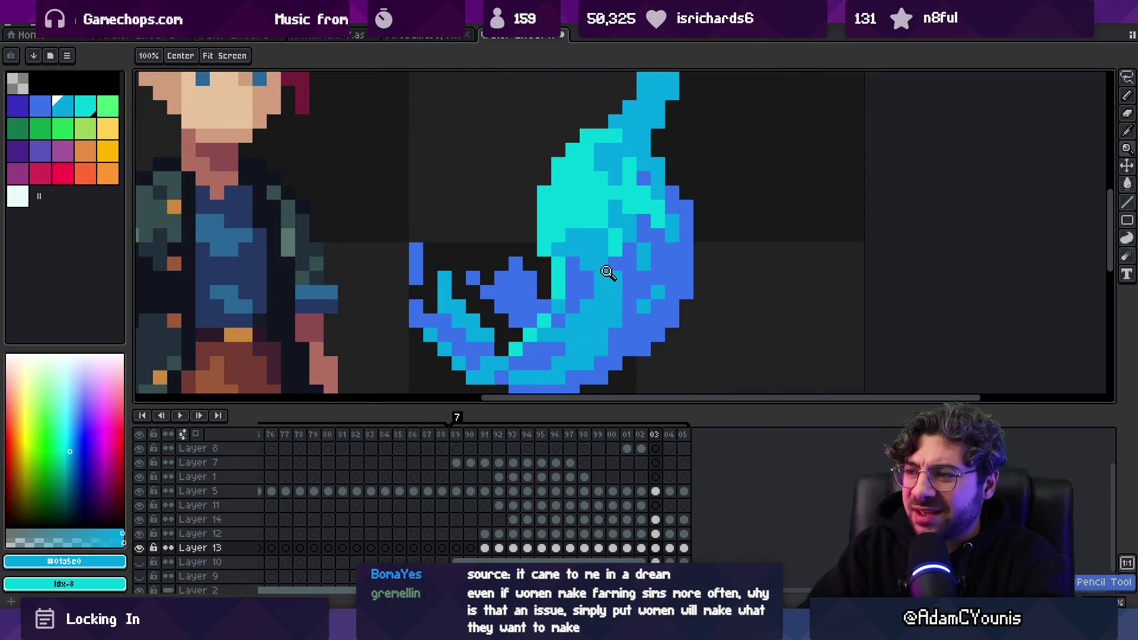
pyautogui.scroll(-5, 595, 285)
pyautogui.scroll(3, 586, 286)
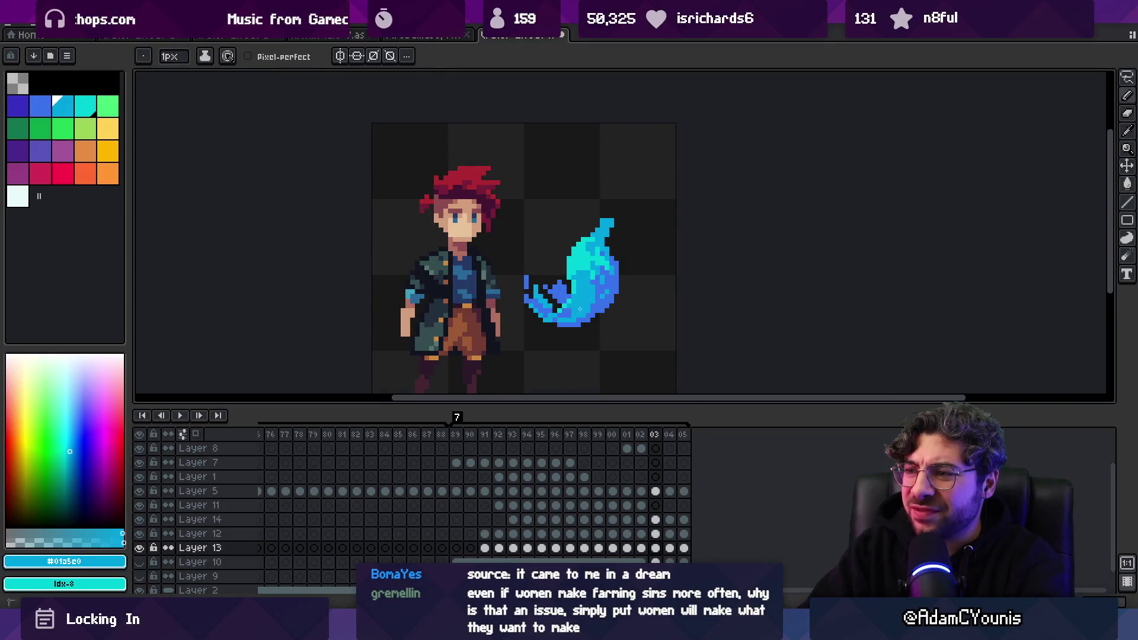
pyautogui.moveTo(647, 429)
pyautogui.mouseDown()
pyautogui.moveTo(621, 436)
pyautogui.moveTo(657, 438)
pyautogui.mouseUp()
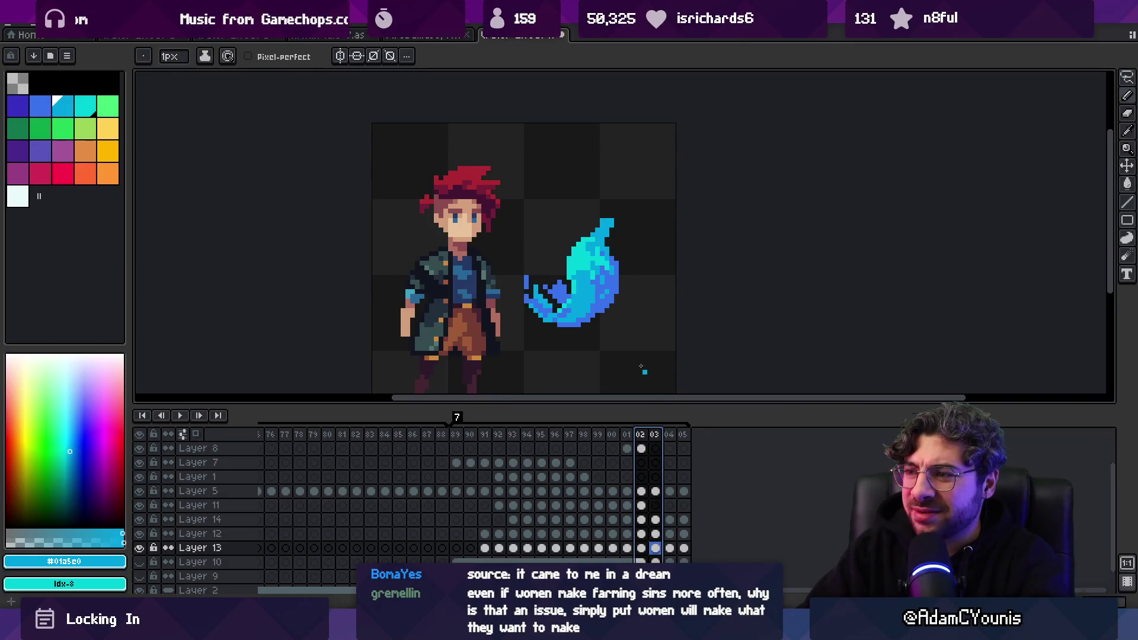
pyautogui.scroll(3, 599, 283)
pyautogui.keyDown('alt'); pyautogui.click(609, 297); pyautogui.keyUp('alt')
pyautogui.moveTo(553, 336); pyautogui.dragTo(555, 302)
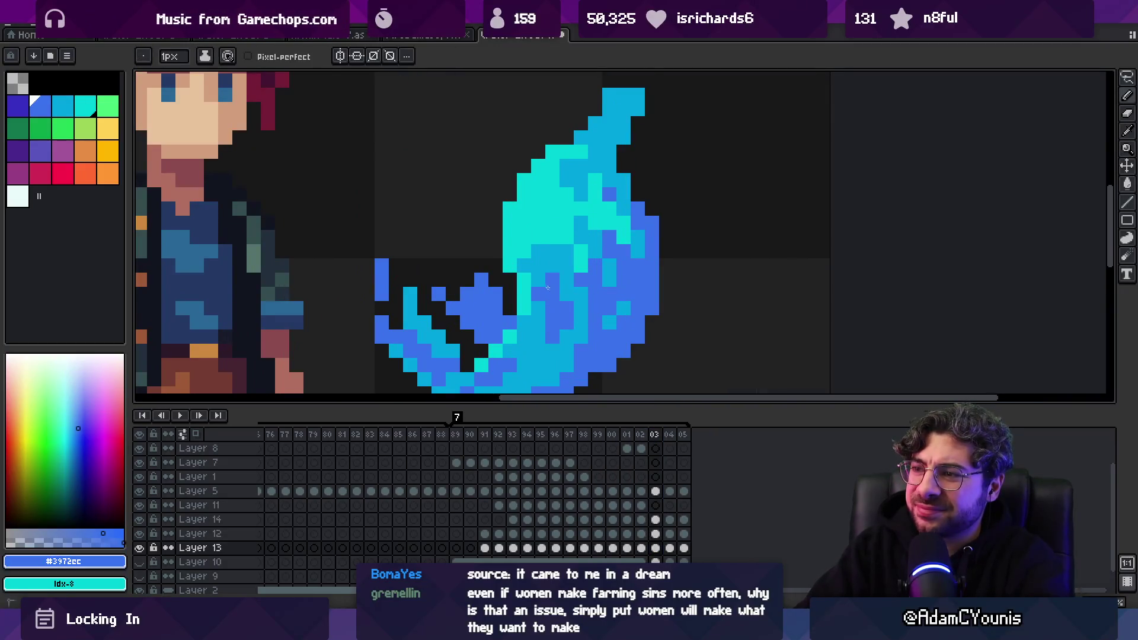
# Touch up individual flame pixels in cyan and blue
pyautogui.keyDown('alt'); pyautogui.click(541, 326); pyautogui.keyUp('alt')
pyautogui.click(552, 323)
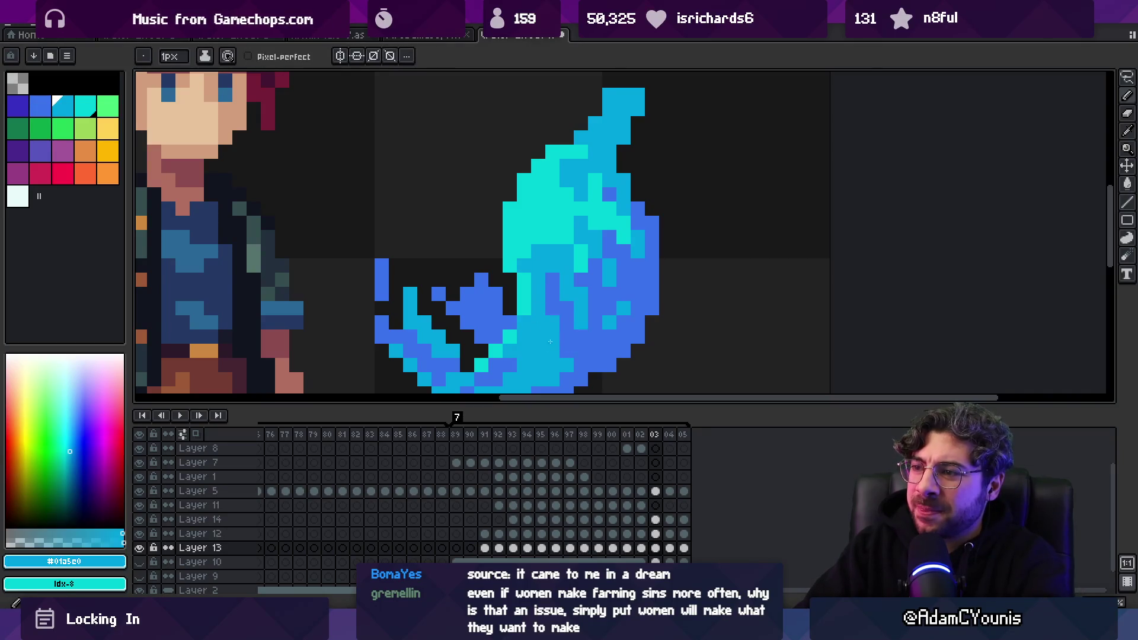
pyautogui.keyDown('alt'); pyautogui.click(563, 305); pyautogui.keyUp('alt')
pyautogui.click(566, 295)
pyautogui.press('z')
pyautogui.scroll(-5, 586, 308)
pyautogui.scroll(4, 584, 284)
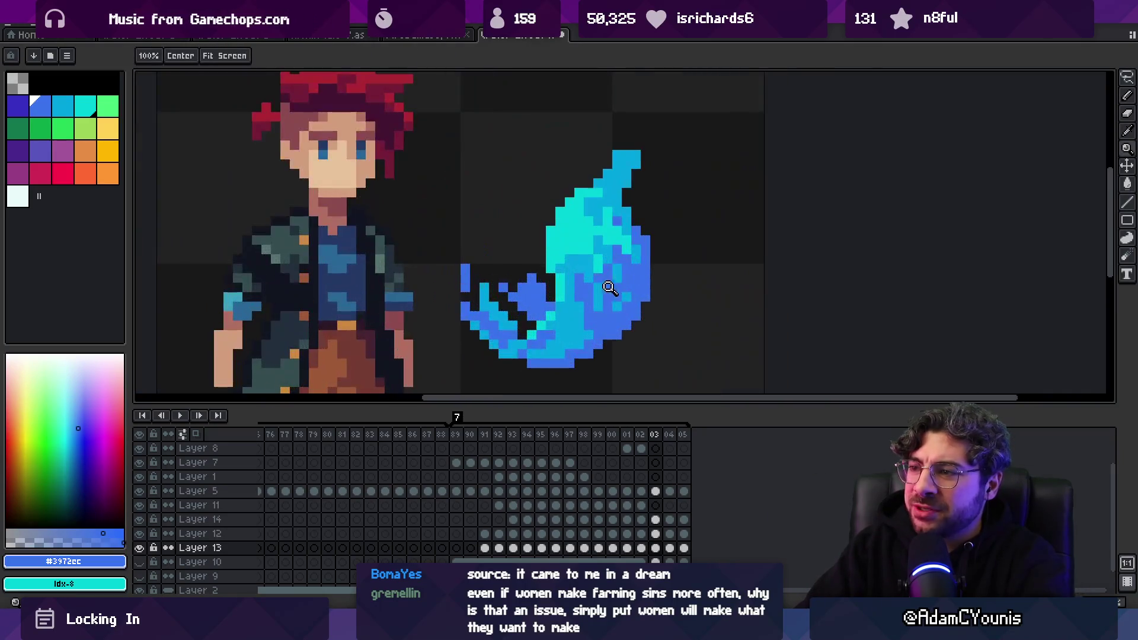
pyautogui.press('b')
# Sample the mid cyan and blue from the flame's right edge
pyautogui.keyDown('alt'); pyautogui.click(583, 276); pyautogui.keyUp('alt')
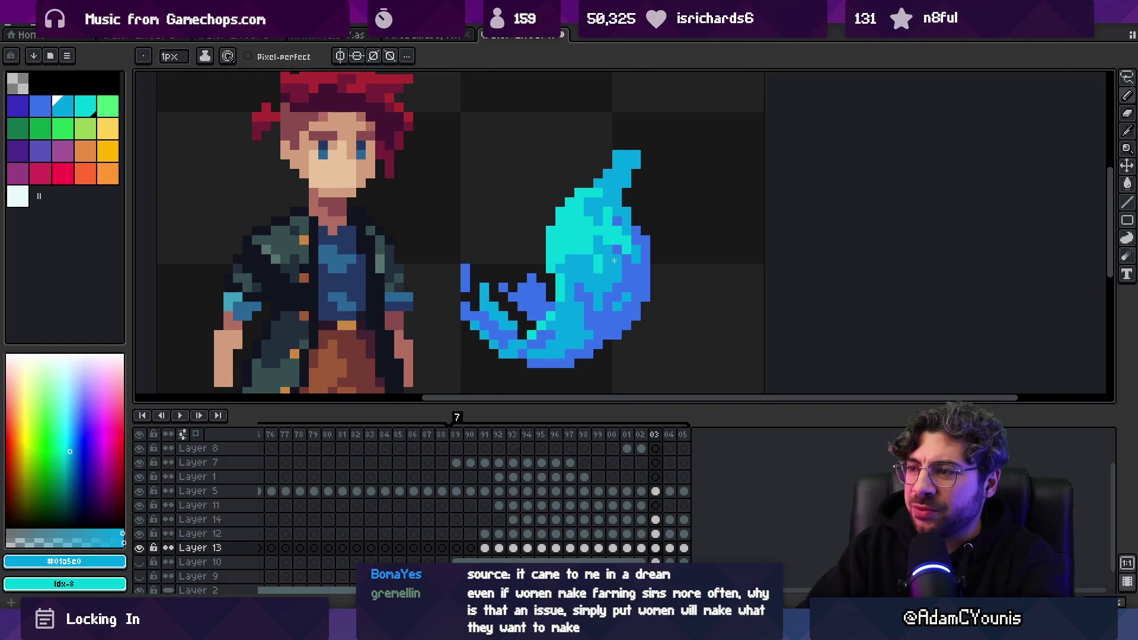
pyautogui.keyDown('alt'); pyautogui.click(613, 288); pyautogui.keyUp('alt')
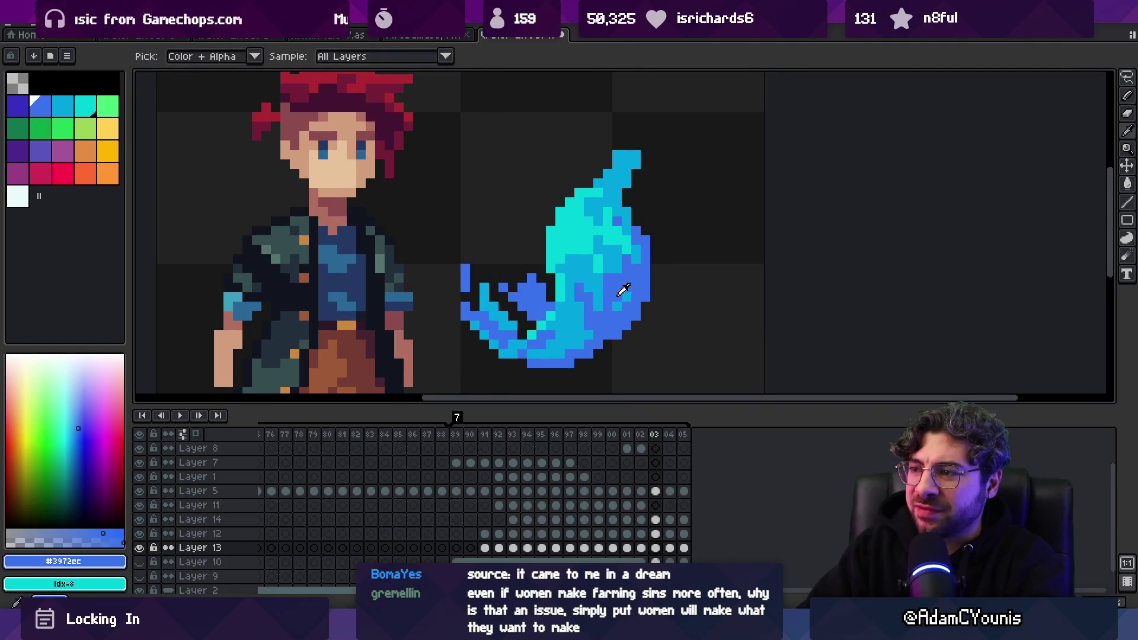
pyautogui.keyDown('alt'); pyautogui.click(617, 288); pyautogui.keyUp('alt')
pyautogui.keyDown('alt'); pyautogui.click(606, 289); pyautogui.keyUp('alt')
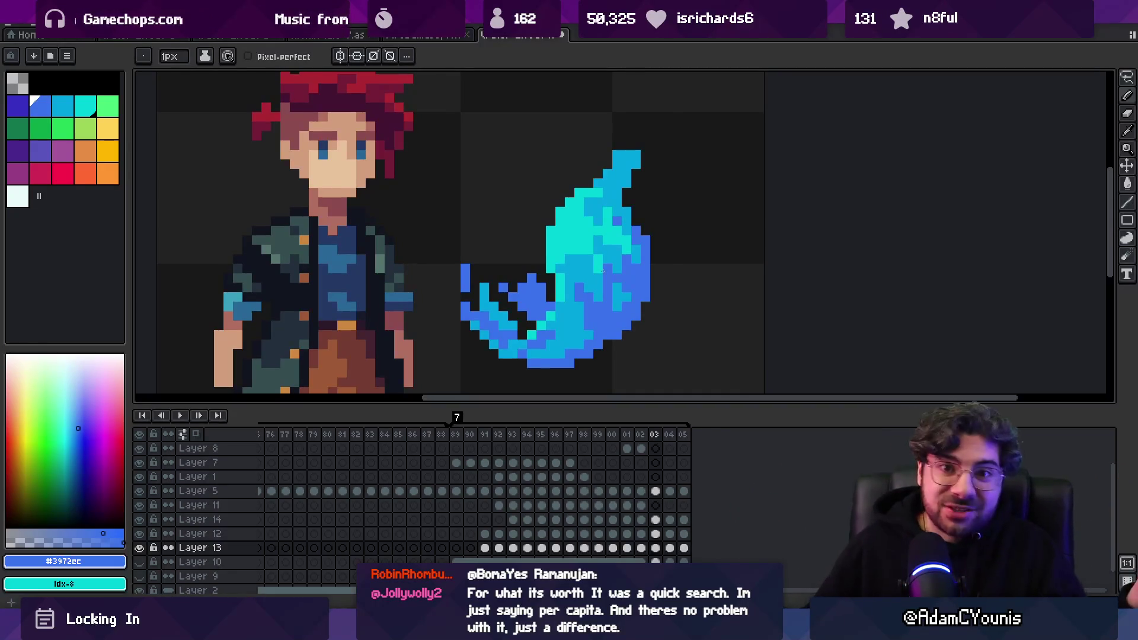
# Select frames 89–98, activate Layer 14, and pencil #e8fbfa white highlights onto the tip
pyautogui.moveTo(455, 435)
pyautogui.mouseDown()
pyautogui.moveTo(619, 437)
pyautogui.moveTo(568, 435)
pyautogui.moveTo(598, 435)
pyautogui.mouseUp()
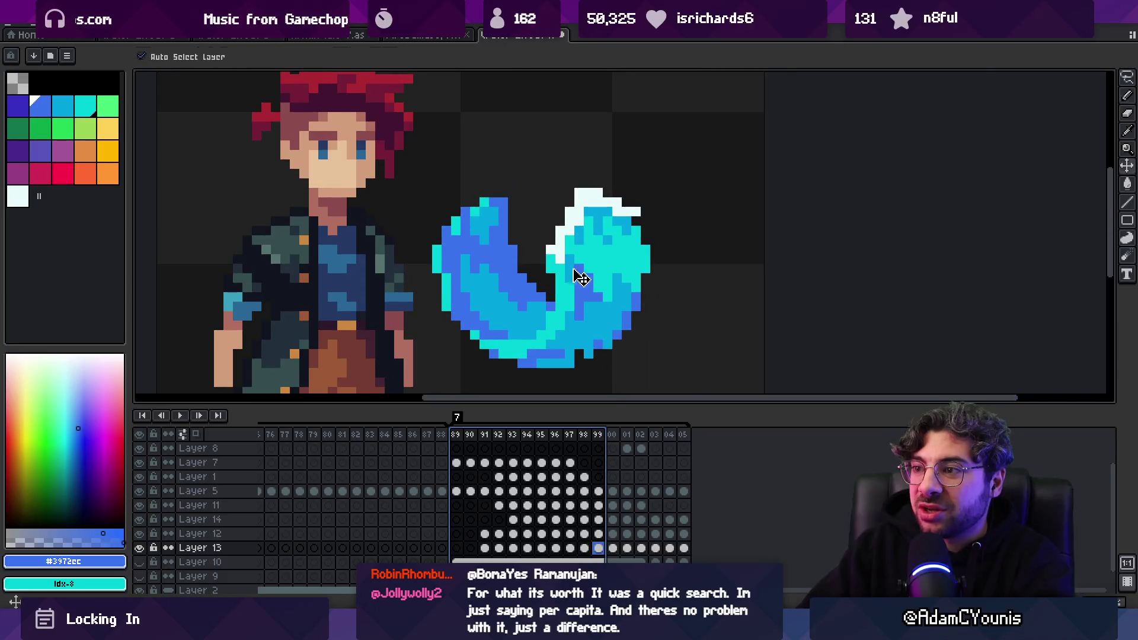
pyautogui.keyDown('ctrl'); pyautogui.click(584, 286); pyautogui.keyUp('ctrl')
pyautogui.press('z')
pyautogui.rightClick(557, 253)
pyautogui.scroll(-3, 557, 253)
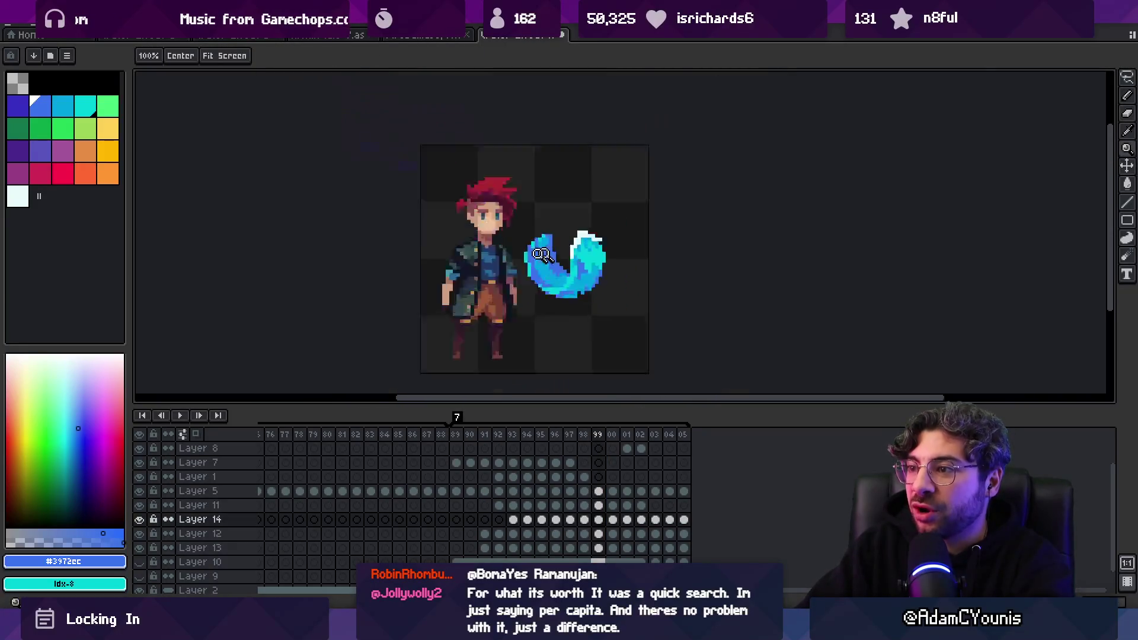
pyautogui.scroll(5, 616, 242)
pyautogui.press('b')
pyautogui.keyDown('alt'); pyautogui.click(545, 246); pyautogui.keyUp('alt')
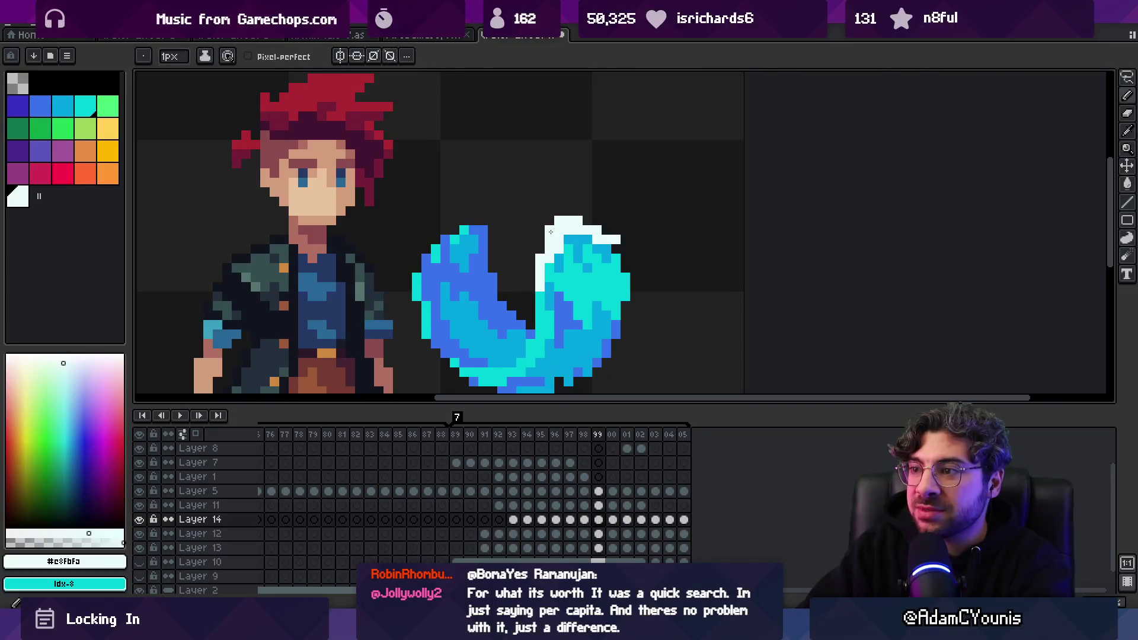
pyautogui.click(565, 238)
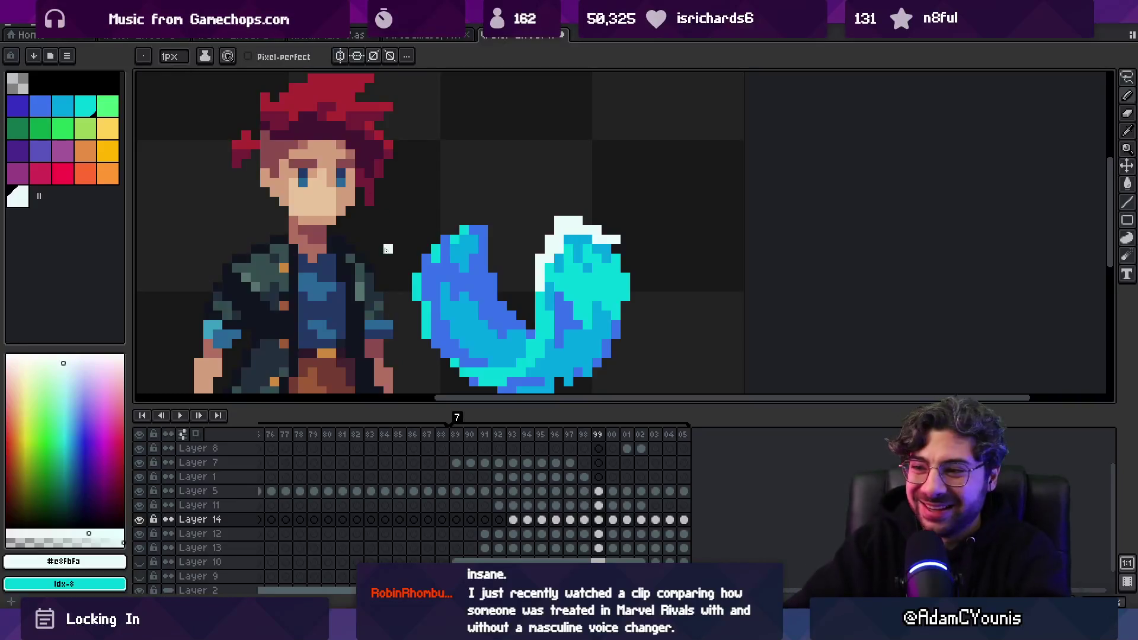
# Pick the flame's cyan and zoom out toward the whole sprite
pyautogui.press('v')
pyautogui.scroll(2, 427, 308)
pyautogui.keyDown('alt'); pyautogui.click(420, 295); pyautogui.keyUp('alt')
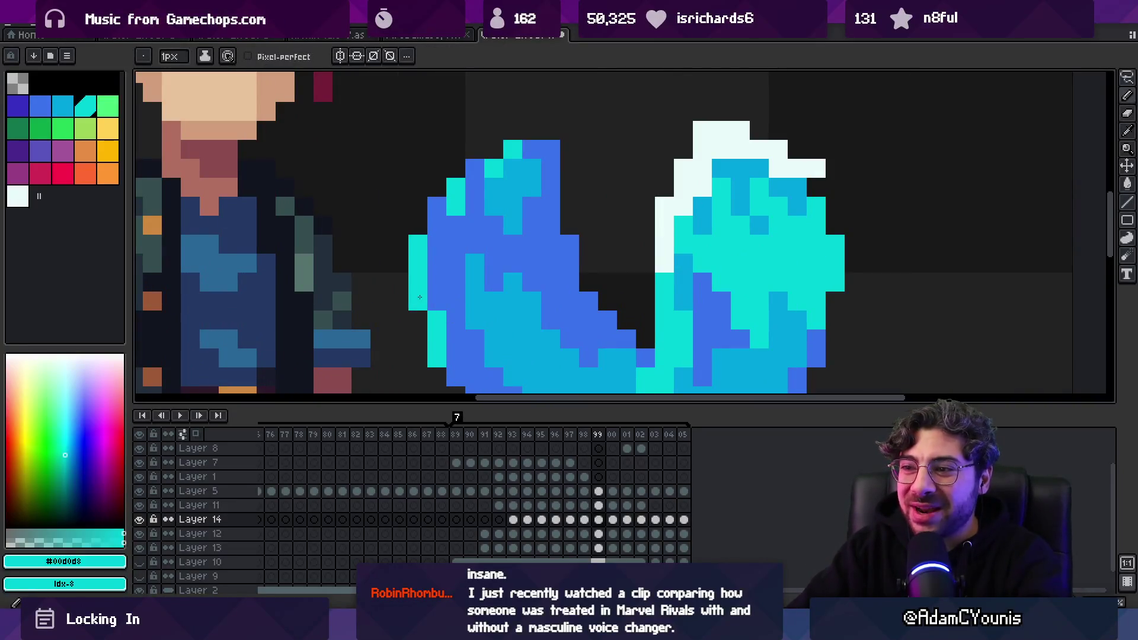
pyautogui.scroll(-5, 438, 332)
pyautogui.scroll(5, 428, 290)
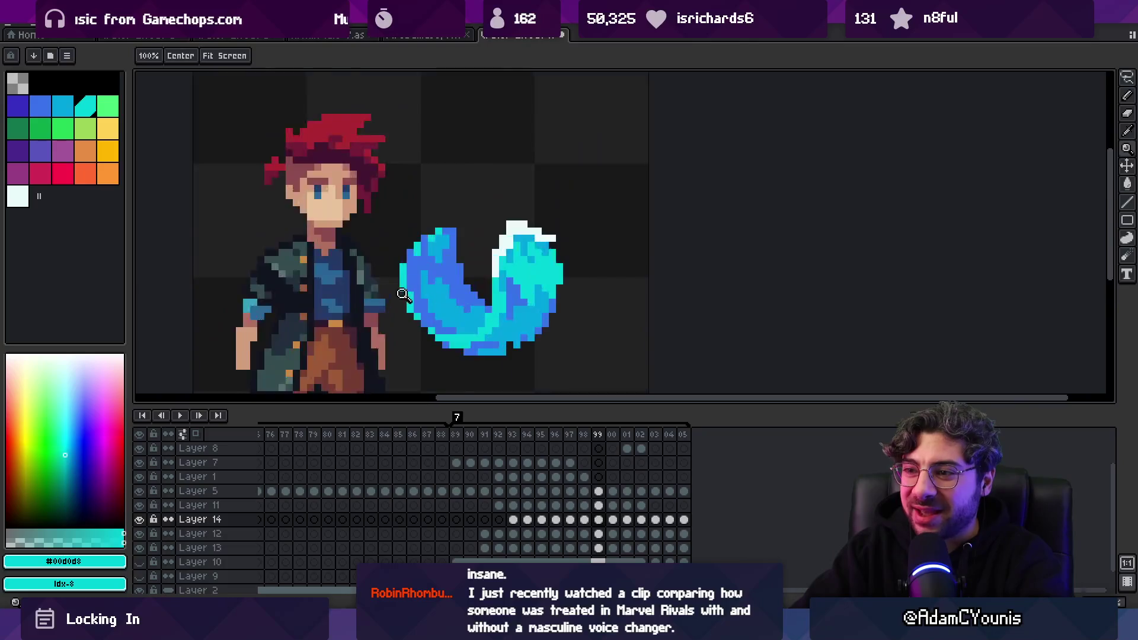
pyautogui.press('z')
pyautogui.scroll(-5, 428, 290)
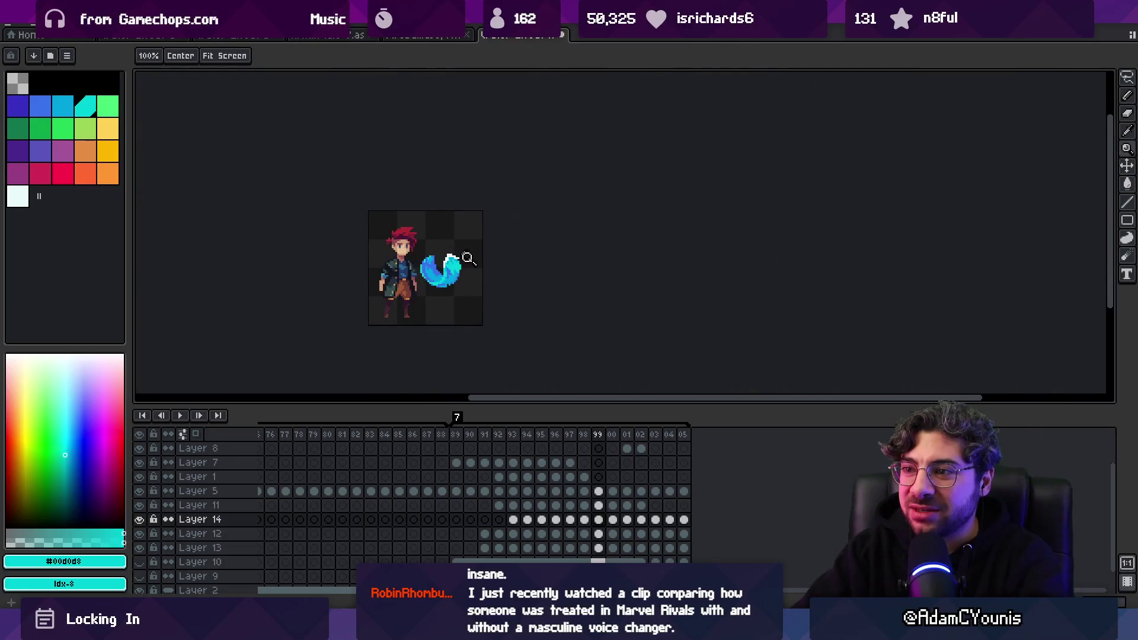
# Pick the pale highlight colour and select frames 89–99 across all layers
pyautogui.moveTo(455, 437)
pyautogui.mouseDown()
pyautogui.moveTo(573, 440)
pyautogui.moveTo(498, 446)
pyautogui.moveTo(536, 447)
pyautogui.moveTo(524, 450)
pyautogui.mouseUp()
pyautogui.scroll(4, 434, 280)
pyautogui.press('b')
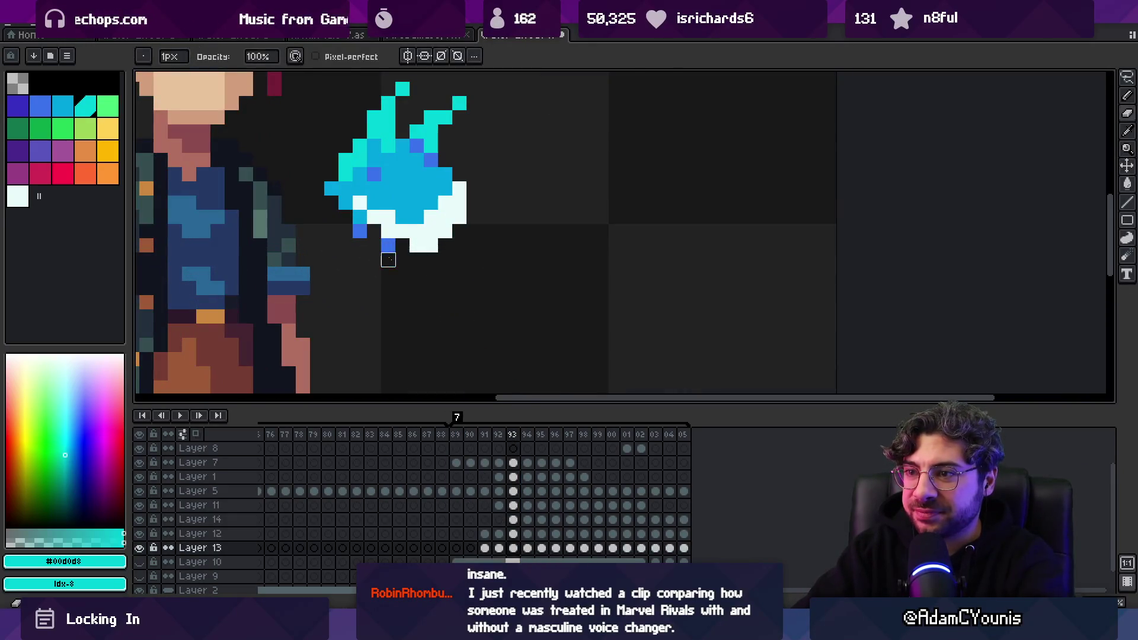
pyautogui.keyDown('alt'); pyautogui.click(381, 233); pyautogui.keyUp('alt')
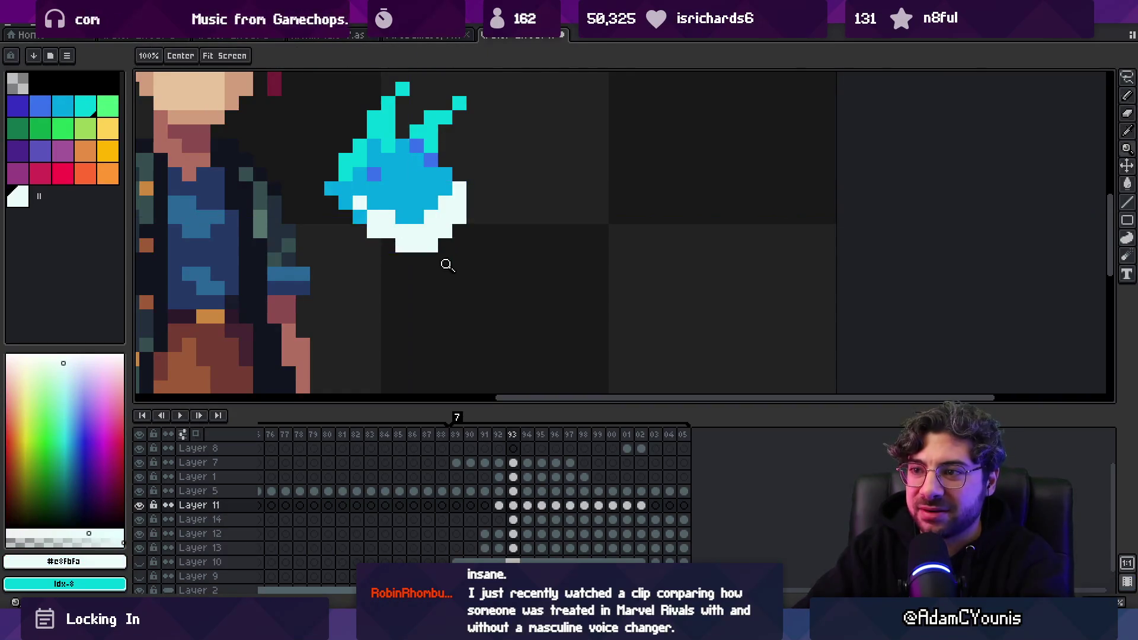
pyautogui.scroll(-5, 446, 254)
pyautogui.moveTo(456, 436)
pyautogui.mouseDown()
pyautogui.moveTo(576, 450)
pyautogui.moveTo(517, 451)
pyautogui.moveTo(691, 419)
pyautogui.moveTo(599, 427)
pyautogui.moveTo(674, 429)
pyautogui.moveTo(614, 437)
pyautogui.moveTo(674, 429)
pyautogui.mouseUp()
# On the last frame, 105, pick the drip's blue on Layer 13 and begin trimming its tail
pyautogui.scroll(3, 473, 289)
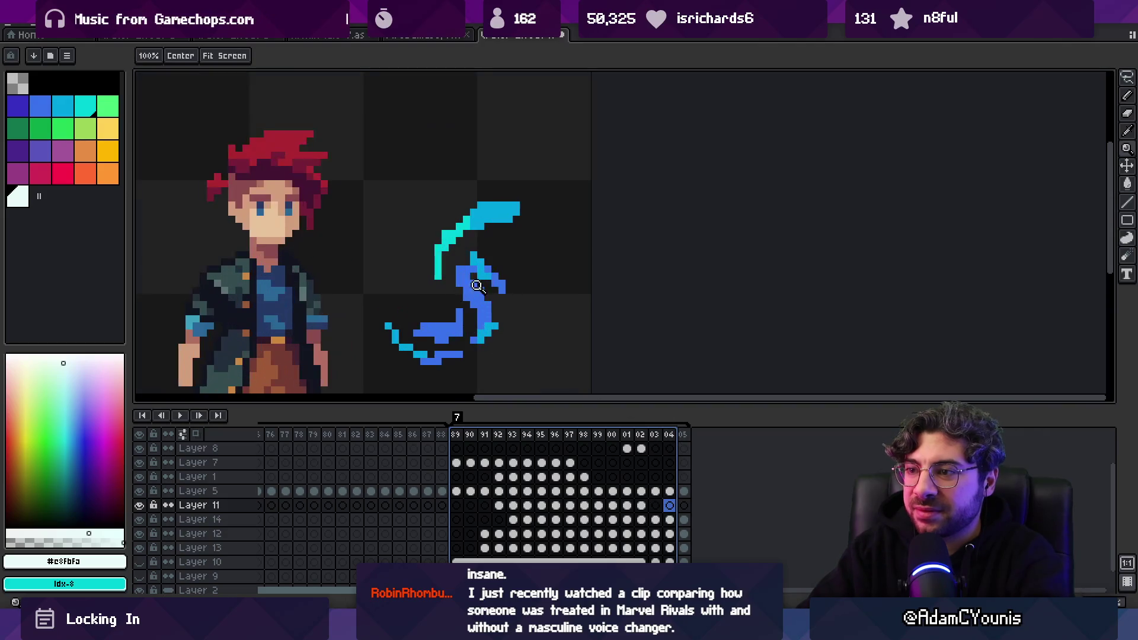
pyautogui.click(686, 439)
pyautogui.keyDown('ctrl'); pyautogui.click(480, 300); pyautogui.keyUp('ctrl')
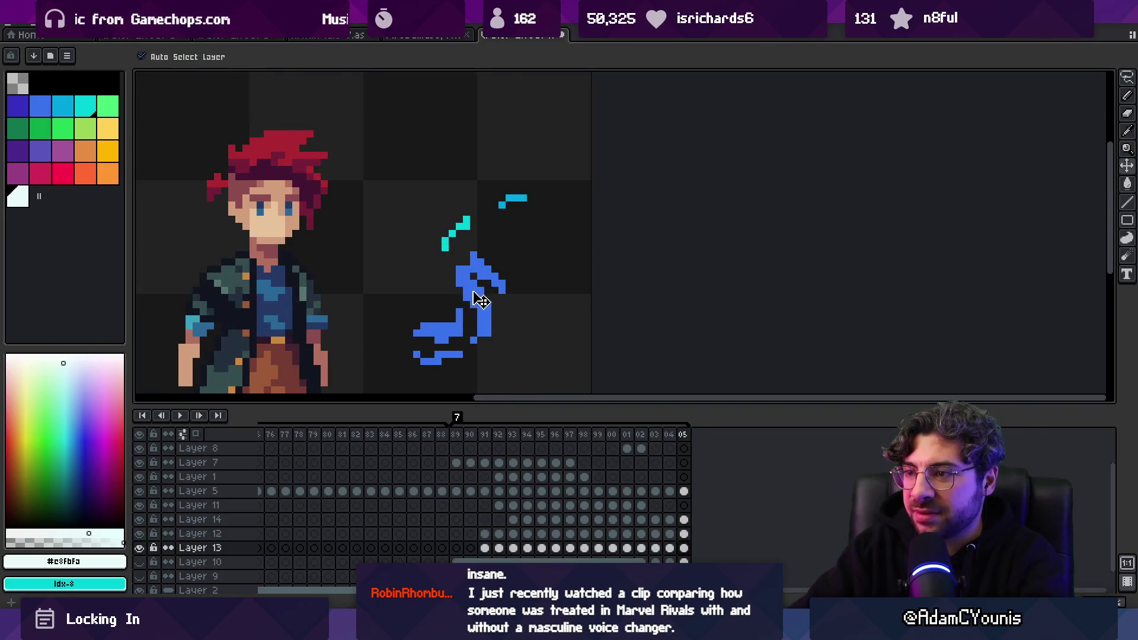
pyautogui.keyDown('alt'); pyautogui.click(466, 248); pyautogui.keyUp('alt')
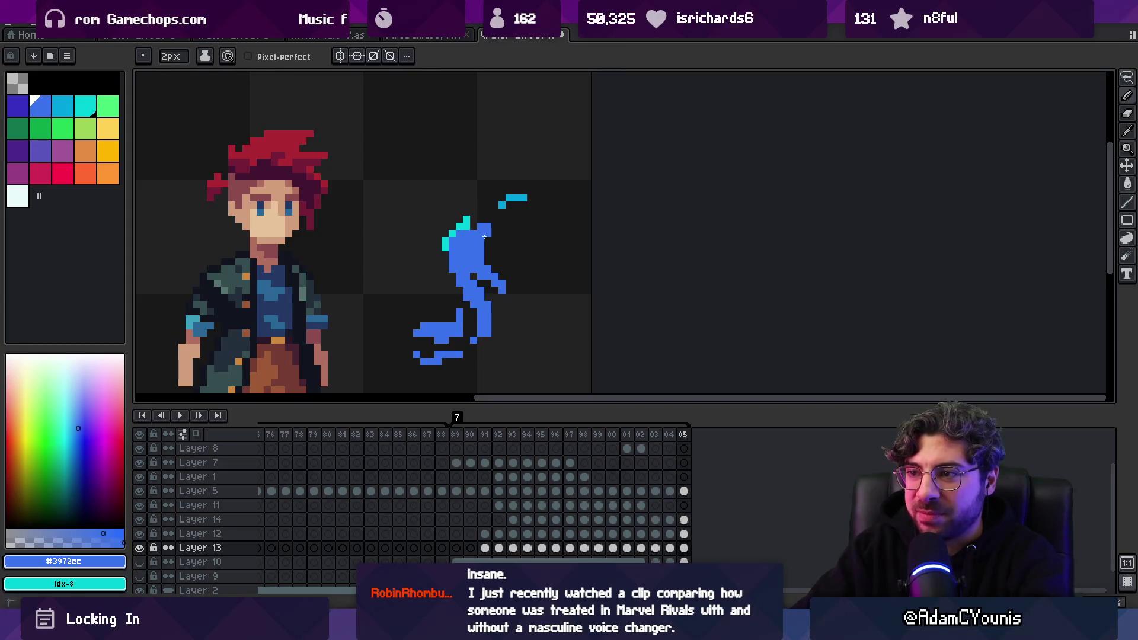
pyautogui.press('e')
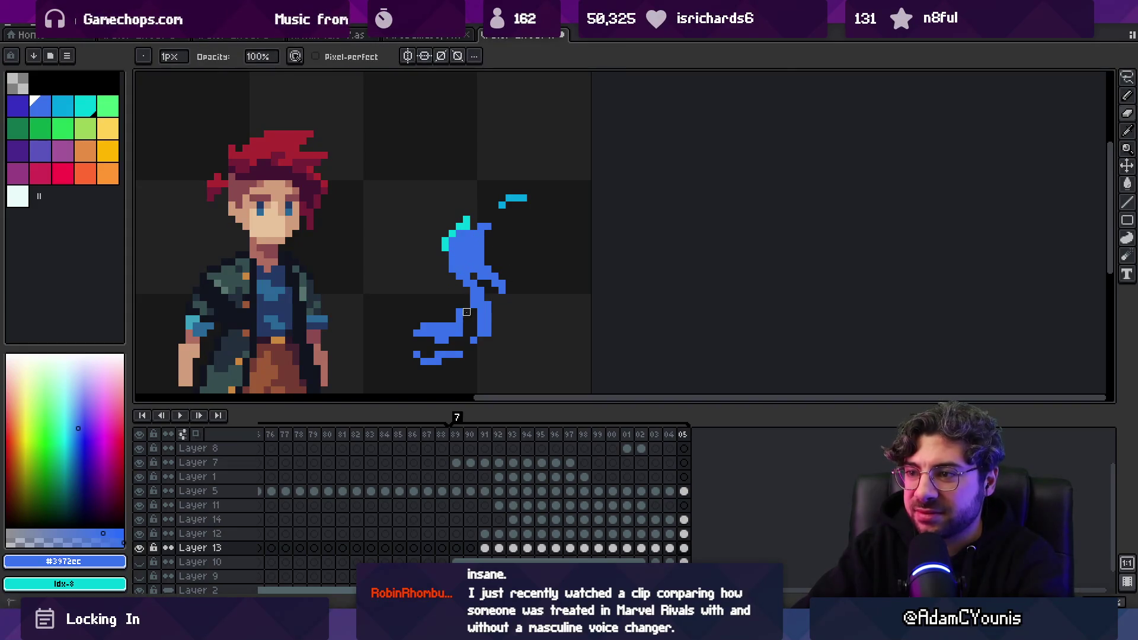
pyautogui.press('b')
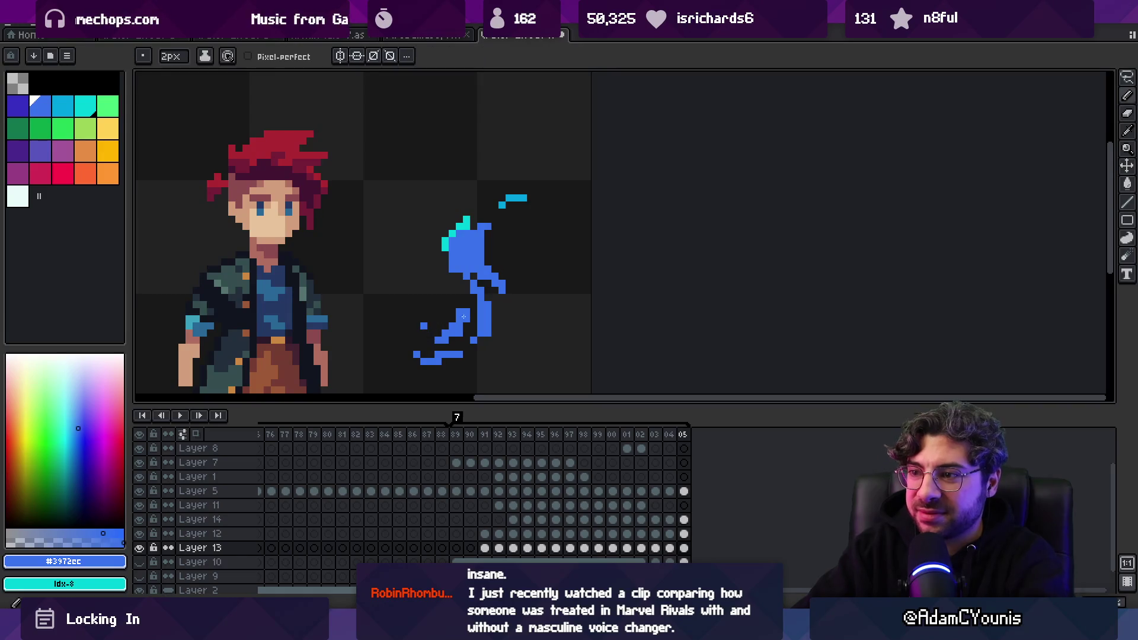
pyautogui.press('e')
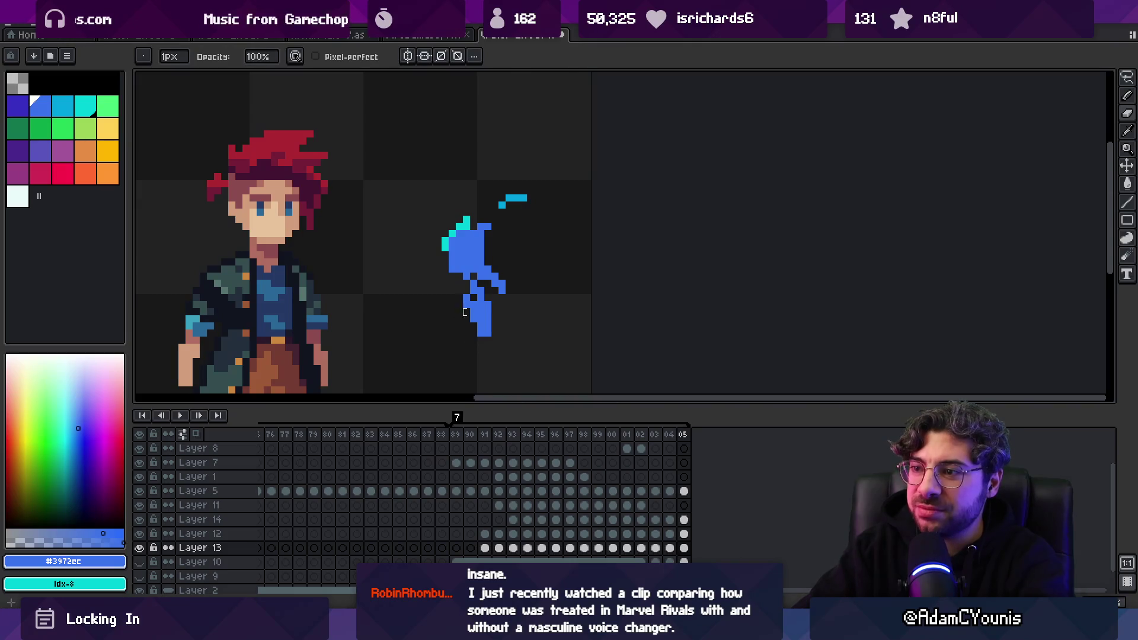
pyautogui.press('b')
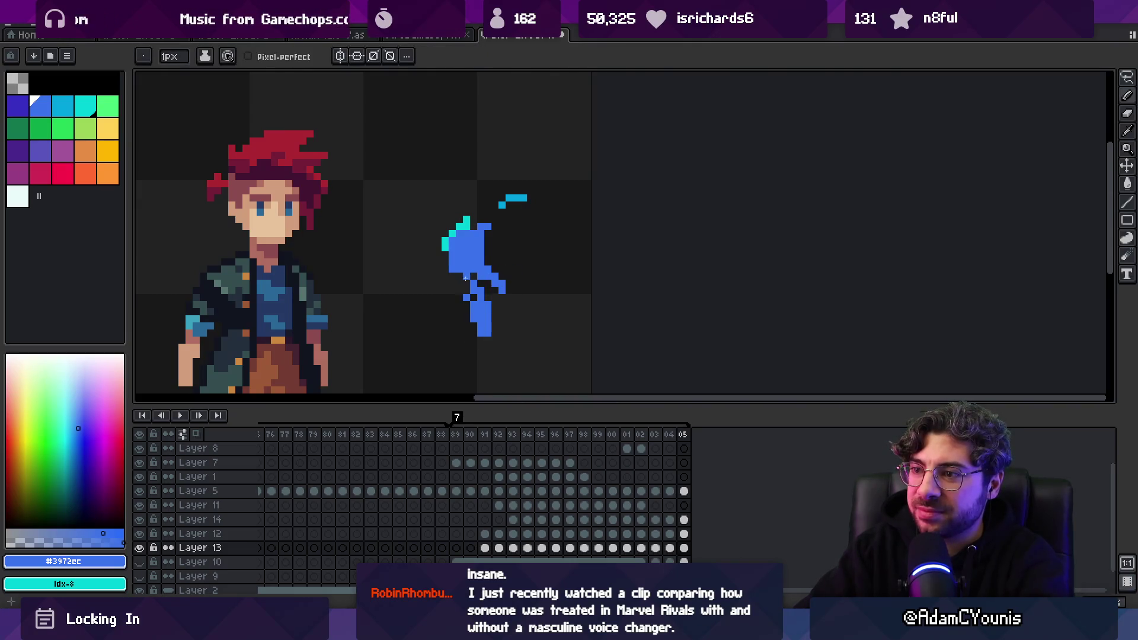
# Erase the remaining lower-left tail pieces of the drip and zoom out to the whole sprite
pyautogui.press('e')
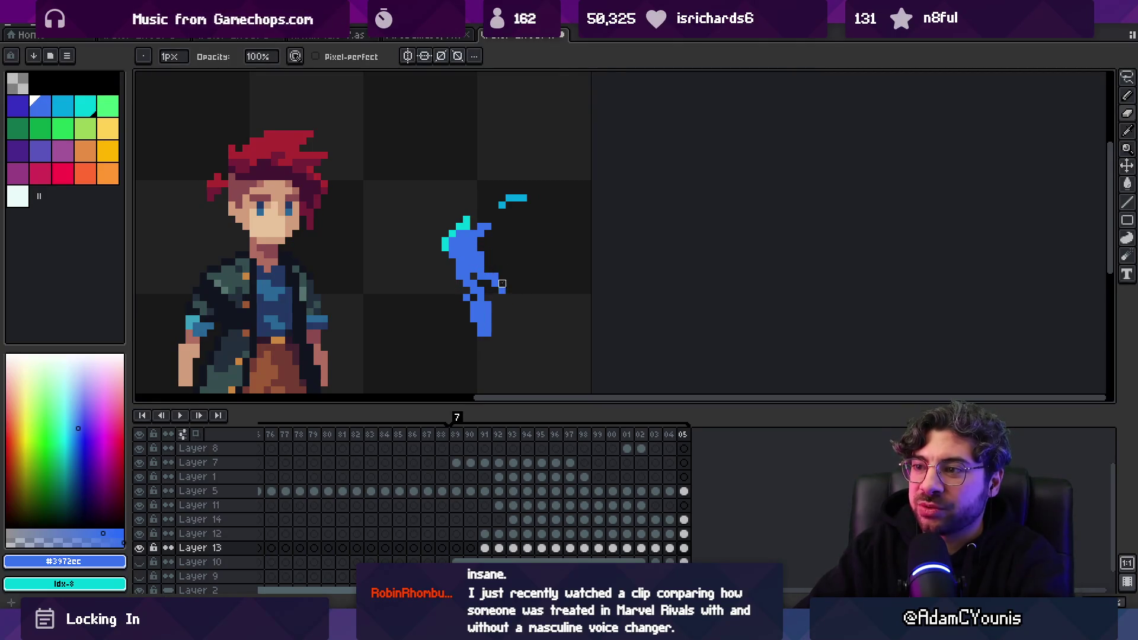
pyautogui.press('z')
pyautogui.scroll(-3, 521, 285)
pyautogui.scroll(3, 555, 285)
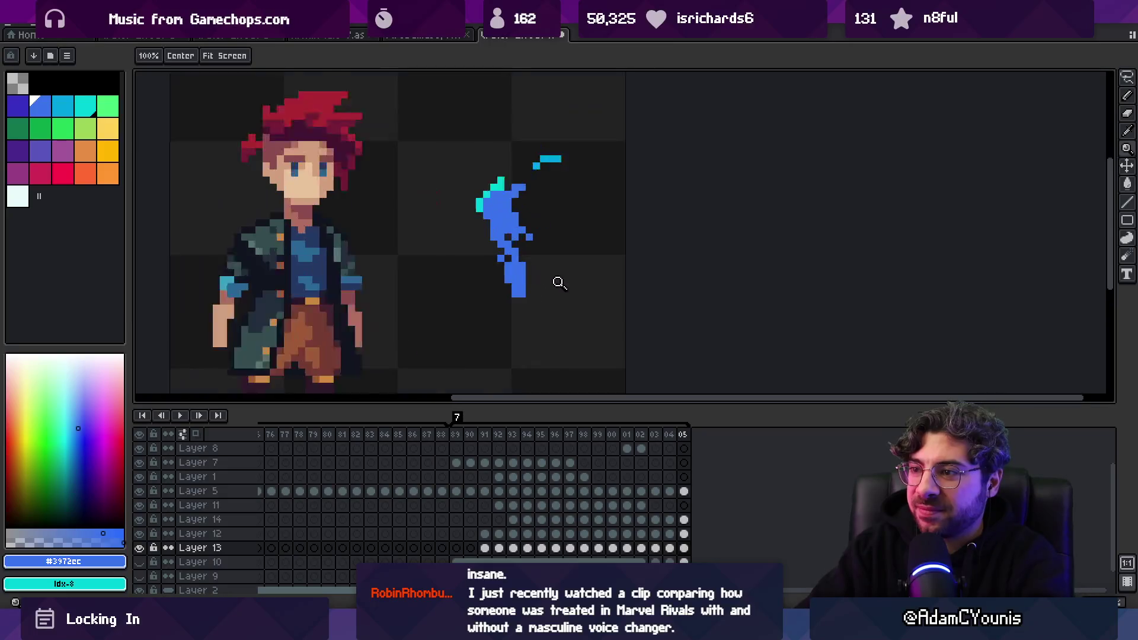
pyautogui.scroll(1, 529, 288)
pyautogui.press('e')
pyautogui.press('z')
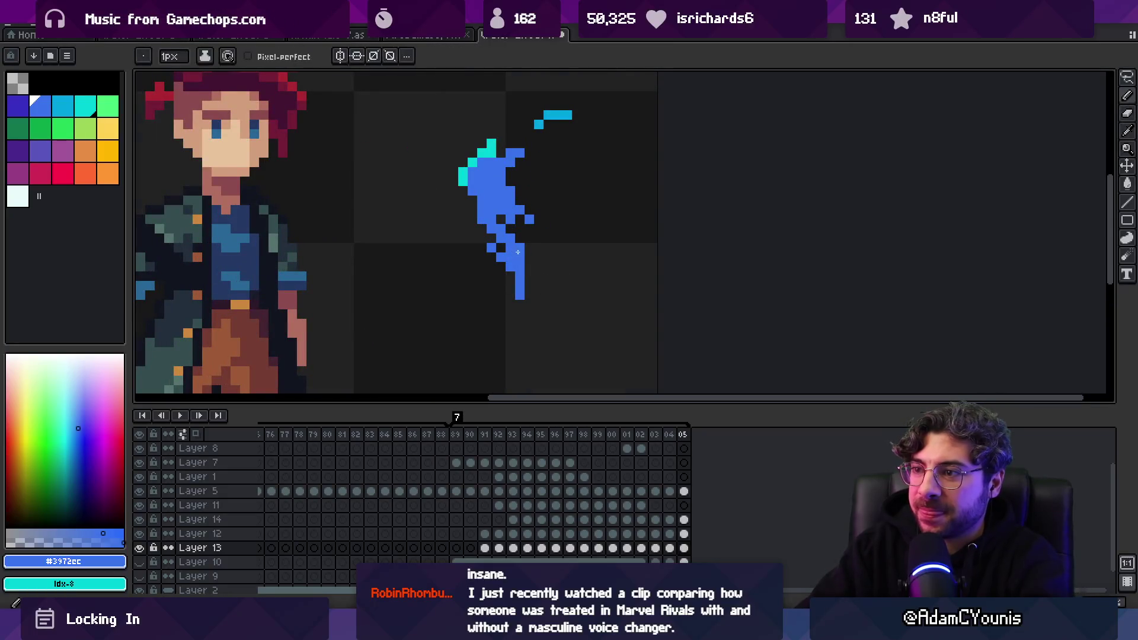
pyautogui.scroll(-4, 531, 273)
pyautogui.scroll(4, 540, 248)
pyautogui.press('b')
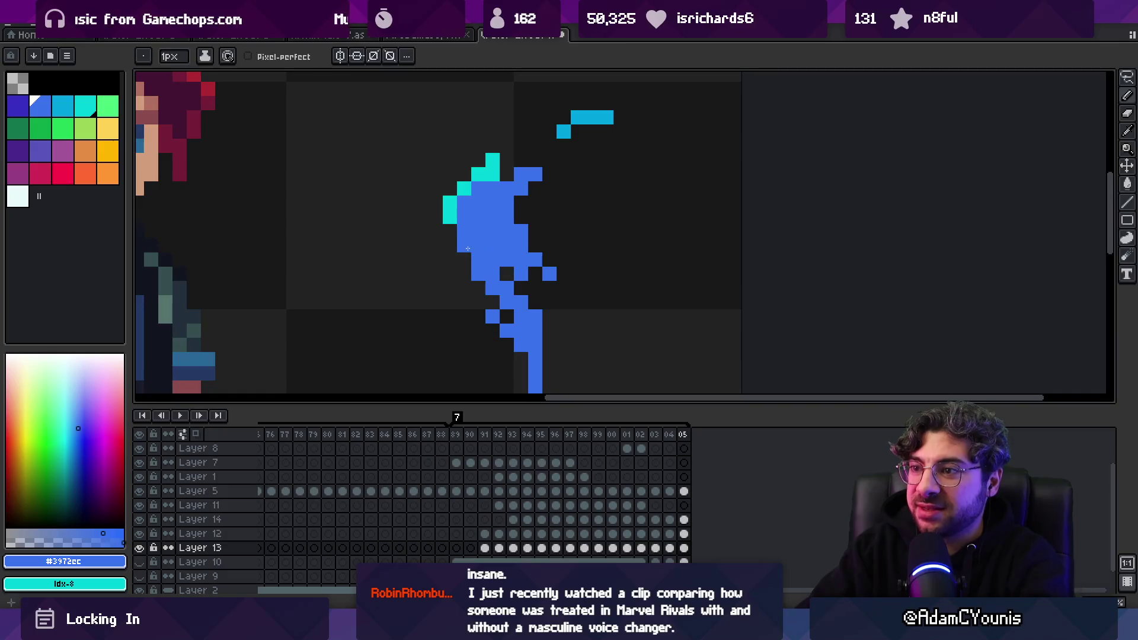
pyautogui.press('z')
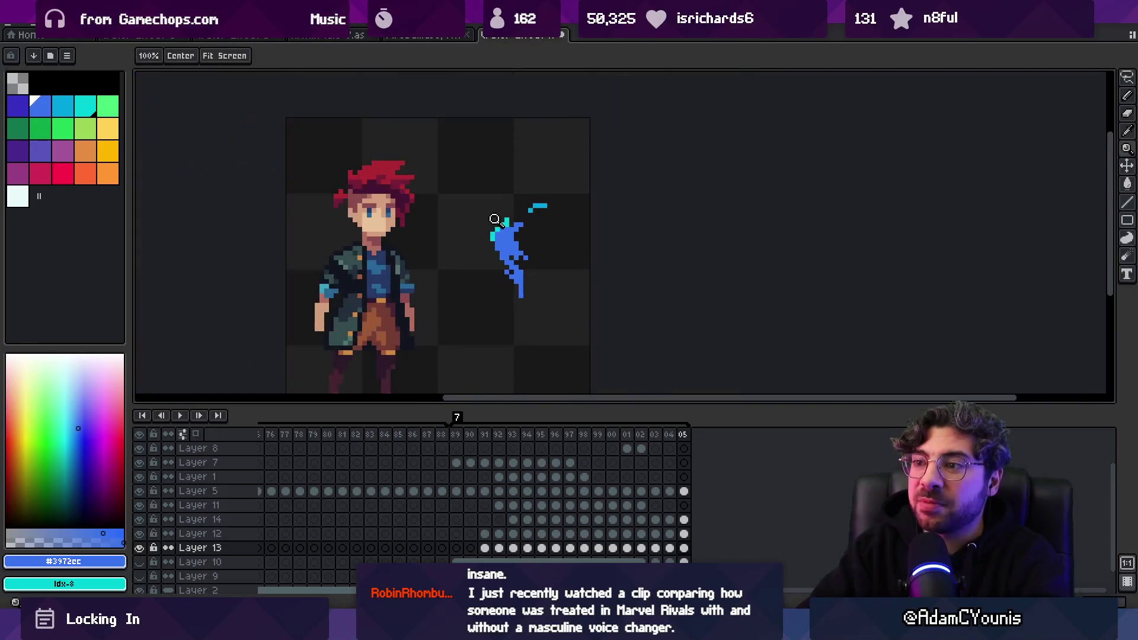
pyautogui.scroll(-4, 494, 219)
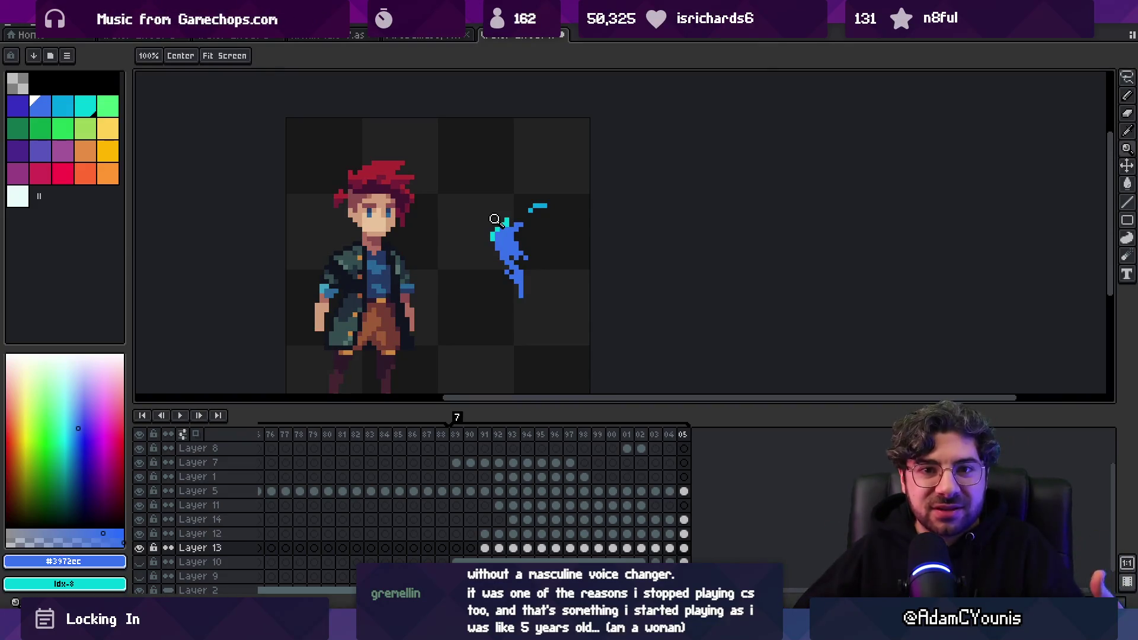
pyautogui.click(513, 230)
# Paint two blue-cyan palette index-7 pixels along the drip's lower-left edge on Layer 14
pyautogui.click(504, 237)
pyautogui.keyDown('alt'); pyautogui.click(506, 281); pyautogui.keyUp('alt')
pyautogui.press('b')
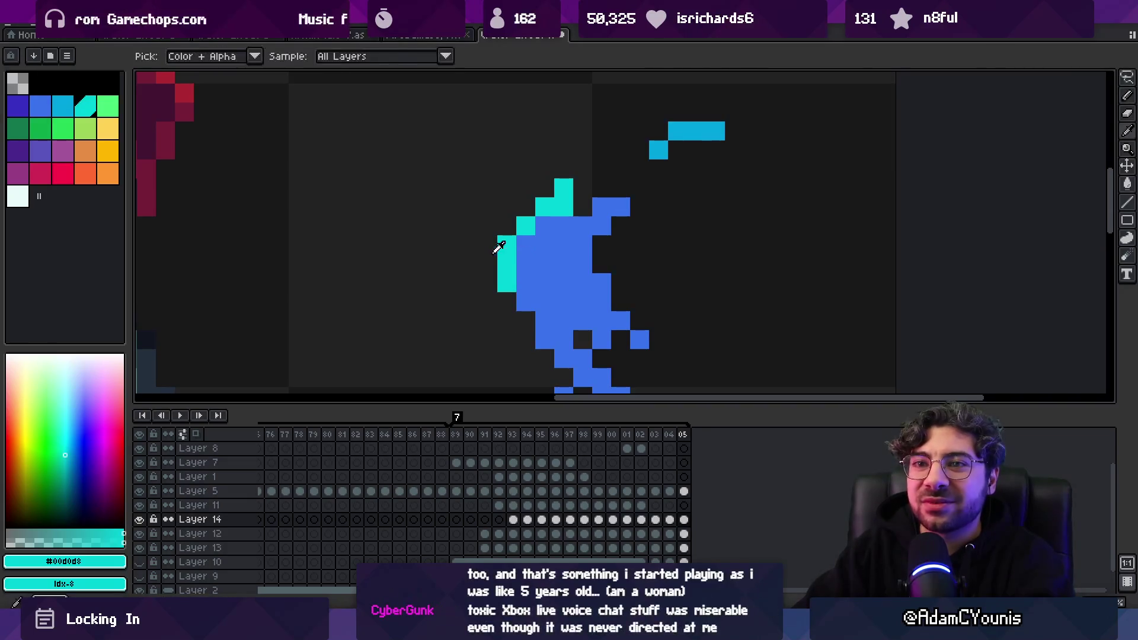
pyautogui.click(64, 110)
pyautogui.click(525, 321)
pyautogui.click(506, 301)
# Zoom out, play and stop the flame animation, then step to frame 02
pyautogui.press('z')
pyautogui.scroll(-5, 530, 243)
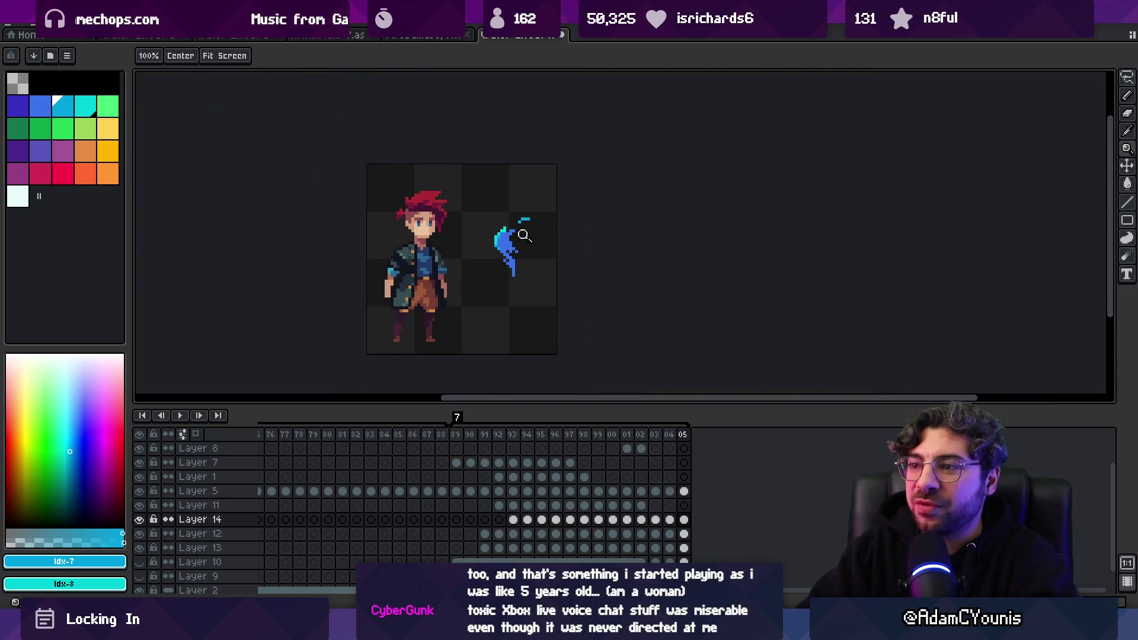
pyautogui.press('Return')
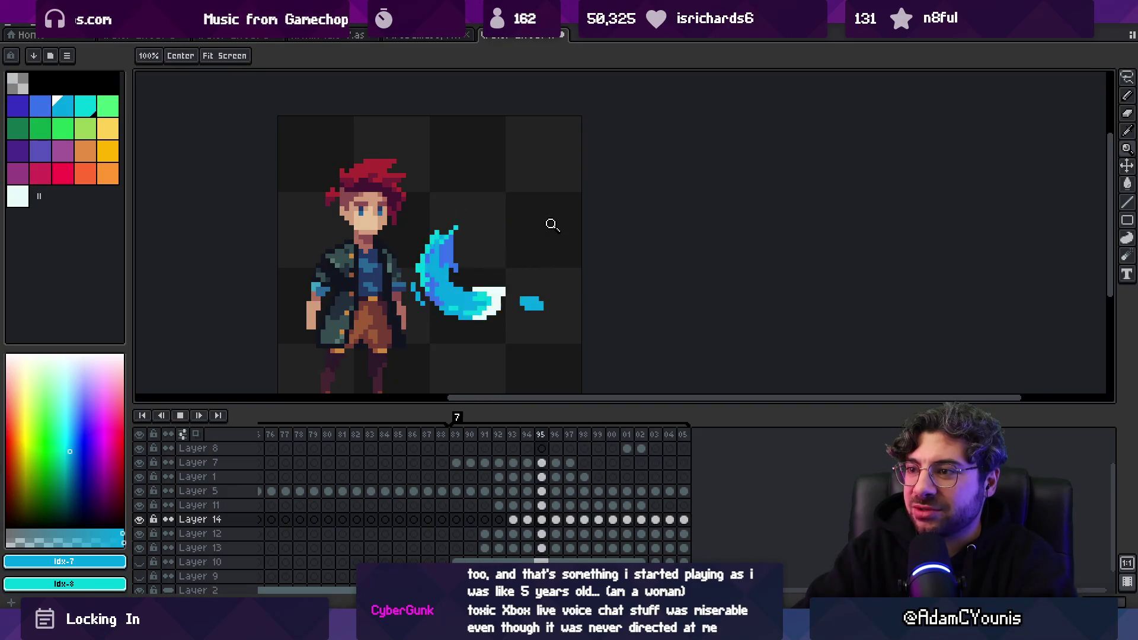
pyautogui.press('Return')
pyautogui.press('Right')
pyautogui.press('Left')
pyautogui.press('Right')
pyautogui.press('Left')
pyautogui.press('Right')
# Sample the cyan and then the mid-blue #01a5e0 from the flame on frame 02
pyautogui.click(448, 190)
pyautogui.press('b')
pyautogui.keyDown('alt'); pyautogui.click(528, 248); pyautogui.keyUp('alt')
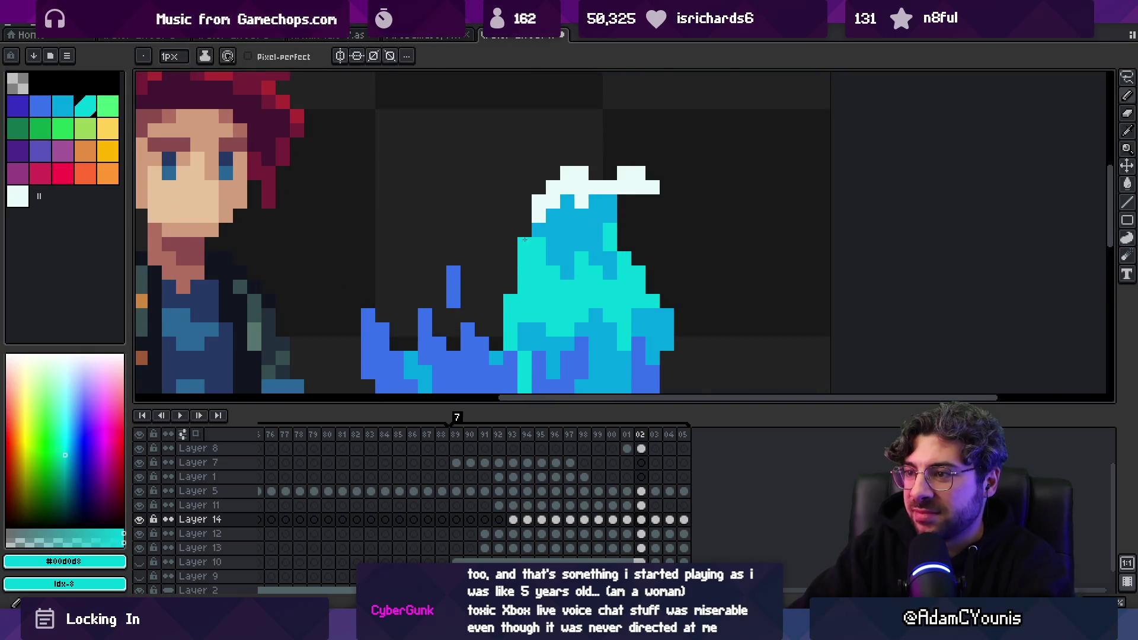
pyautogui.scroll(-2, 534, 297)
pyautogui.keyDown('alt'); pyautogui.click(508, 274); pyautogui.keyUp('alt')
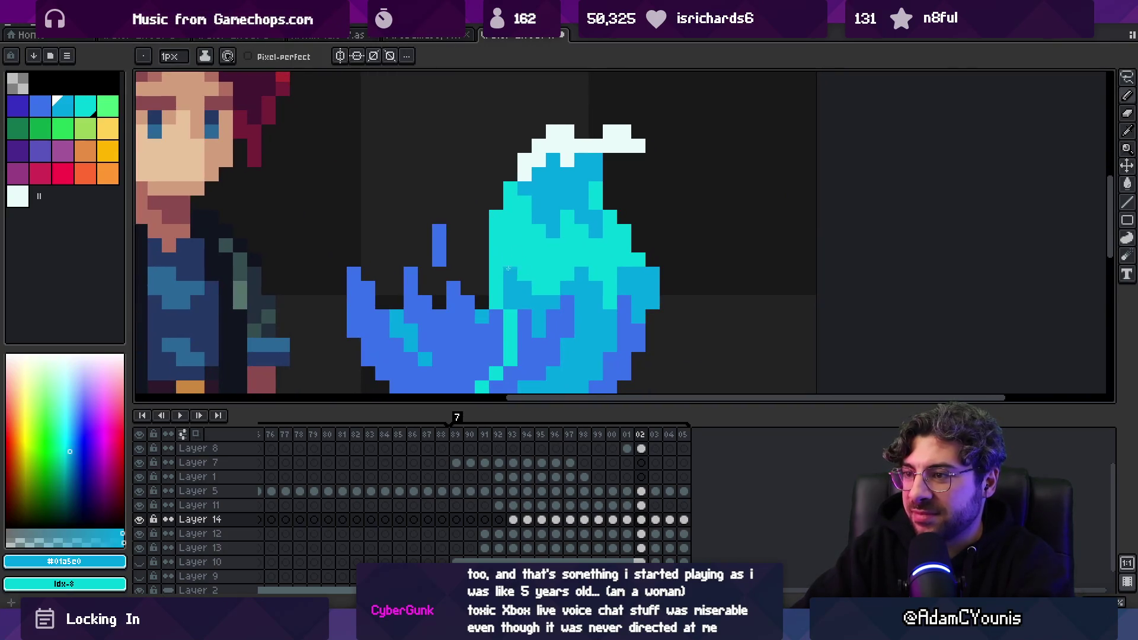
# Zoom out and scrub the timeline to preview the flame frames
pyautogui.press('z')
pyautogui.scroll(-5, 523, 277)
pyautogui.scroll(2, 546, 236)
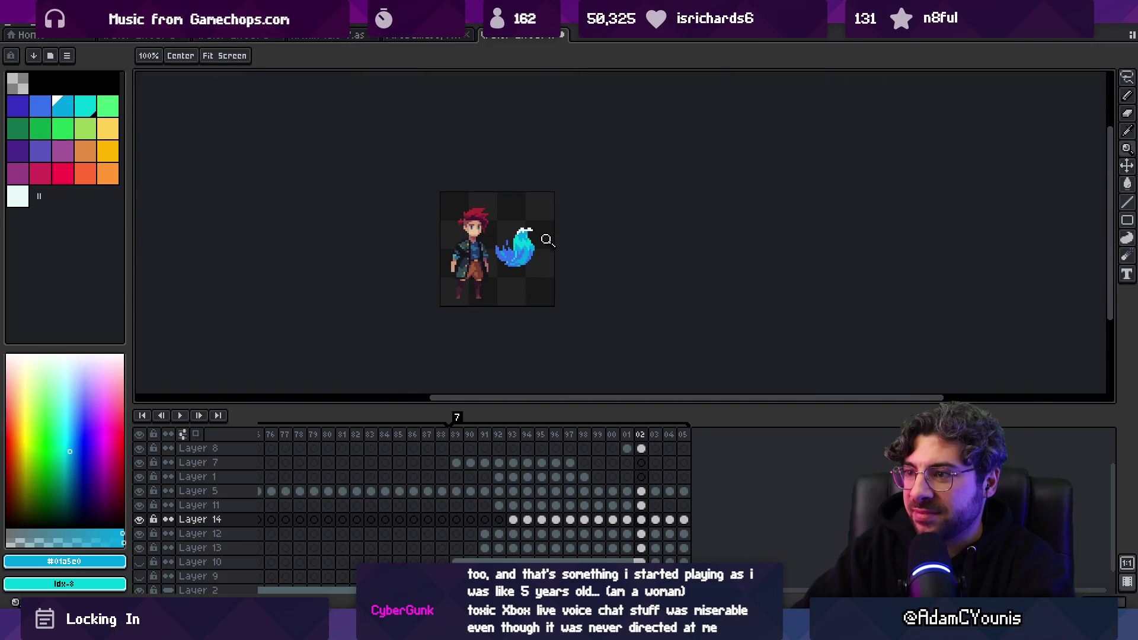
pyautogui.moveTo(619, 437)
pyautogui.mouseDown()
pyautogui.moveTo(658, 436)
pyautogui.moveTo(454, 437)
pyautogui.moveTo(656, 429)
pyautogui.moveTo(465, 439)
pyautogui.moveTo(549, 453)
pyautogui.moveTo(605, 445)
pyautogui.moveTo(583, 439)
pyautogui.mouseUp()
# Show Layer 10, make it active, and raise its opacity to 100%
pyautogui.press('v')
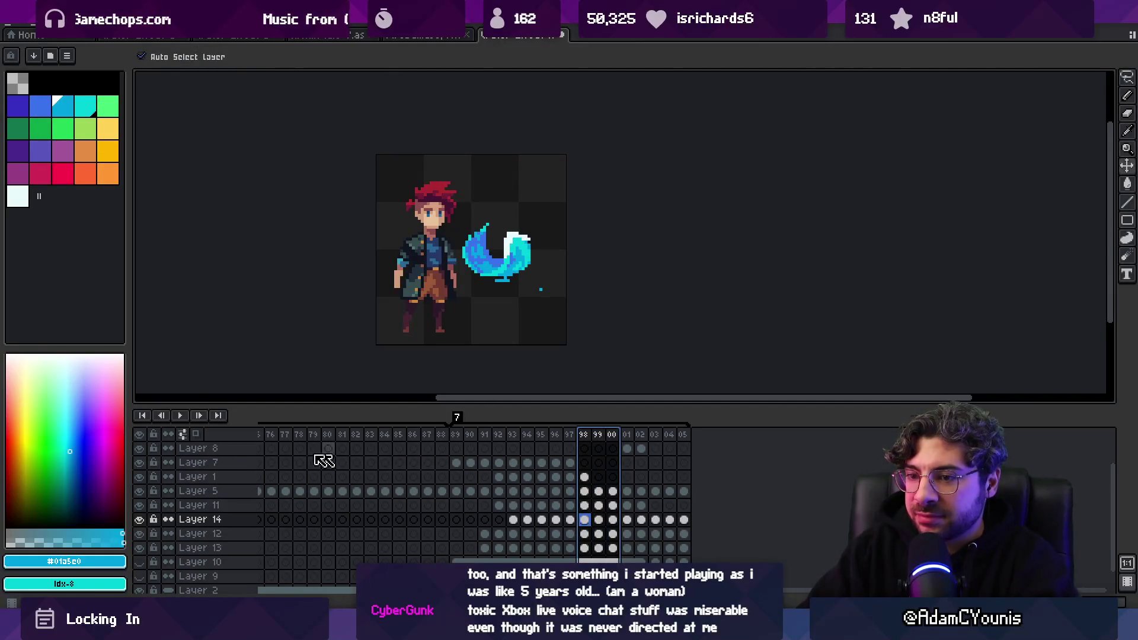
pyautogui.click(139, 562)
pyautogui.click(216, 562)
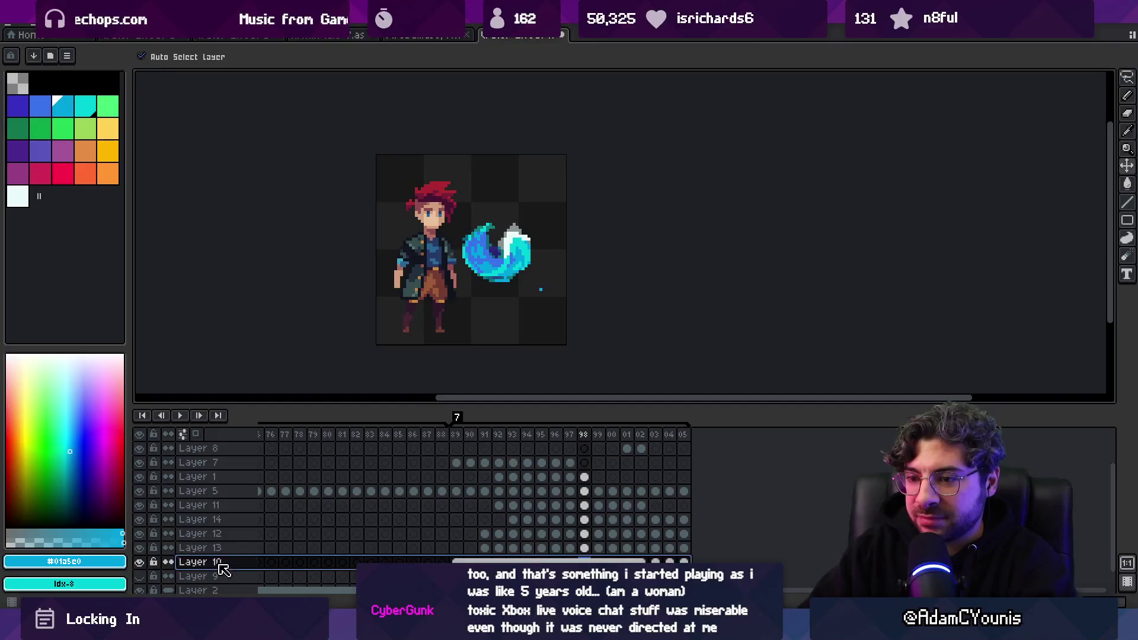
pyautogui.moveTo(231, 468); pyautogui.dragTo(243, 435)
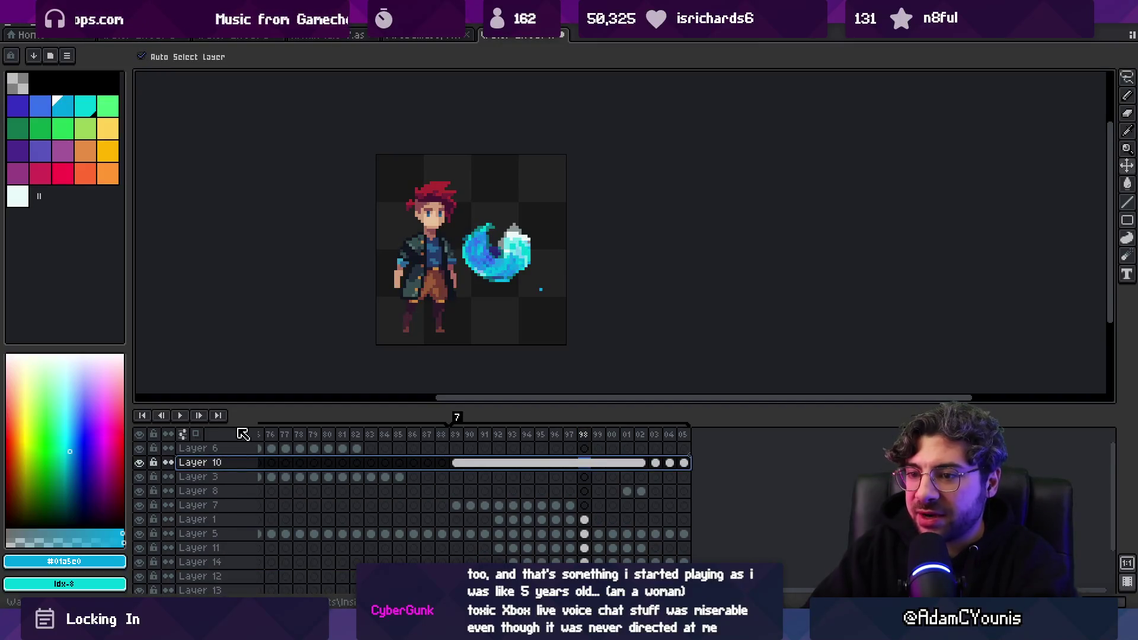
pyautogui.doubleClick(218, 463)
pyautogui.moveTo(407, 342); pyautogui.dragTo(495, 335)
pyautogui.click(493, 268)
# Hide Layer 10's splash artwork and select frames 89 to 99
pyautogui.scroll(-2, 502, 334)
pyautogui.scroll(2, 504, 332)
pyautogui.click(141, 462)
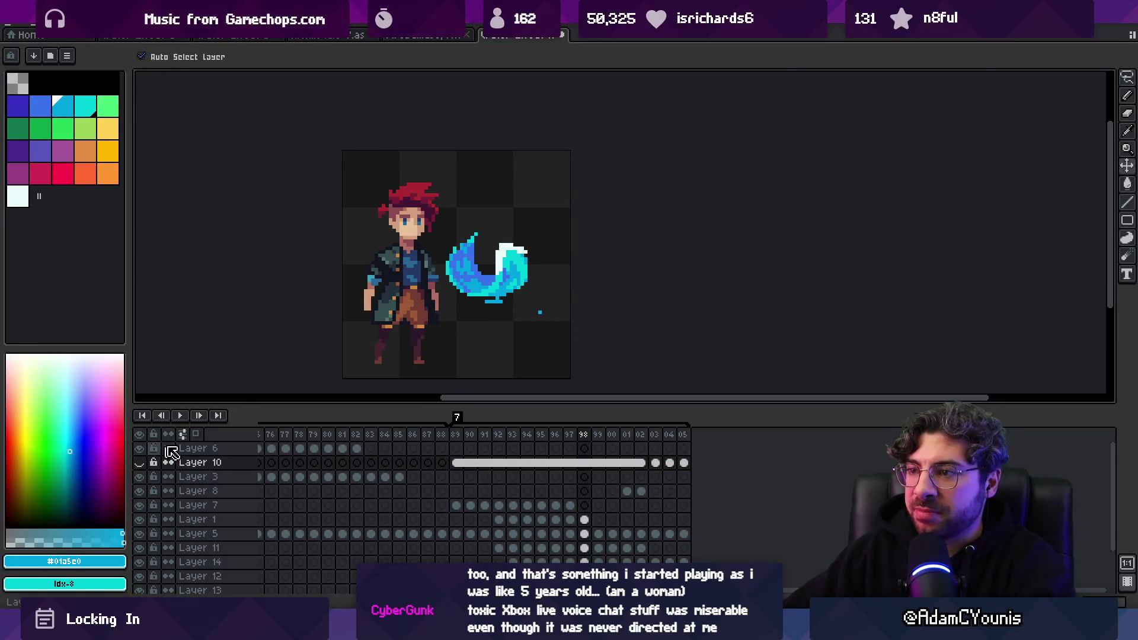
pyautogui.moveTo(455, 438); pyautogui.dragTo(616, 435)
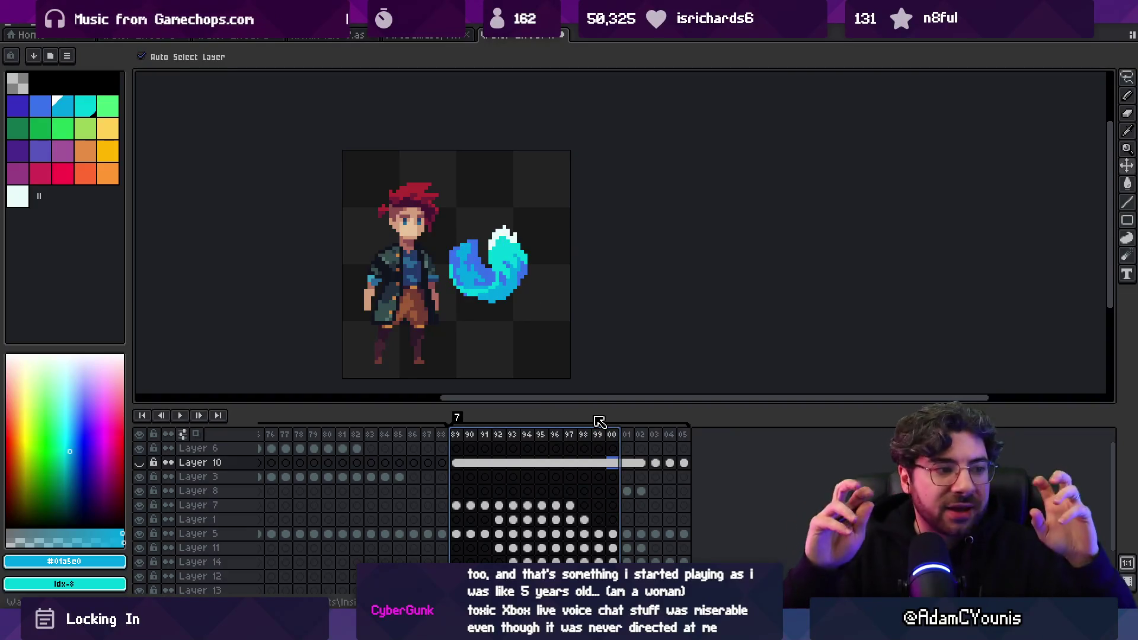
# Sample blues from the crescent and switch to its layer with the Pencil
pyautogui.scroll(4, 510, 269)
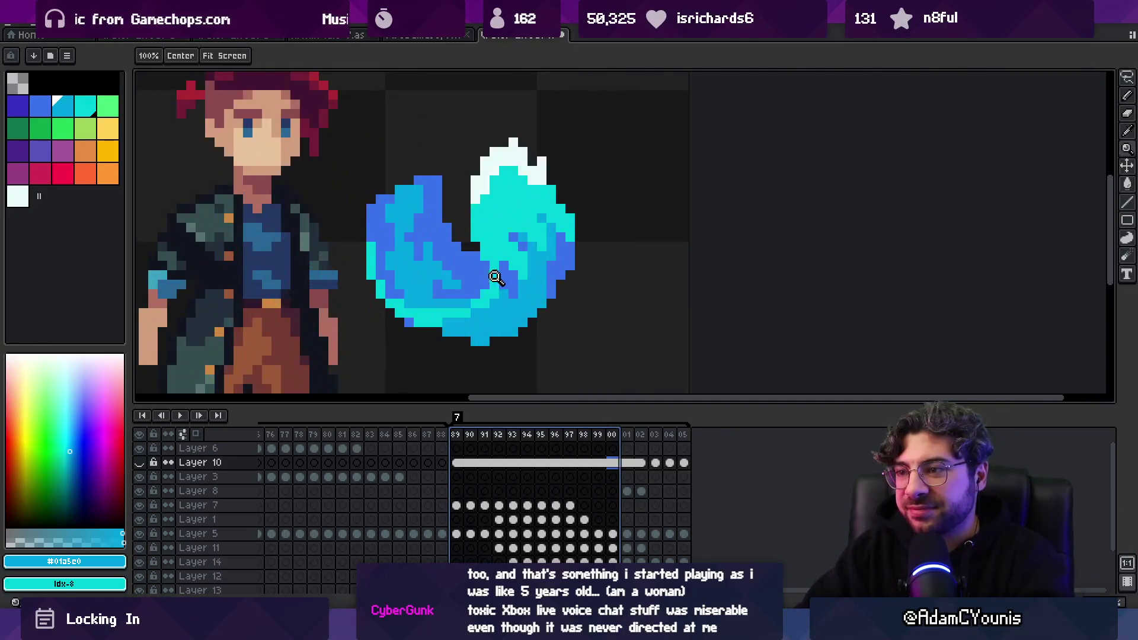
pyautogui.keyDown('alt'); pyautogui.click(472, 287); pyautogui.keyUp('alt')
pyautogui.keyDown('ctrl'); pyautogui.click(483, 335); pyautogui.keyUp('ctrl')
pyautogui.keyDown('ctrl'); pyautogui.click(466, 325); pyautogui.keyUp('ctrl')
pyautogui.press('b')
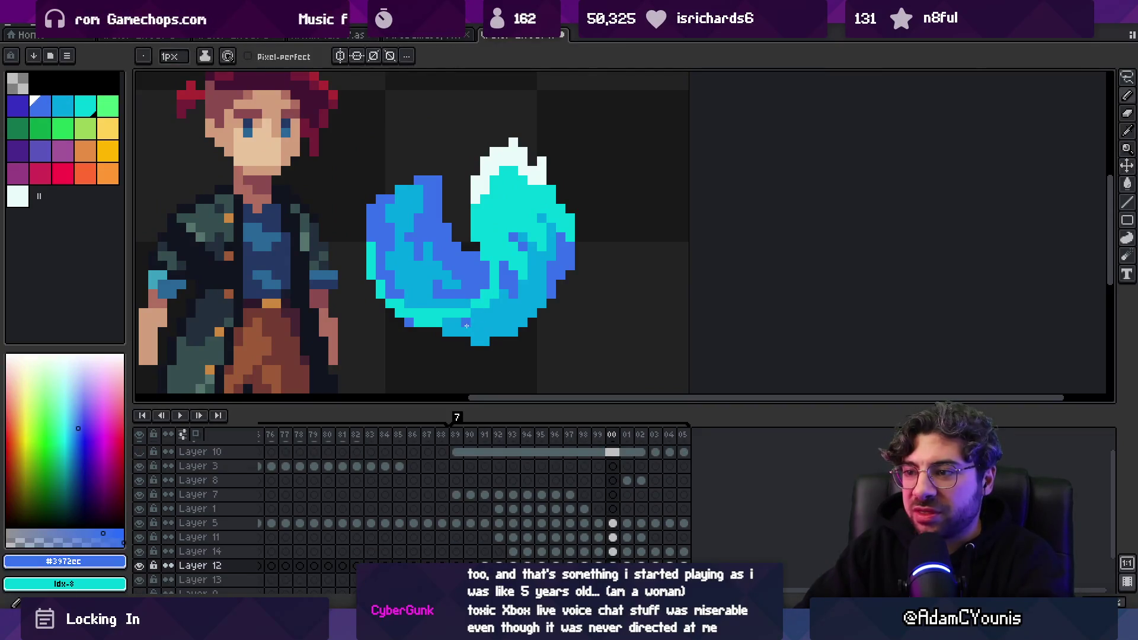
pyautogui.keyDown('alt'); pyautogui.click(463, 325); pyautogui.keyUp('alt')
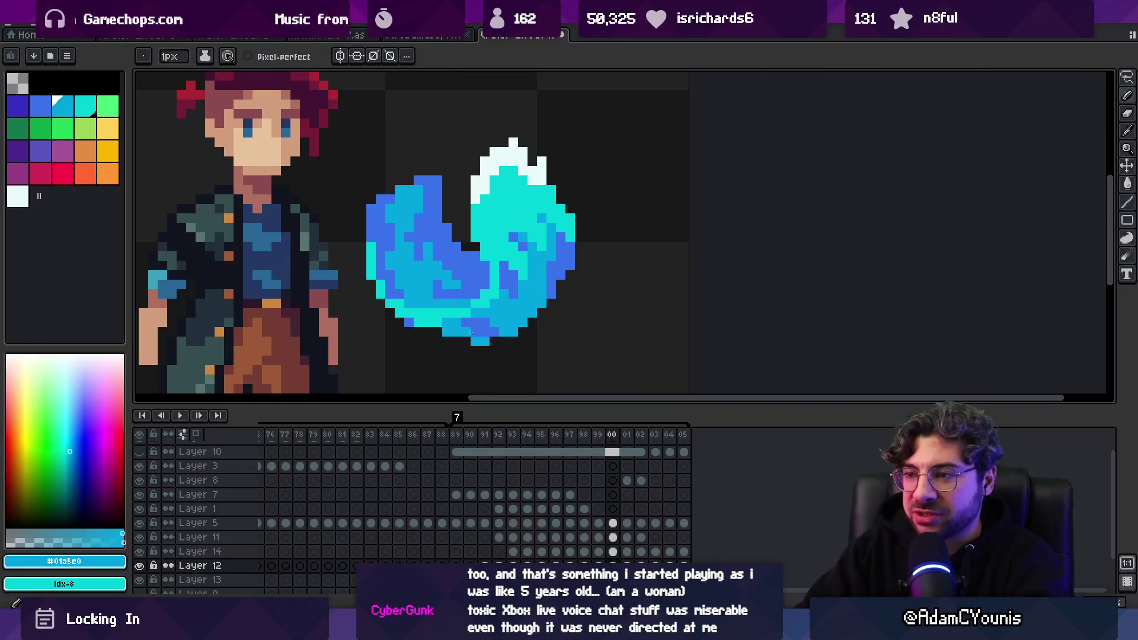
pyautogui.keyDown('alt'); pyautogui.click(474, 323); pyautogui.keyUp('alt')
# Recolour four pixels along the crescent's lower edge cyan
pyautogui.keyDown('alt'); pyautogui.click(460, 323); pyautogui.keyUp('alt')
pyautogui.click(445, 332)
pyautogui.keyDown('alt'); pyautogui.click(461, 323); pyautogui.keyUp('alt')
pyautogui.click(437, 332)
pyautogui.press('z')
pyautogui.scroll(-4, 464, 322)
# Sample the crescent's blue with the Alt eyedropper and zoom out
pyautogui.scroll(5, 504, 300)
pyautogui.press('alt')
pyautogui.keyDown('alt'); pyautogui.click(507, 282); pyautogui.keyUp('alt')
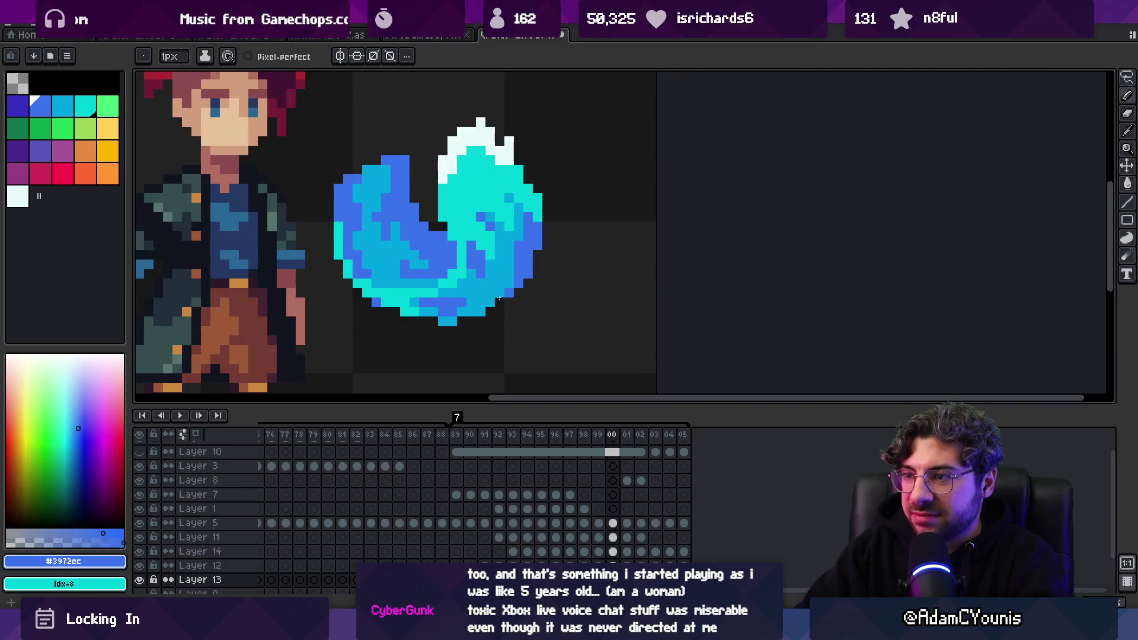
pyautogui.press('z')
pyautogui.scroll(-2, 539, 249)
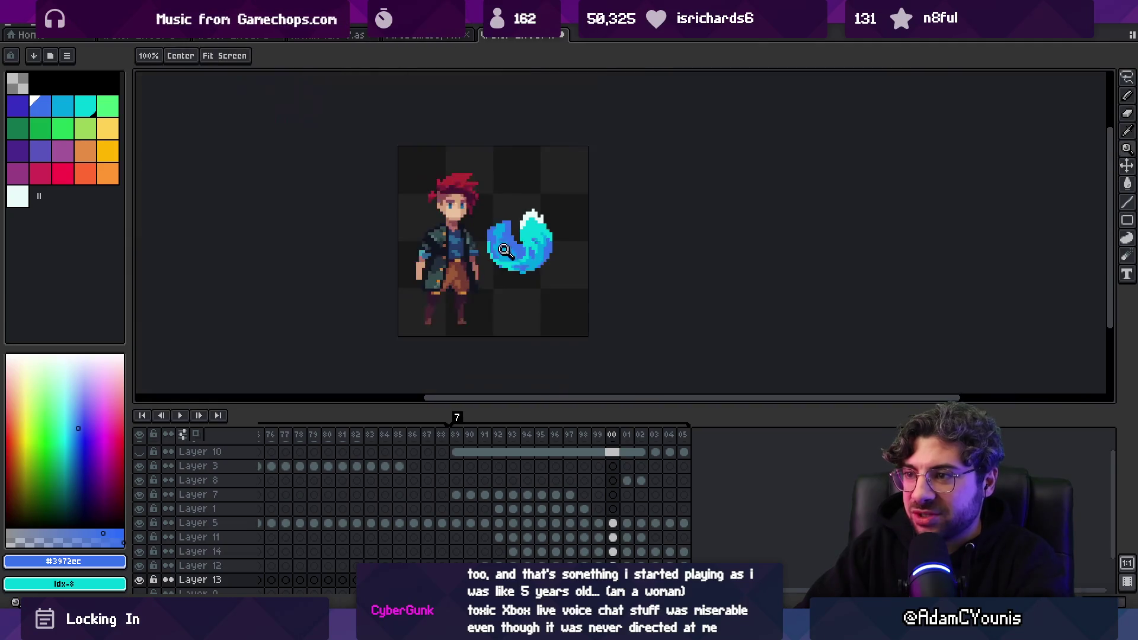
# Select a frame range around frame 97, play it, and zoom in on the slash
pyautogui.click(570, 438)
pyautogui.moveTo(583, 444)
pyautogui.mouseDown()
pyautogui.moveTo(663, 431)
pyautogui.moveTo(469, 435)
pyautogui.moveTo(630, 432)
pyautogui.moveTo(486, 437)
pyautogui.moveTo(556, 436)
pyautogui.mouseUp()
pyautogui.scroll(2, 483, 337)
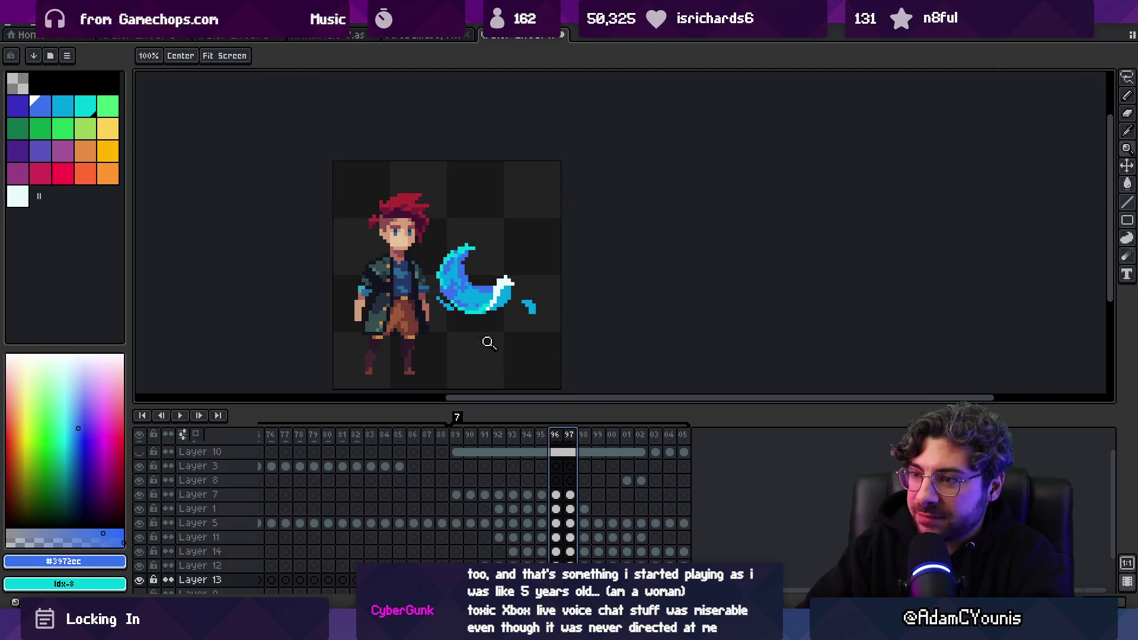
pyautogui.click(468, 436)
pyautogui.press('space')
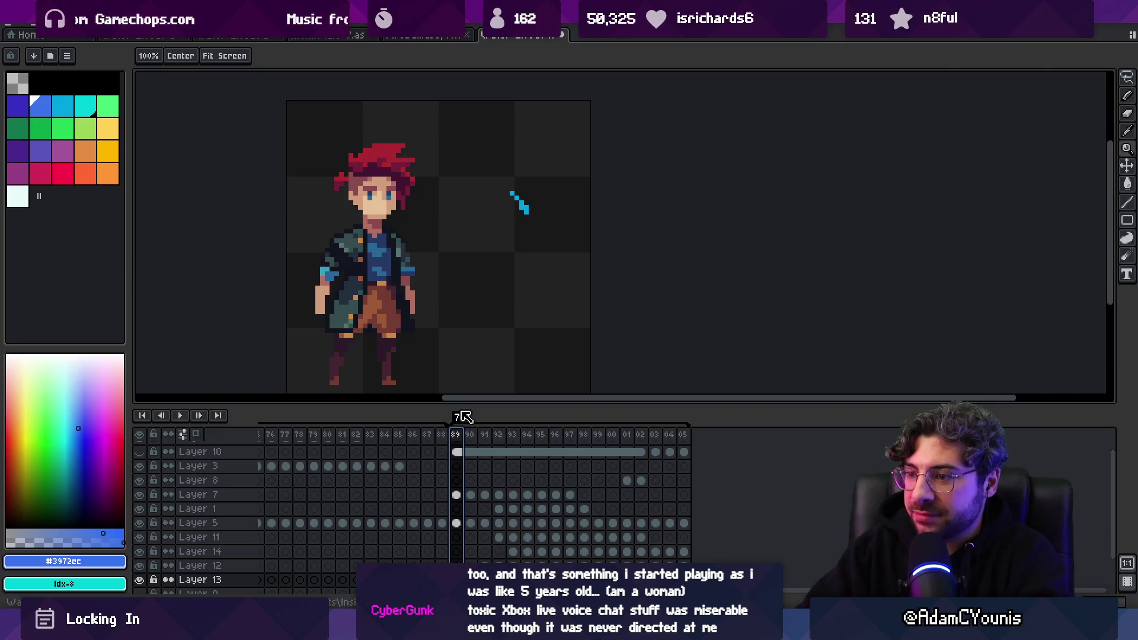
pyautogui.scroll(-2, 474, 290)
pyautogui.scroll(-2, 475, 290)
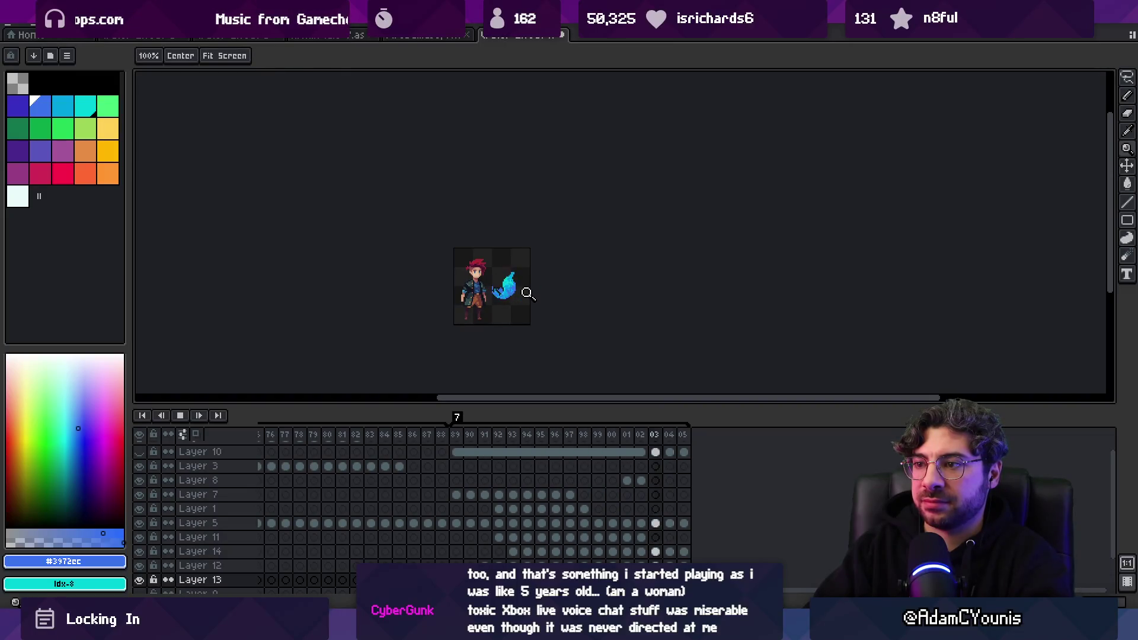
pyautogui.scroll(-1, 531, 290)
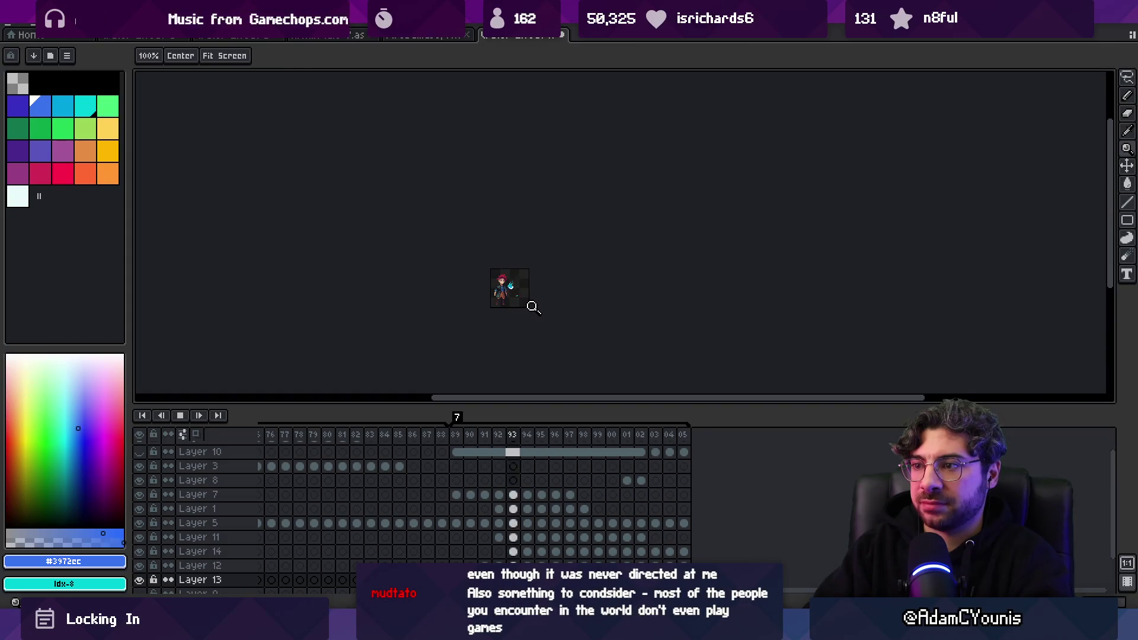
pyautogui.moveTo(533, 303); pyautogui.dragTo(562, 267)
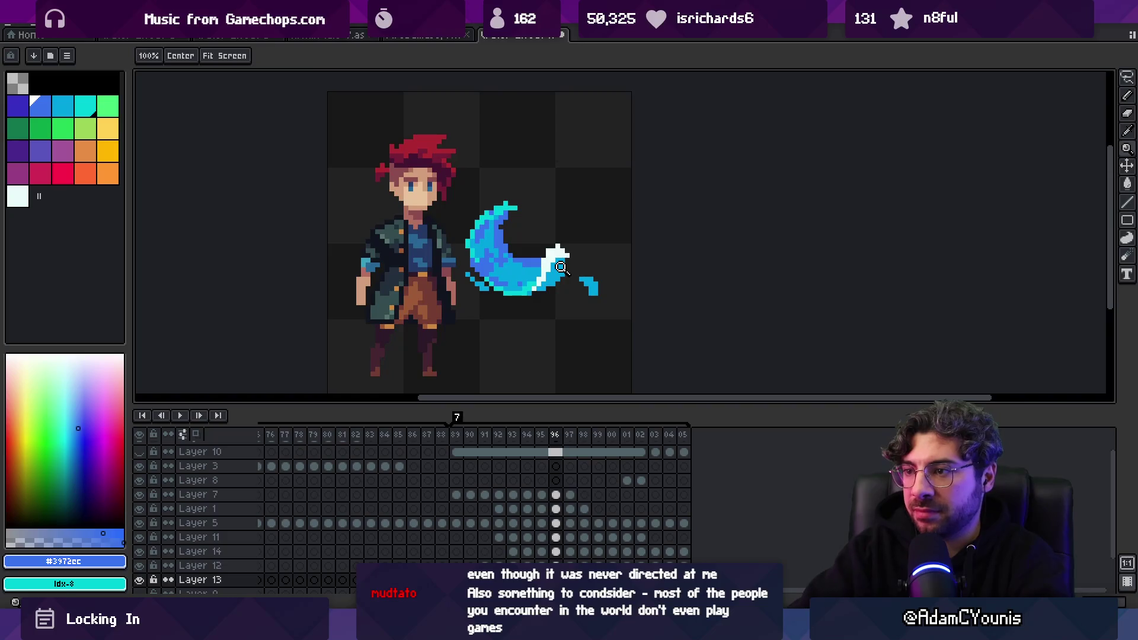
# Pick the crescent's cyan and step forward through the slash frames toward frame 98
pyautogui.keyDown('alt'); pyautogui.click(511, 299); pyautogui.keyUp('alt')
pyautogui.press('Return')
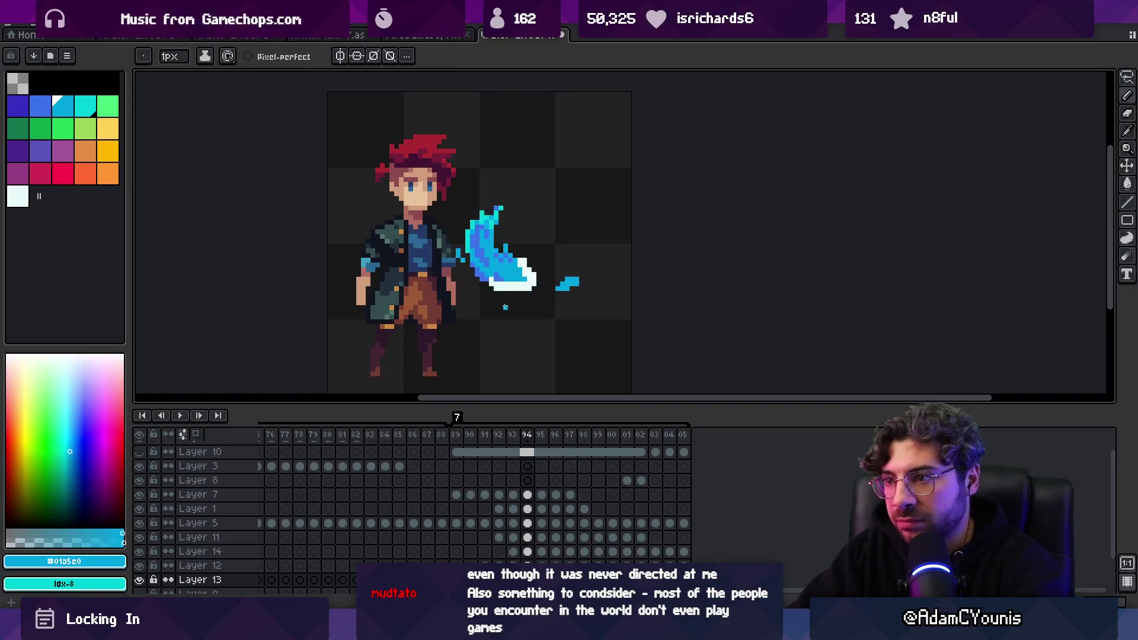
pyautogui.press('Return')
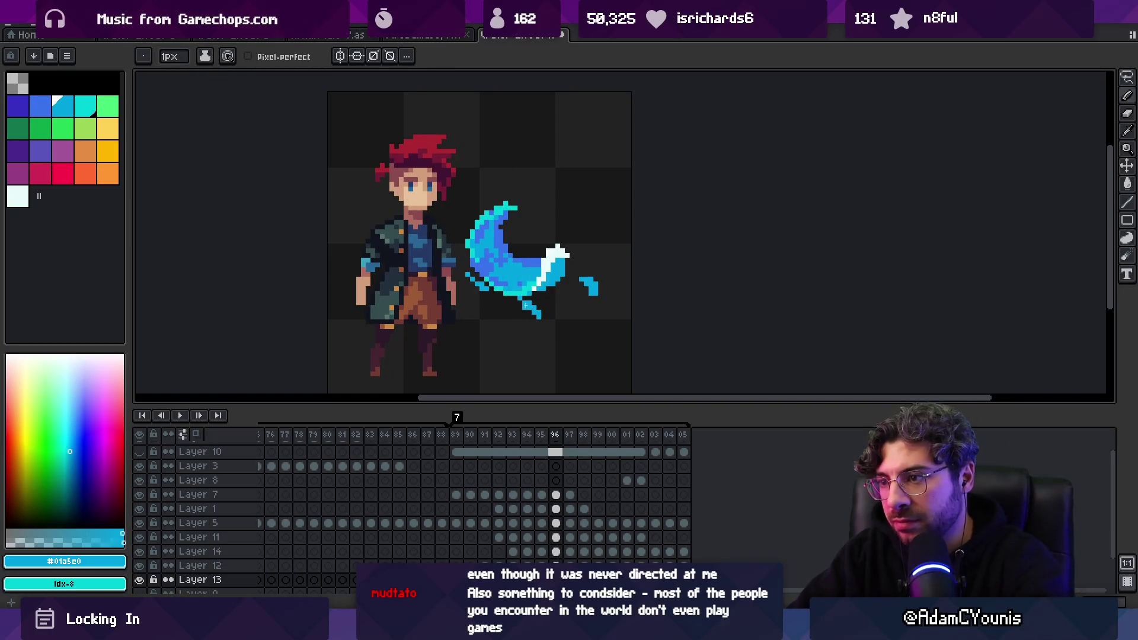
pyautogui.press('.')
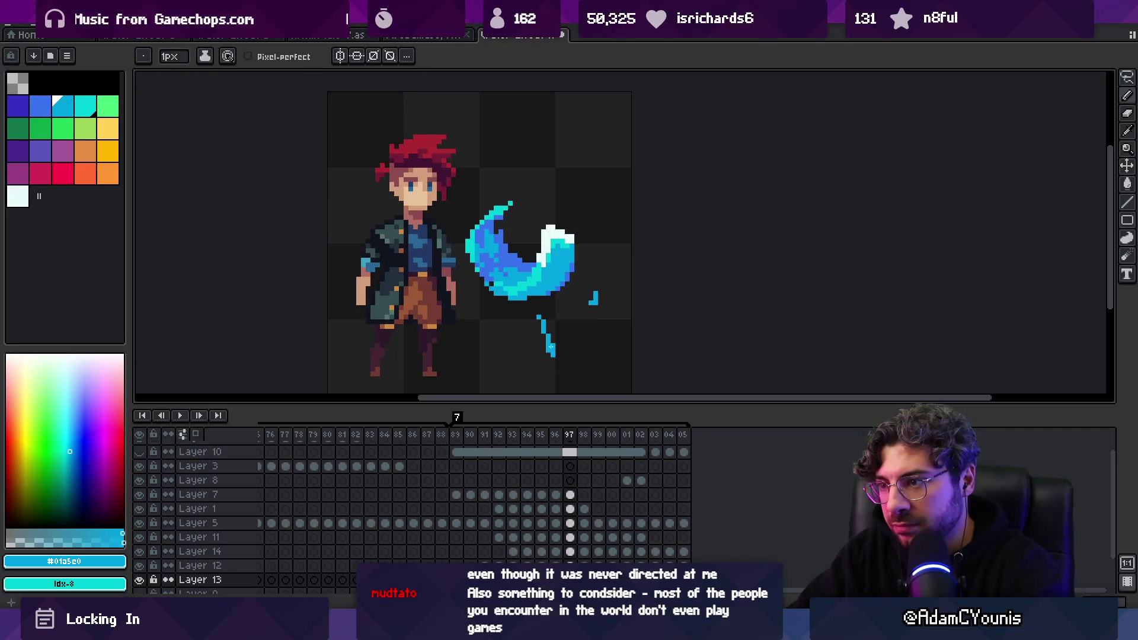
pyautogui.moveTo(551, 349); pyautogui.dragTo(479, 294)
pyautogui.press('b')
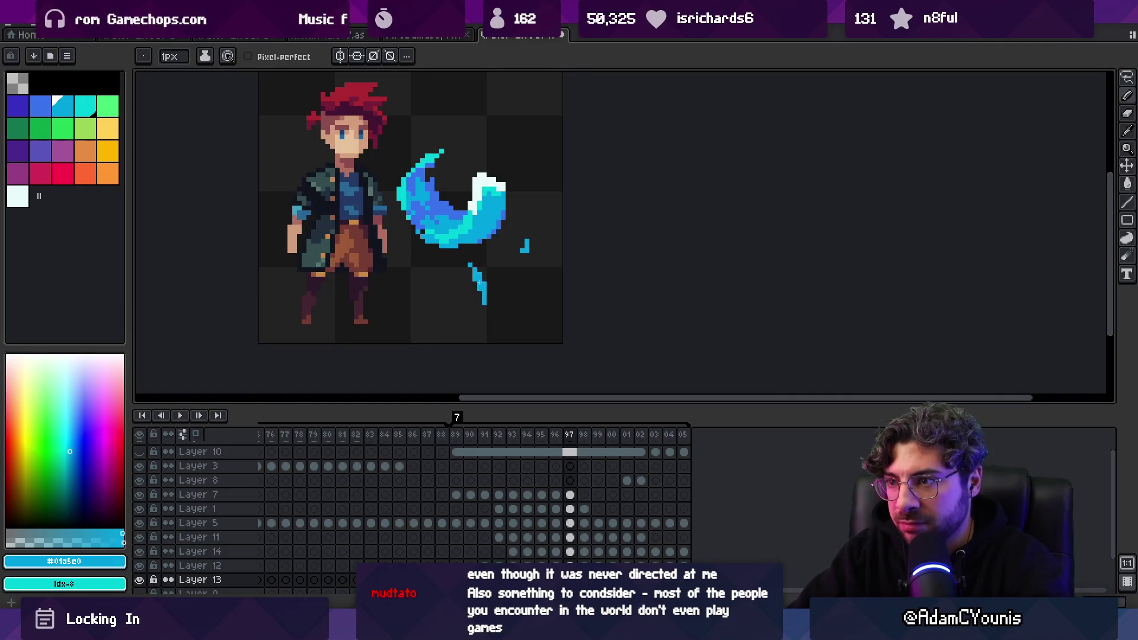
pyautogui.press('.')
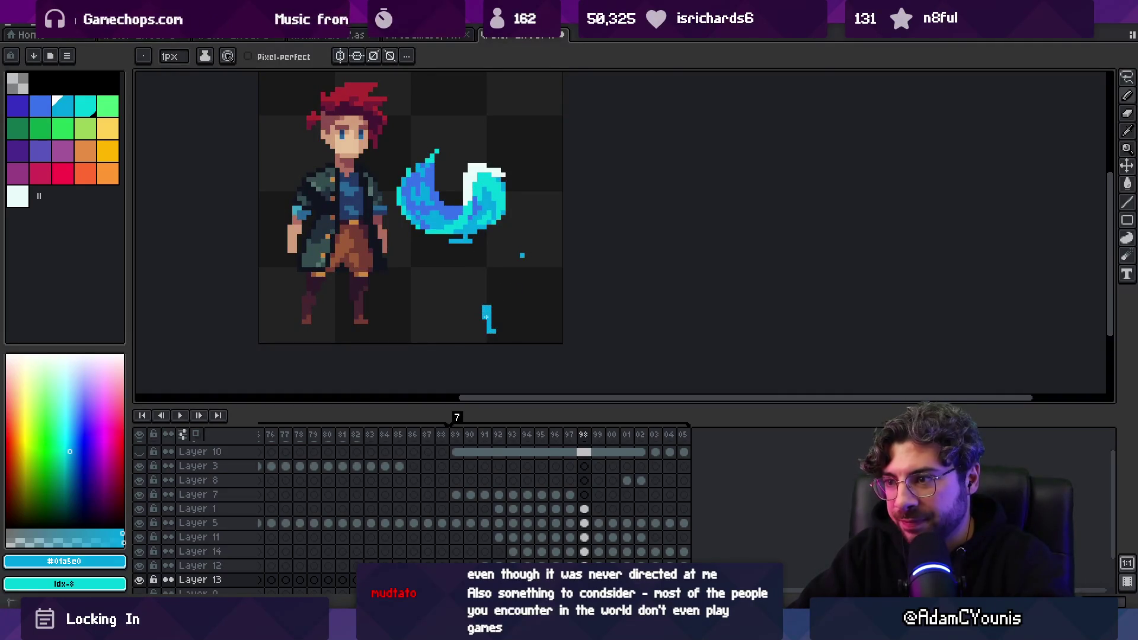
# Erase parts of the drip on frame 98, then replay the animation to check it
pyautogui.press('e')
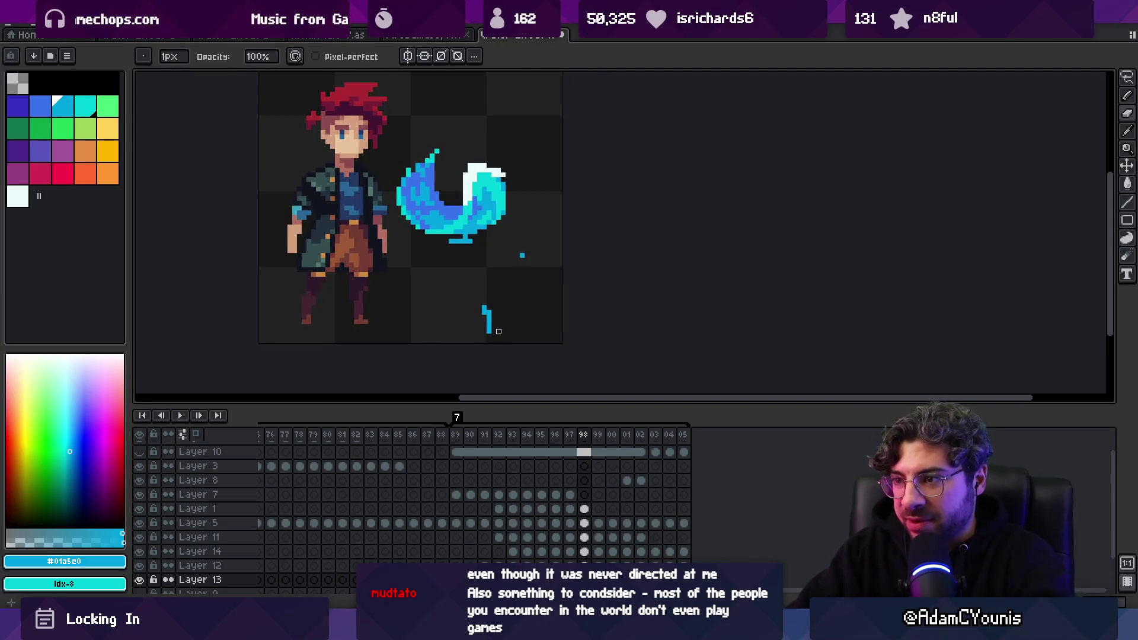
pyautogui.press(',')
pyautogui.press(',')
pyautogui.press('.')
pyautogui.press('.')
pyautogui.press('.')
pyautogui.press(',')
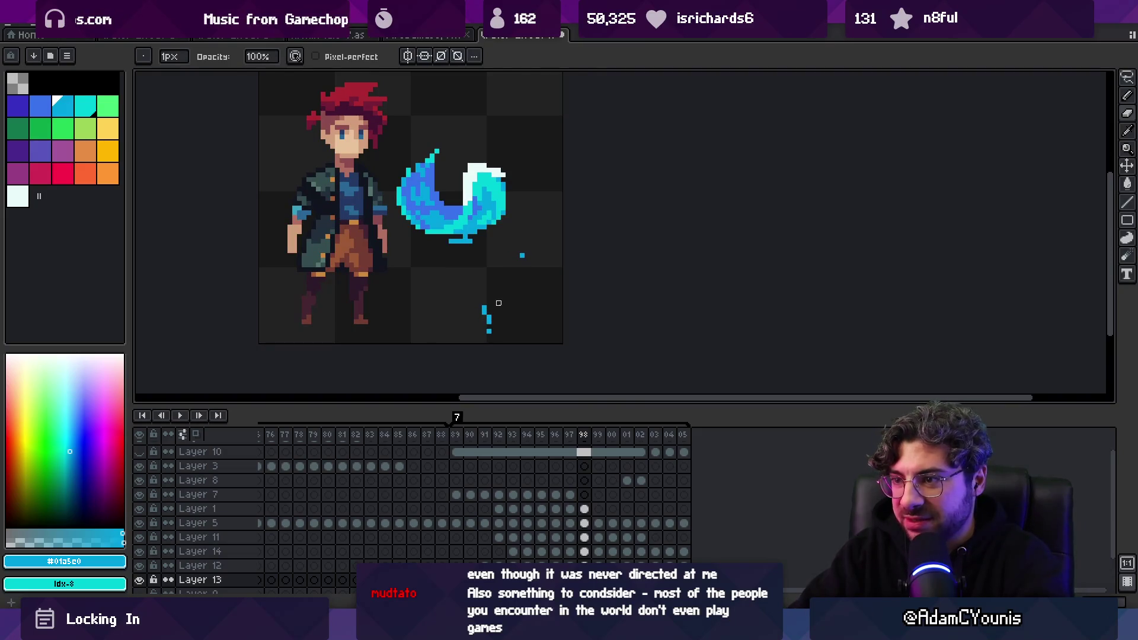
pyautogui.press('z')
pyautogui.scroll(-3, 521, 246)
pyautogui.scroll(-1, 527, 281)
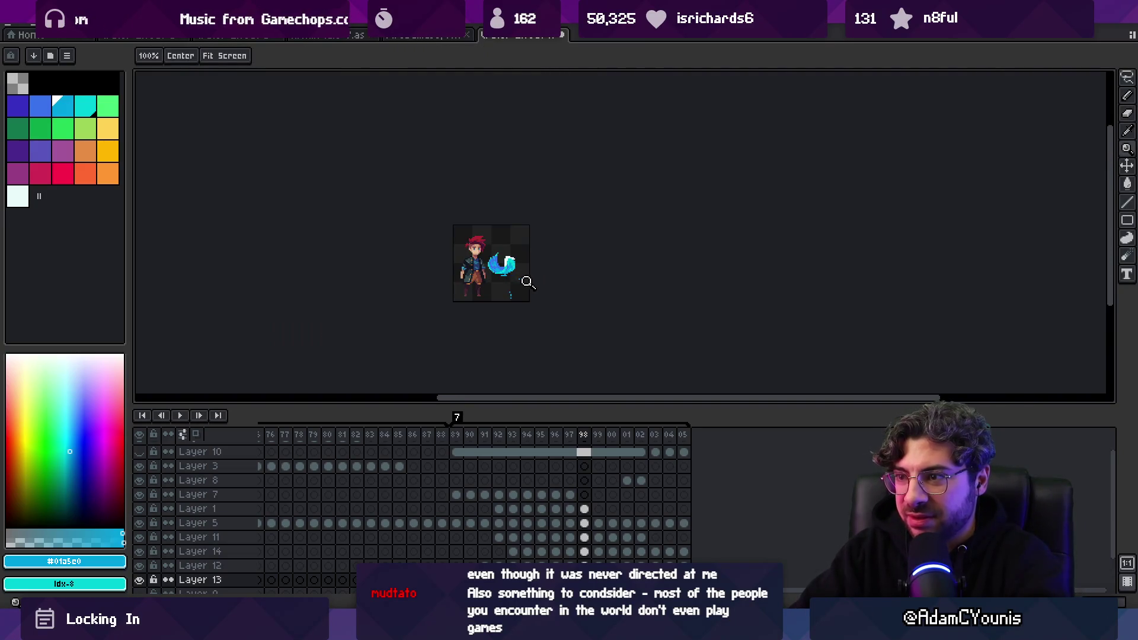
pyautogui.press('Return')
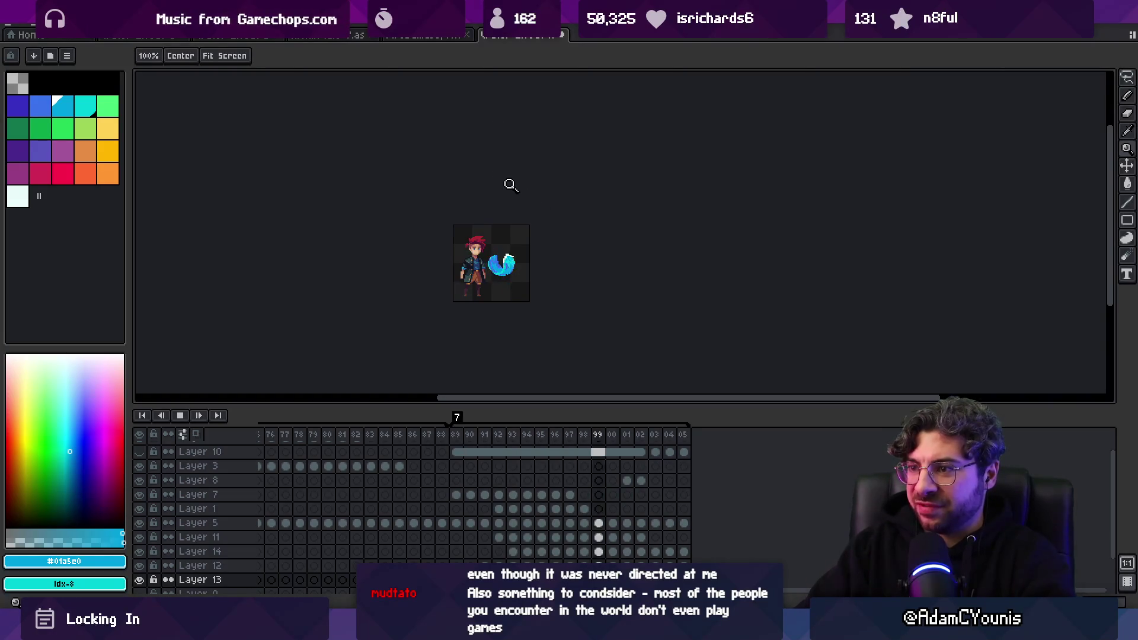
pyautogui.scroll(2, 521, 256)
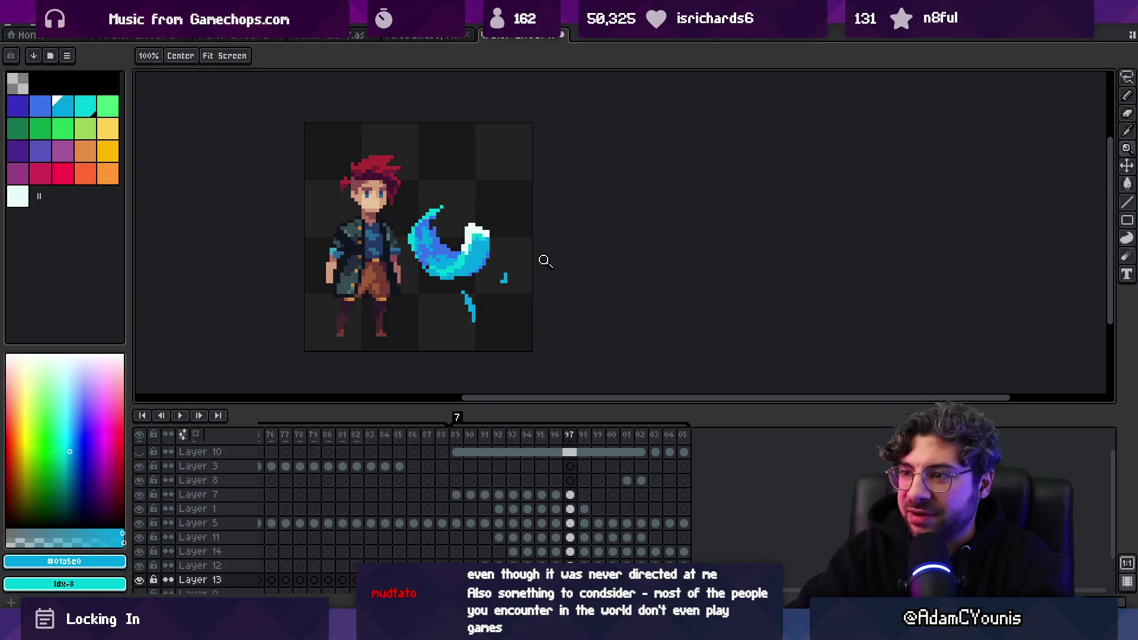
pyautogui.press('Return')
# Step through frames 96–98 again and replay the animation
pyautogui.press('b')
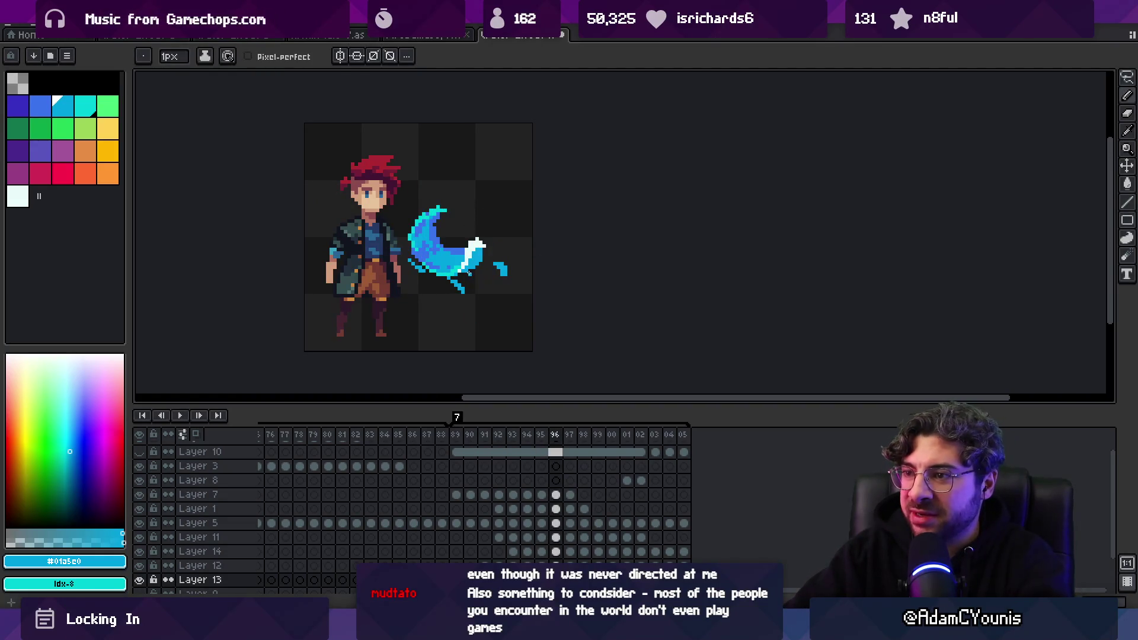
pyautogui.press('i')
pyautogui.press('b')
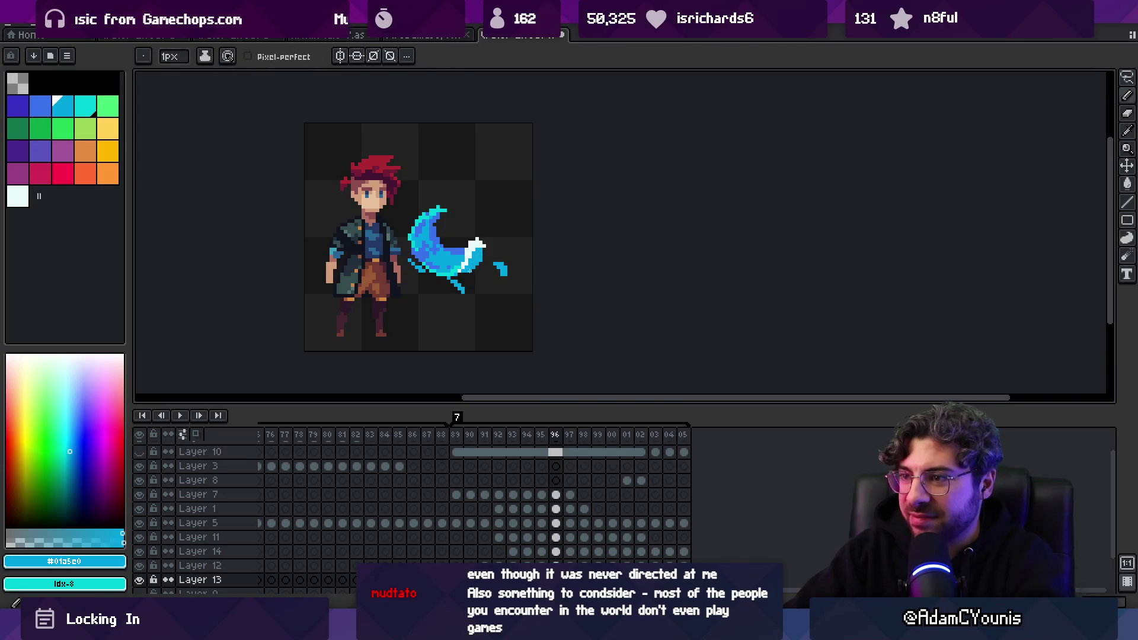
pyautogui.press('.')
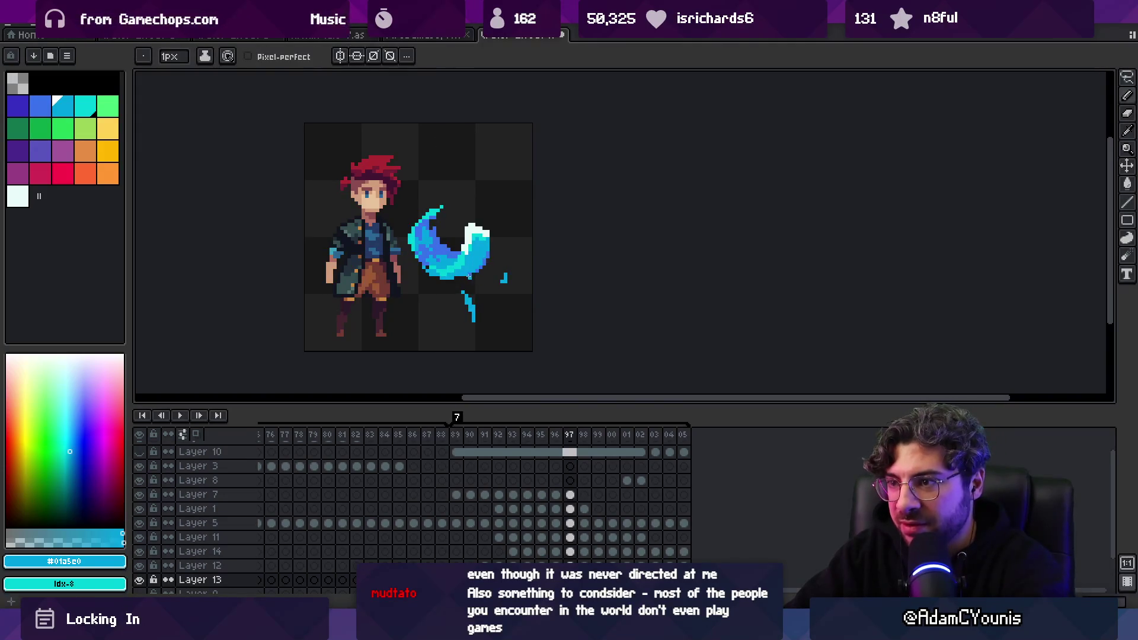
pyautogui.press('.')
pyautogui.press('.')
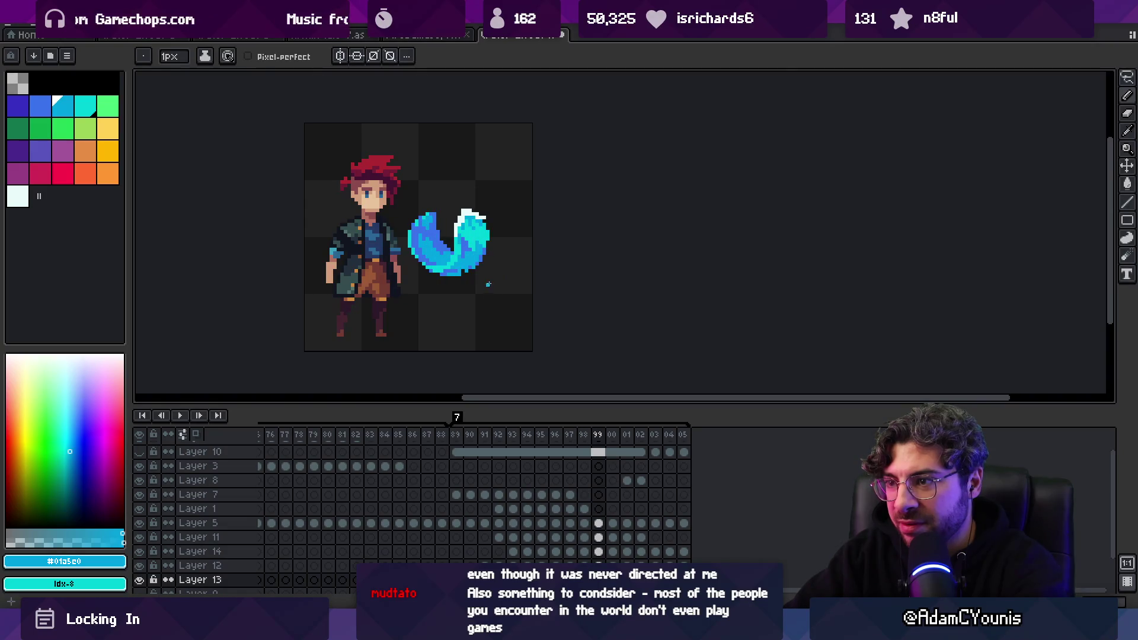
pyautogui.press(',')
pyautogui.press('.')
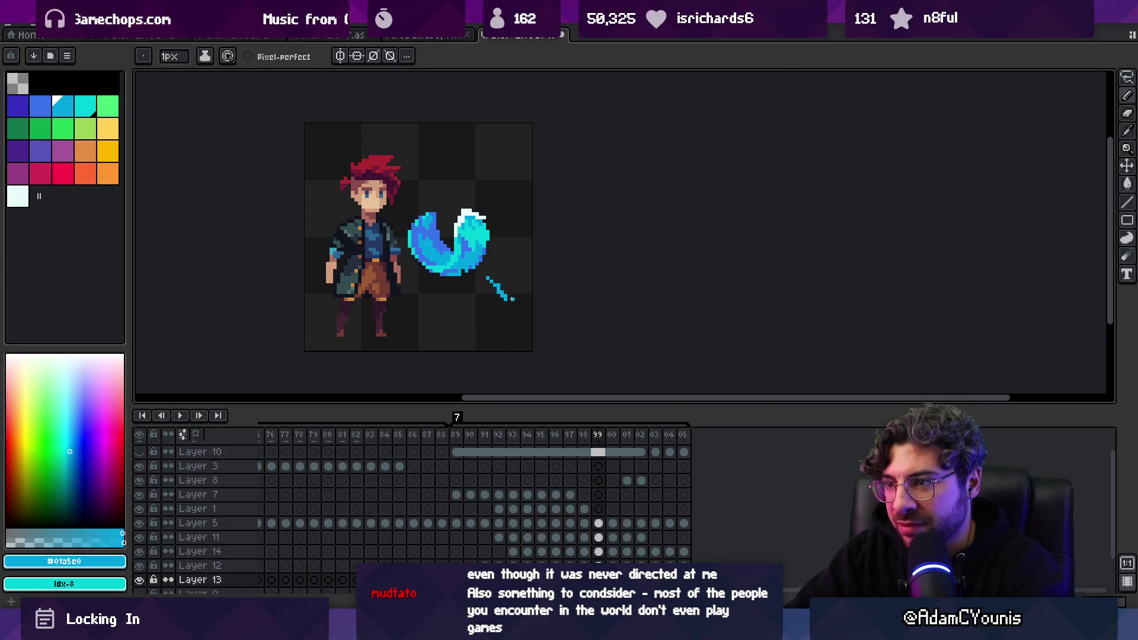
pyautogui.press('.')
pyautogui.press('Return')
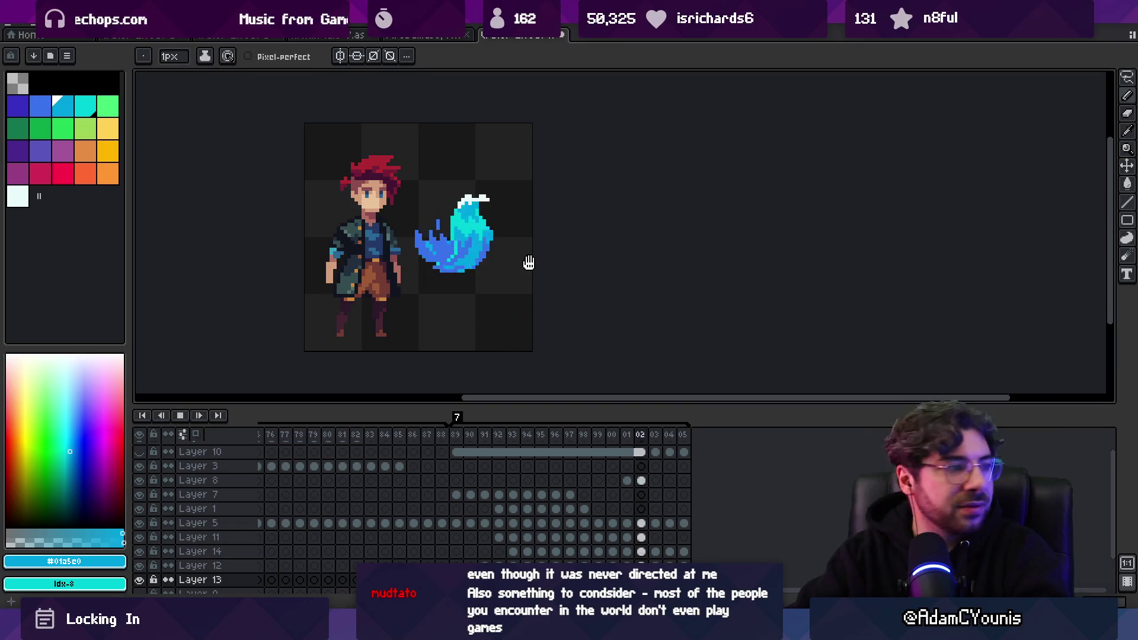
pyautogui.press('z')
pyautogui.scroll(-5, 519, 211)
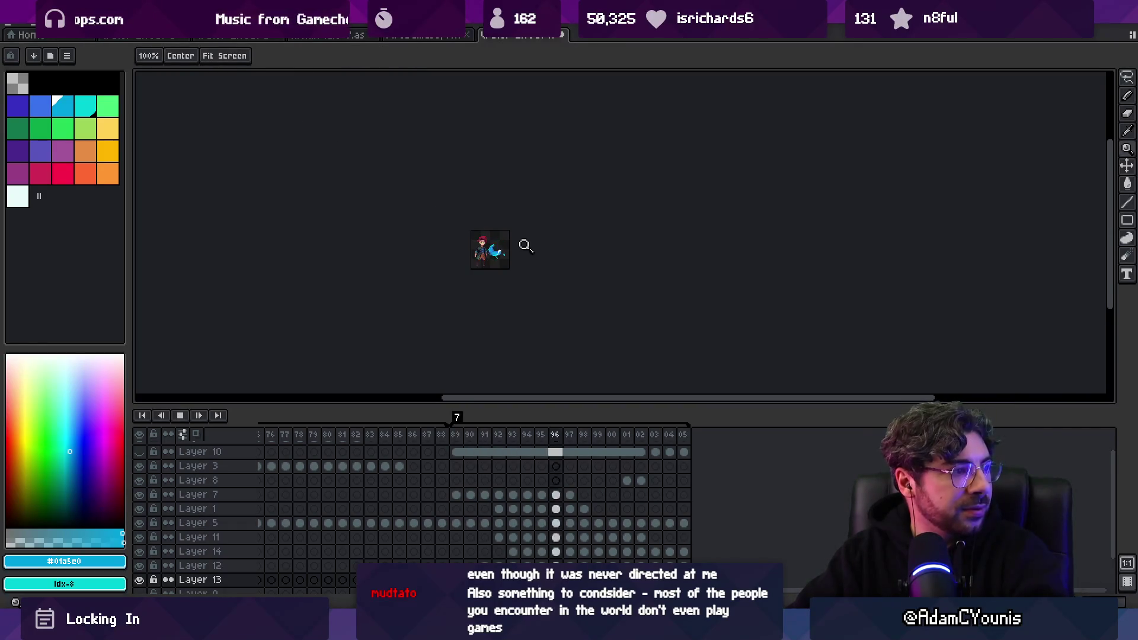
pyautogui.scroll(1, 526, 246)
pyautogui.scroll(3, 501, 259)
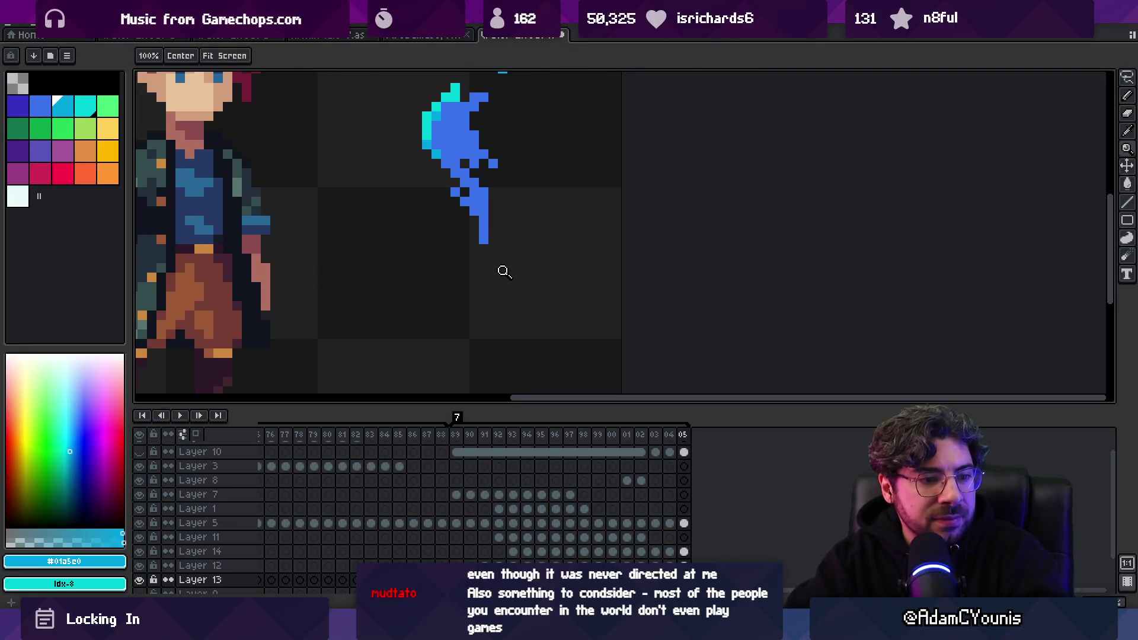
# Select frames 89–98 and add a few cyan pixels to the drip below the slash
pyautogui.moveTo(456, 436)
pyautogui.mouseDown()
pyautogui.moveTo(639, 436)
pyautogui.moveTo(566, 437)
pyautogui.moveTo(591, 437)
pyautogui.mouseUp()
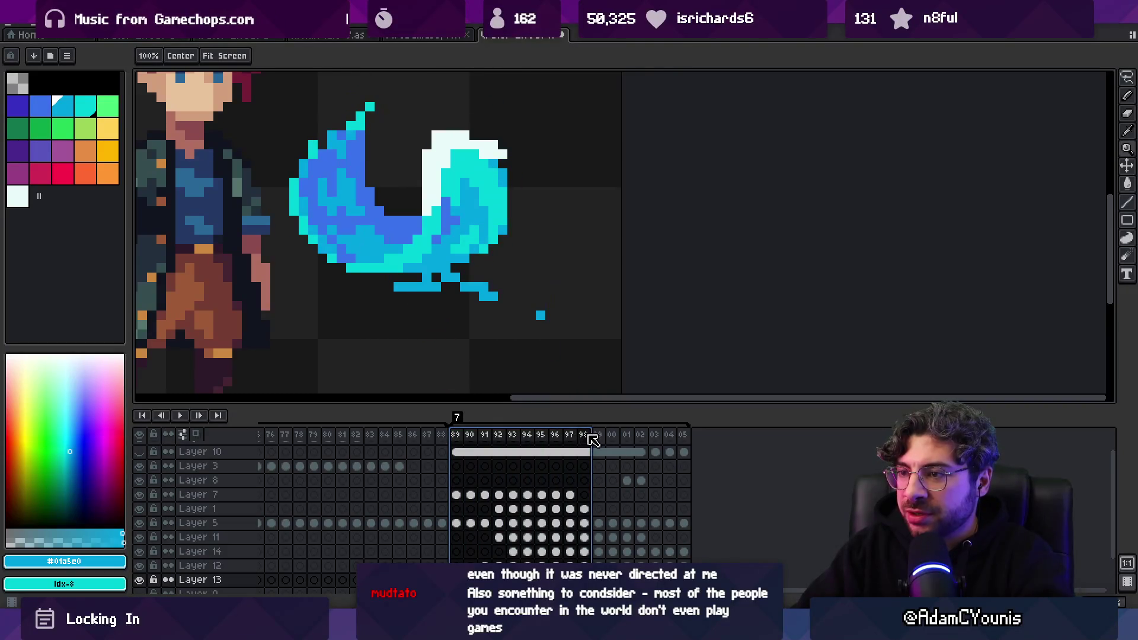
pyautogui.moveTo(496, 314); pyautogui.dragTo(524, 232)
pyautogui.click(477, 196)
pyautogui.click(482, 205)
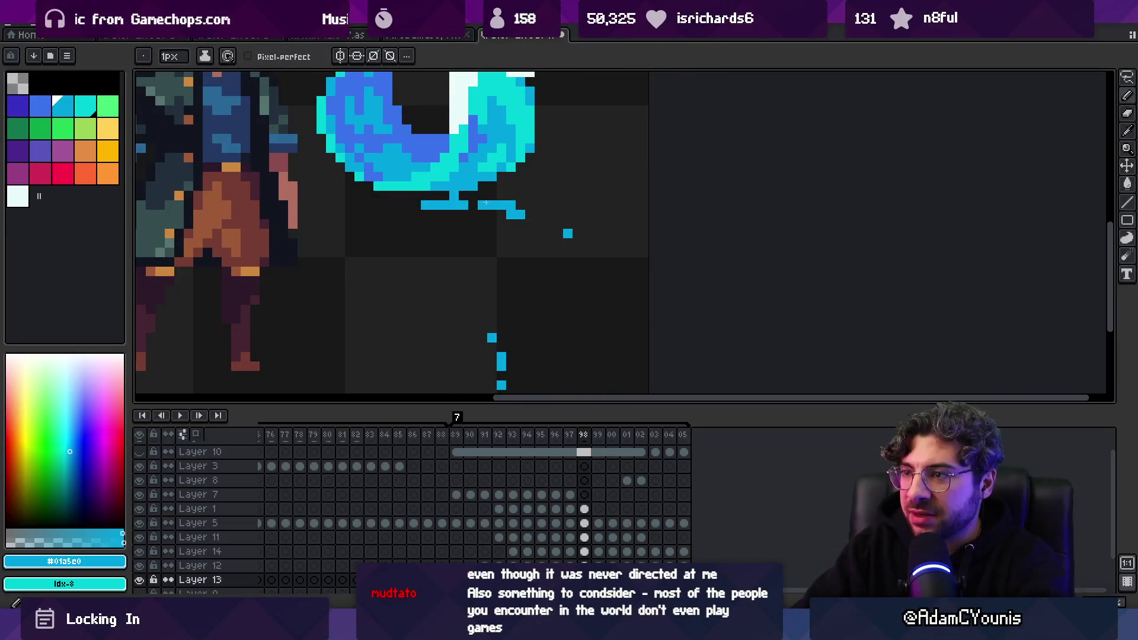
pyautogui.click(501, 212)
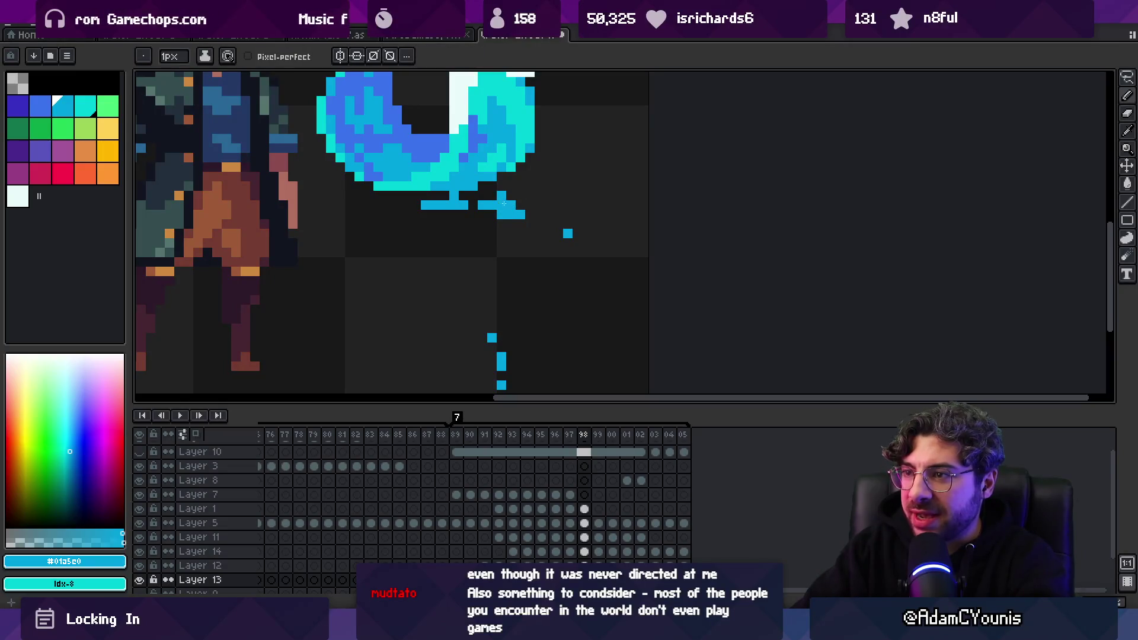
pyautogui.hotkey('ctrl', 'z')
pyautogui.click(499, 198)
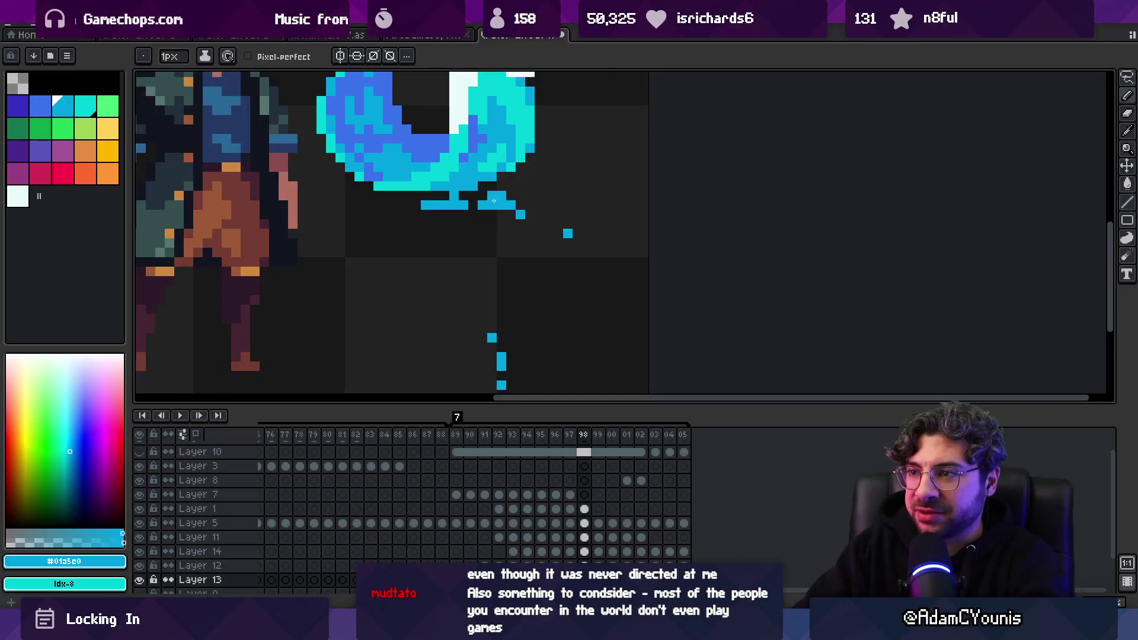
pyautogui.scroll(-4, 495, 202)
pyautogui.scroll(5, 504, 219)
# Advance one frame and make Layer 12 the active layer
pyautogui.press('z')
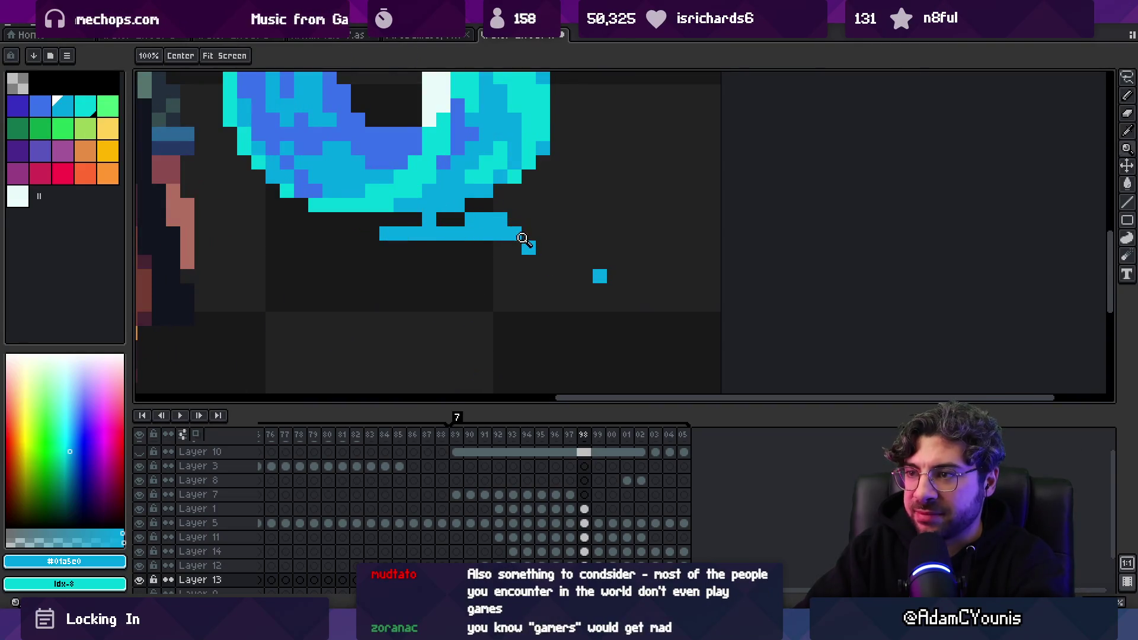
pyautogui.scroll(-2, 522, 239)
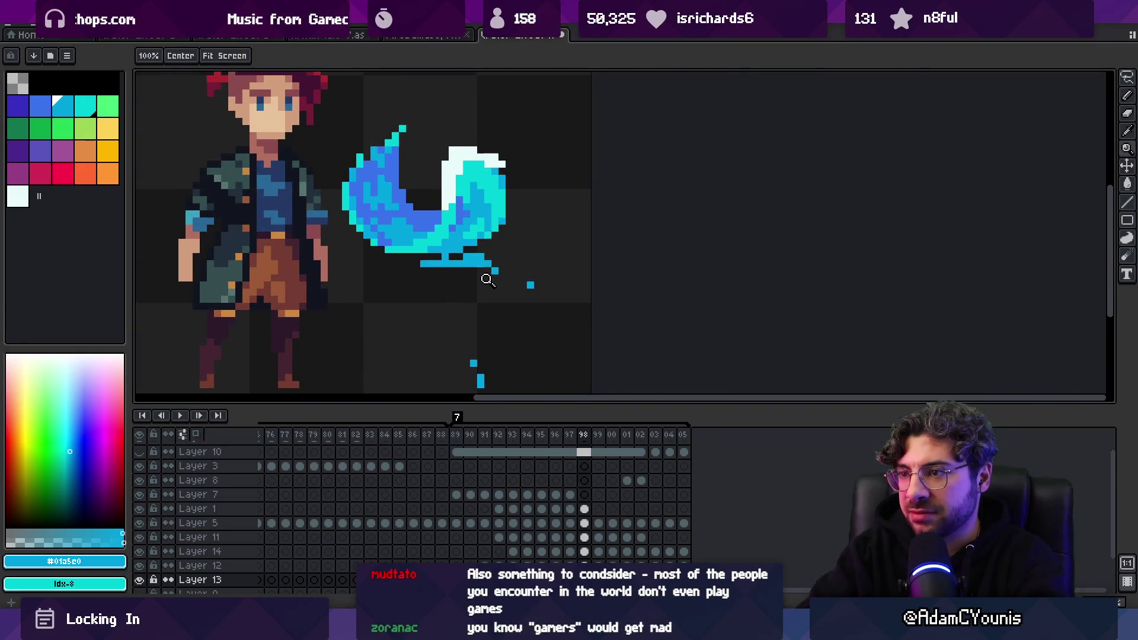
pyautogui.press('Right')
pyautogui.press('b')
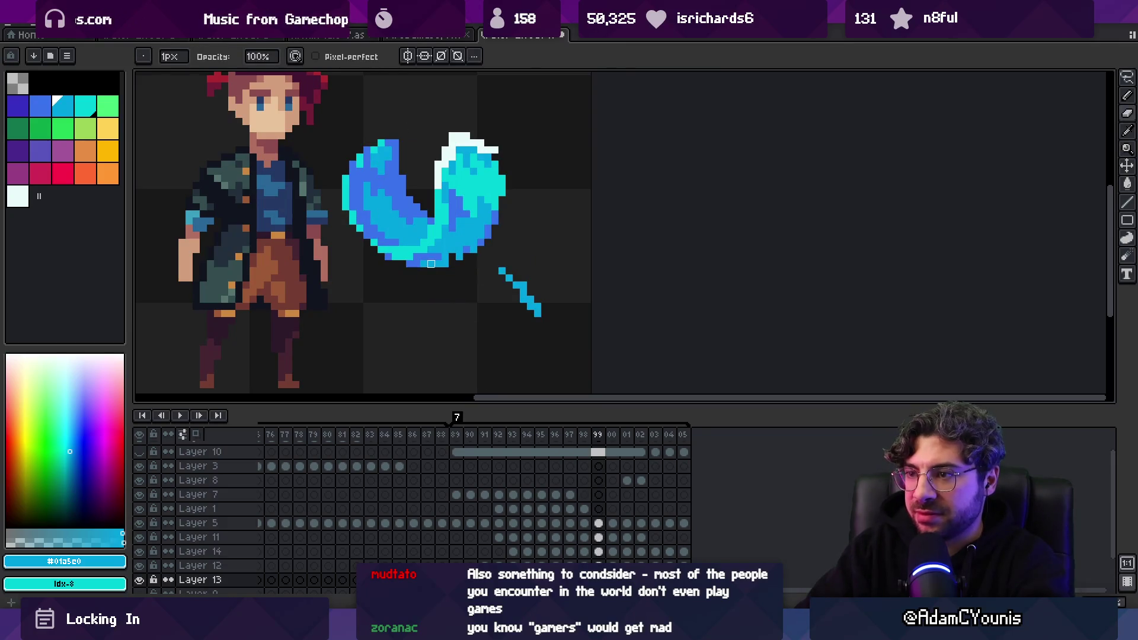
pyautogui.keyDown('ctrl'); pyautogui.click(456, 255); pyautogui.keyUp('ctrl')
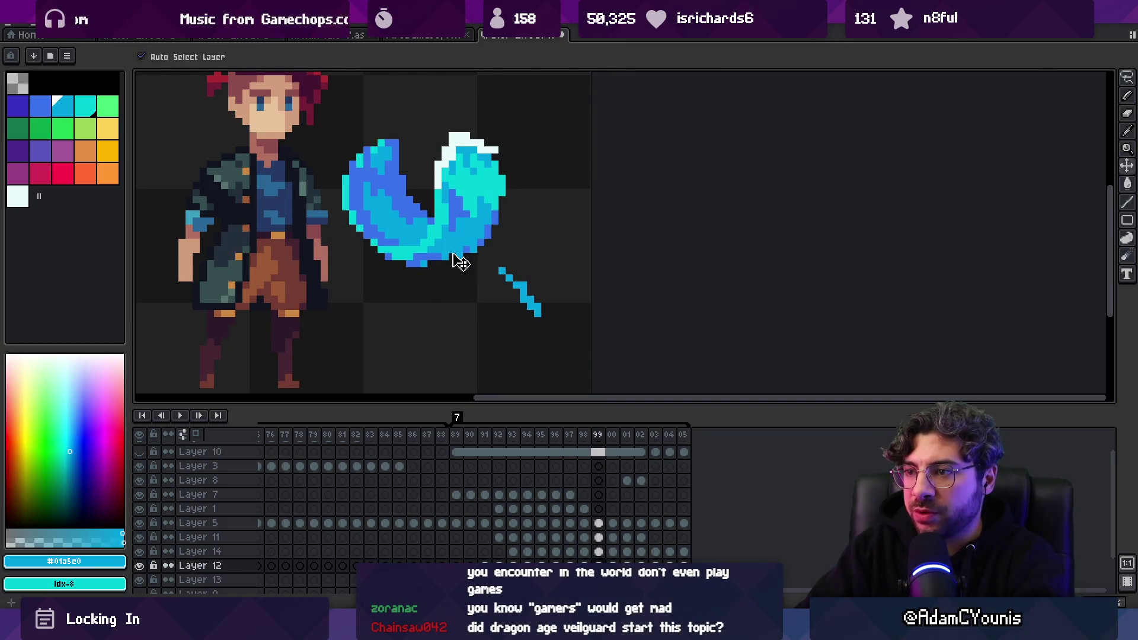
pyautogui.press('e')
# Pick the darker blue #3972cc from the flame as the Pencil colour
pyautogui.press('z')
pyautogui.scroll(-3, 476, 244)
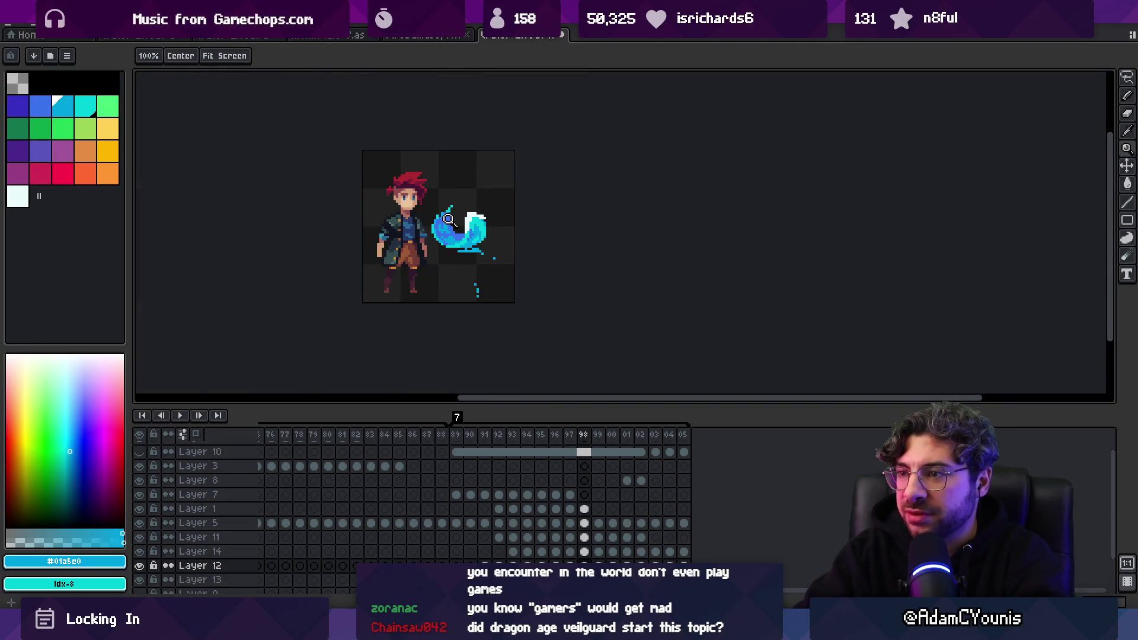
pyautogui.scroll(3, 474, 252)
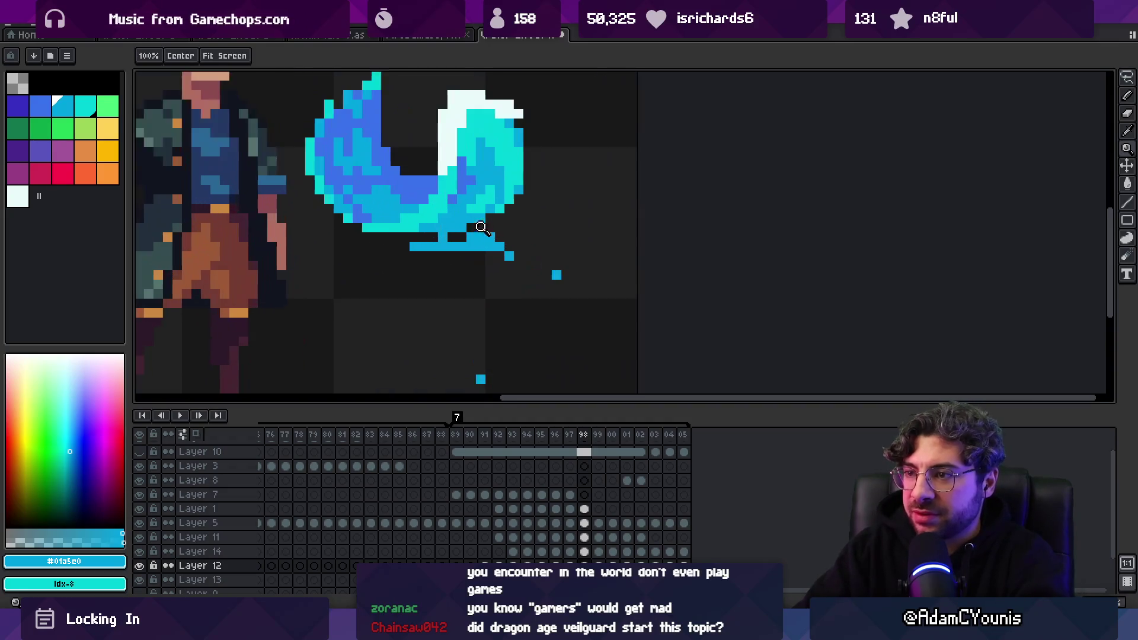
pyautogui.press('b')
pyautogui.keyDown('alt'); pyautogui.click(465, 231); pyautogui.keyUp('alt')
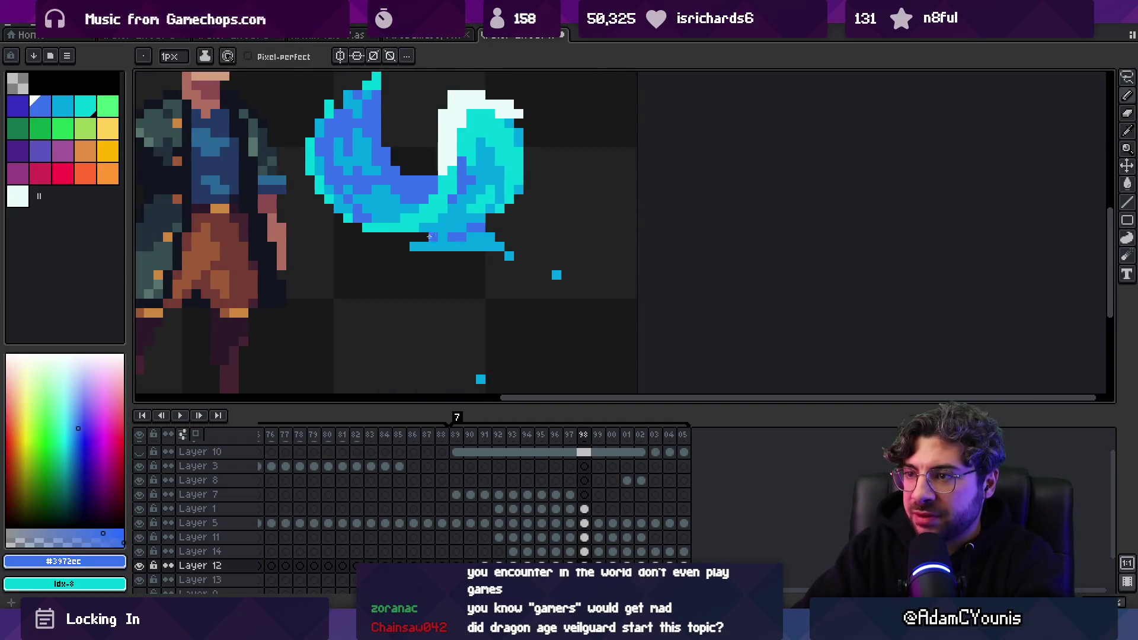
pyautogui.press('Down')
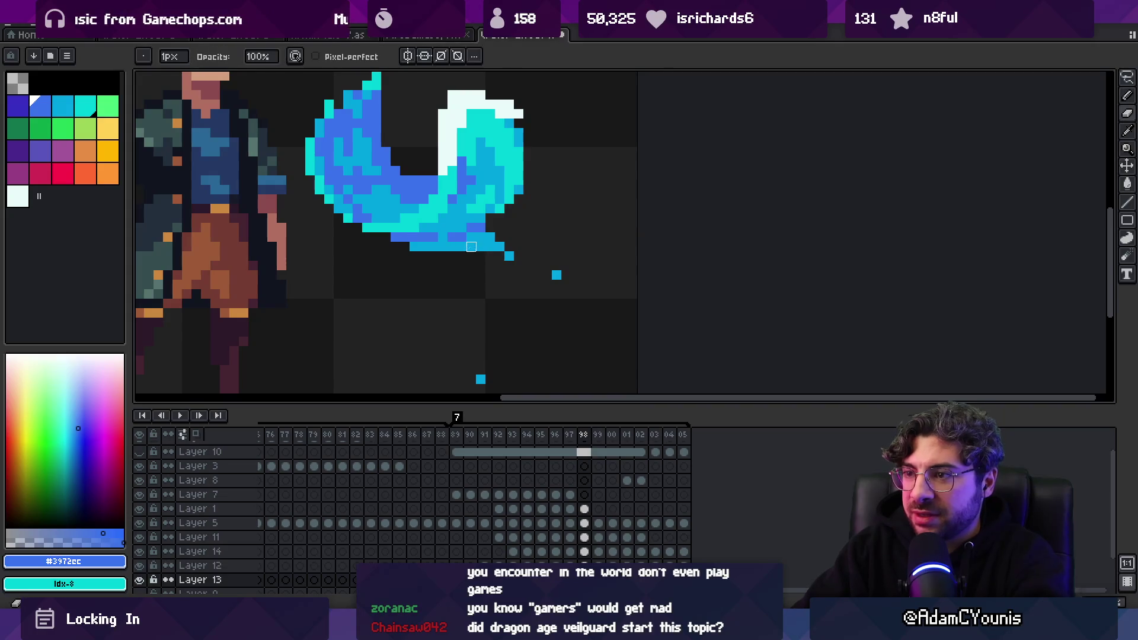
pyautogui.press('z')
pyautogui.scroll(-3, 428, 222)
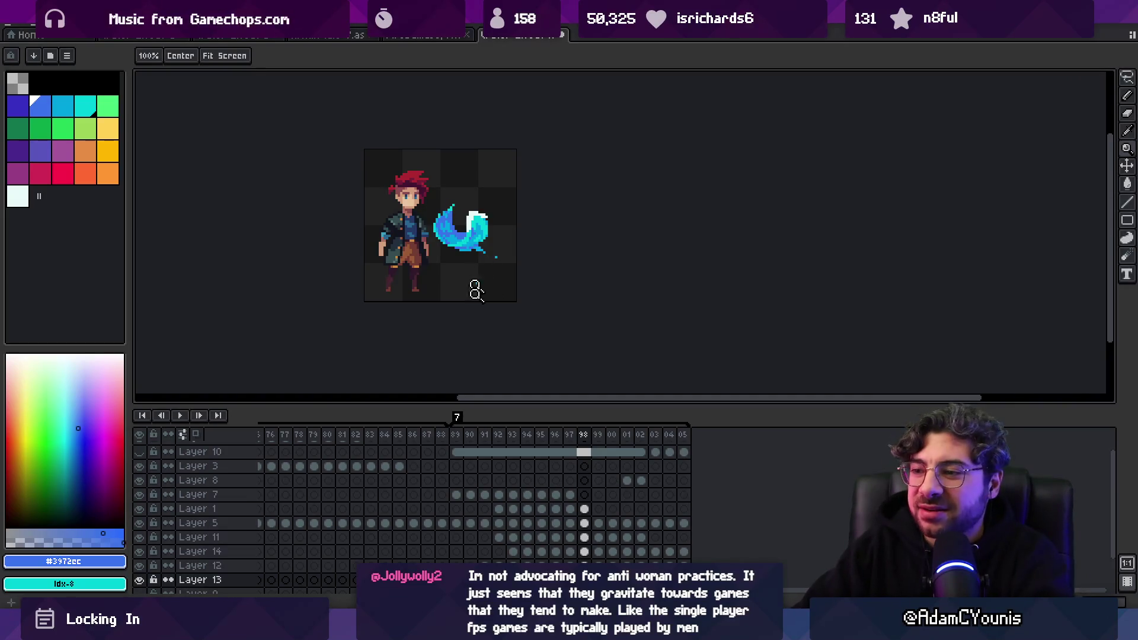
pyautogui.moveTo(456, 452)
pyautogui.mouseDown()
pyautogui.moveTo(627, 459)
pyautogui.moveTo(578, 462)
pyautogui.moveTo(599, 463)
pyautogui.mouseUp()
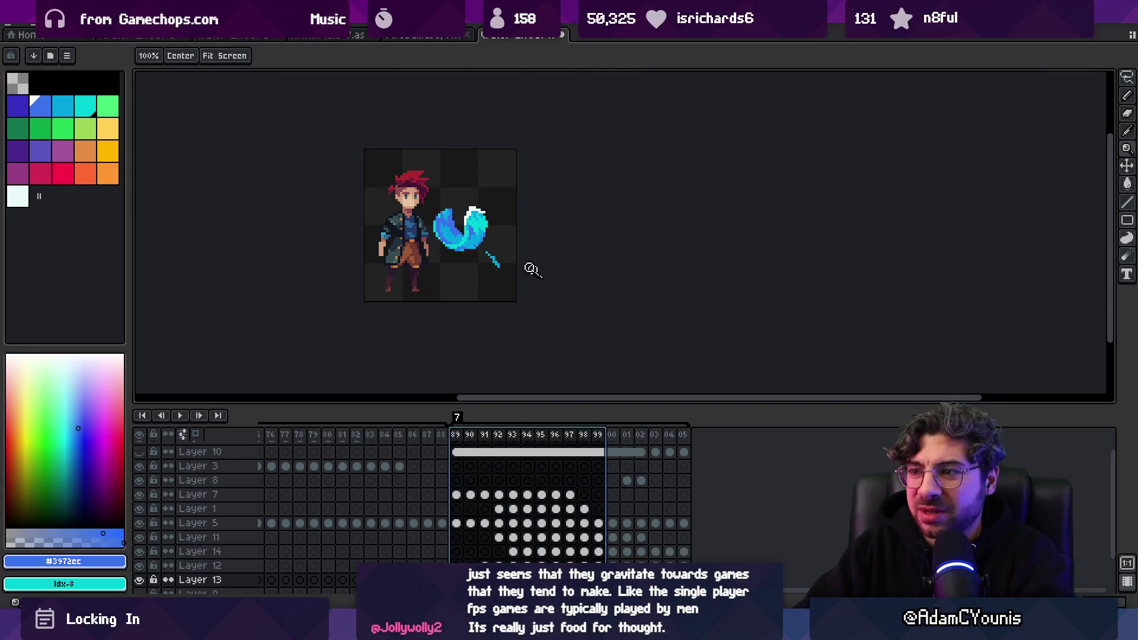
# Reshape the cyan drip line below the flame on frame 99 with the Pencil
pyautogui.scroll(6, 538, 274)
pyautogui.press('b')
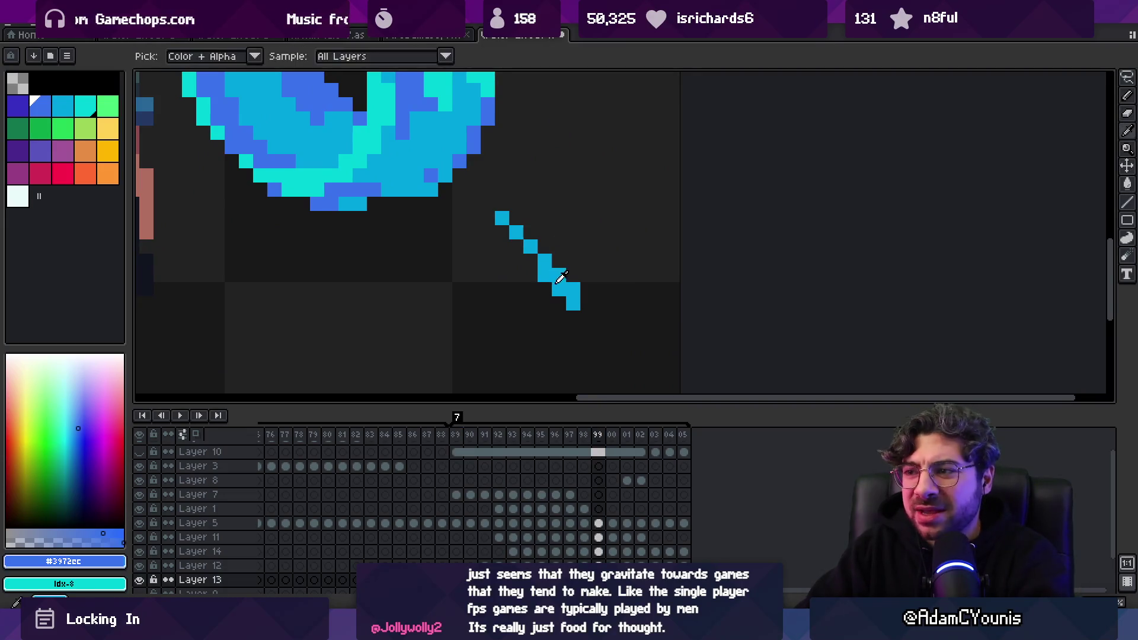
pyautogui.keyDown('alt'); pyautogui.click(559, 275); pyautogui.keyUp('alt')
pyautogui.moveTo(563, 300); pyautogui.dragTo(531, 290)
pyautogui.rightClick(538, 284)
# Redraw the drip on frame 00 to match, then preview frames 95–99 in playback
pyautogui.moveTo(597, 435); pyautogui.dragTo(611, 437)
pyautogui.moveTo(593, 384); pyautogui.dragTo(567, 291)
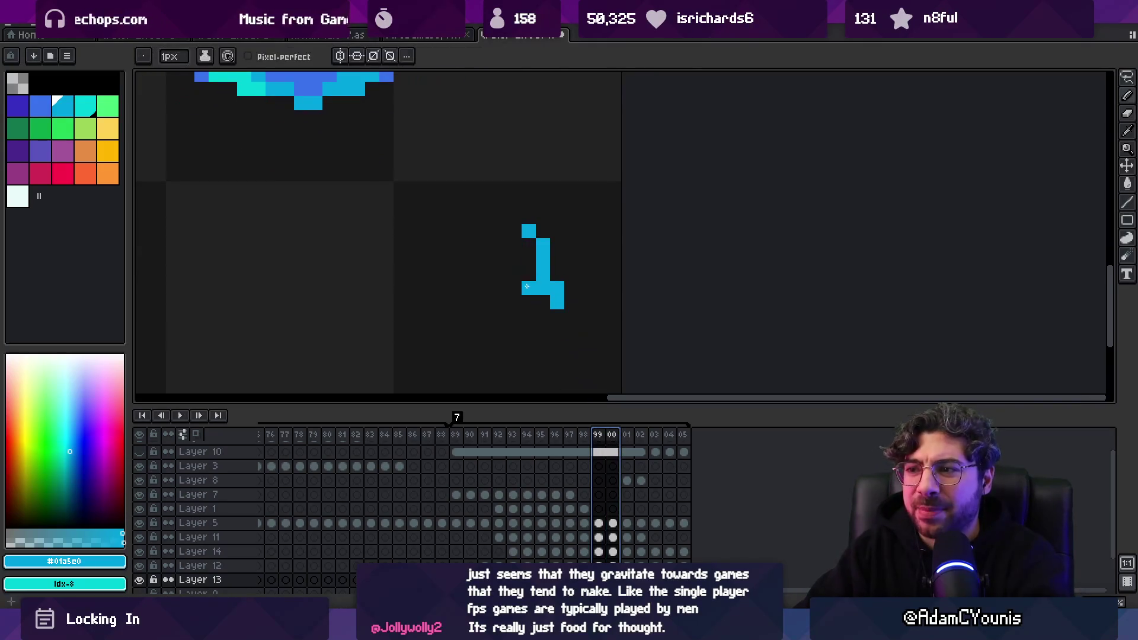
pyautogui.rightClick(543, 288)
pyautogui.click(529, 245)
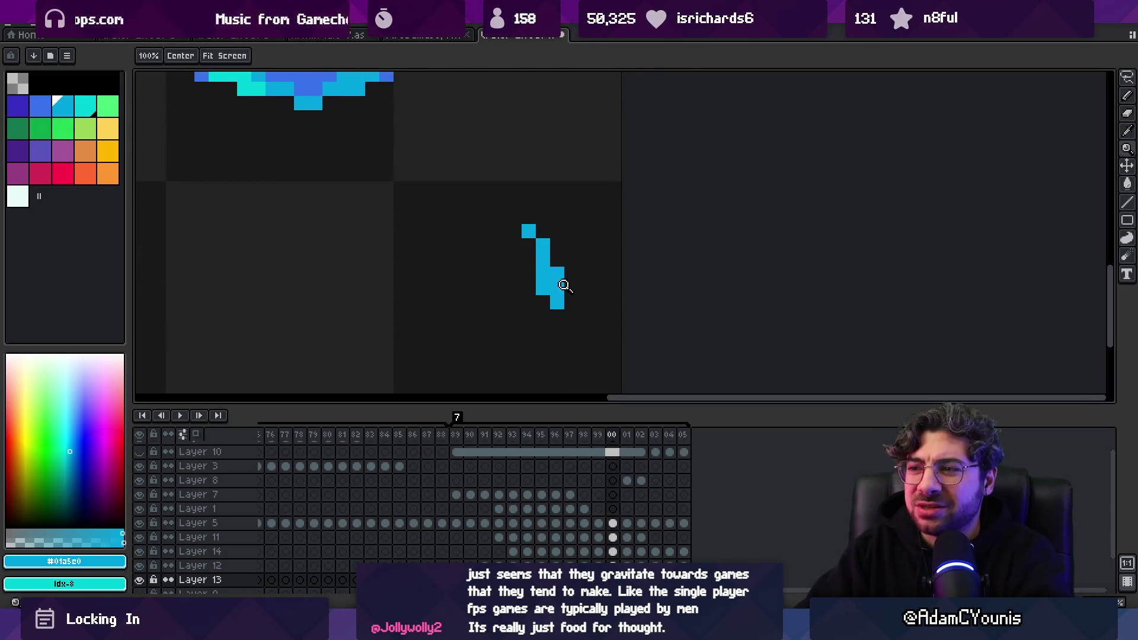
pyautogui.scroll(-4, 544, 292)
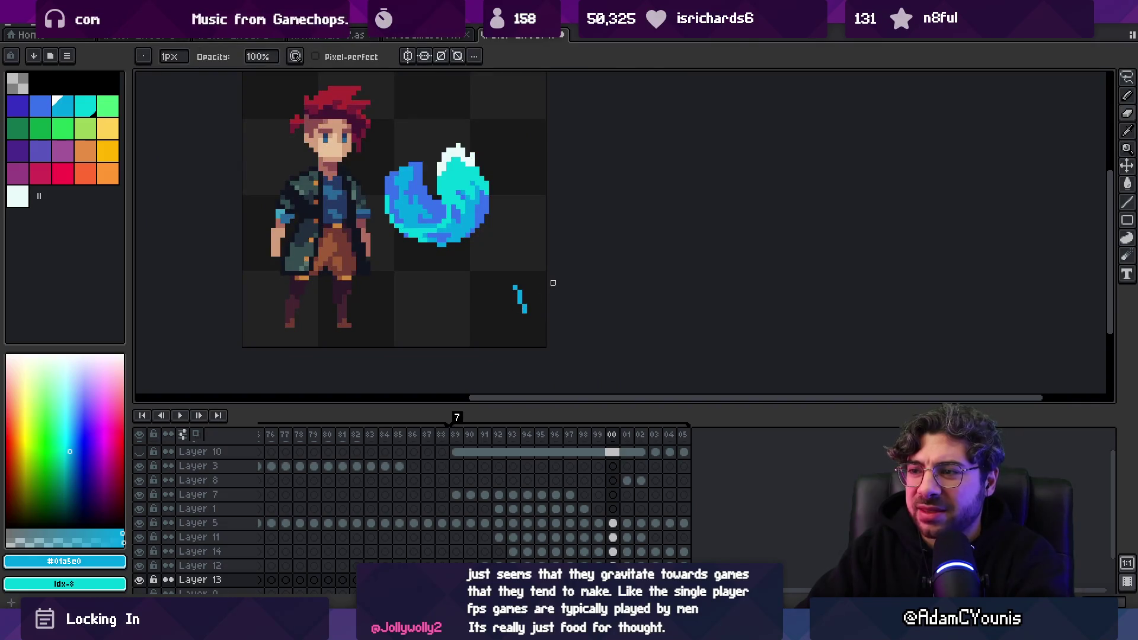
pyautogui.moveTo(597, 437)
pyautogui.mouseDown()
pyautogui.moveTo(609, 437)
pyautogui.moveTo(419, 438)
pyautogui.moveTo(510, 438)
pyautogui.moveTo(623, 467)
pyautogui.moveTo(533, 472)
pyautogui.moveTo(586, 470)
pyautogui.mouseUp()
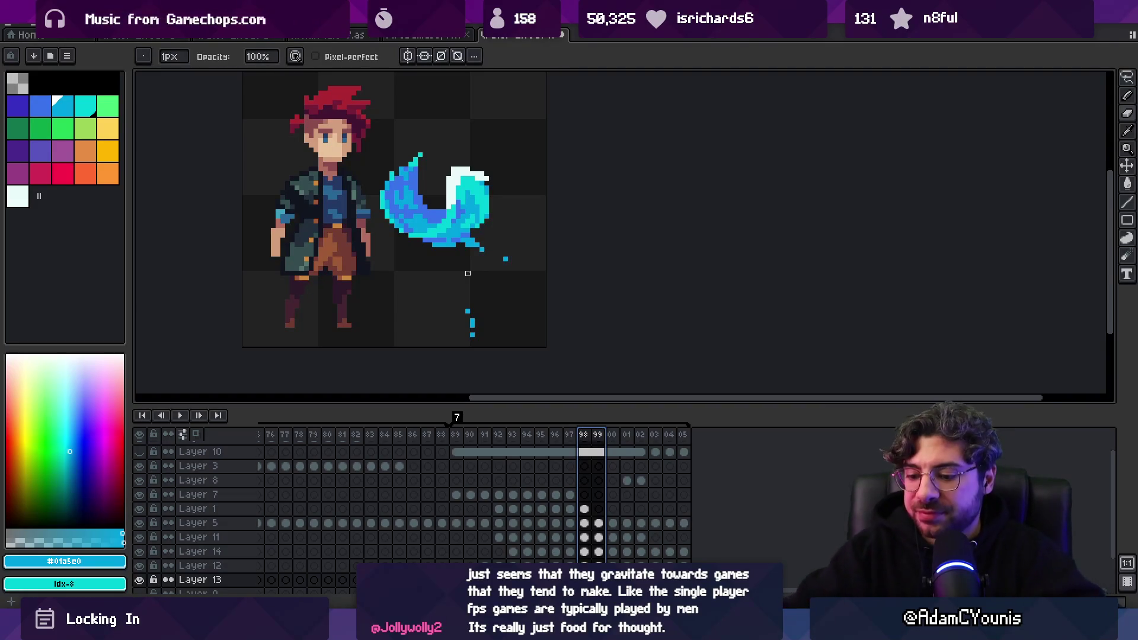
pyautogui.press('Return')
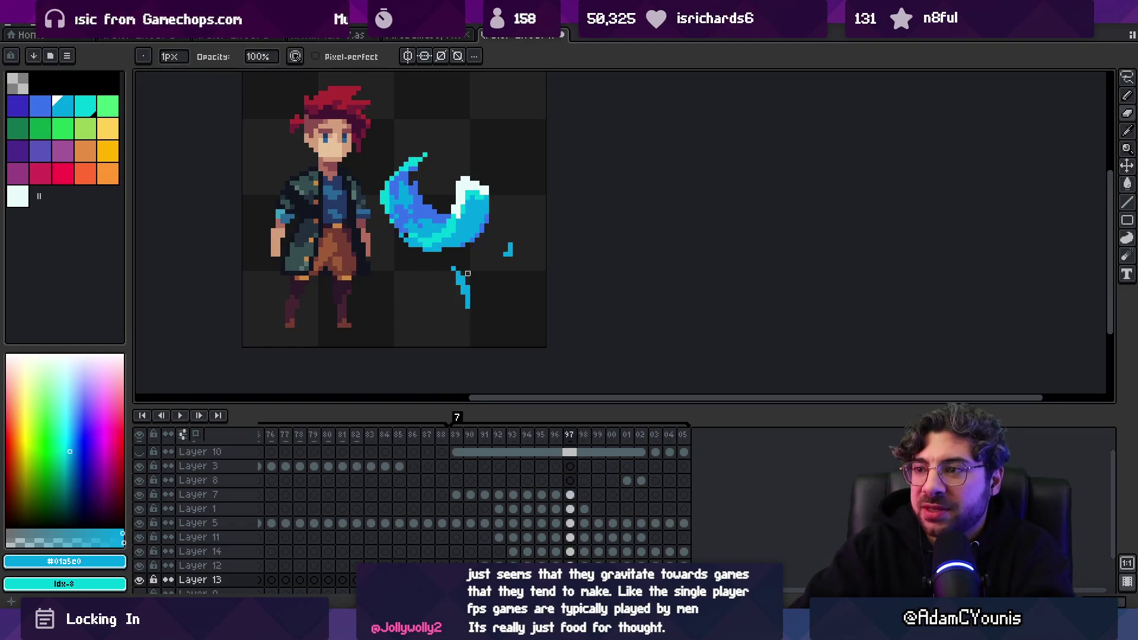
# Marquee-select the small blue drip line, drop the selection, and step to the next frame
pyautogui.press('m')
pyautogui.moveTo(481, 254); pyautogui.dragTo(516, 286)
pyautogui.click(507, 269)
pyautogui.click(515, 244)
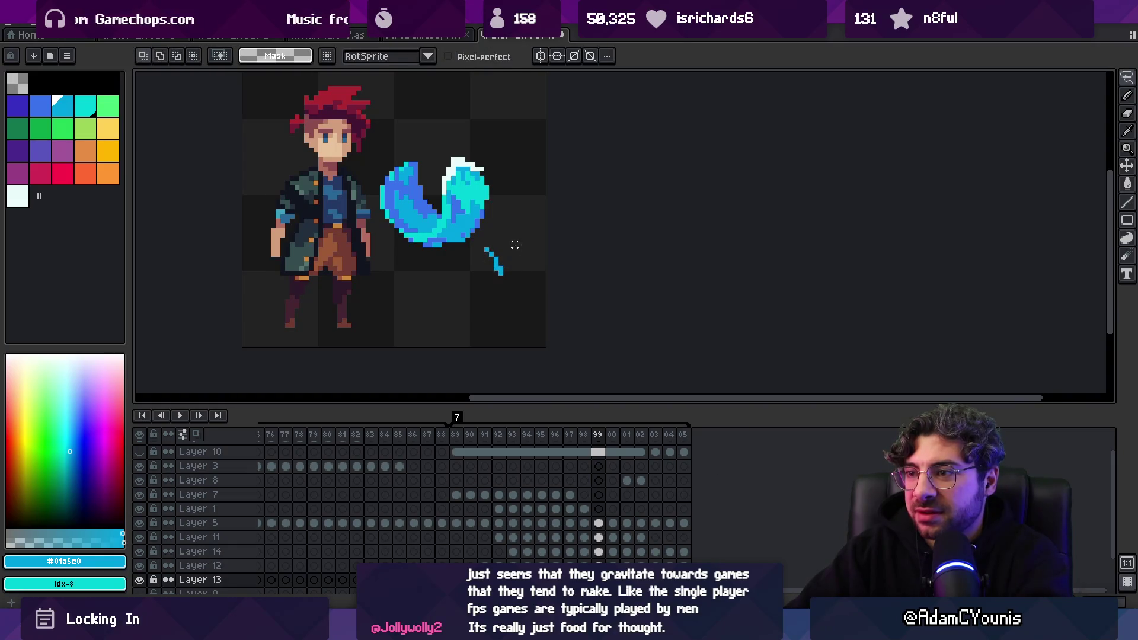
pyautogui.press('b')
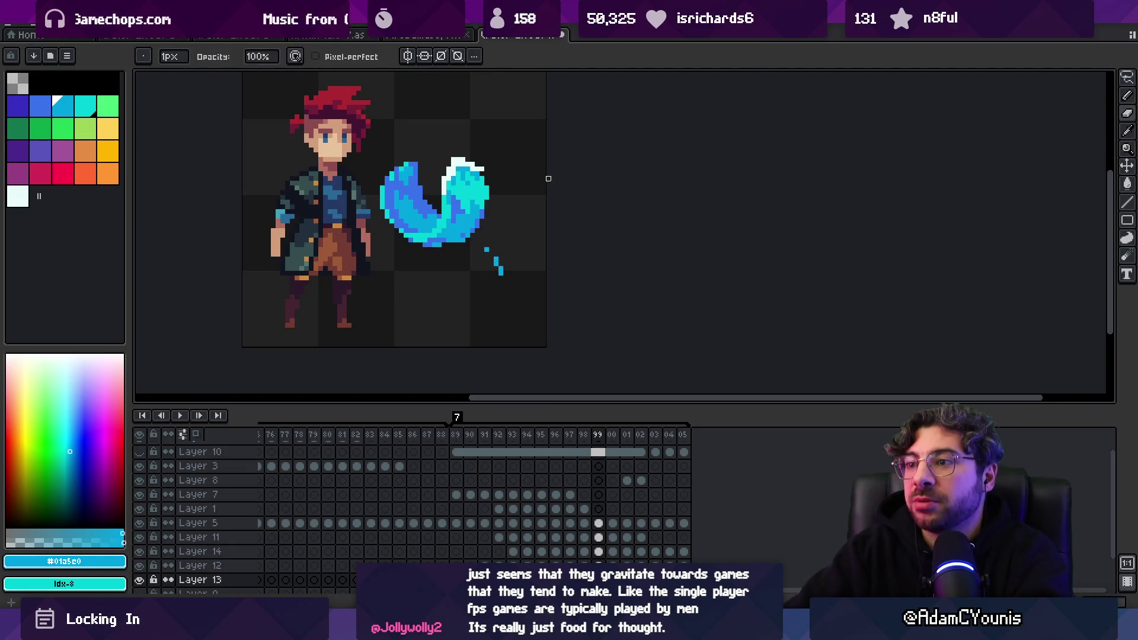
pyautogui.press('m')
pyautogui.press('Right')
pyautogui.press('b')
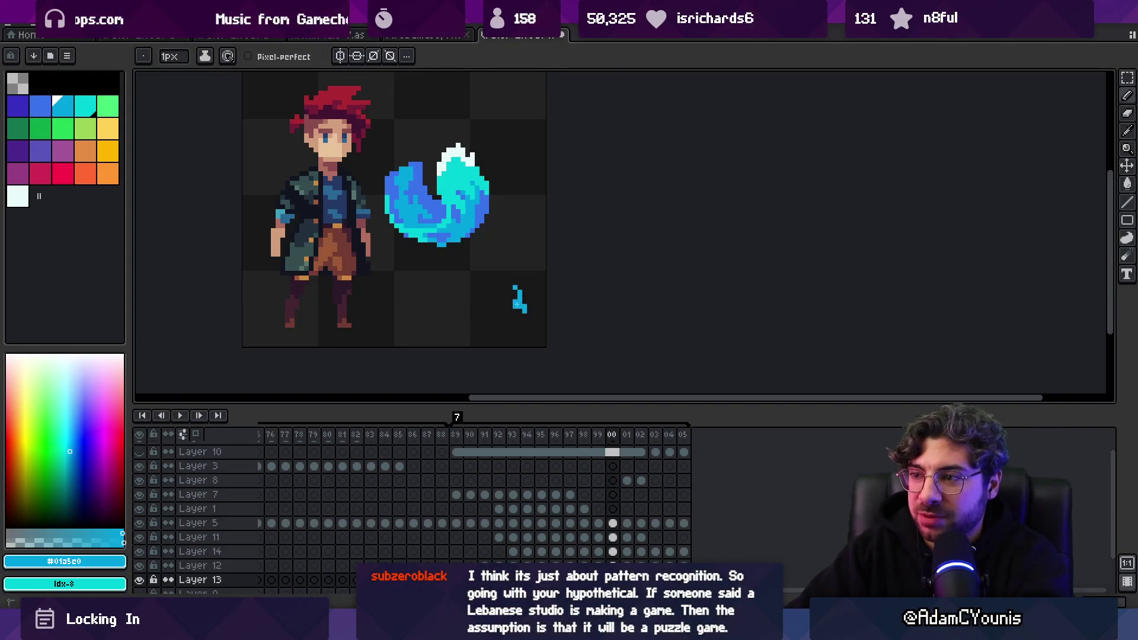
pyautogui.press('b')
# Add pixels to the splash's lower left, nudge it slightly left, and settle it with undo/redo
pyautogui.moveTo(520, 311); pyautogui.dragTo(509, 306)
pyautogui.press('e')
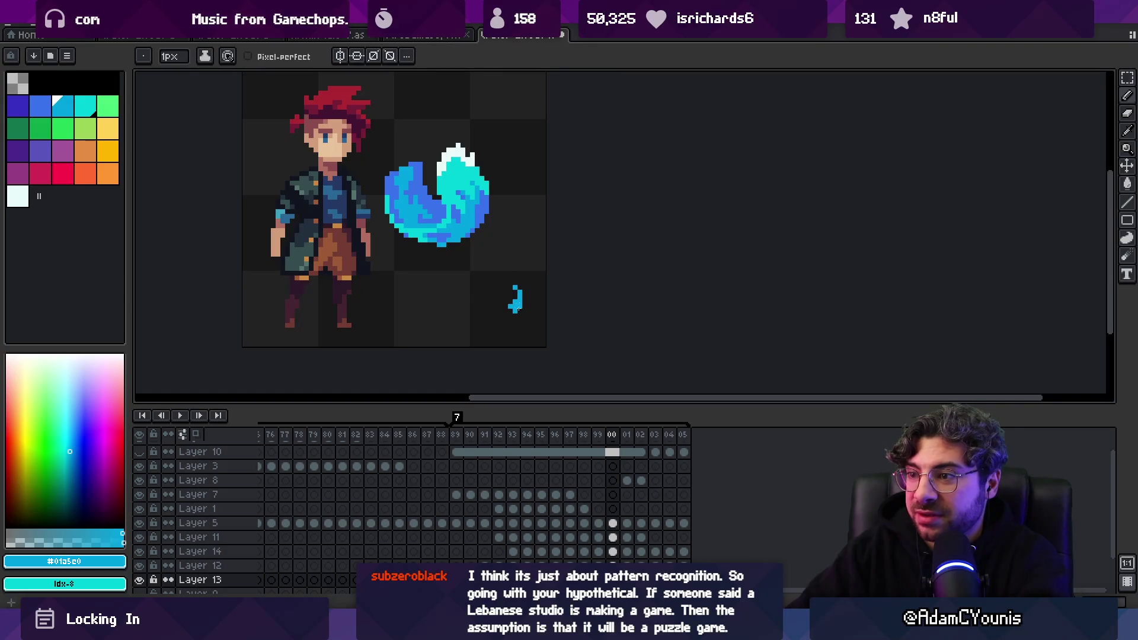
pyautogui.press('m')
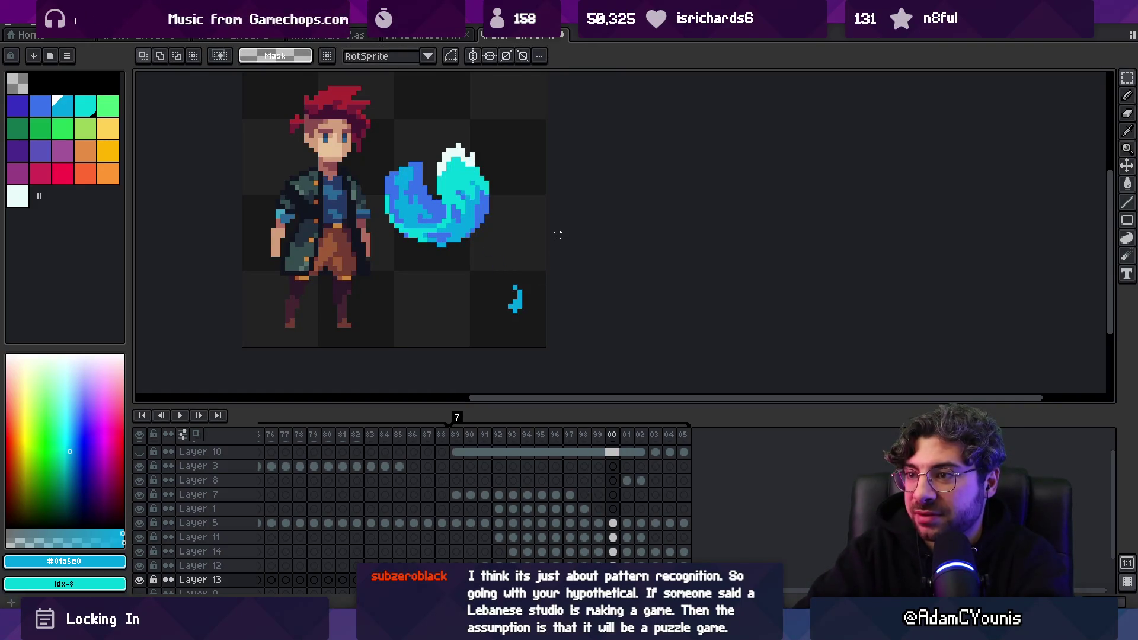
pyautogui.moveTo(496, 259); pyautogui.dragTo(540, 329)
pyautogui.moveTo(537, 262); pyautogui.dragTo(532, 262)
pyautogui.hotkey('ctrl', 'd')
pyautogui.hotkey('ctrl', 'z')
pyautogui.hotkey('ctrl', 'z')
pyautogui.hotkey('ctrl', 'z')
pyautogui.press('b')
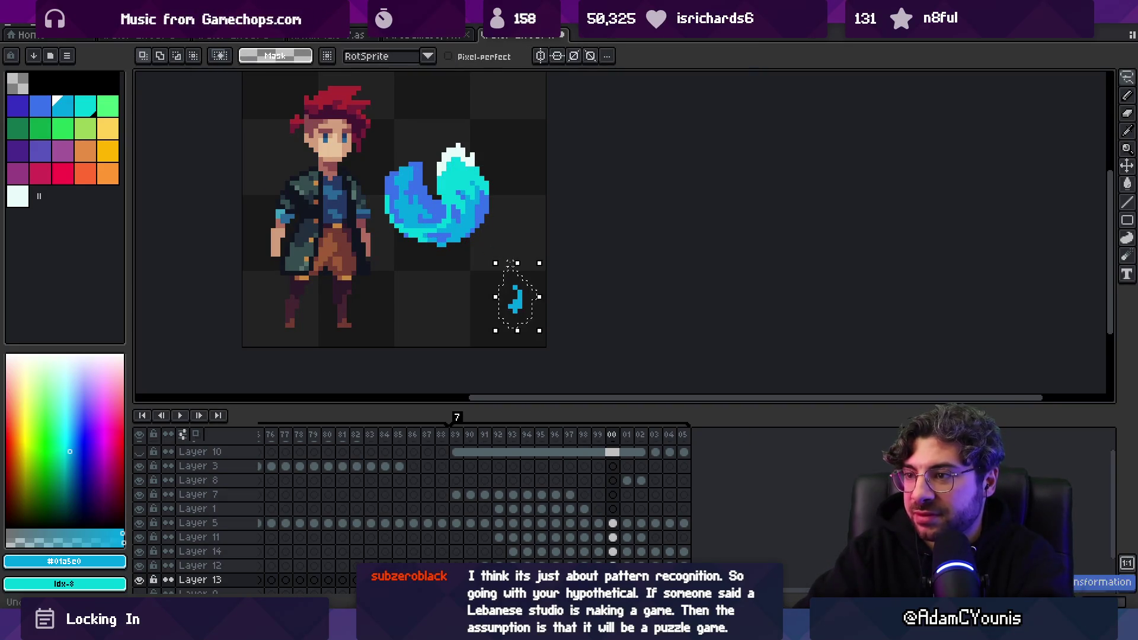
pyautogui.hotkey('ctrl', 'y')
pyautogui.hotkey('ctrl', 'y')
pyautogui.hotkey('ctrl', 'y')
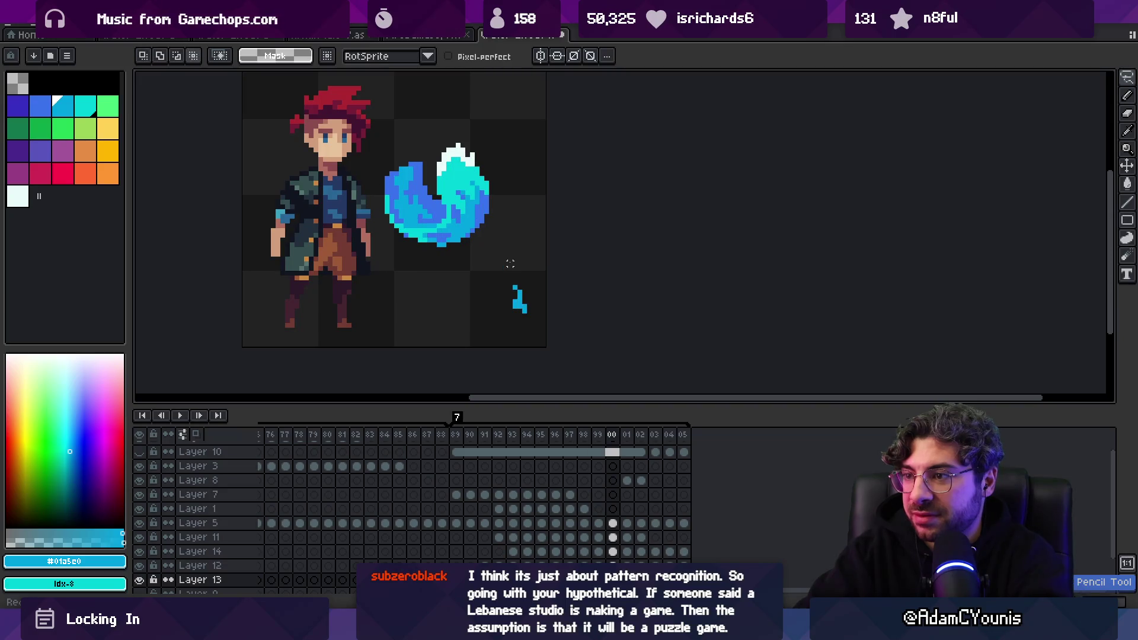
pyautogui.press('b')
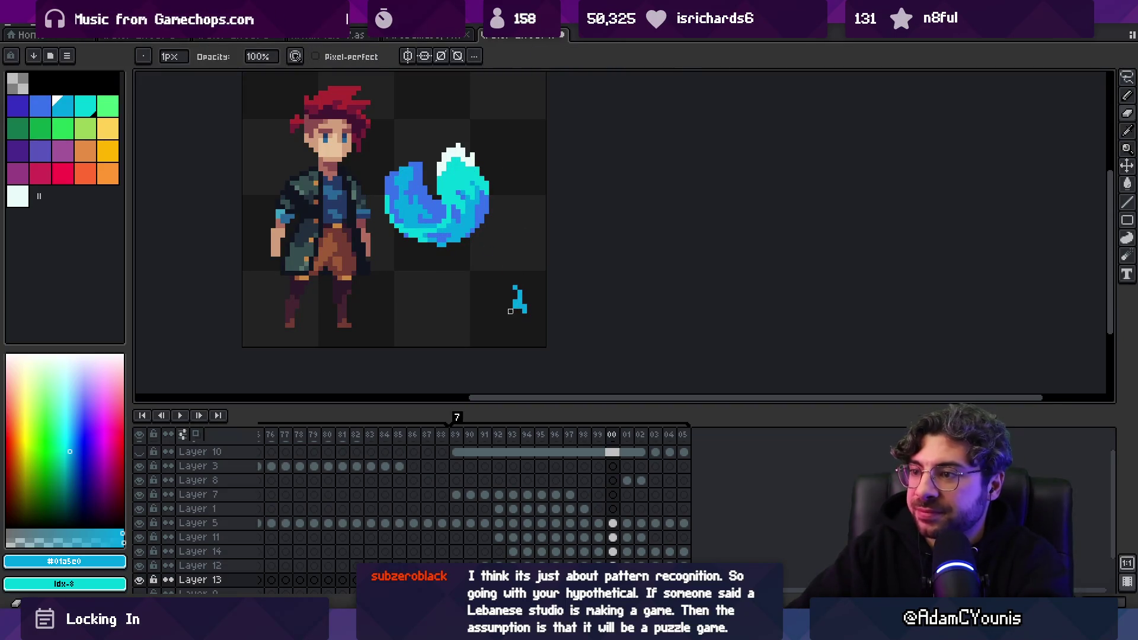
pyautogui.press('z')
pyautogui.scroll(-2, 534, 255)
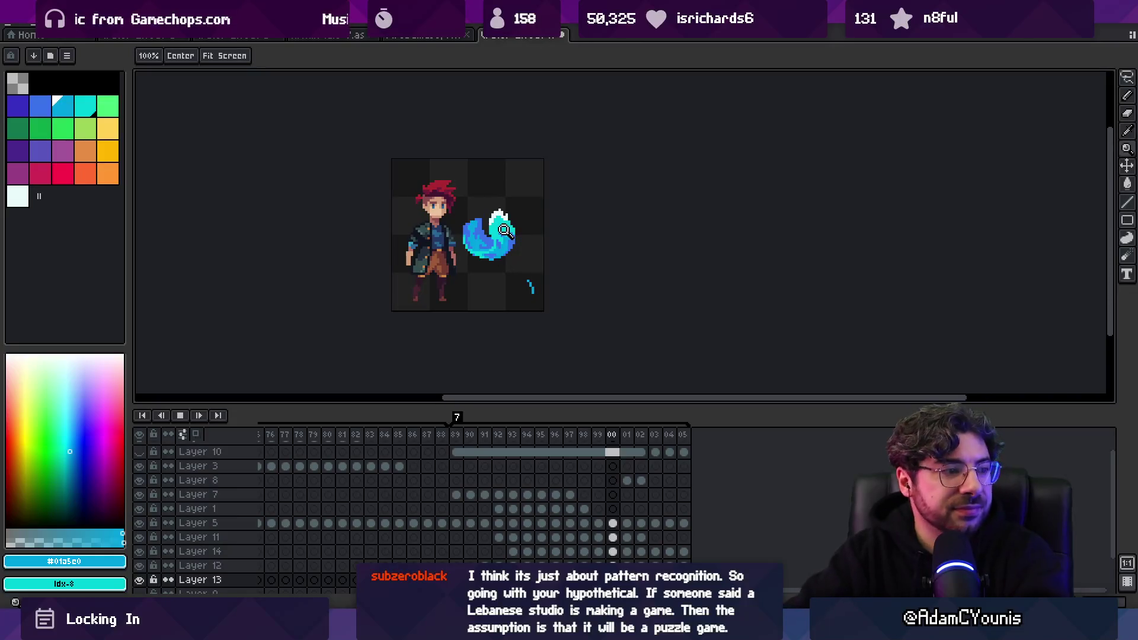
# Play the animation, then centre the sprite and zoom in on the flame
pyautogui.press('Return')
pyautogui.scroll(-1, 505, 230)
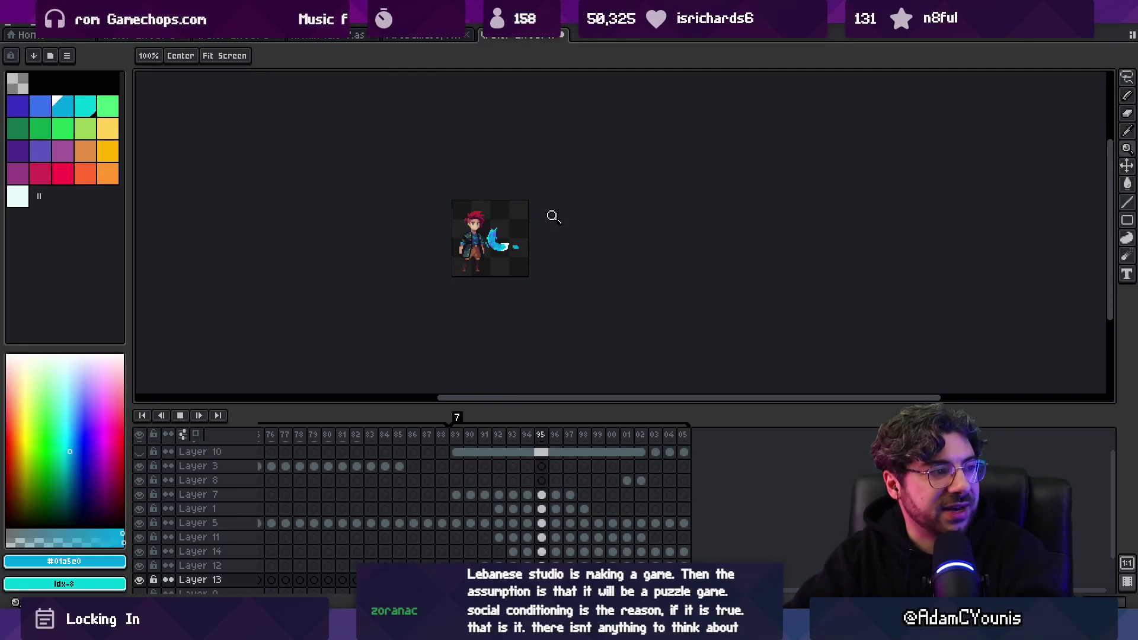
pyautogui.scroll(4, 539, 249)
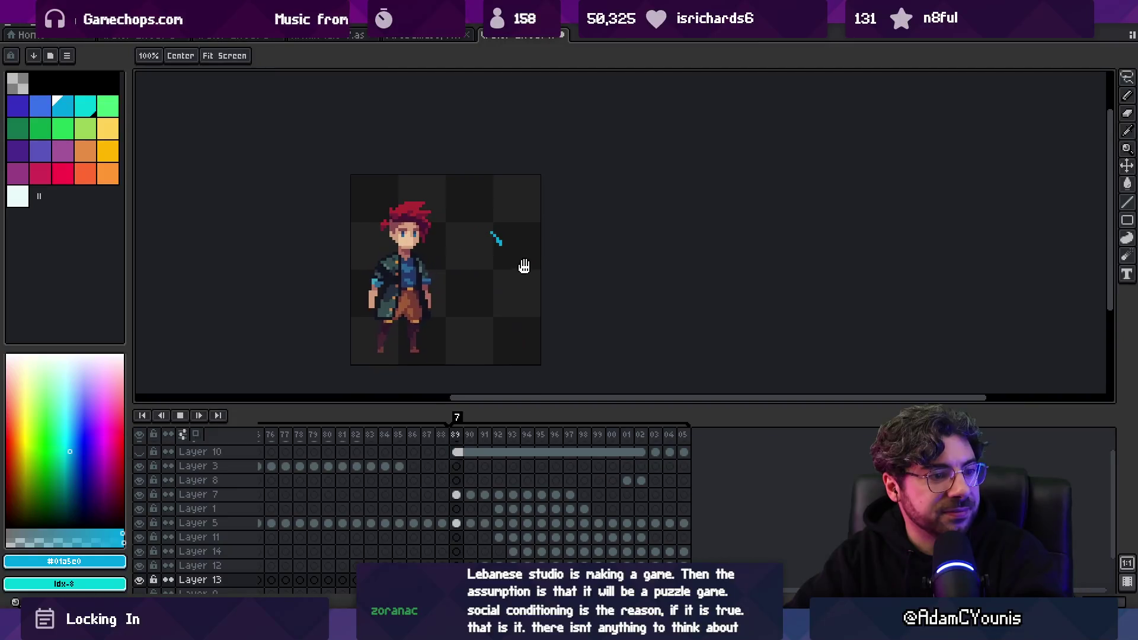
pyautogui.moveTo(513, 279); pyautogui.dragTo(534, 266)
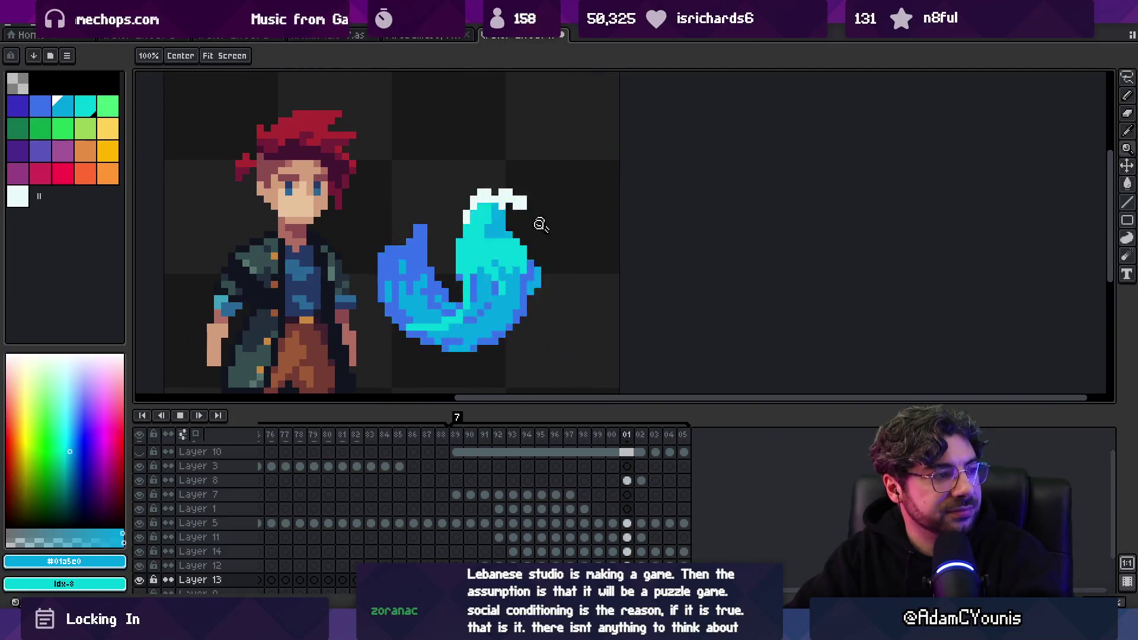
pyautogui.scroll(-3, 541, 201)
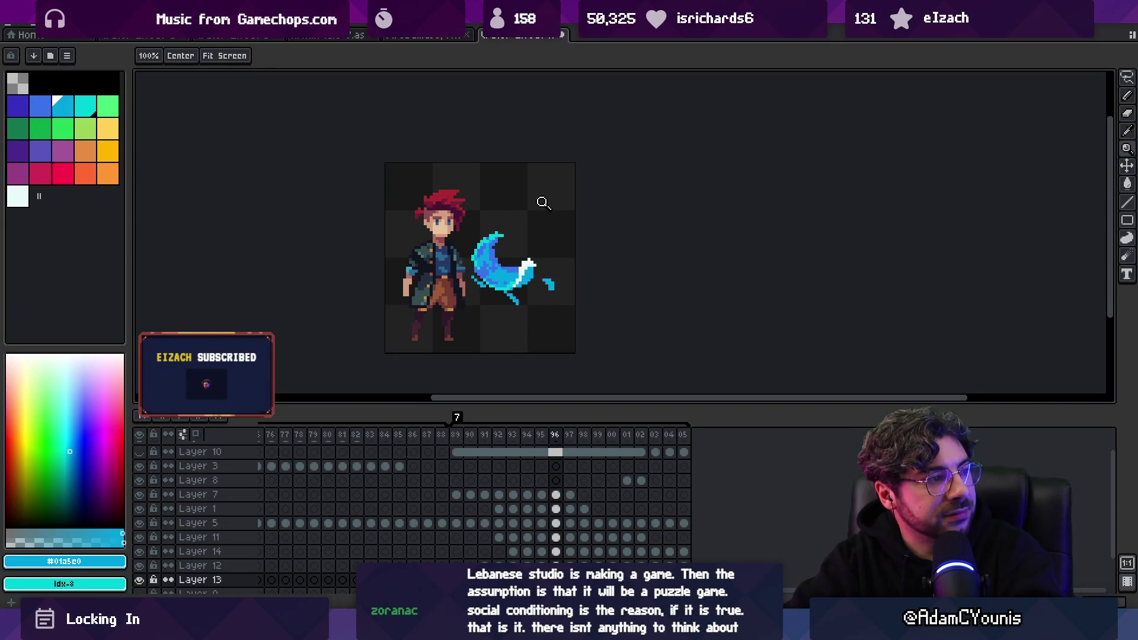
pyautogui.click(482, 244)
# Pick the flame's darker blue and fill its inner notch with blue pixels
pyautogui.press('b')
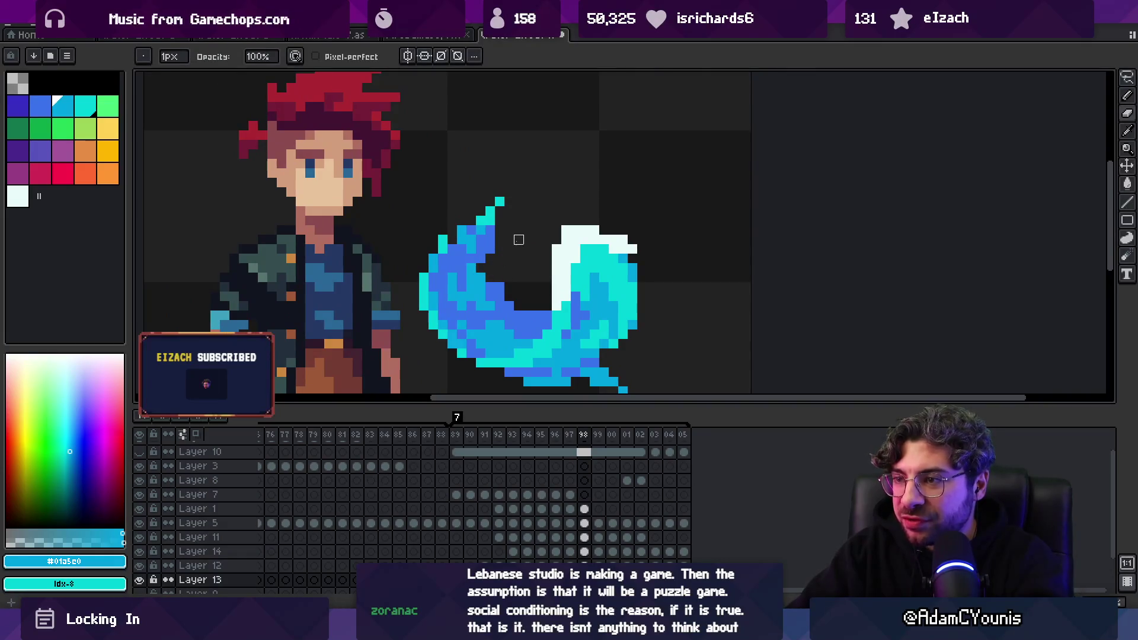
pyautogui.press('i')
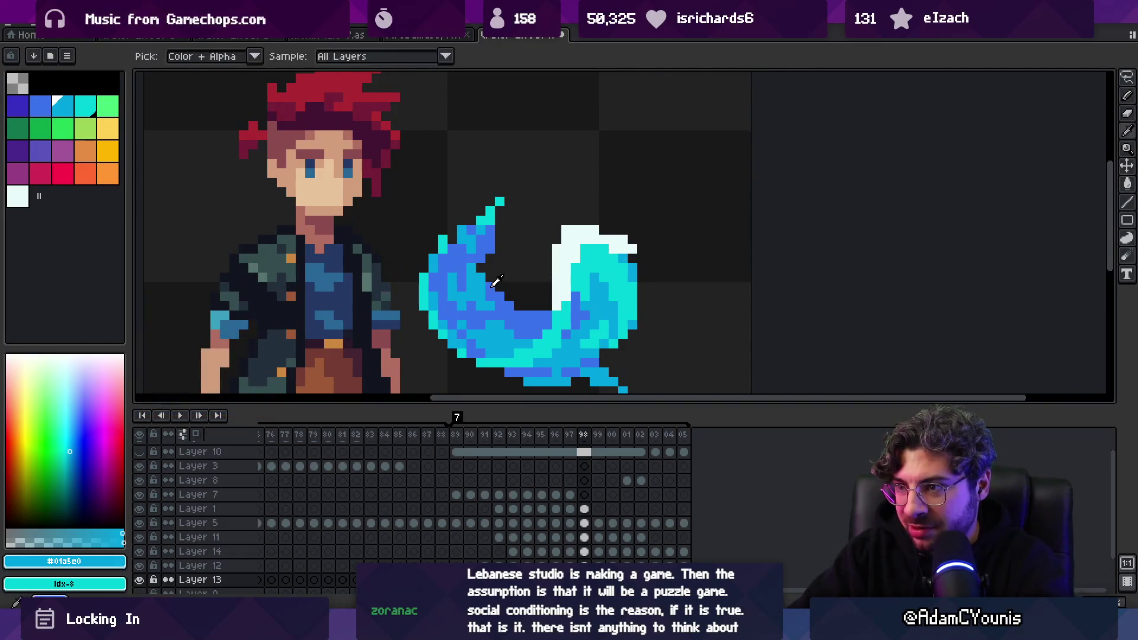
pyautogui.click(490, 285)
pyautogui.press('Right')
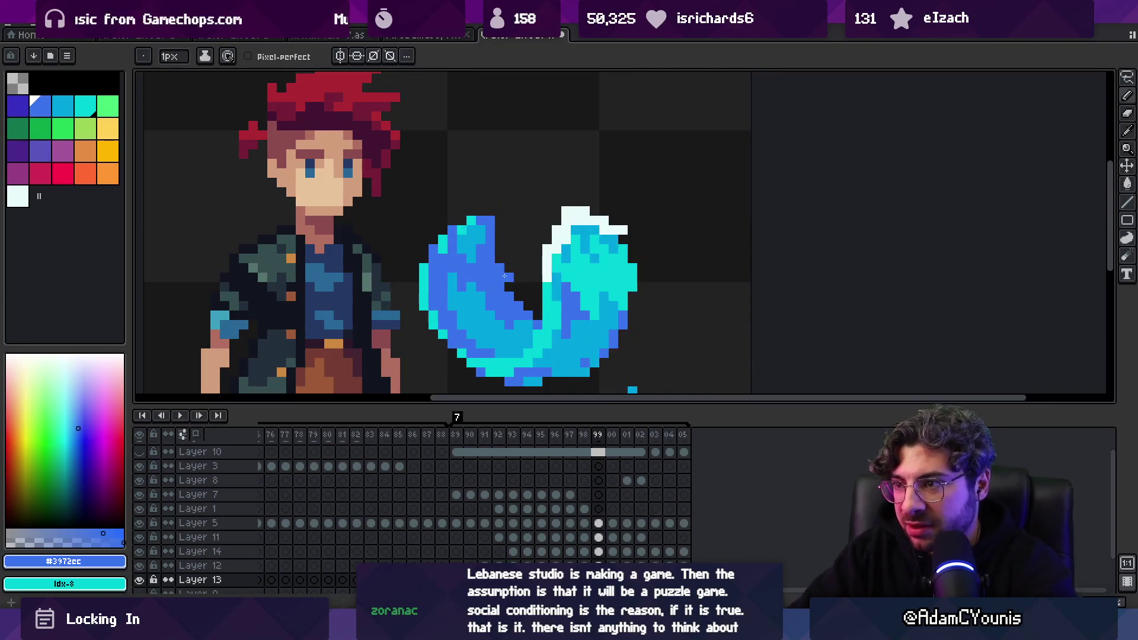
pyautogui.moveTo(498, 278); pyautogui.dragTo(479, 278)
pyautogui.press('Right')
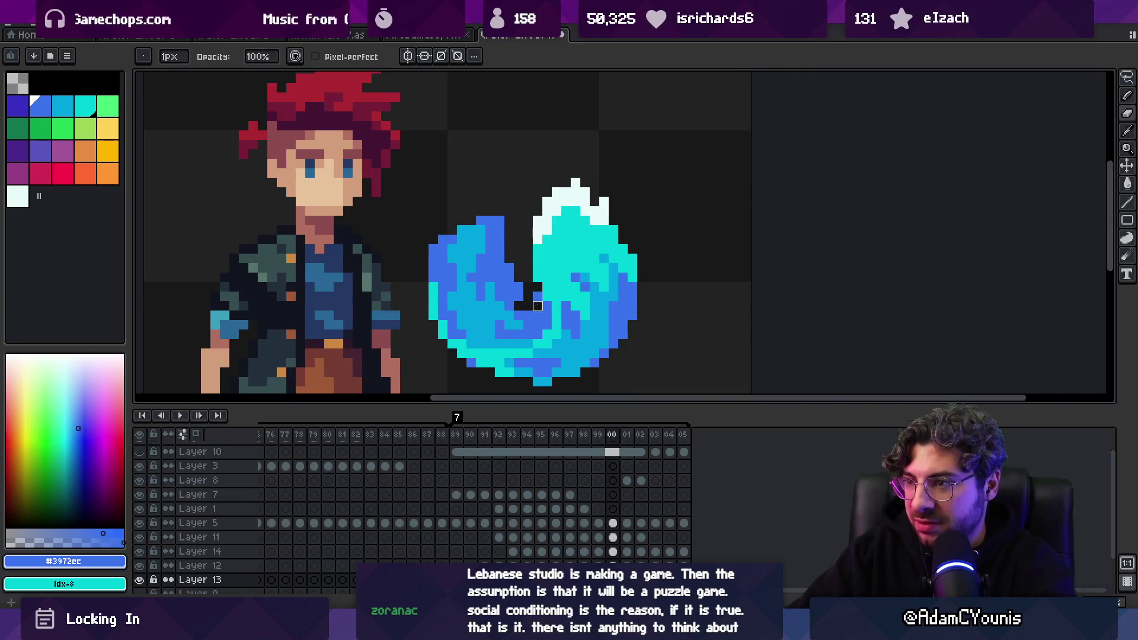
# On frame 01, add a blue pixel to the flame's left bump and preview playback
pyautogui.press('z')
pyautogui.scroll(-3, 535, 249)
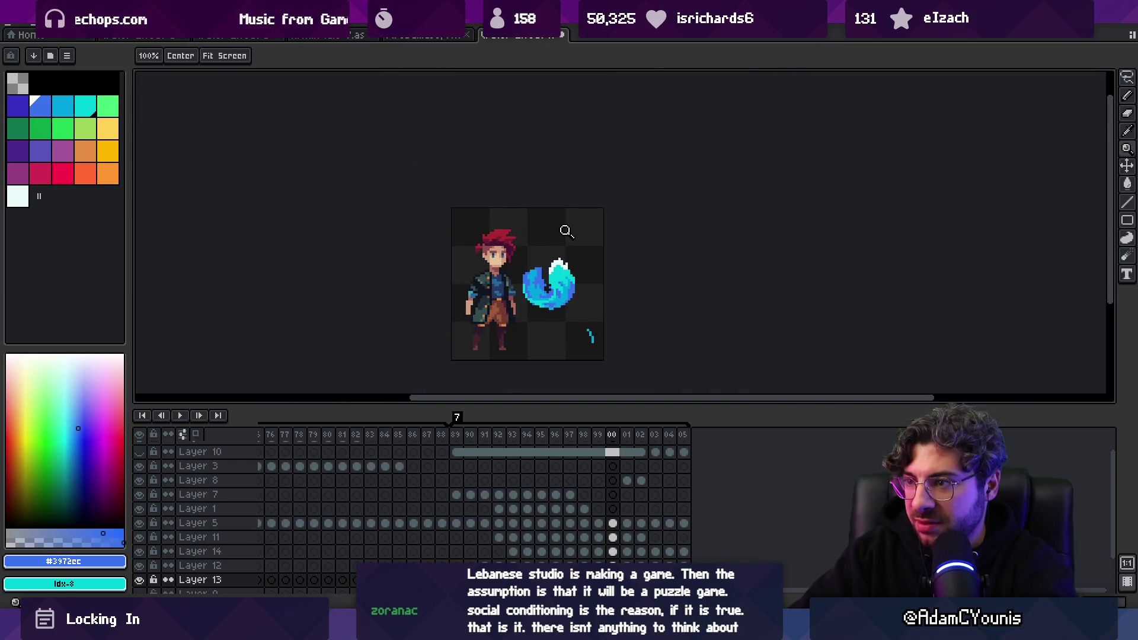
pyautogui.press('Left')
pyautogui.press('Right')
pyautogui.press('Right')
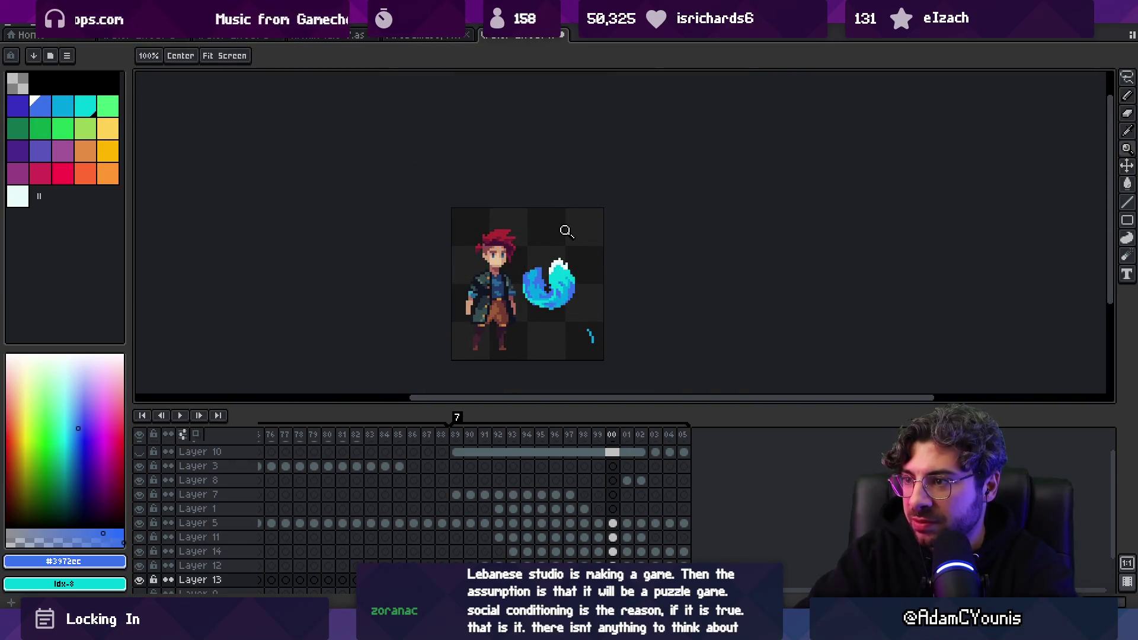
pyautogui.click(536, 274)
pyautogui.scroll(1, 541, 277)
pyautogui.press('b')
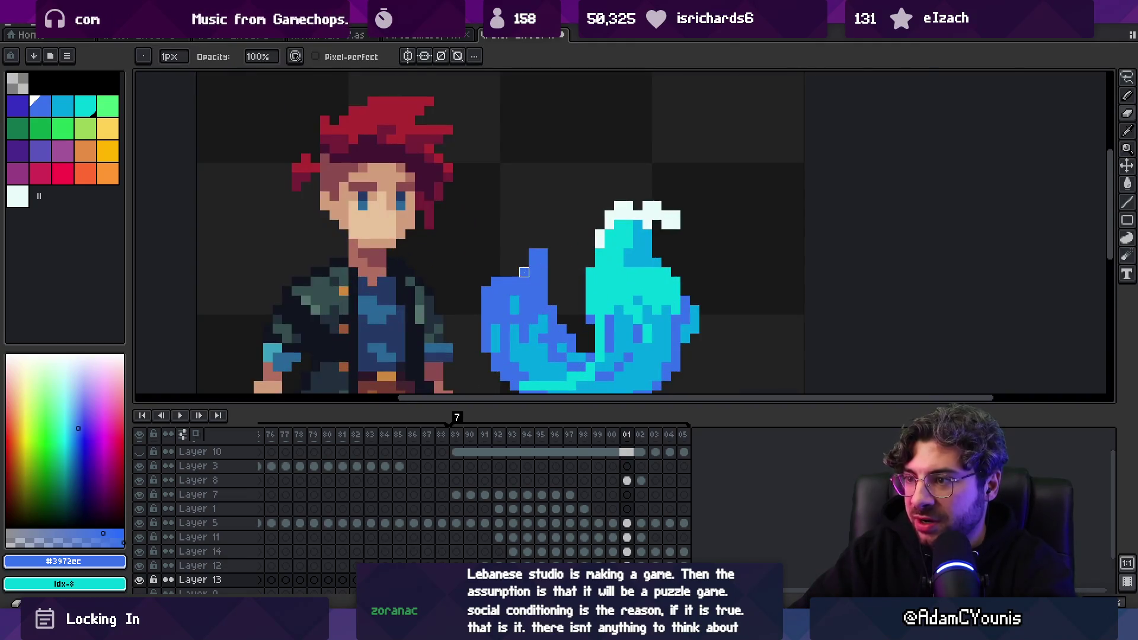
pyautogui.click(526, 263)
pyautogui.press('z')
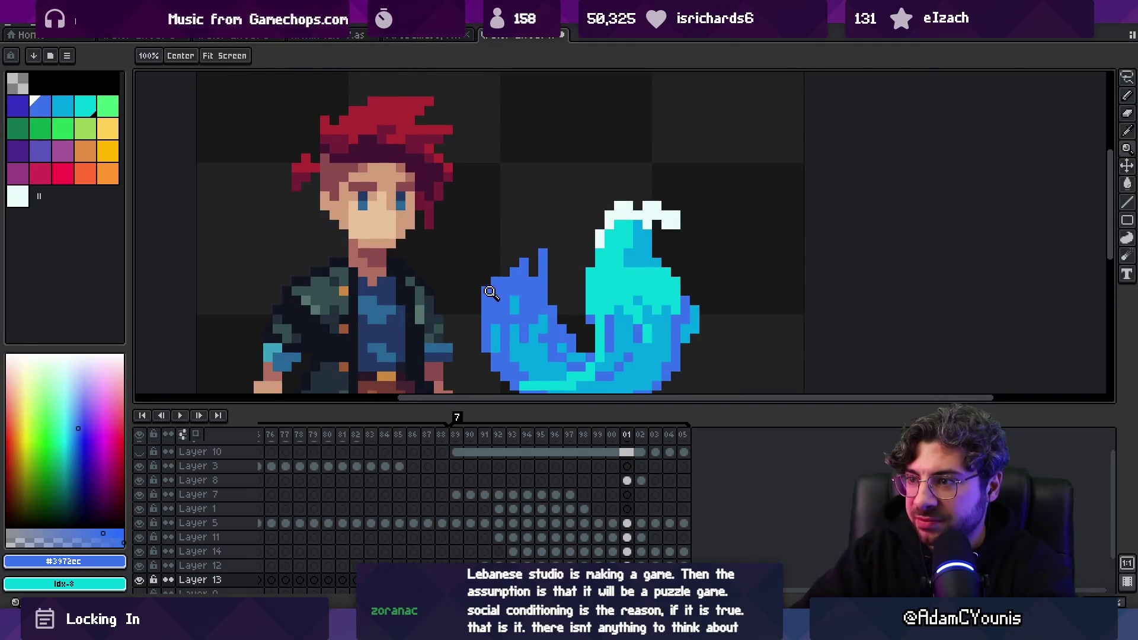
pyautogui.scroll(-3, 490, 274)
pyautogui.press('space')
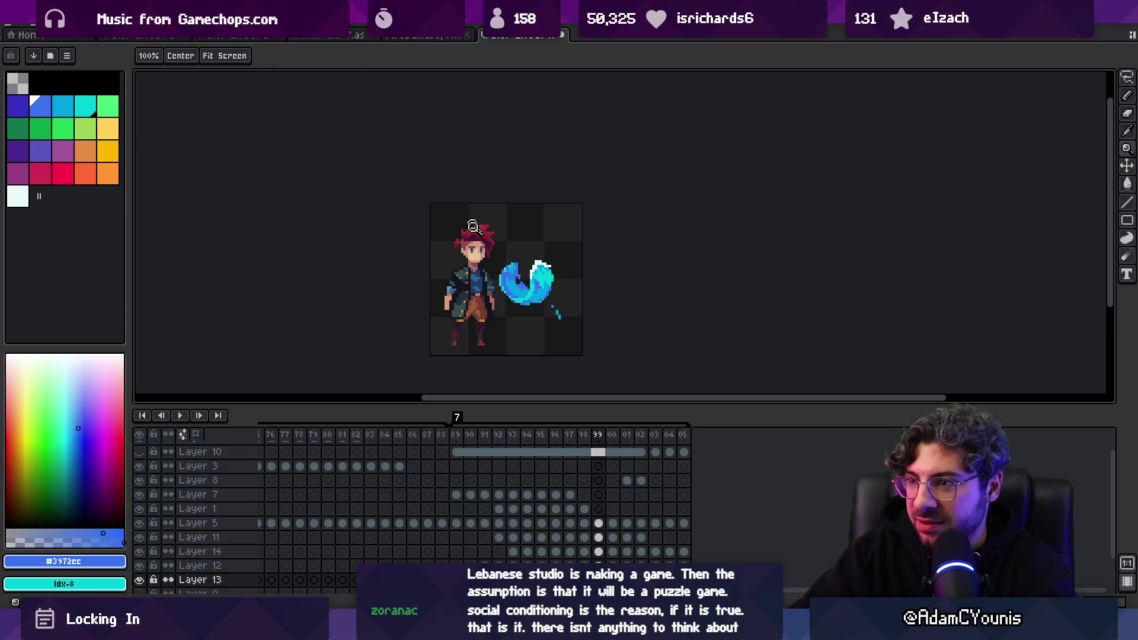
# Erase stray blue pixels and a column along the flame's upper-left edge
pyautogui.scroll(5, 539, 274)
pyautogui.press('b')
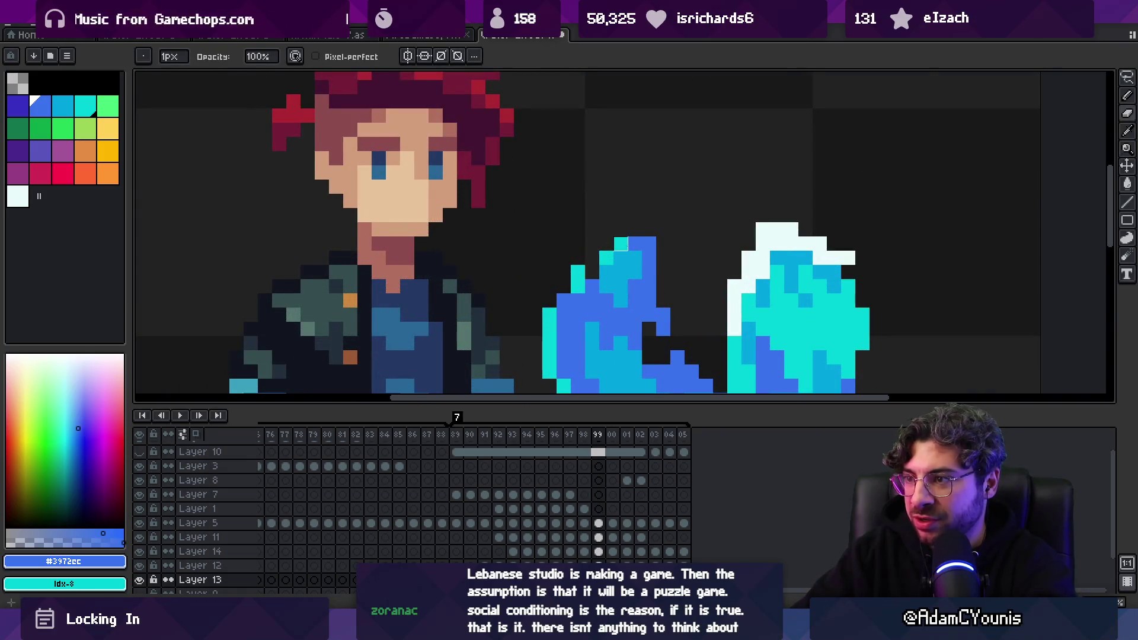
pyautogui.moveTo(649, 215); pyautogui.dragTo(531, 201)
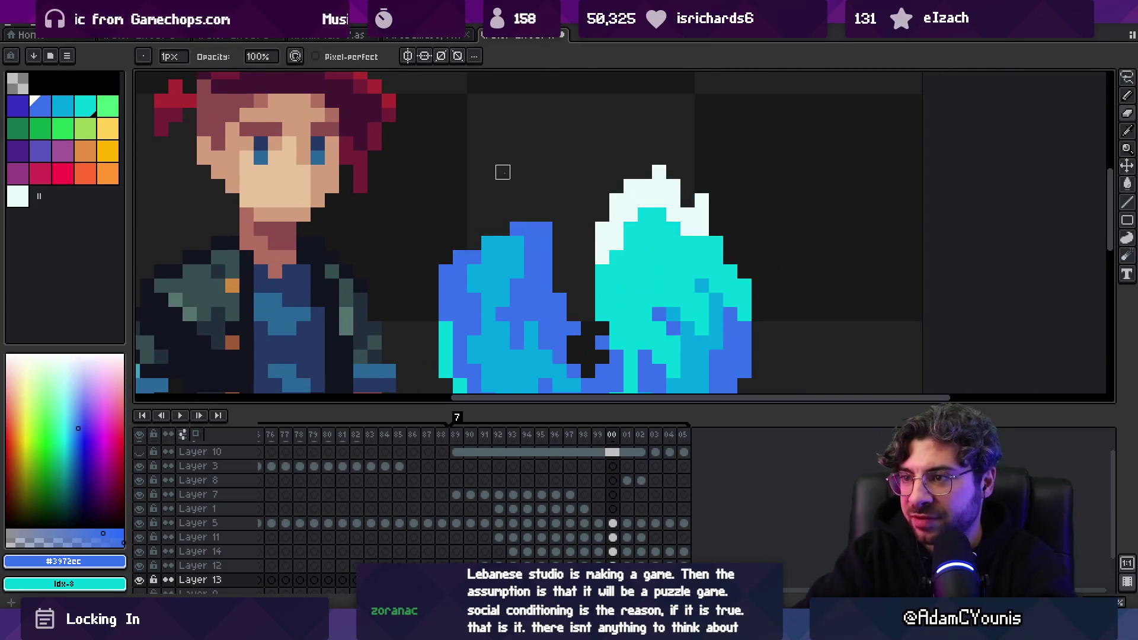
pyautogui.click(460, 258)
pyautogui.moveTo(531, 229); pyautogui.dragTo(531, 257)
pyautogui.keyDown('ctrl'); pyautogui.click(503, 243); pyautogui.keyUp('ctrl')
pyautogui.click(488, 243)
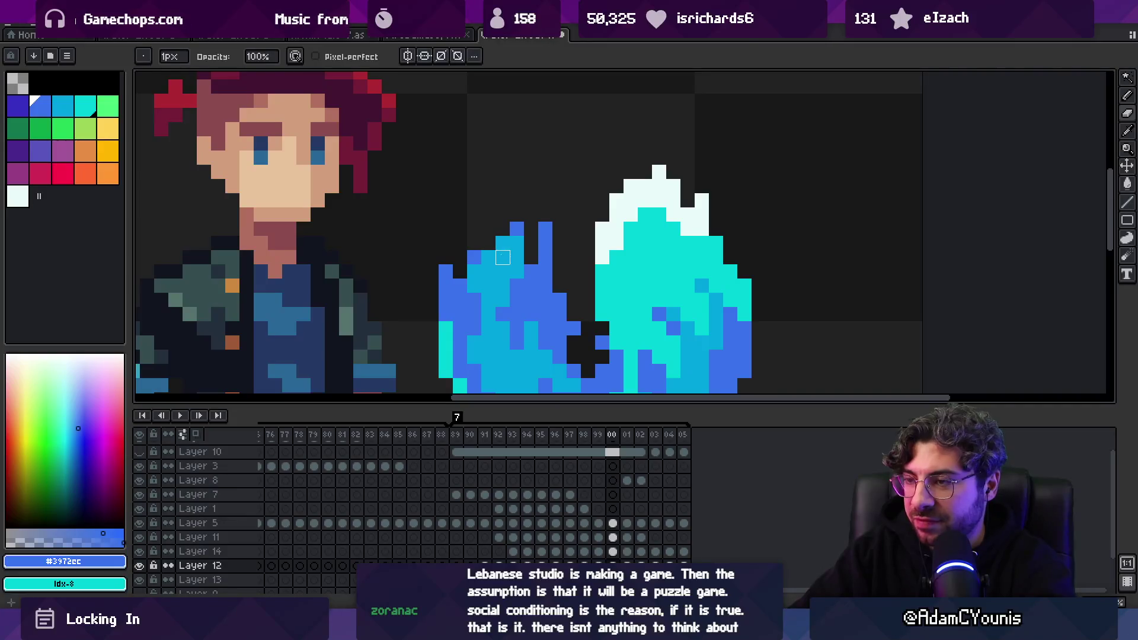
# Return editing to Layer 13, zoom out to the whole sprite, and play the animation
pyautogui.press('z')
pyautogui.scroll(-5, 506, 225)
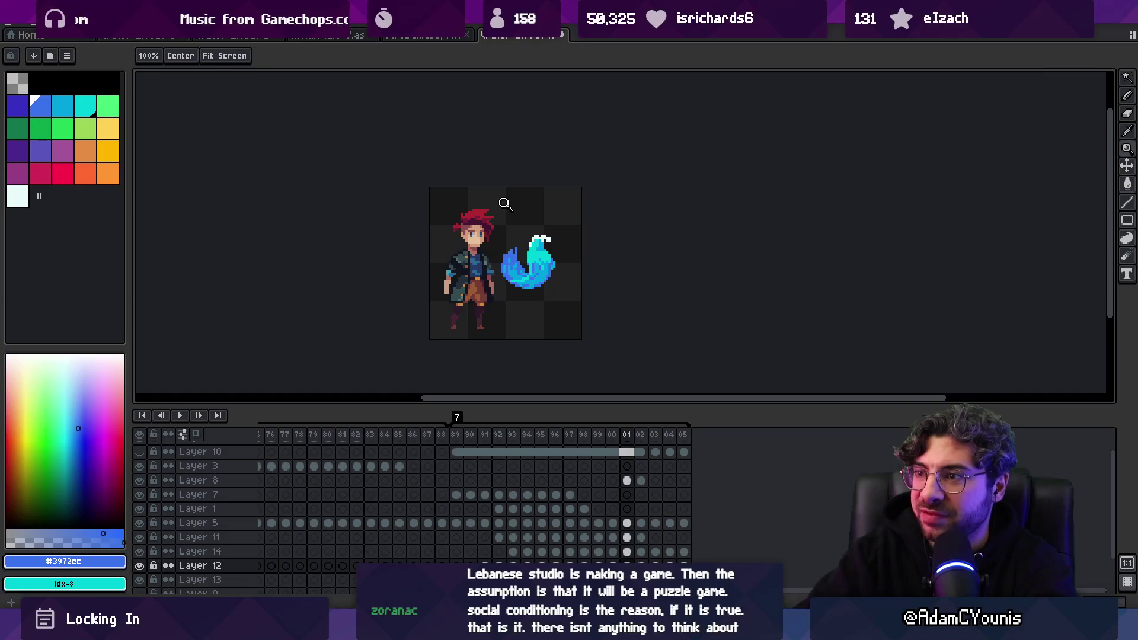
pyautogui.moveTo(504, 255); pyautogui.dragTo(526, 254)
pyautogui.press('b')
pyautogui.press('Down')
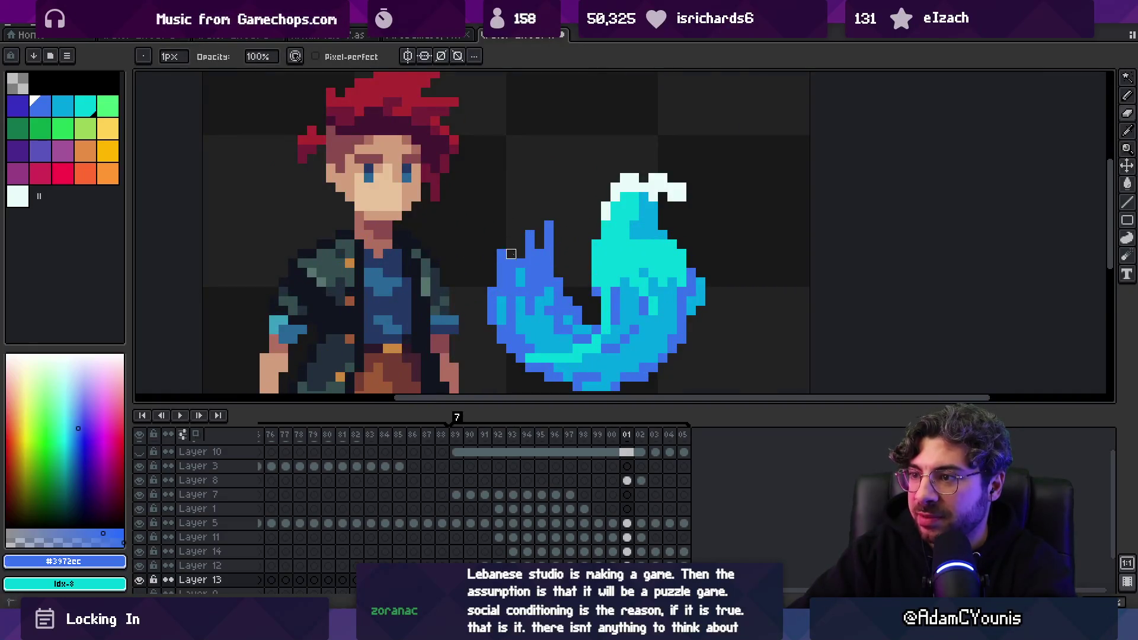
pyautogui.press('z')
pyautogui.press('1')
pyautogui.press('Return')
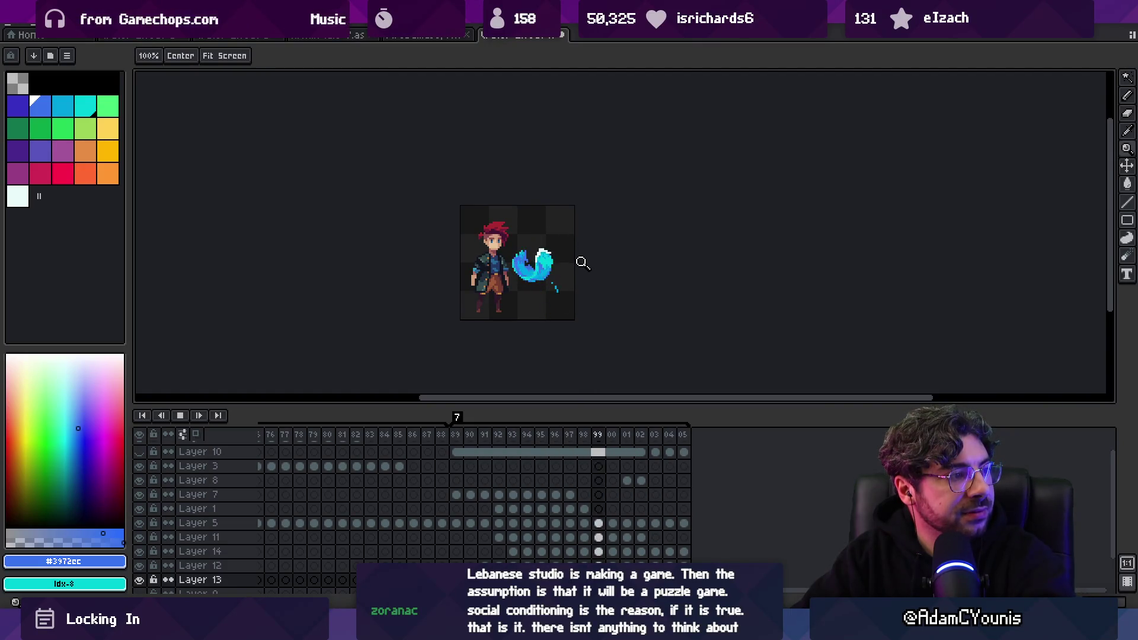
# Sample the flame's cyan and blue as spark colours, then stop playback on frame 01
pyautogui.scroll(3, 568, 247)
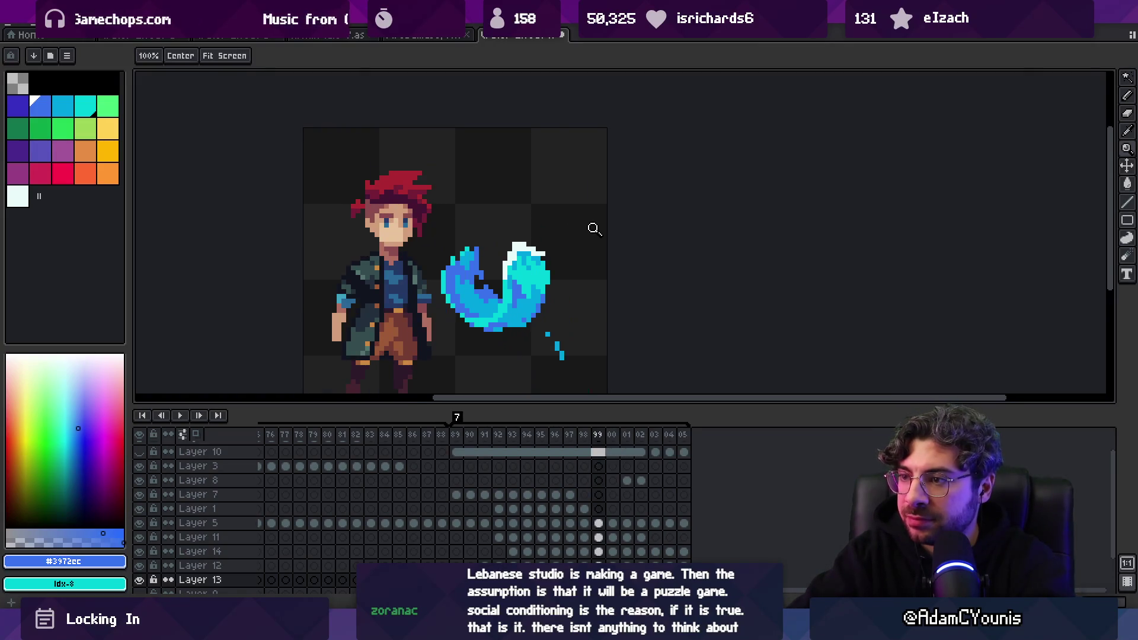
pyautogui.press('i')
pyautogui.click(486, 224)
pyautogui.press('b')
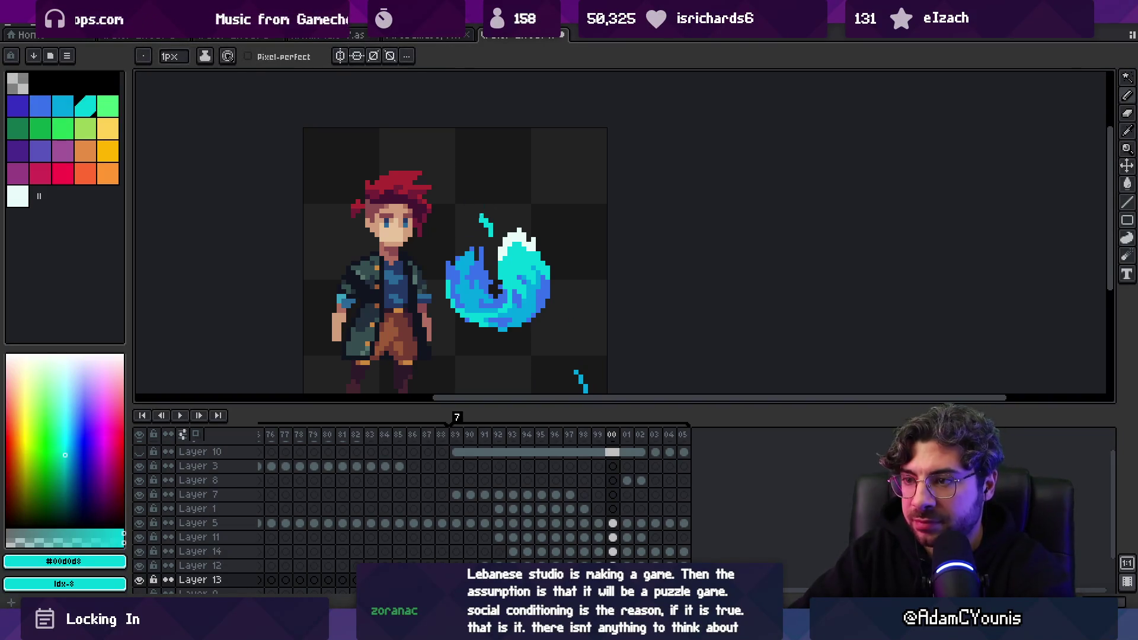
pyautogui.press('i')
pyautogui.click(466, 260)
pyautogui.press('b')
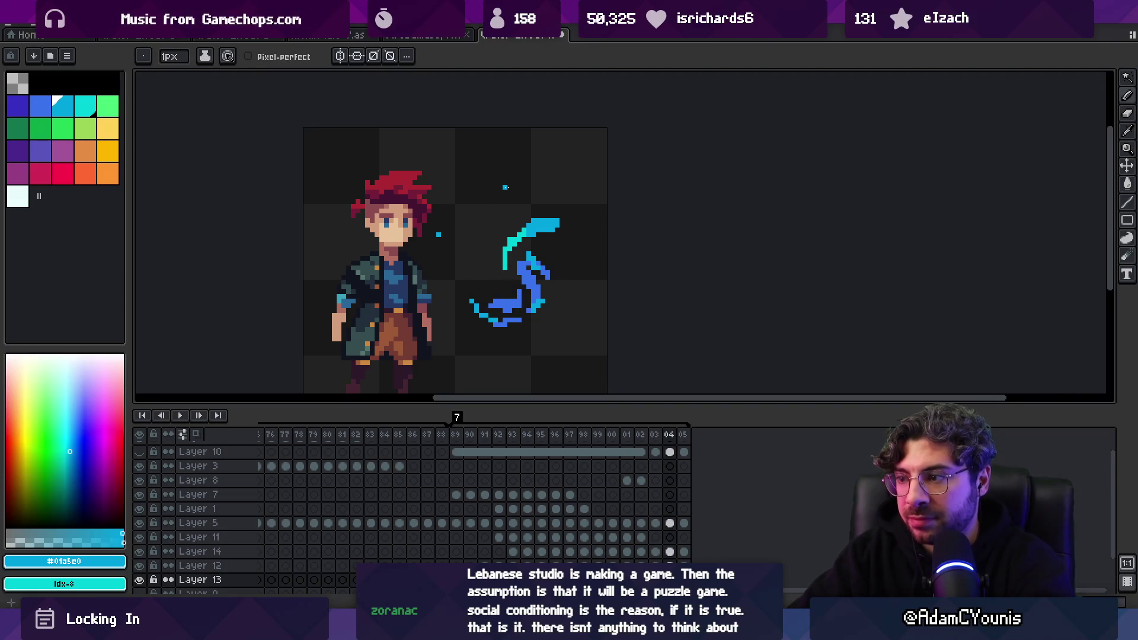
pyautogui.press('z')
pyautogui.press('1')
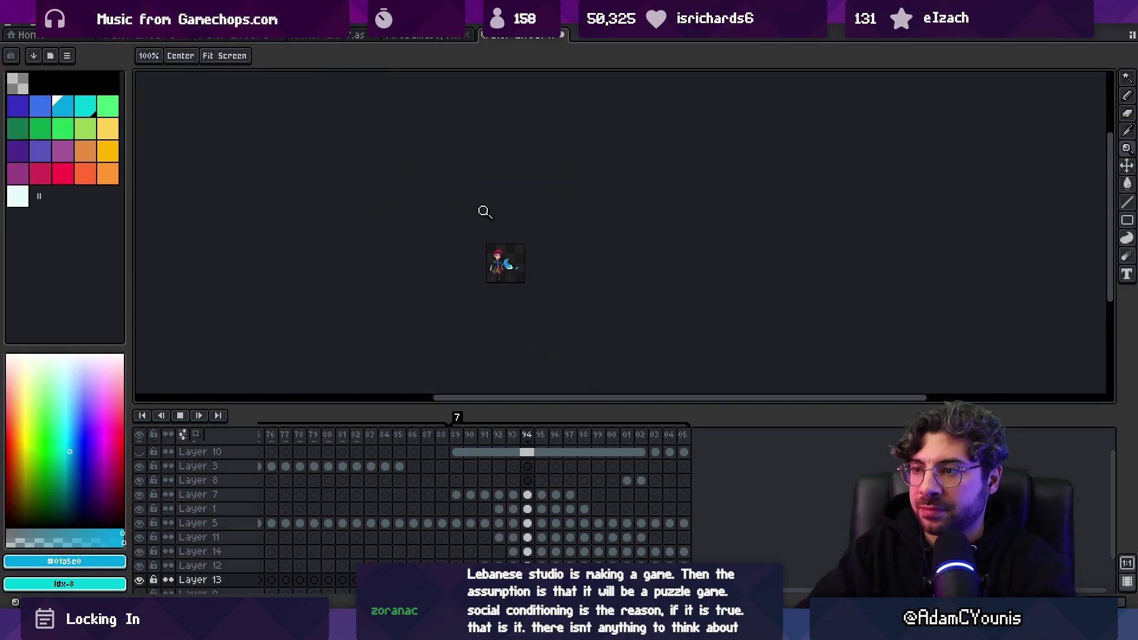
pyautogui.press('Return')
# Select the small cyan stroke above the flame and commit it in its new position
pyautogui.scroll(5, 580, 213)
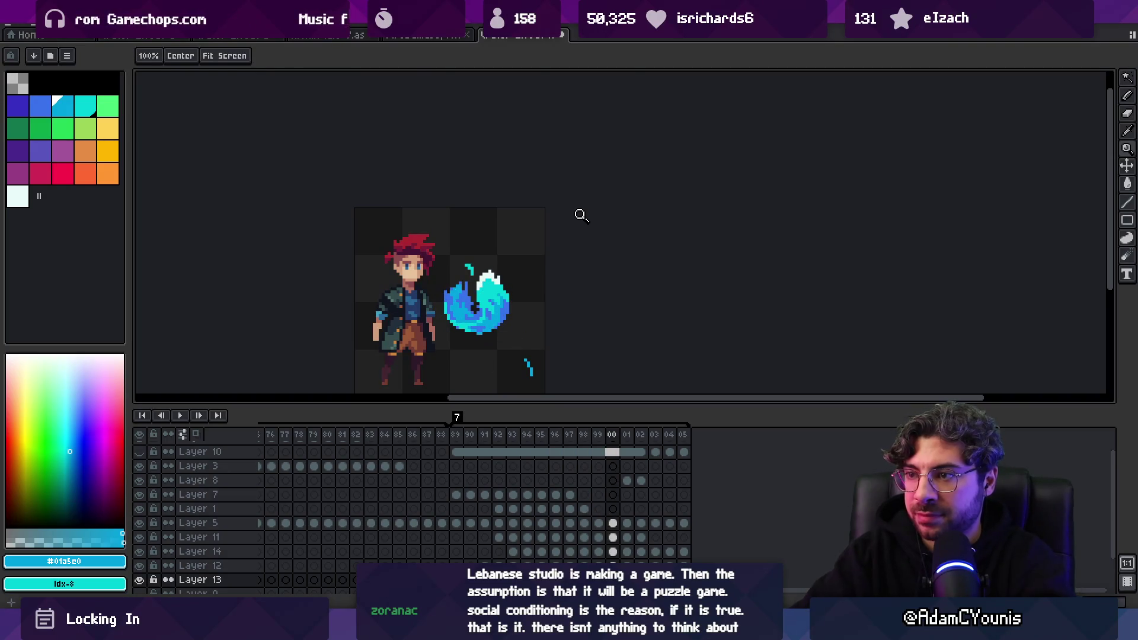
pyautogui.click(503, 259)
pyautogui.click(483, 299)
pyautogui.press('m')
pyautogui.moveTo(449, 284)
pyautogui.mouseDown()
pyautogui.moveTo(502, 346)
pyautogui.moveTo(523, 241)
pyautogui.mouseUp()
pyautogui.press('Return')
pyautogui.press('b')
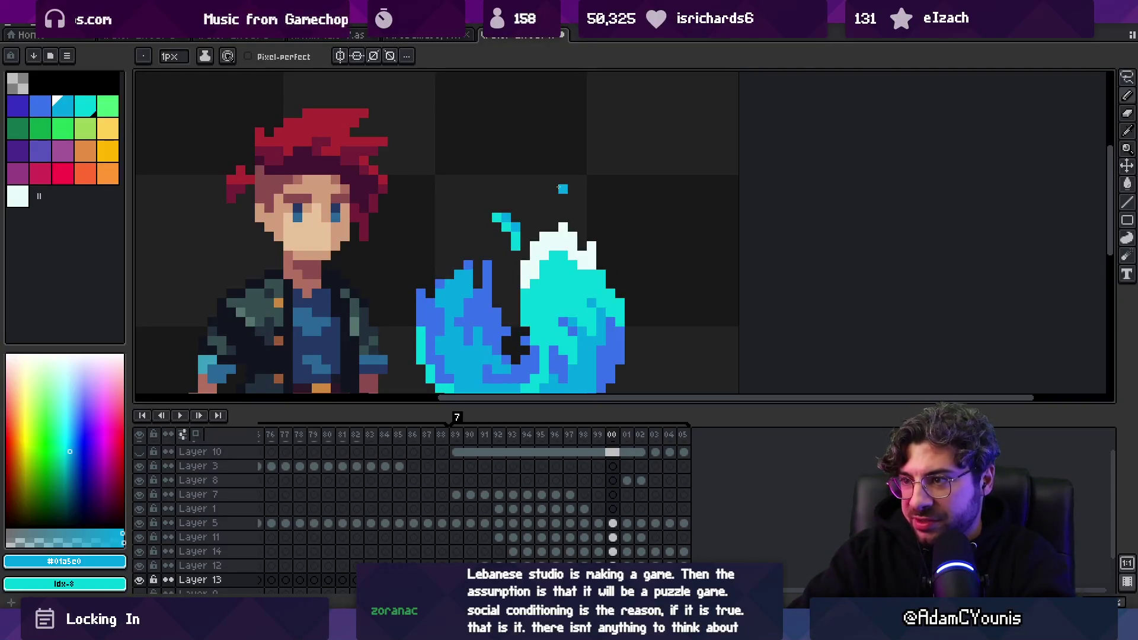
# On frame 01, pick the near-white and blue colours and undo a stray blue pixel
pyautogui.keyDown('alt'); pyautogui.click(523, 269); pyautogui.keyUp('alt')
pyautogui.press('Right')
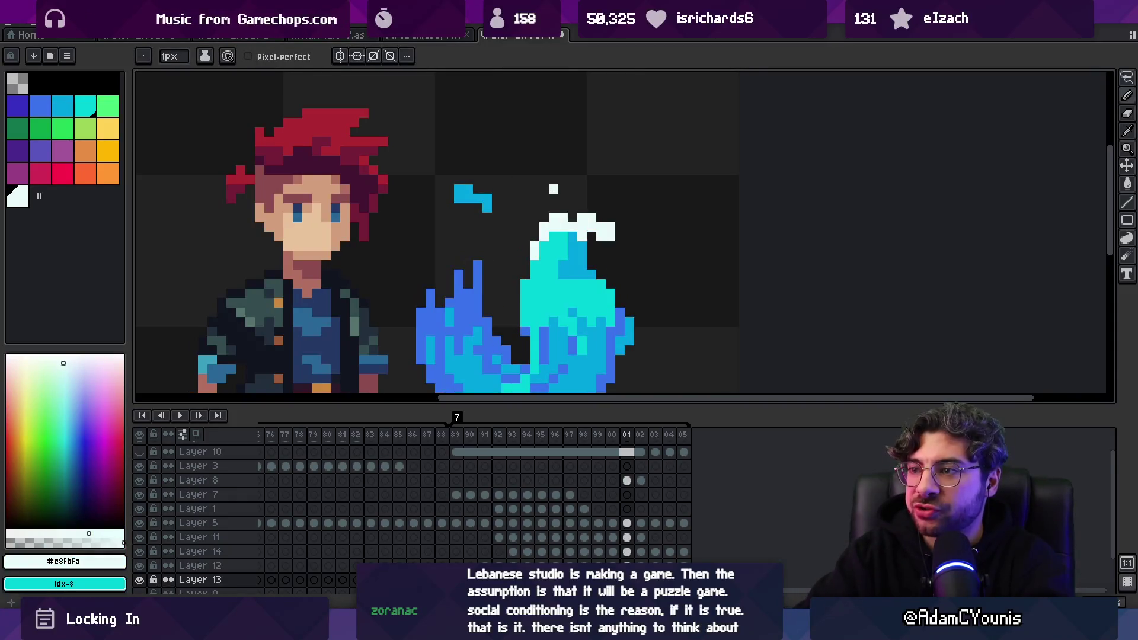
pyautogui.keyDown('alt'); pyautogui.click(484, 198); pyautogui.keyUp('alt')
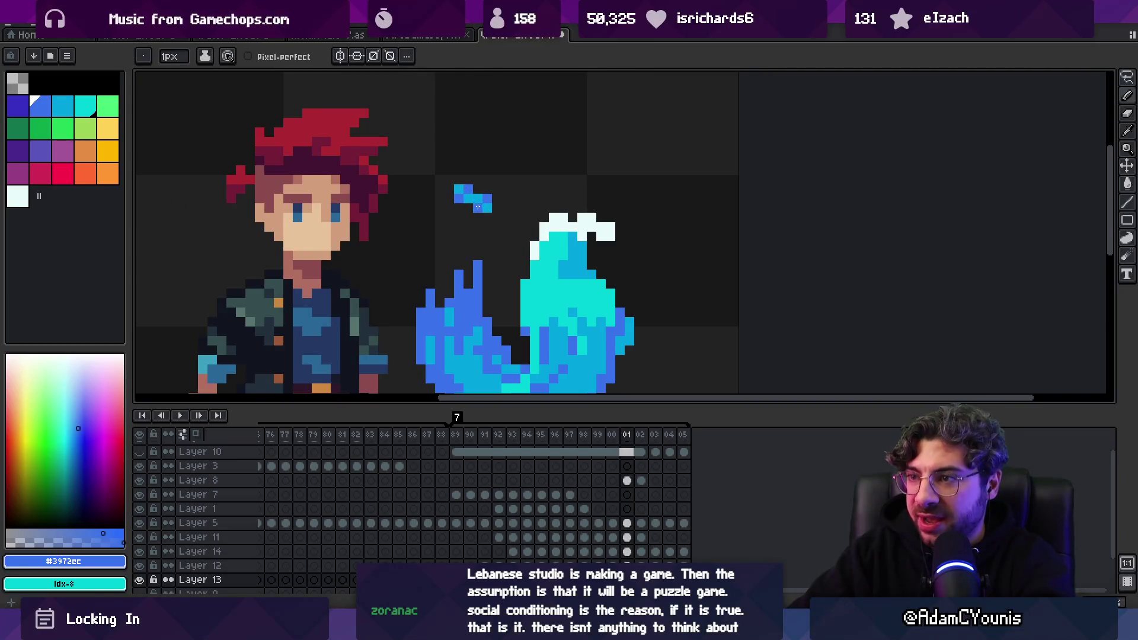
pyautogui.hotkey('ctrl', 'z')
pyautogui.press('e')
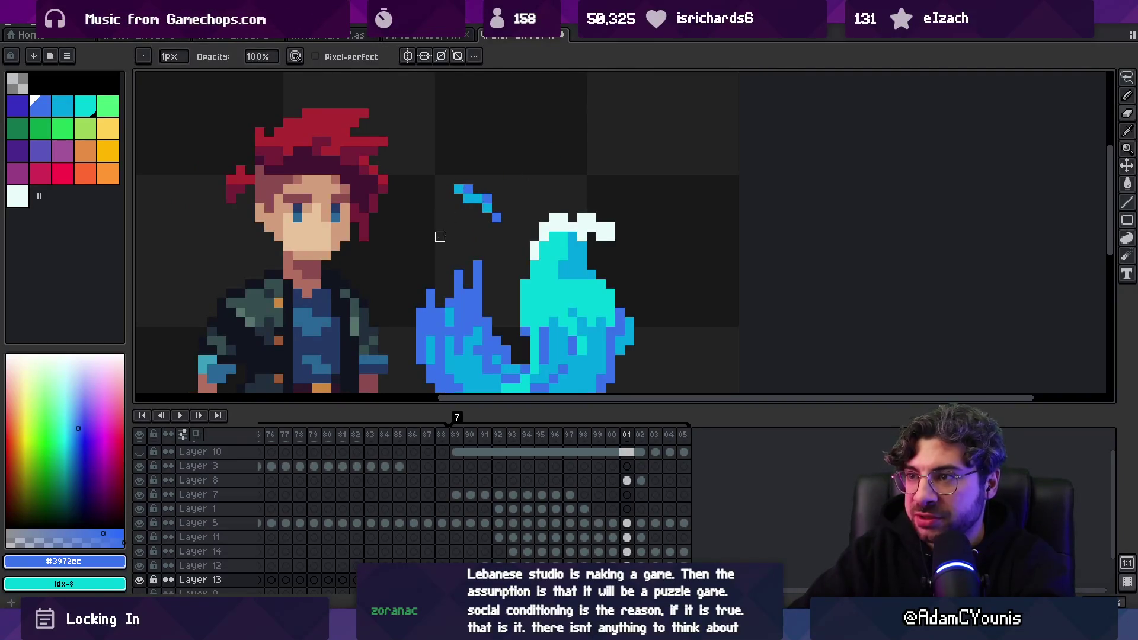
pyautogui.press('z')
pyautogui.scroll(-5, 424, 206)
pyautogui.scroll(5, 504, 197)
pyautogui.press('b')
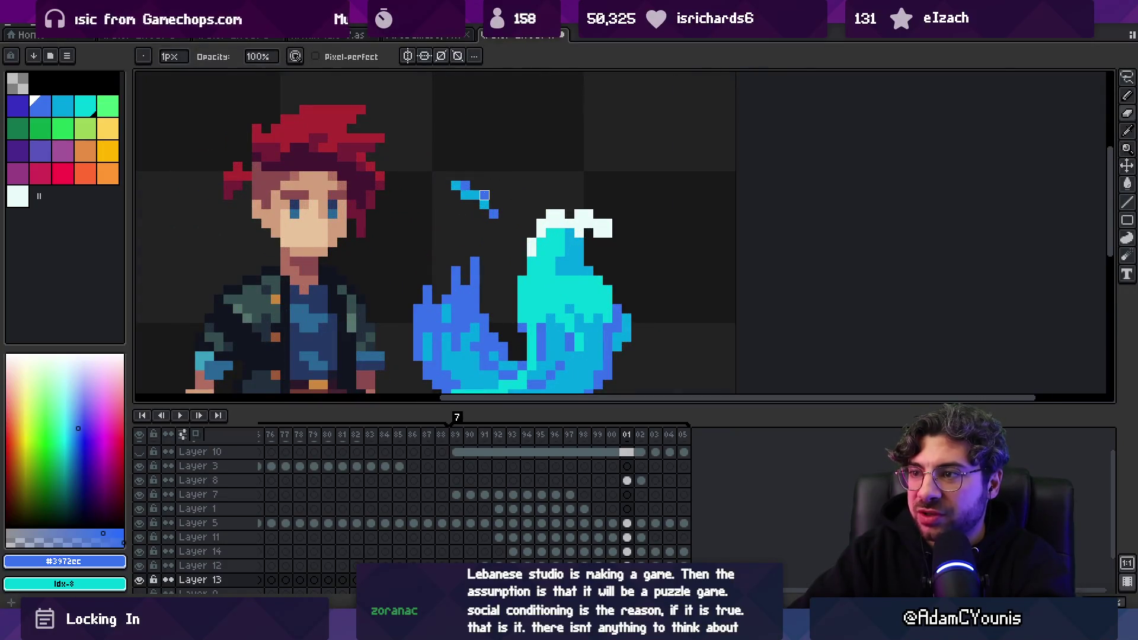
# Check the spark streak zoomed out, switching between selection and drawing tools on frame 01
pyautogui.press('z')
pyautogui.scroll(-4, 521, 180)
pyautogui.scroll(3, 568, 163)
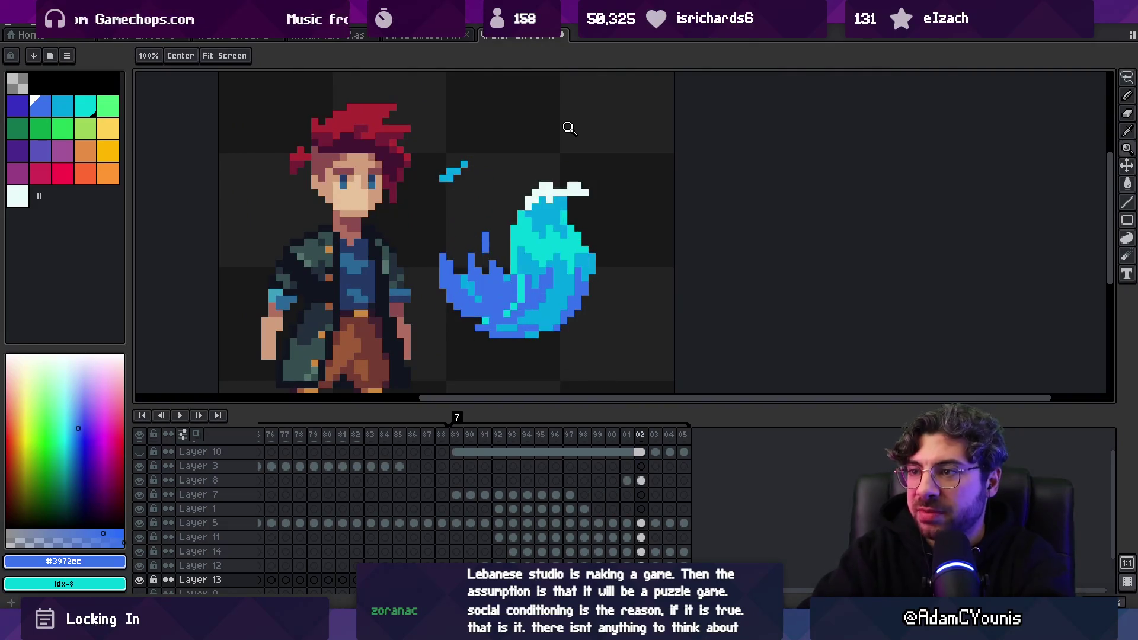
pyautogui.press('m')
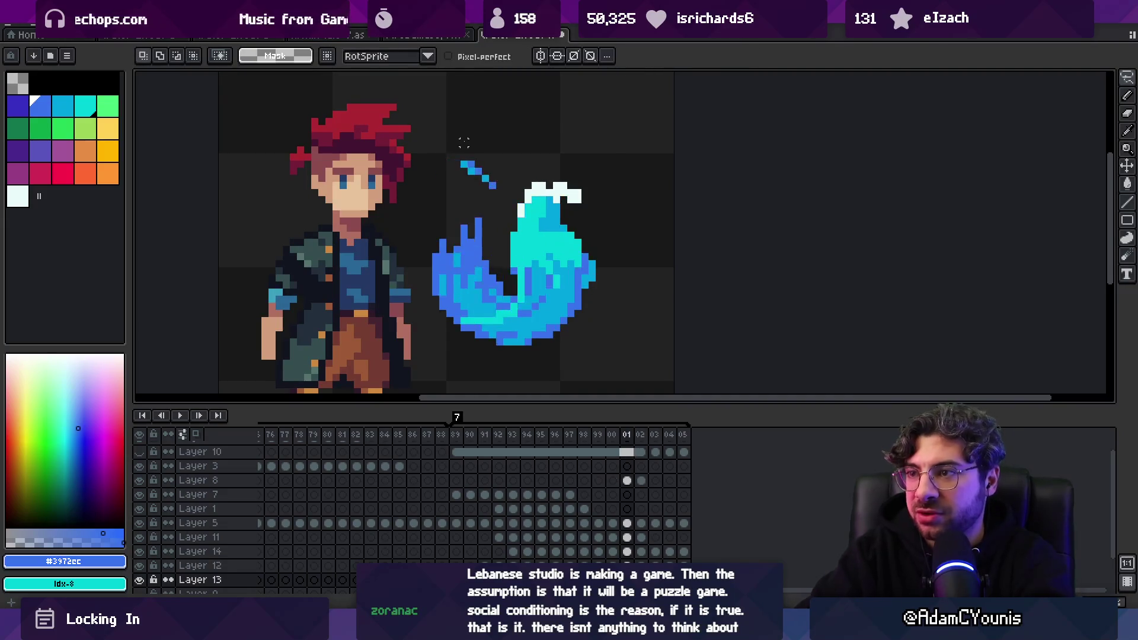
pyautogui.press('b')
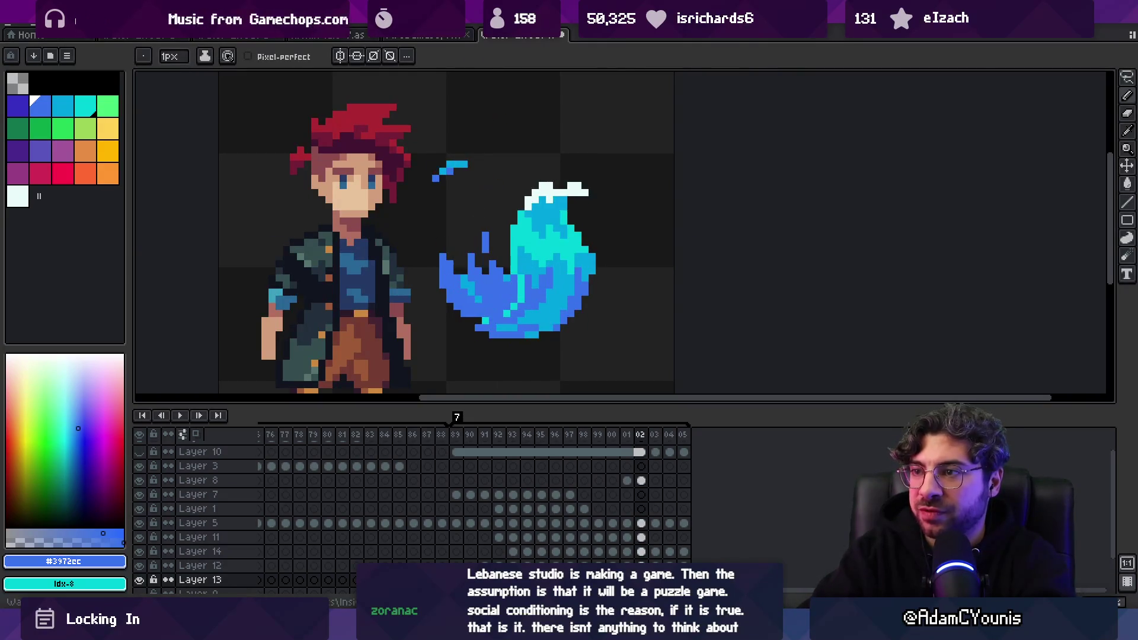
pyautogui.press('m')
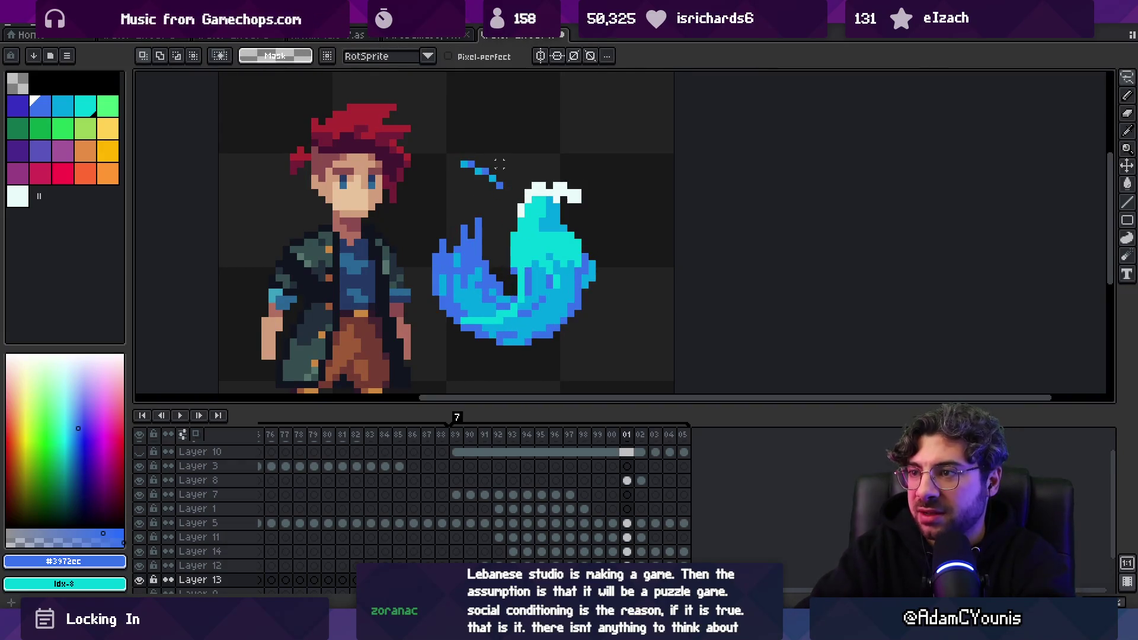
pyautogui.press('b')
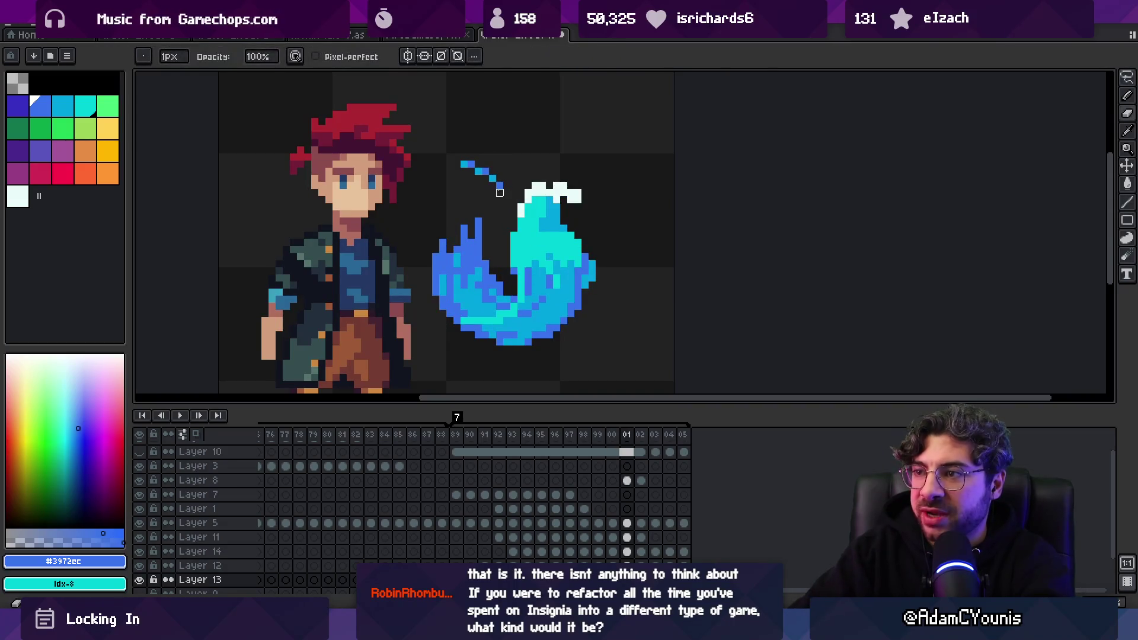
pyautogui.press('e')
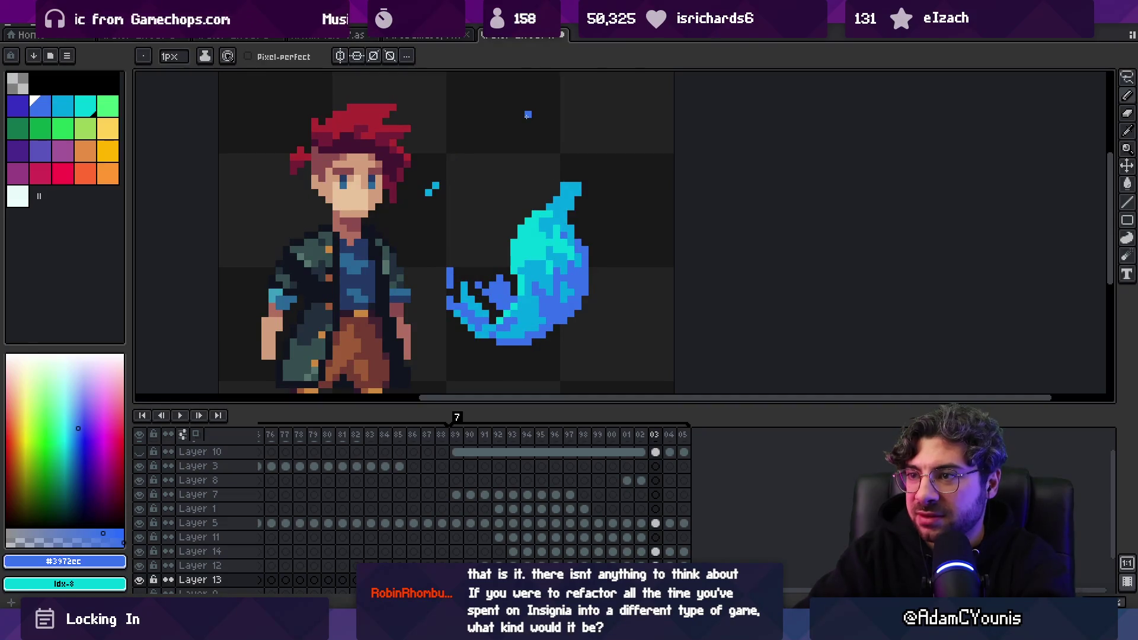
# Lasso-select the small cyan spark pixel, advance a frame, and play the sparks preview
pyautogui.press('q')
pyautogui.moveTo(424, 166)
pyautogui.mouseDown()
pyautogui.moveTo(441, 188)
pyautogui.moveTo(415, 149)
pyautogui.mouseUp()
pyautogui.press('.')
pyautogui.press('z')
pyautogui.press('Return')
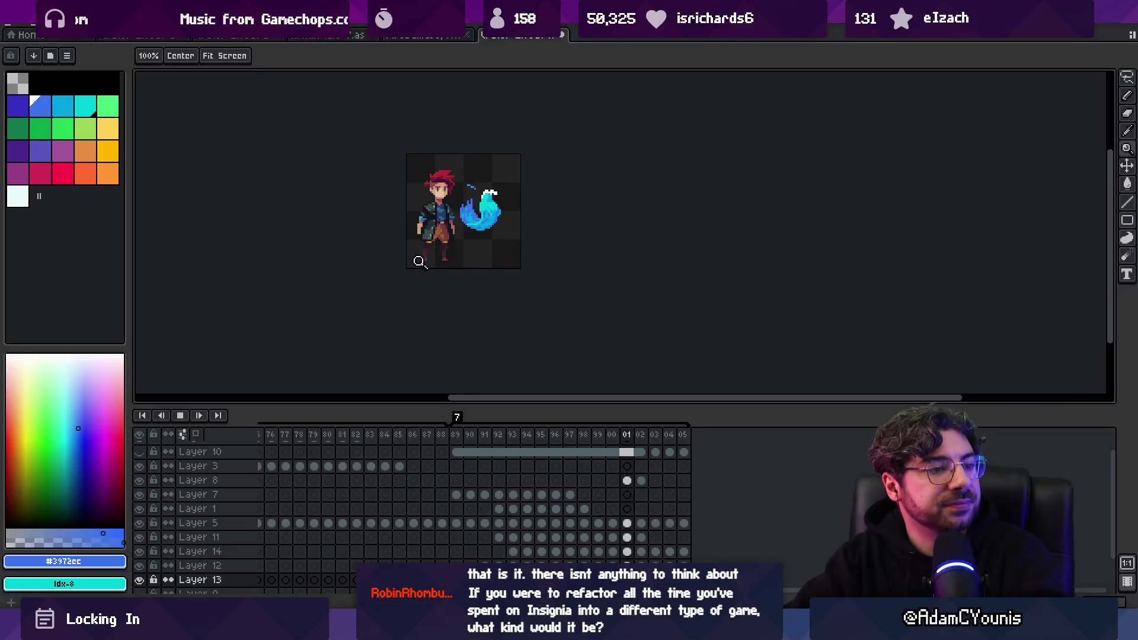
# Step through frames 99, 00 and 01, sampling the flame's cyan along the way
pyautogui.scroll(-2, 418, 258)
pyautogui.scroll(2, 462, 208)
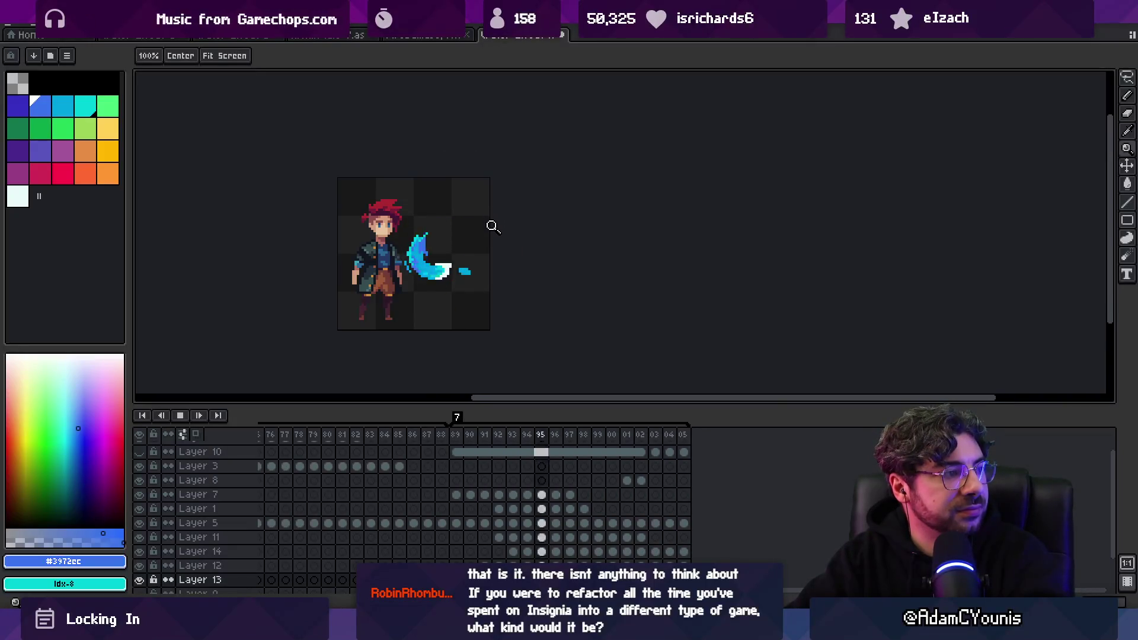
pyautogui.click(485, 264)
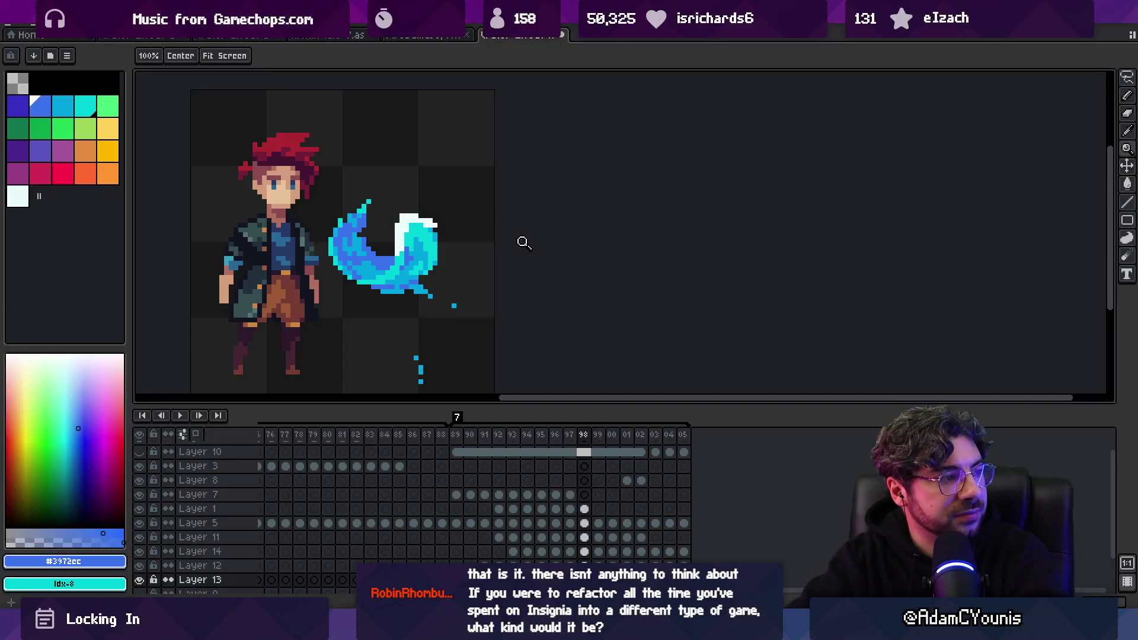
pyautogui.press('Right')
pyautogui.press('b')
pyautogui.keyDown('alt'); pyautogui.click(434, 277); pyautogui.keyUp('alt')
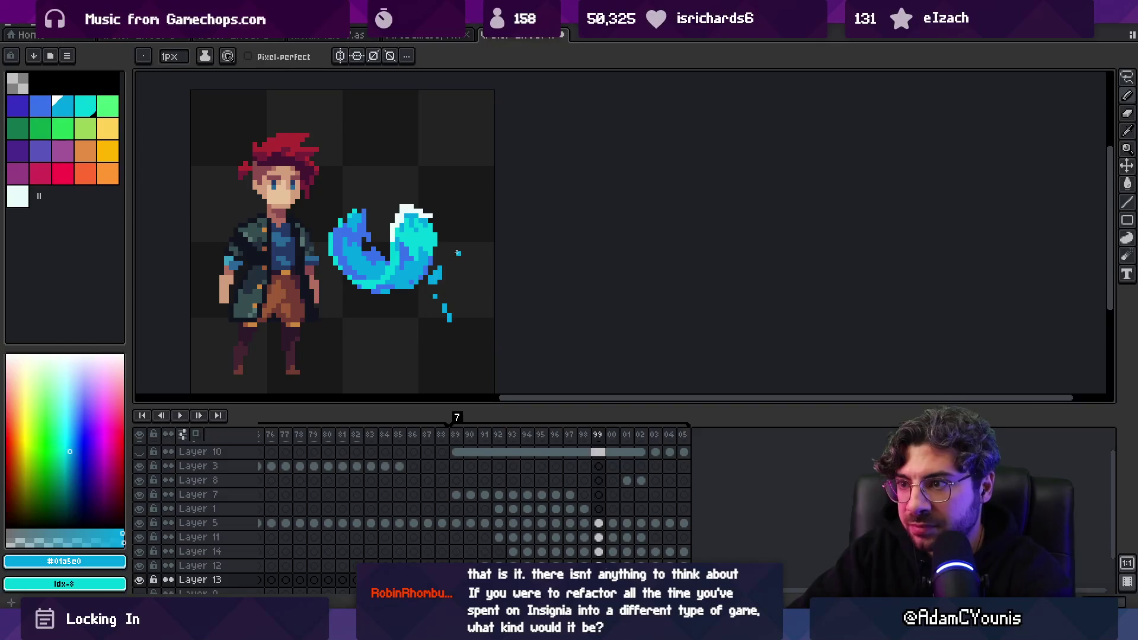
pyautogui.press('Right')
pyautogui.press('Right')
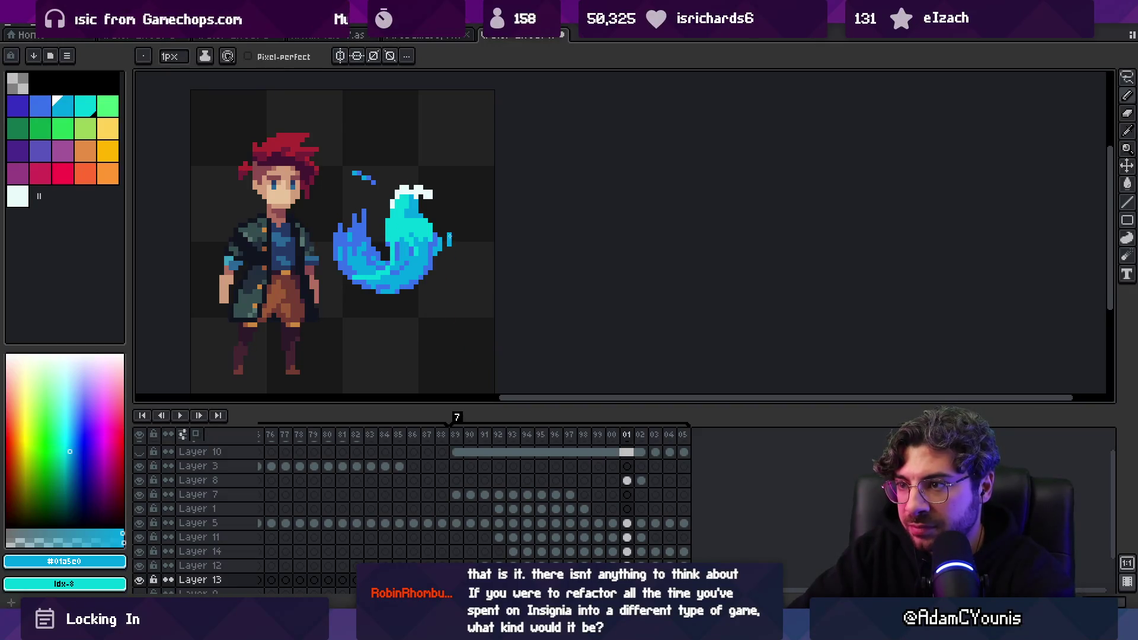
pyautogui.press('Right')
pyautogui.press('Right')
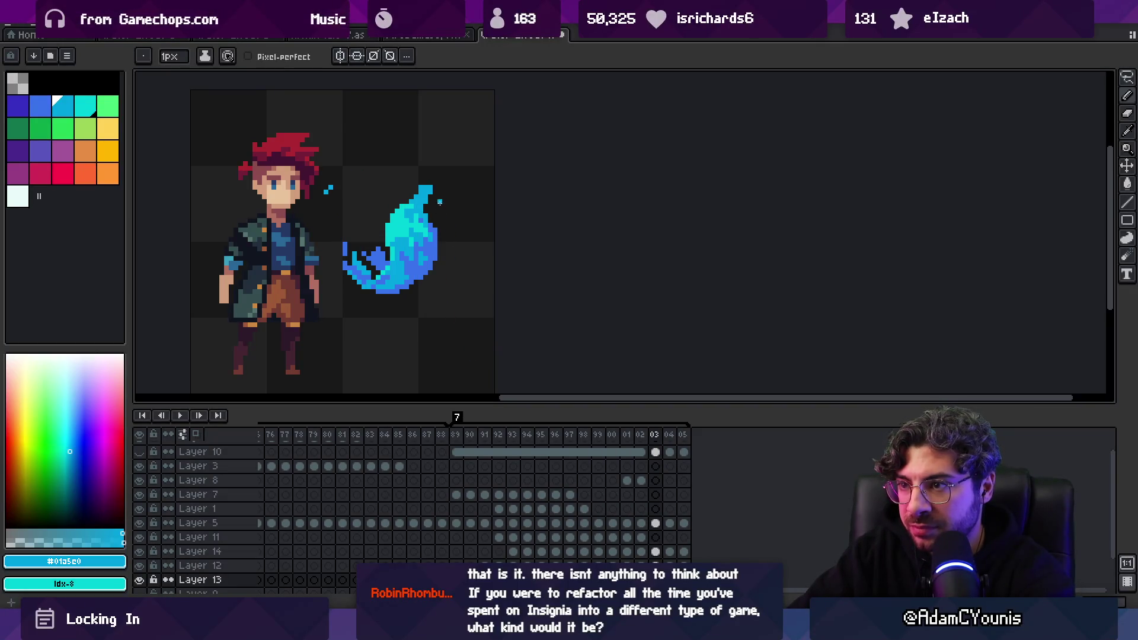
# Preview the loop, stop on frame 01, and undo the extra white highlight strokes on Layer 11
pyautogui.press('Return')
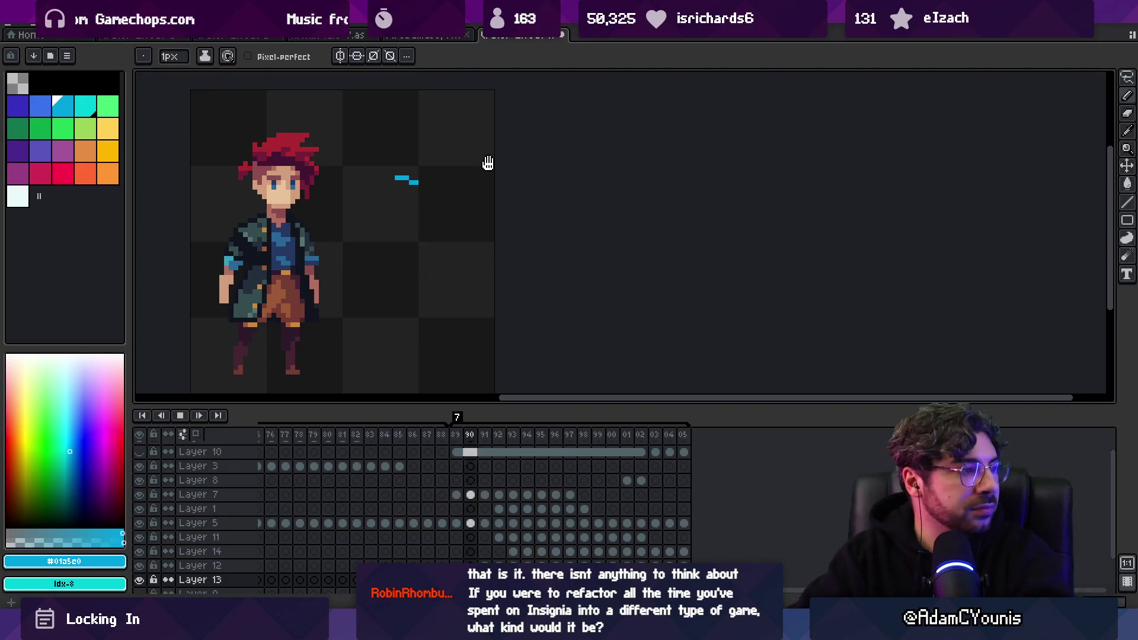
pyautogui.press('z')
pyautogui.scroll(-3, 439, 196)
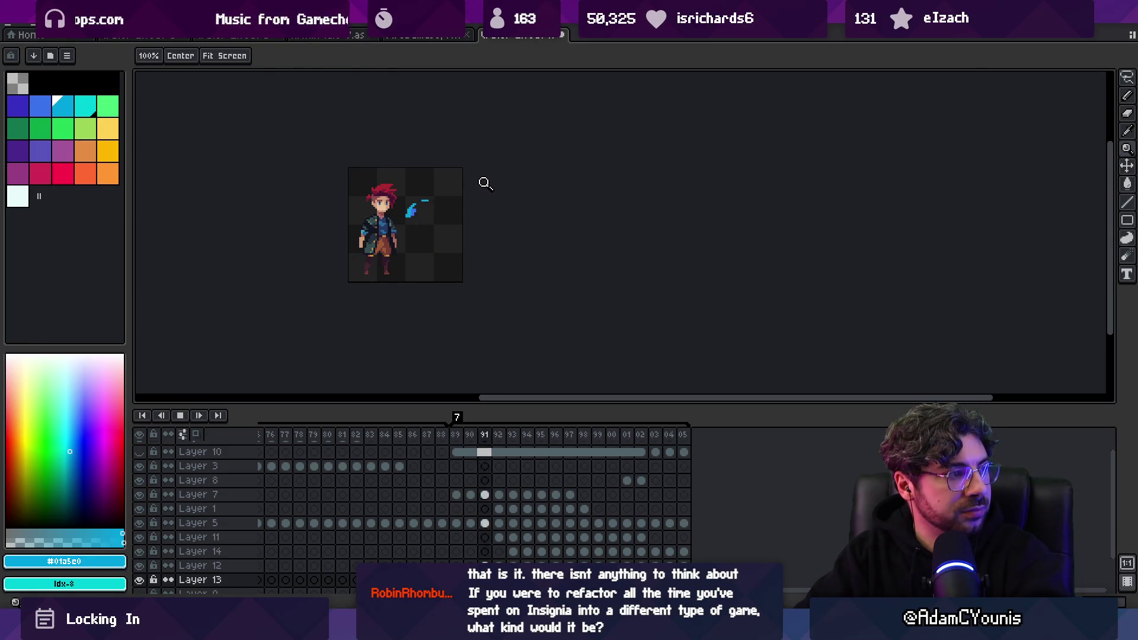
pyautogui.scroll(3, 482, 182)
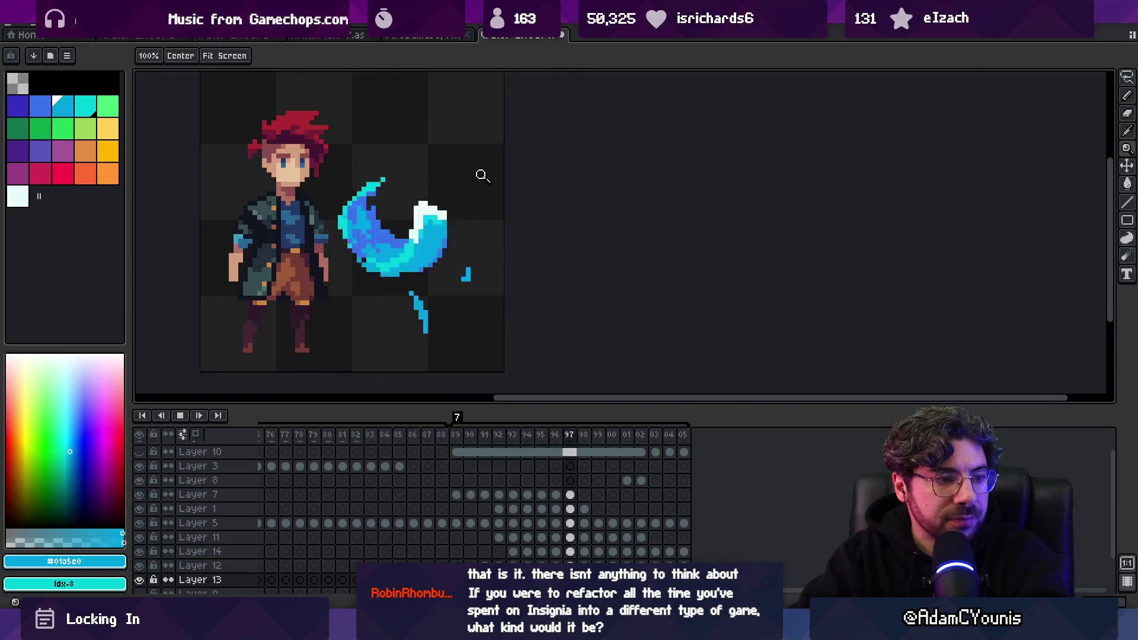
pyautogui.press('Return')
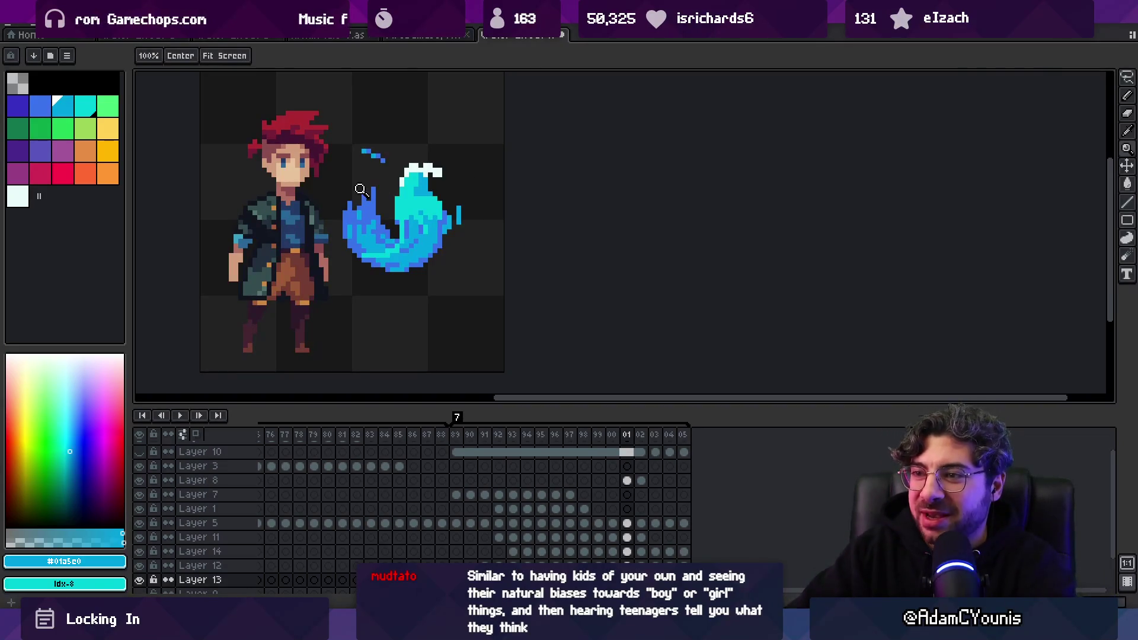
pyautogui.keyDown('alt'); pyautogui.click(416, 176); pyautogui.keyUp('alt')
pyautogui.keyDown('ctrl'); pyautogui.click(416, 176); pyautogui.keyUp('ctrl')
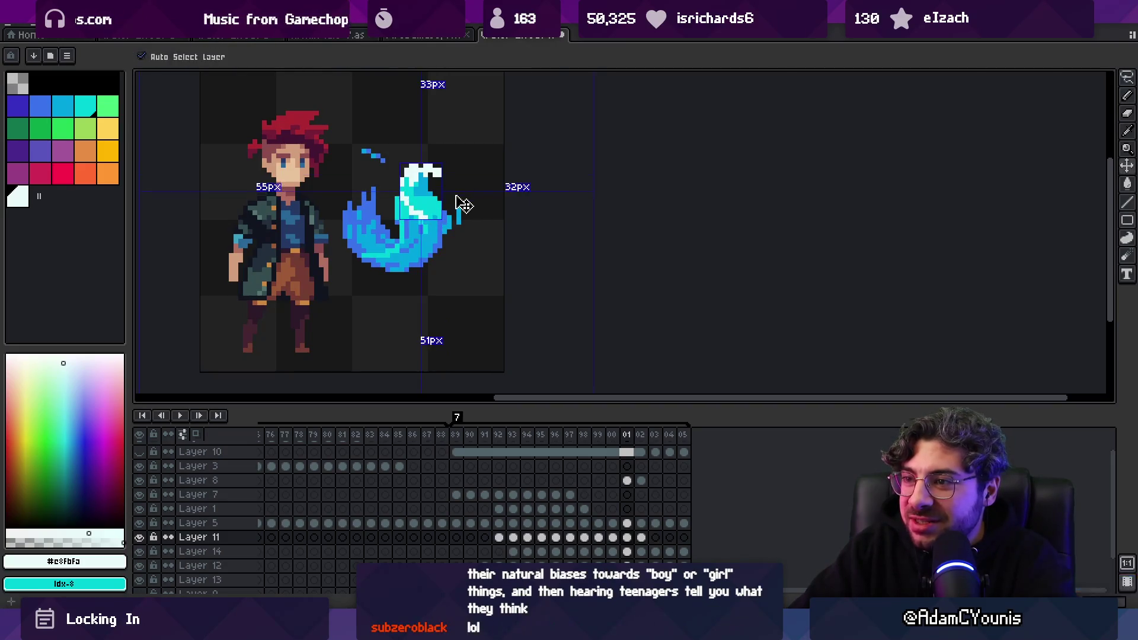
pyautogui.hotkey('ctrl', 'z')
pyautogui.hotkey('ctrl', 'z')
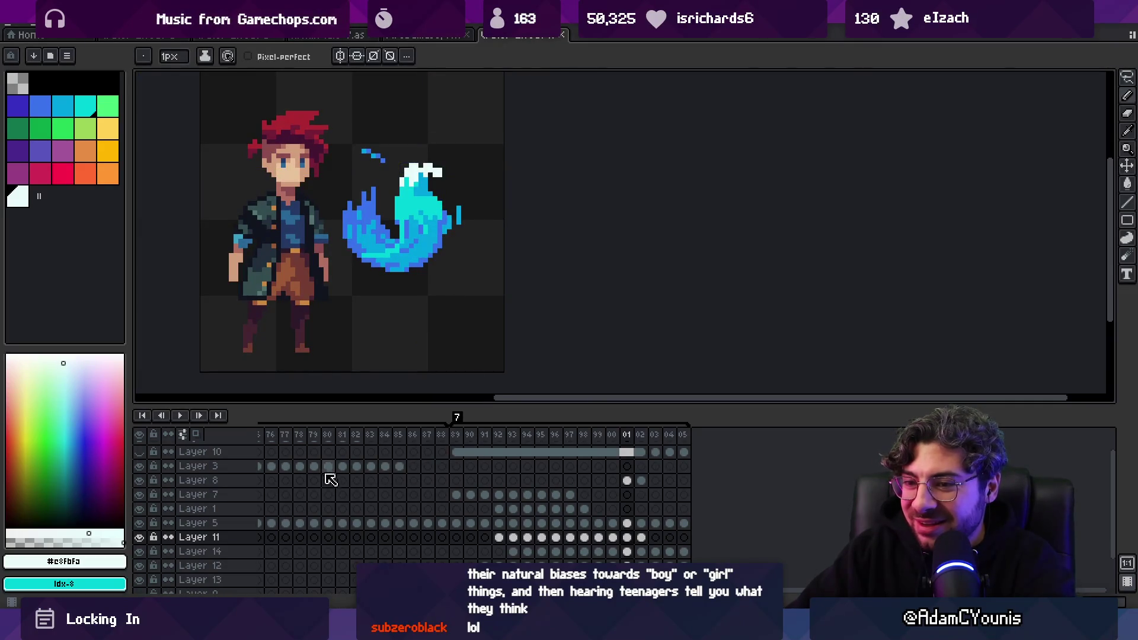
# Add a new Layer 15 above Layer 7, move it above Layer 8, and select its frame 01 cel
pyautogui.click(264, 505)
pyautogui.click(265, 500)
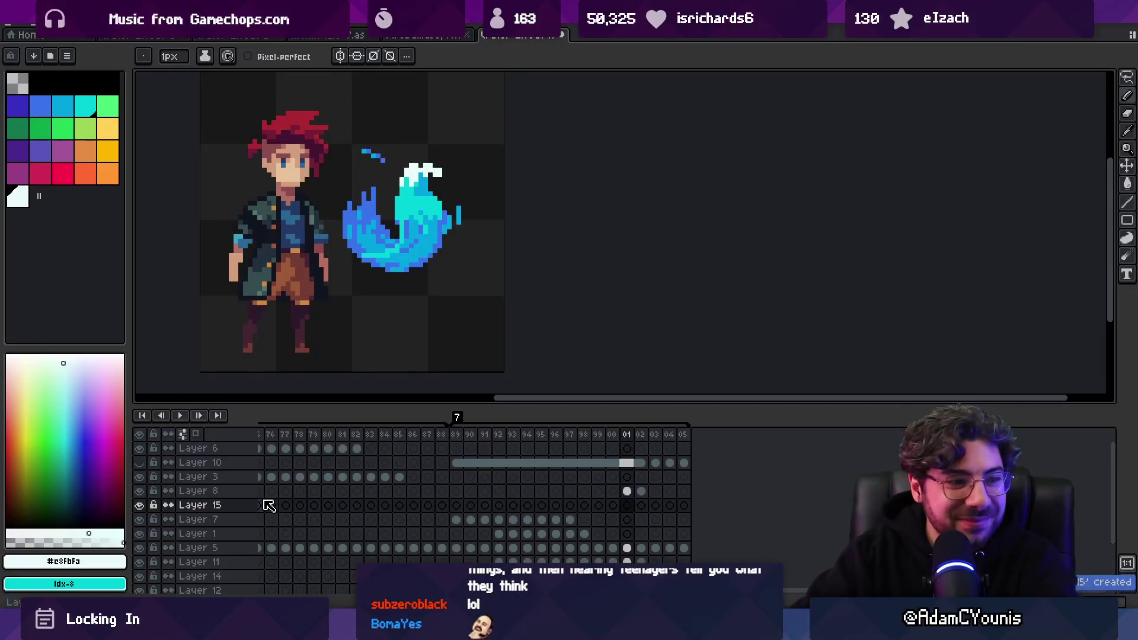
pyautogui.hotkey('shift', 'n')
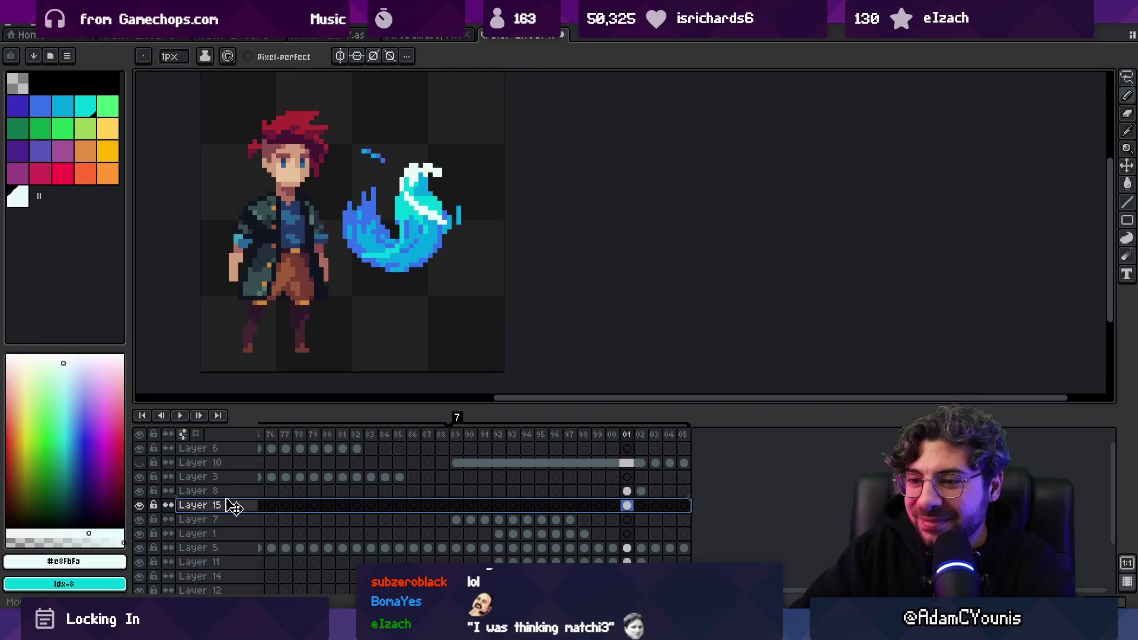
pyautogui.moveTo(231, 505); pyautogui.dragTo(239, 482)
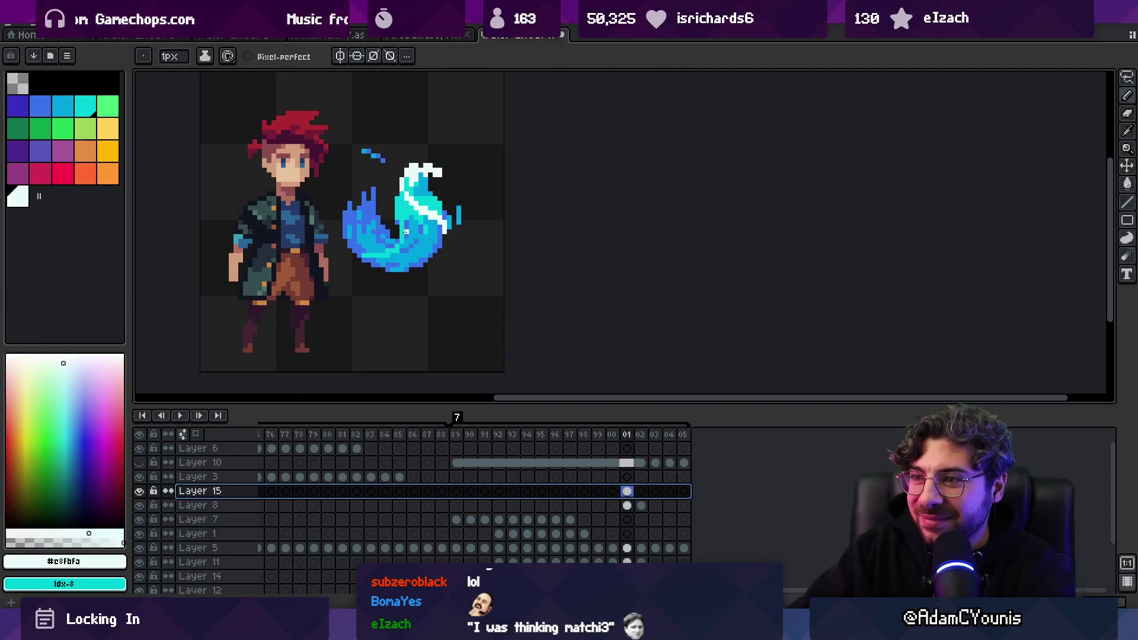
pyautogui.click(414, 220)
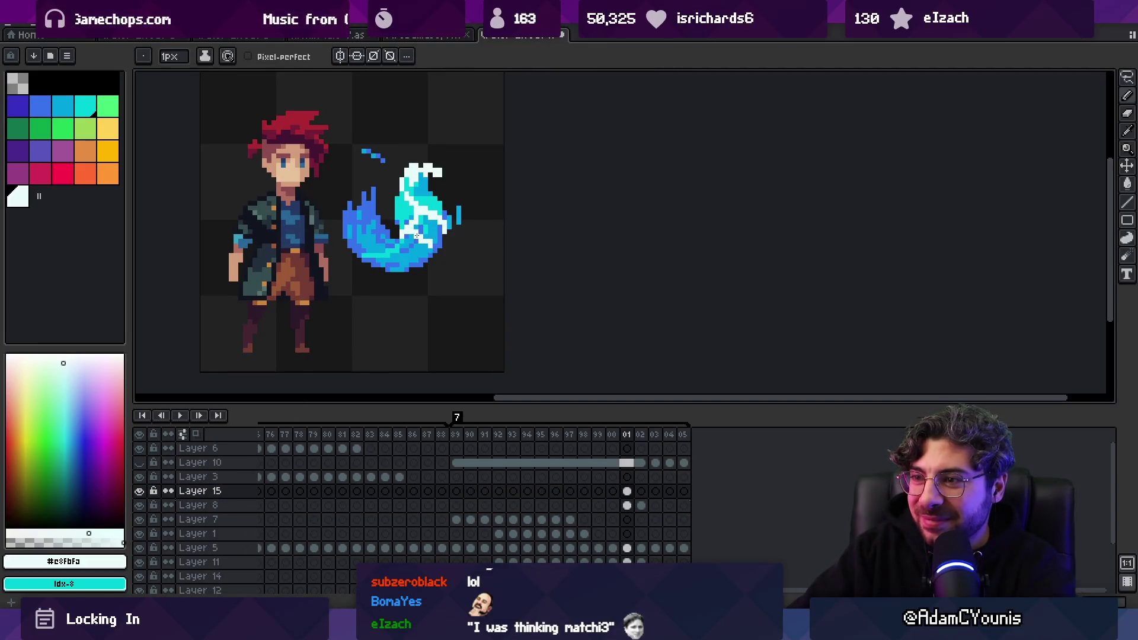
pyautogui.press('z')
pyautogui.scroll(-5, 417, 236)
pyautogui.scroll(3, 482, 224)
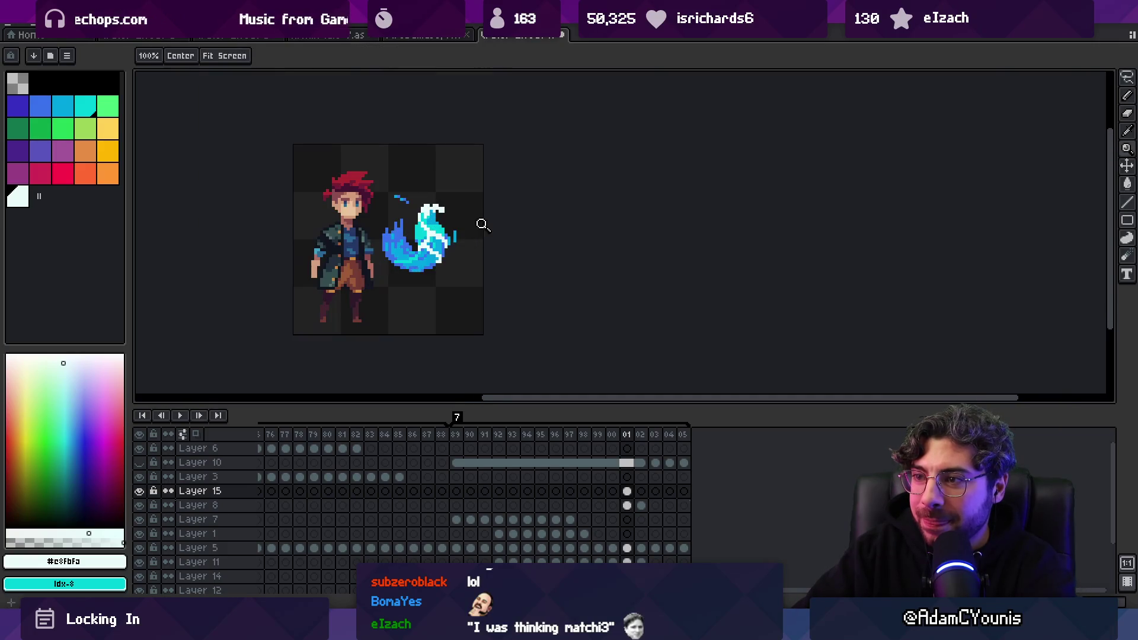
pyautogui.keyDown('ctrl'); pyautogui.click(477, 231); pyautogui.keyUp('ctrl')
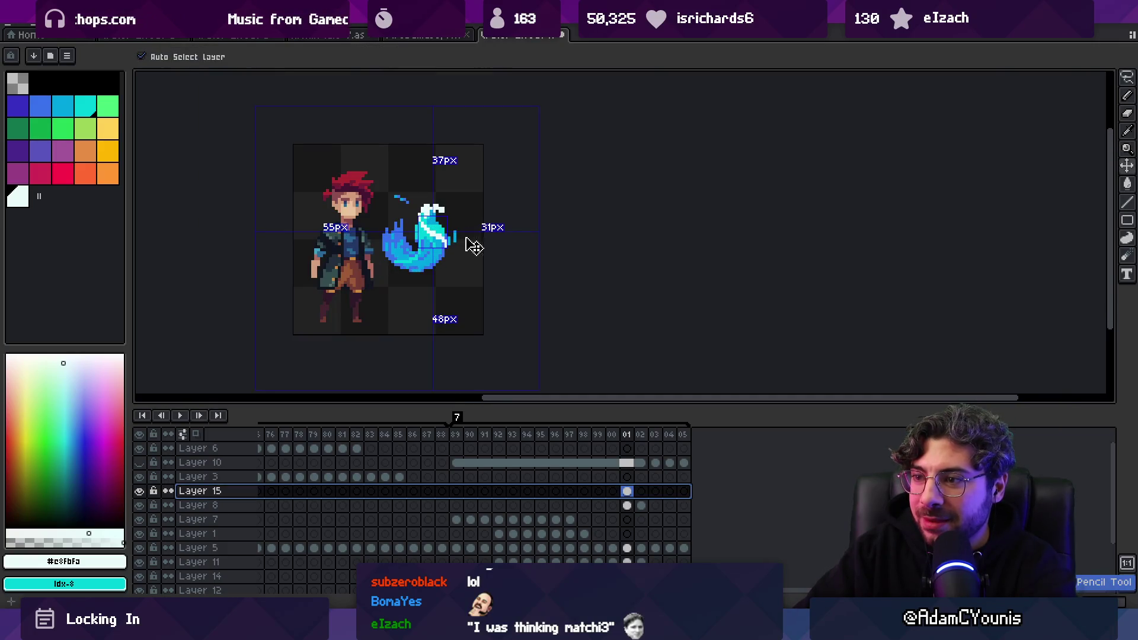
# Hide Layer 10 and draw a diagonal white highlight stroke across the flame
pyautogui.click(140, 463)
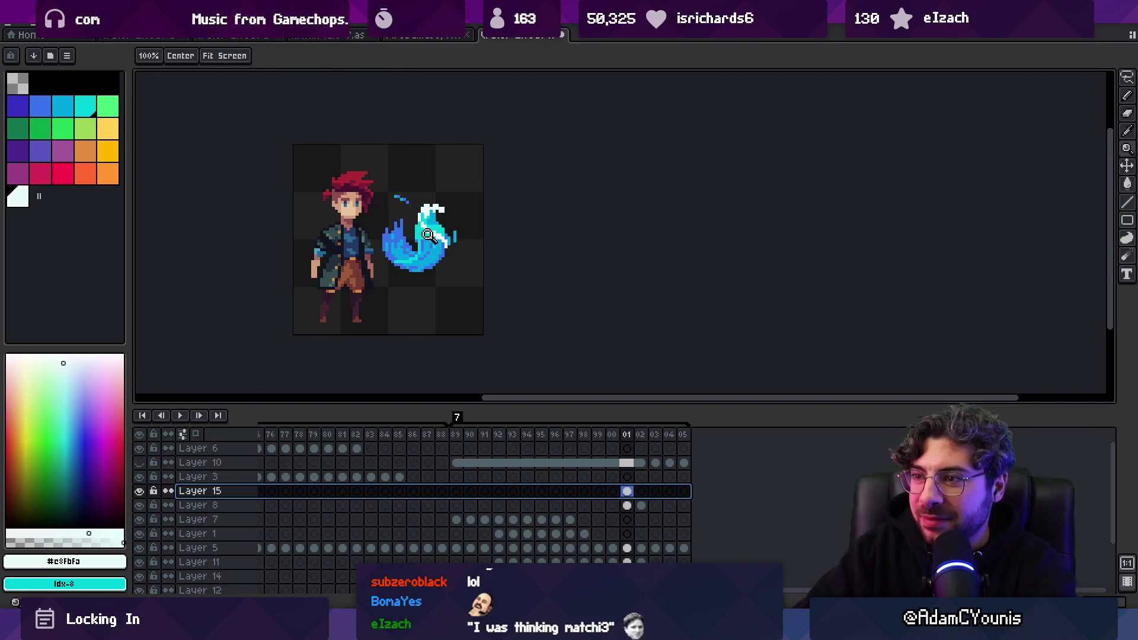
pyautogui.scroll(2, 417, 238)
pyautogui.press('b')
pyautogui.press('Escape')
pyautogui.moveTo(422, 220); pyautogui.dragTo(462, 244)
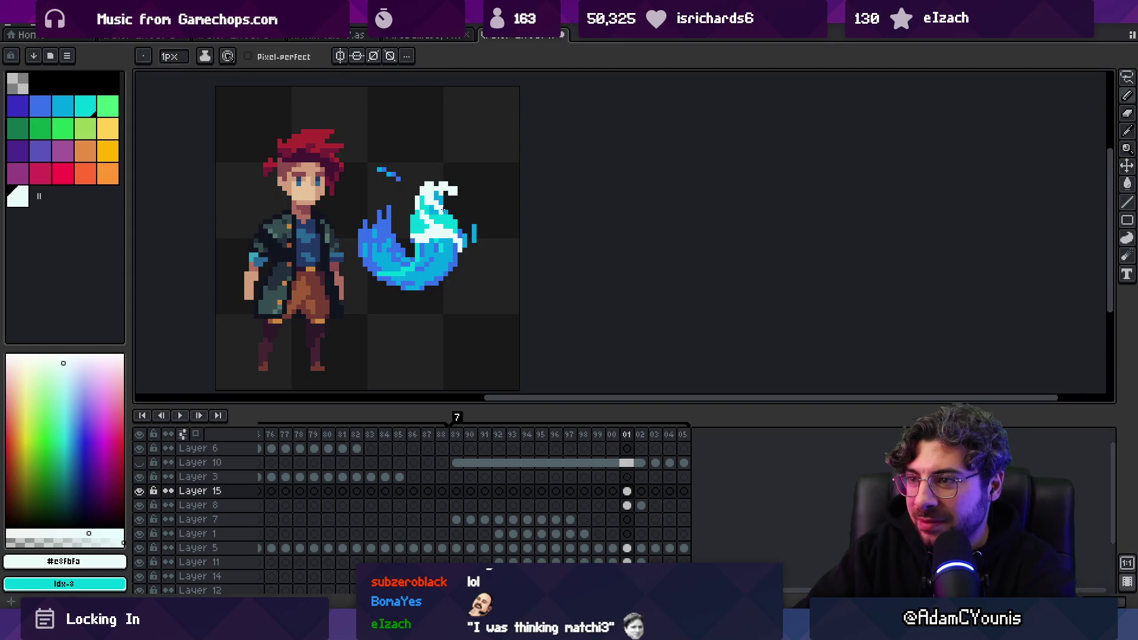
# Move Layer 15 below Layer 8, then return it above Layer 8
pyautogui.press('z')
pyautogui.scroll(-4, 426, 226)
pyautogui.scroll(-2, 487, 207)
pyautogui.scroll(4, 489, 206)
pyautogui.press('m')
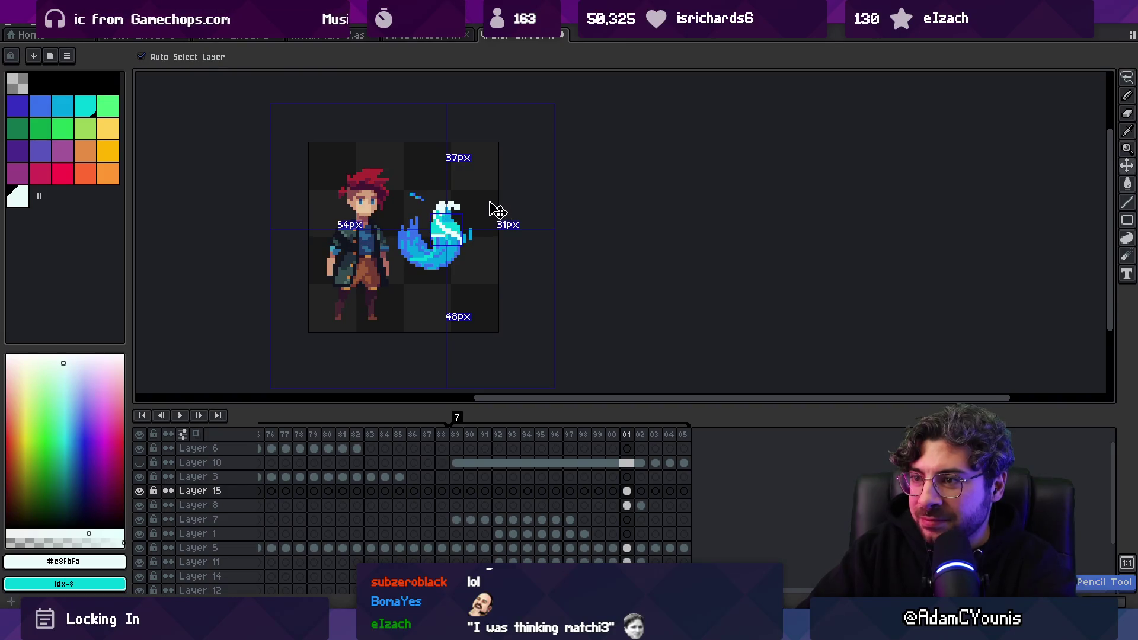
pyautogui.hotkey('ctrl', 'Down')
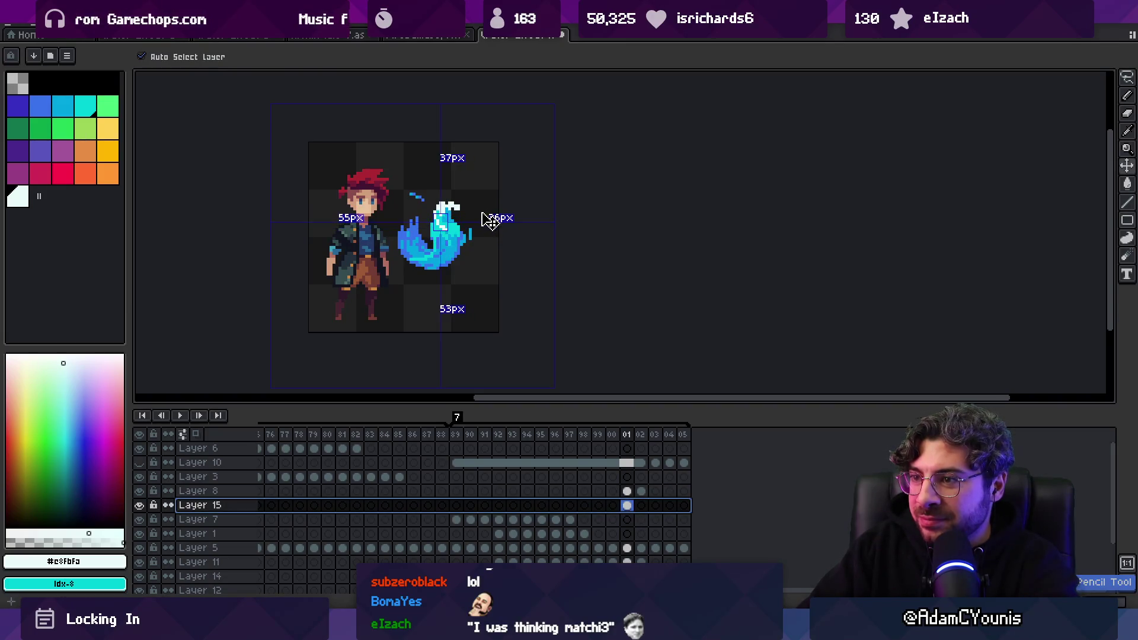
pyautogui.press('z')
pyautogui.moveTo(234, 506); pyautogui.dragTo(243, 489)
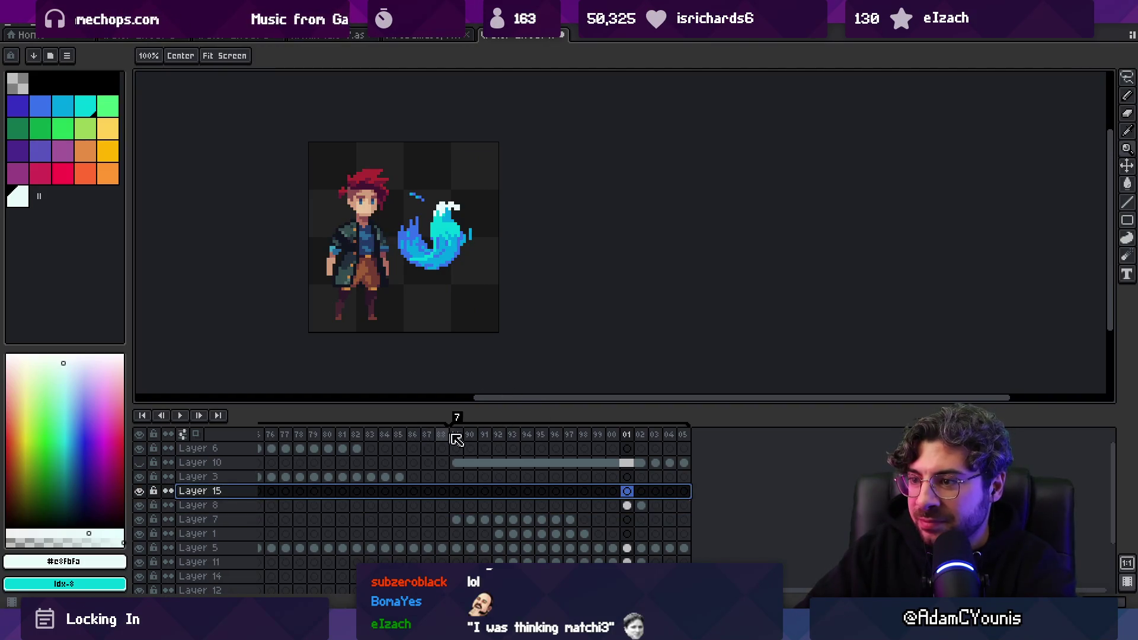
# Show Layer 10, try repositioning its flame on the canvas, then hide it again
pyautogui.click(139, 463)
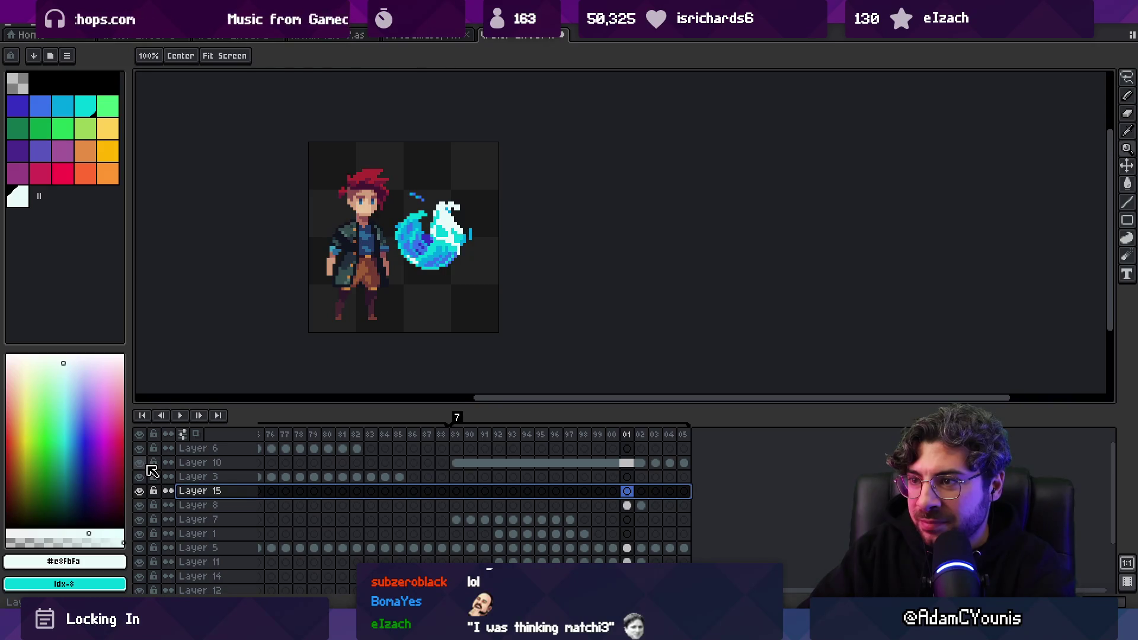
pyautogui.click(140, 463)
pyautogui.click(140, 462)
pyautogui.press('v')
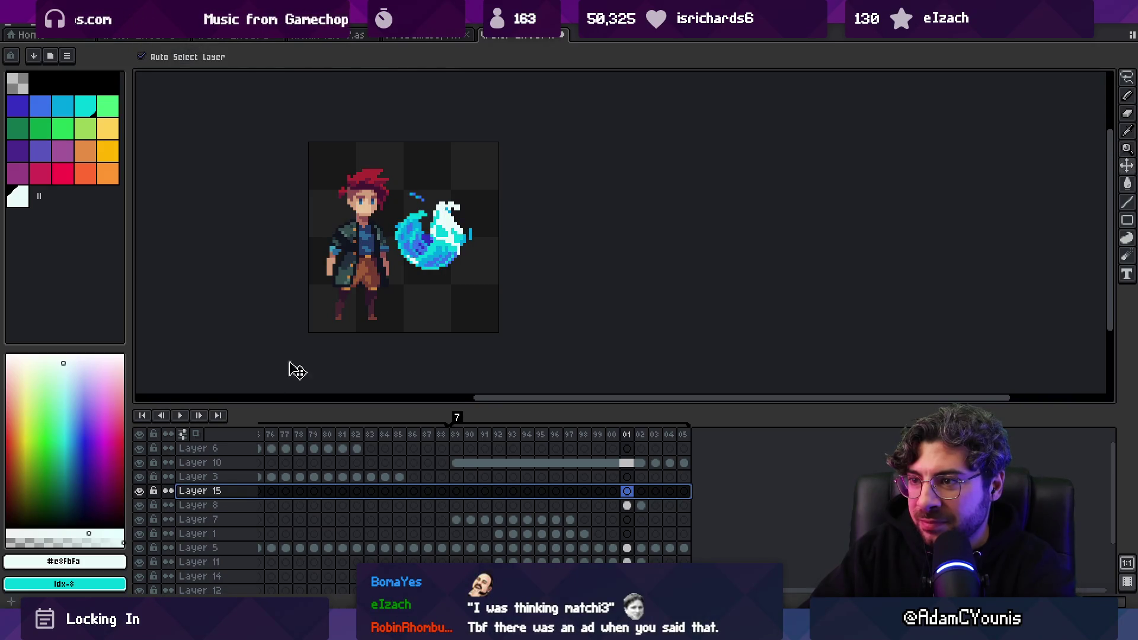
pyautogui.click(419, 292)
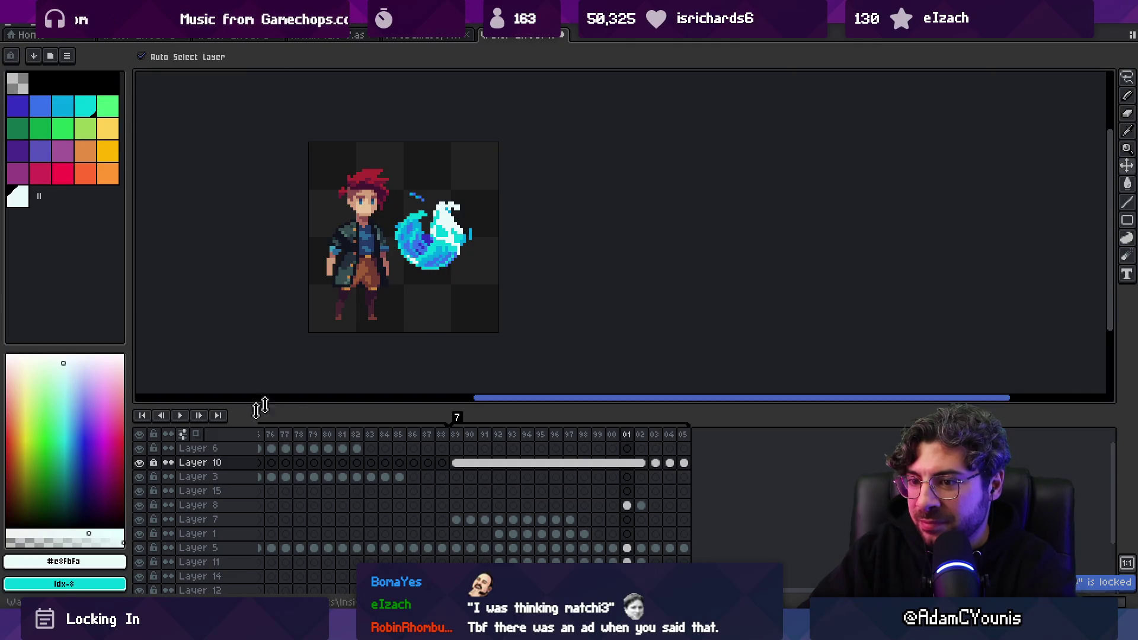
pyautogui.moveTo(418, 280)
pyautogui.mouseDown()
pyautogui.moveTo(414, 323)
pyautogui.moveTo(411, 310)
pyautogui.mouseUp()
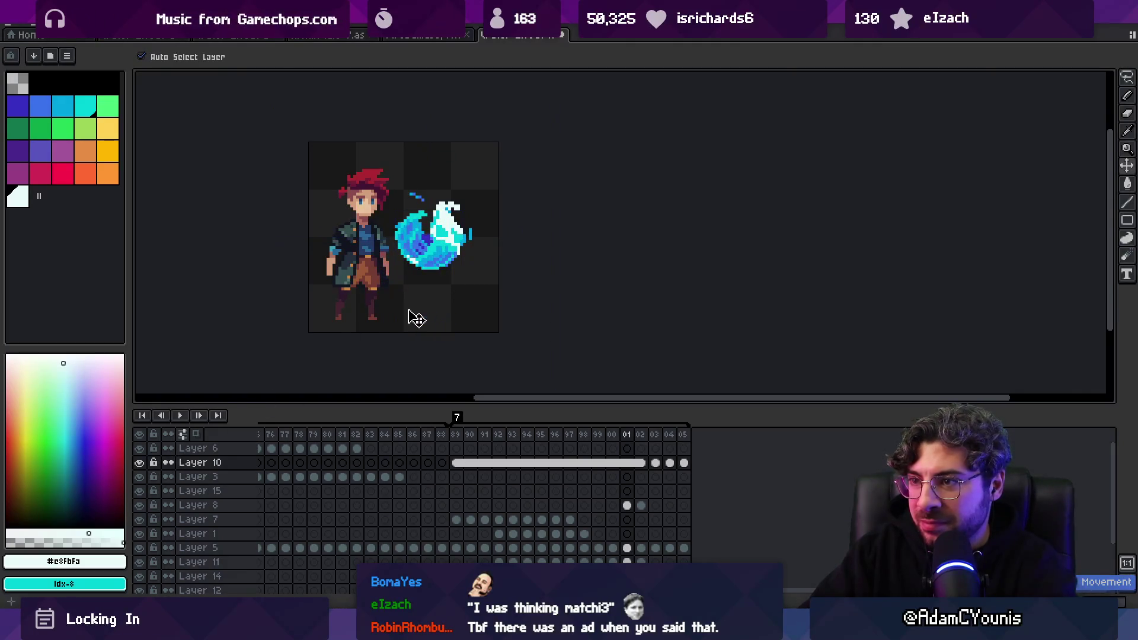
pyautogui.click(139, 463)
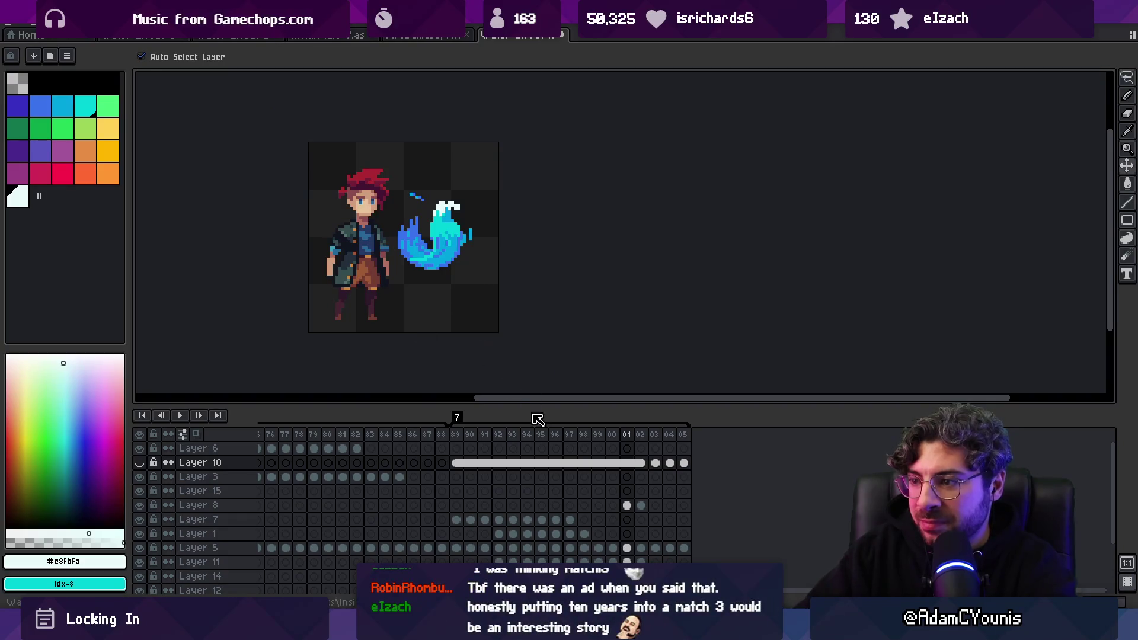
# Add a white highlight pixel to the flame's crest on Layer 15
pyautogui.click(451, 219)
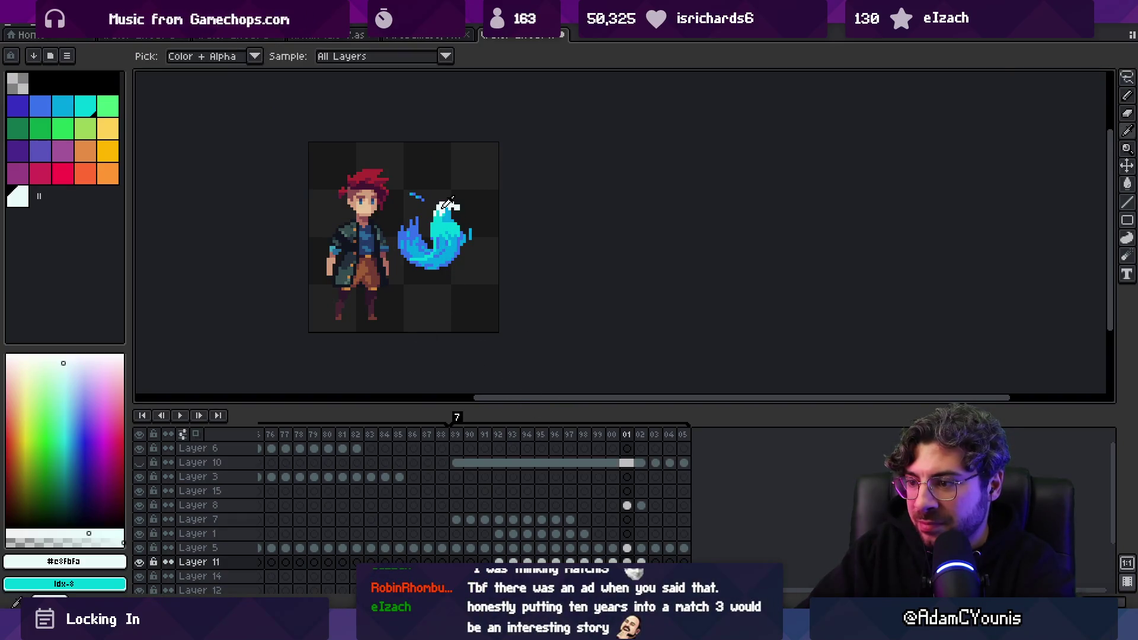
pyautogui.click(213, 491)
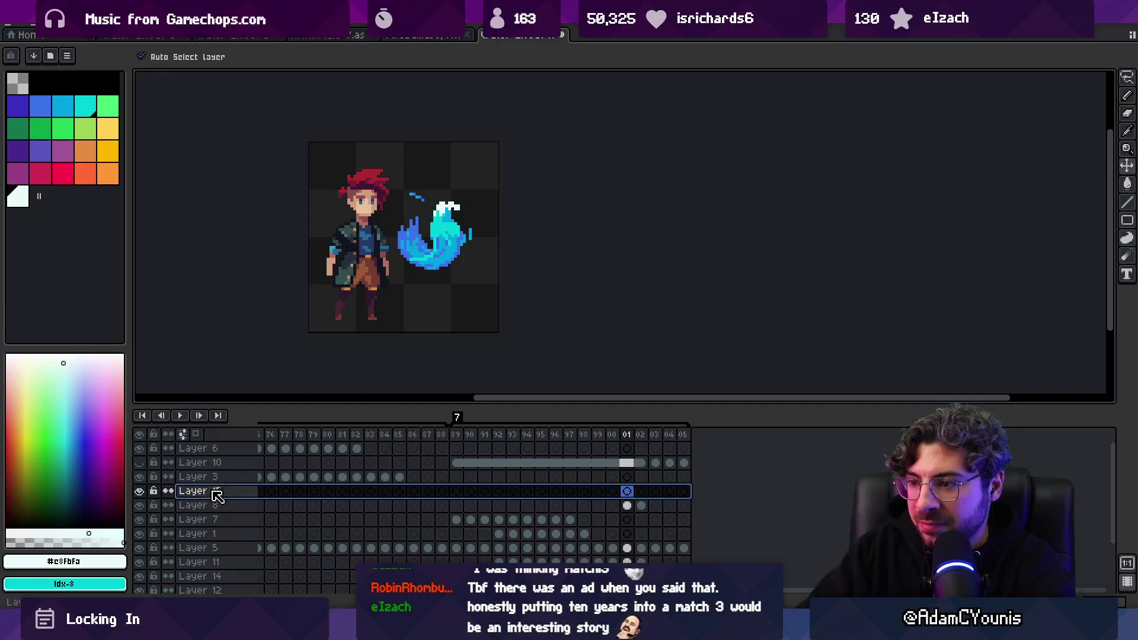
pyautogui.press('b')
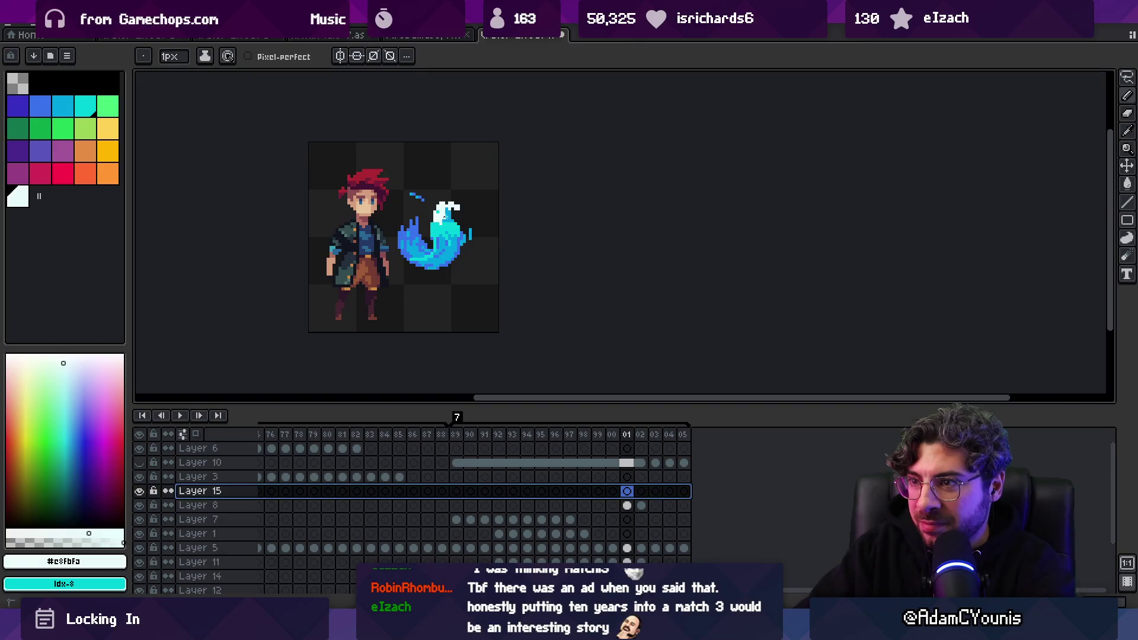
pyautogui.click(459, 239)
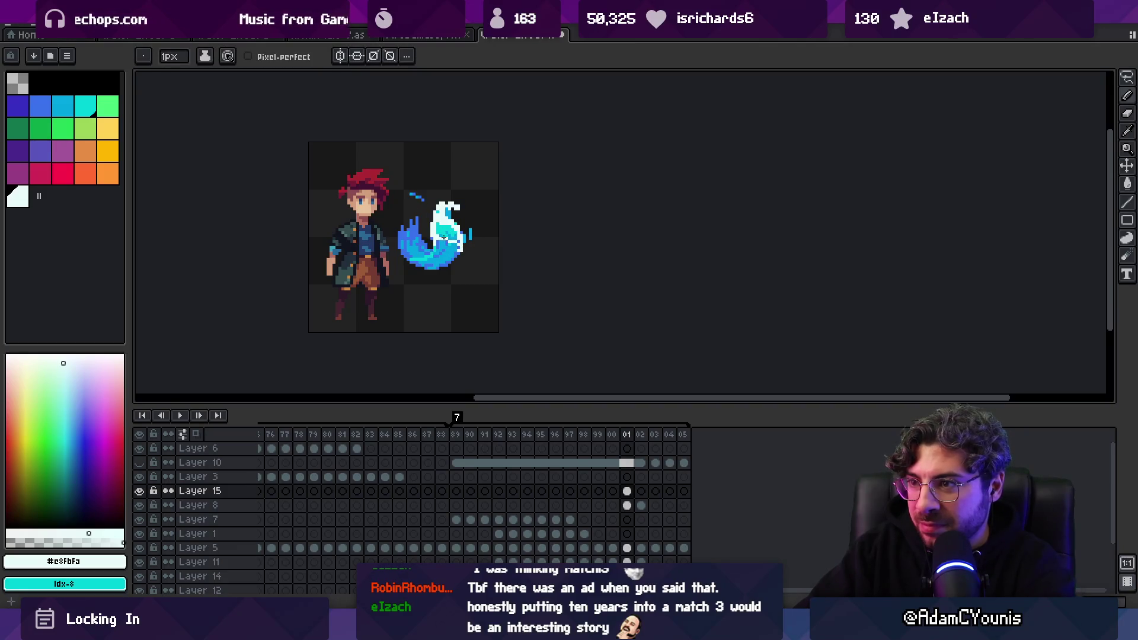
pyautogui.scroll(-3, 477, 236)
pyautogui.scroll(4, 498, 231)
pyautogui.moveTo(503, 237); pyautogui.dragTo(475, 276)
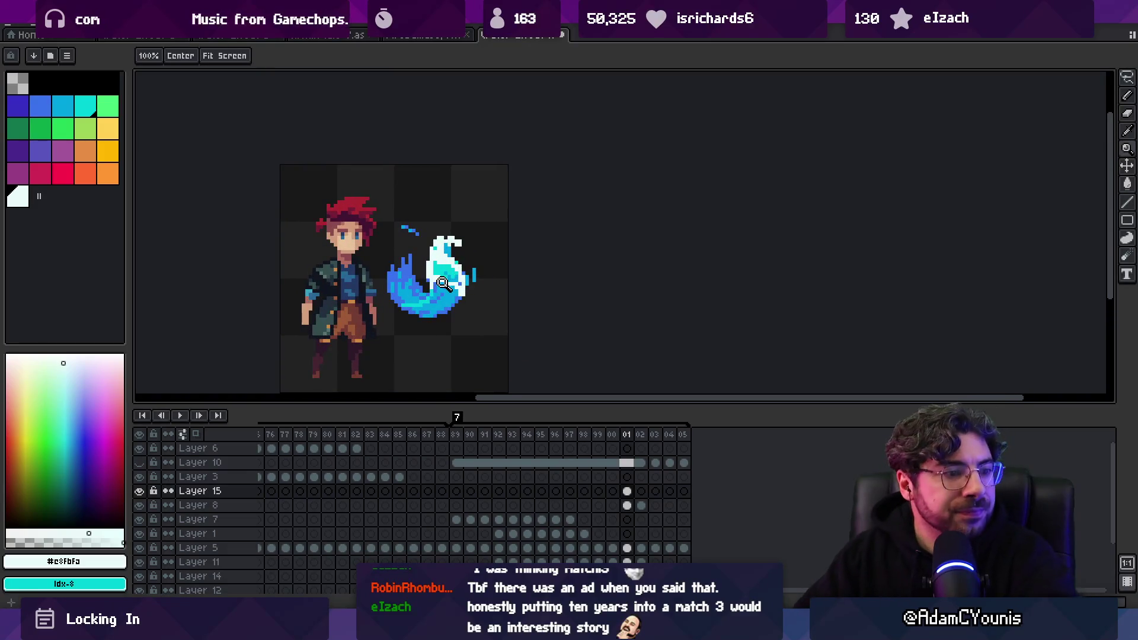
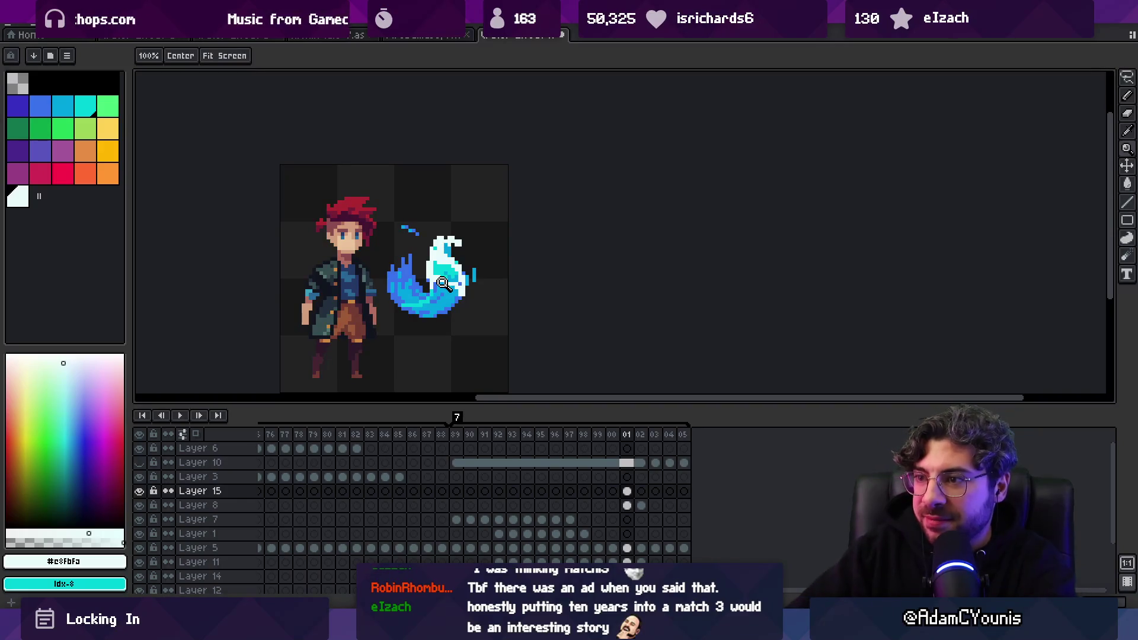
# Zoom around the sprites and sample the cyan #00d0d8 from the wave
pyautogui.scroll(2, 489, 232)
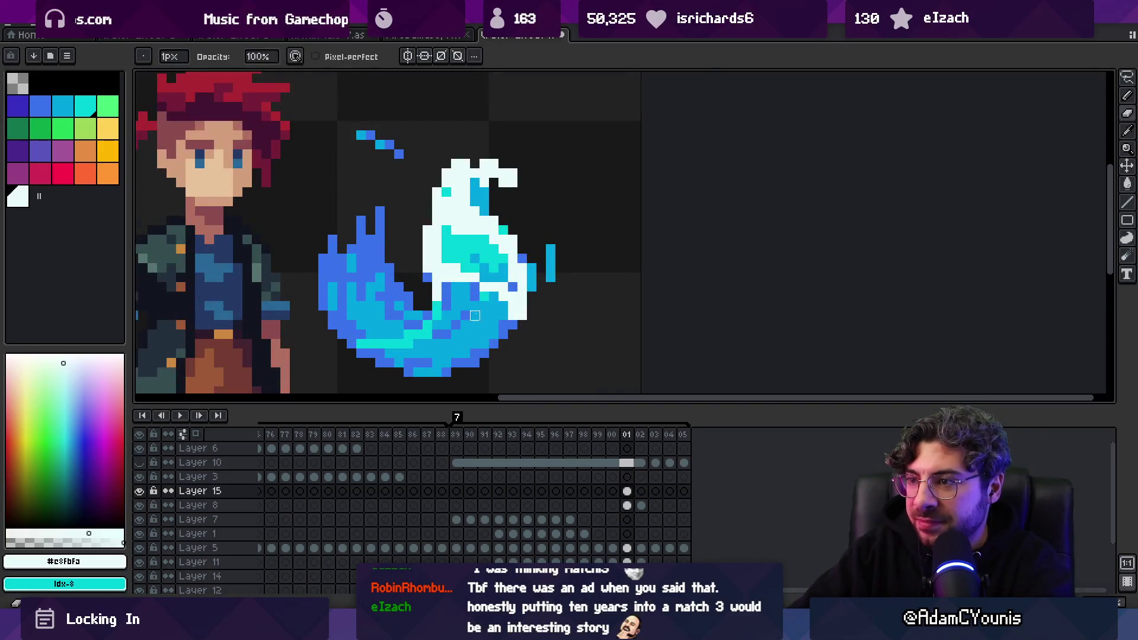
pyautogui.scroll(-4, 525, 275)
pyautogui.scroll(4, 525, 275)
pyautogui.keyDown('alt'); pyautogui.click(503, 290); pyautogui.keyUp('alt')
pyautogui.press('b')
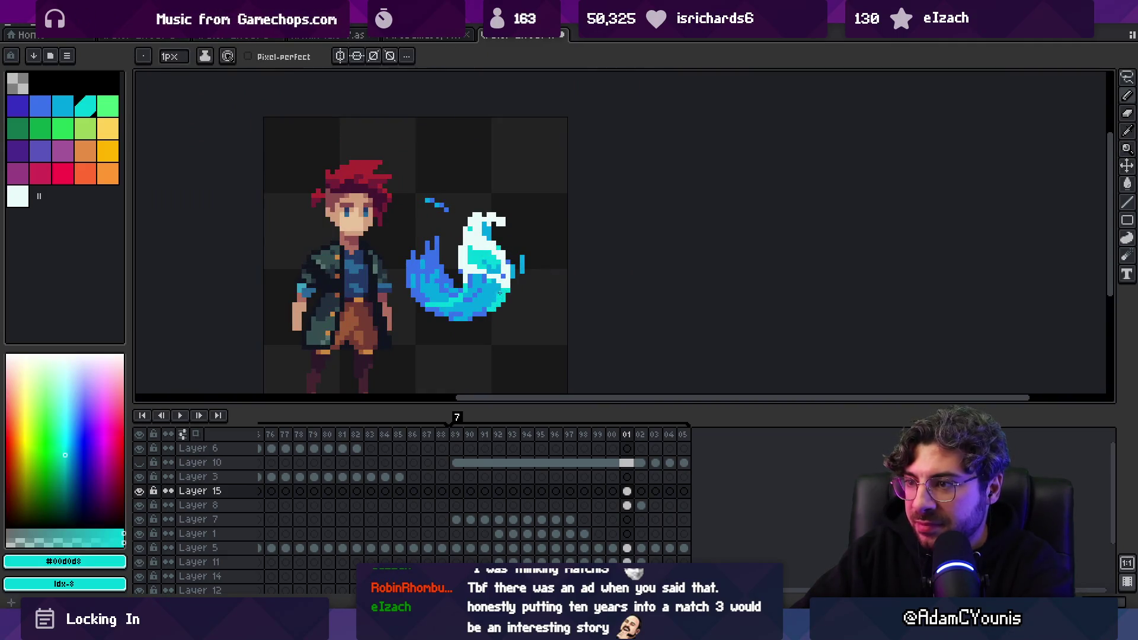
pyautogui.press('e')
pyautogui.press('z')
pyautogui.scroll(-2, 504, 279)
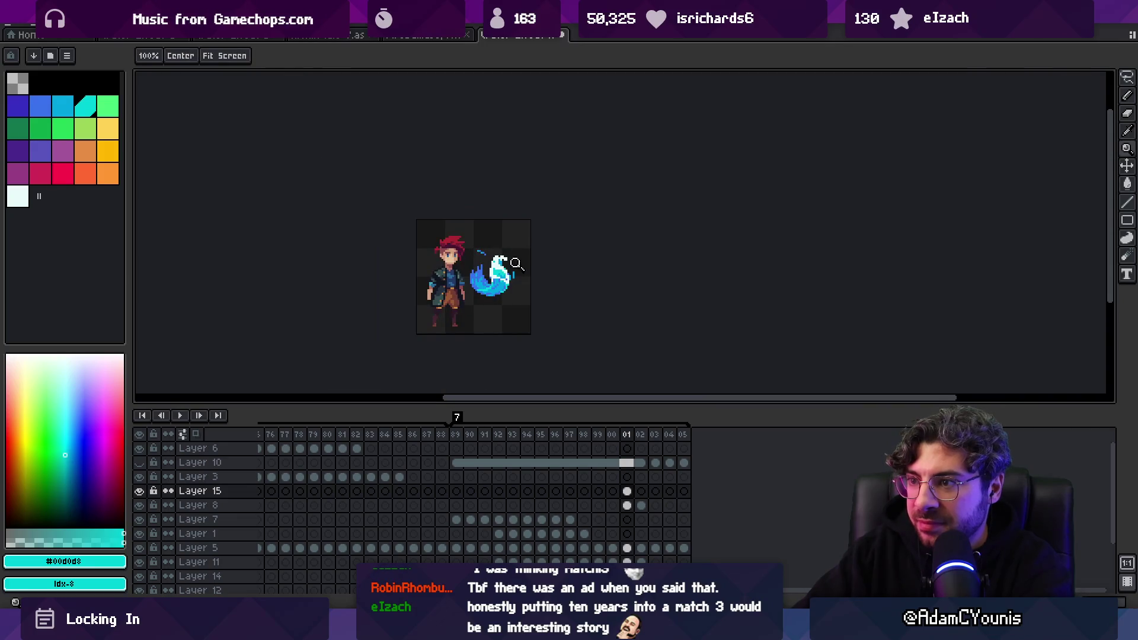
pyautogui.scroll(3, 498, 267)
# Sample the pale #c8fbfa from the splash crest and select Layer 8's frame 97 cel
pyautogui.press('i')
pyautogui.press('b')
pyautogui.press('z')
pyautogui.scroll(-4, 476, 289)
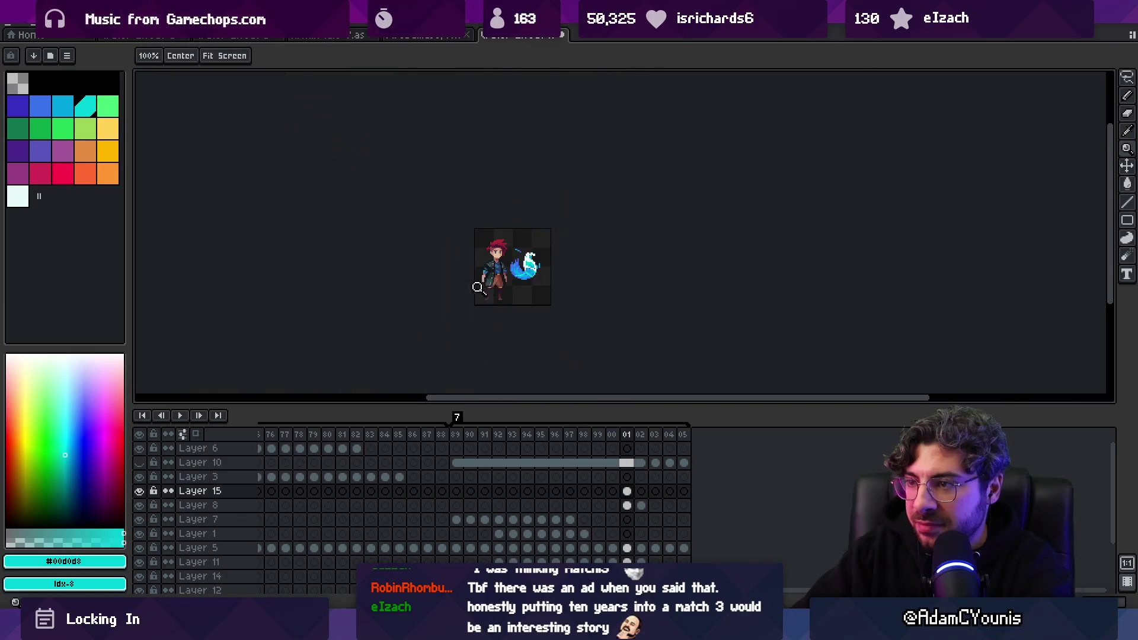
pyautogui.scroll(3, 563, 258)
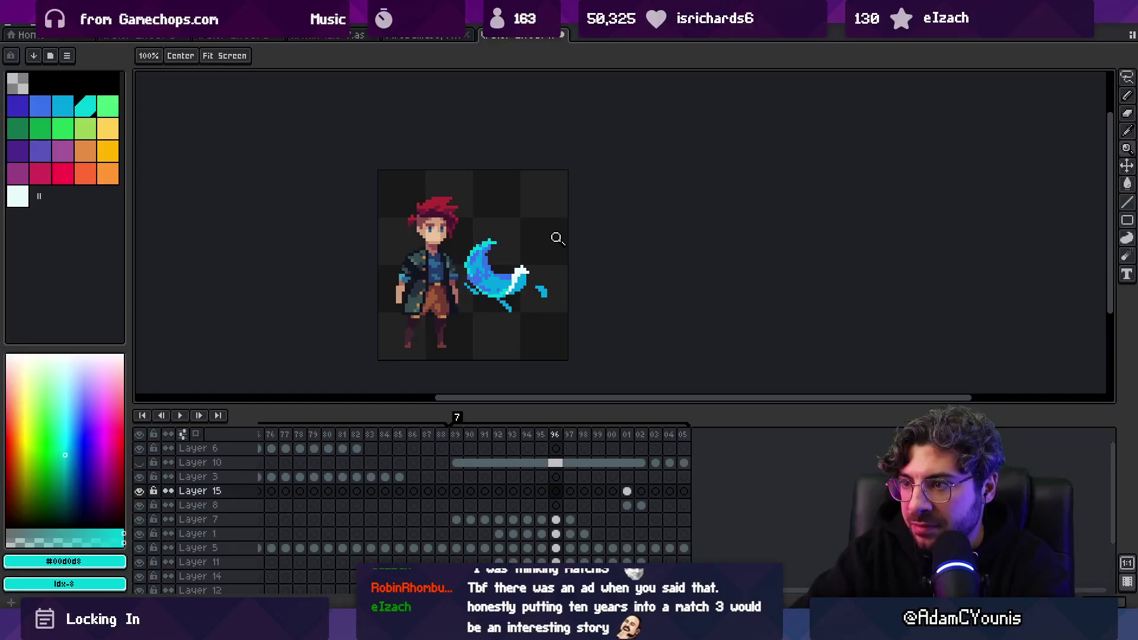
pyautogui.press('b')
pyautogui.keyDown('alt'); pyautogui.click(515, 272); pyautogui.keyUp('alt')
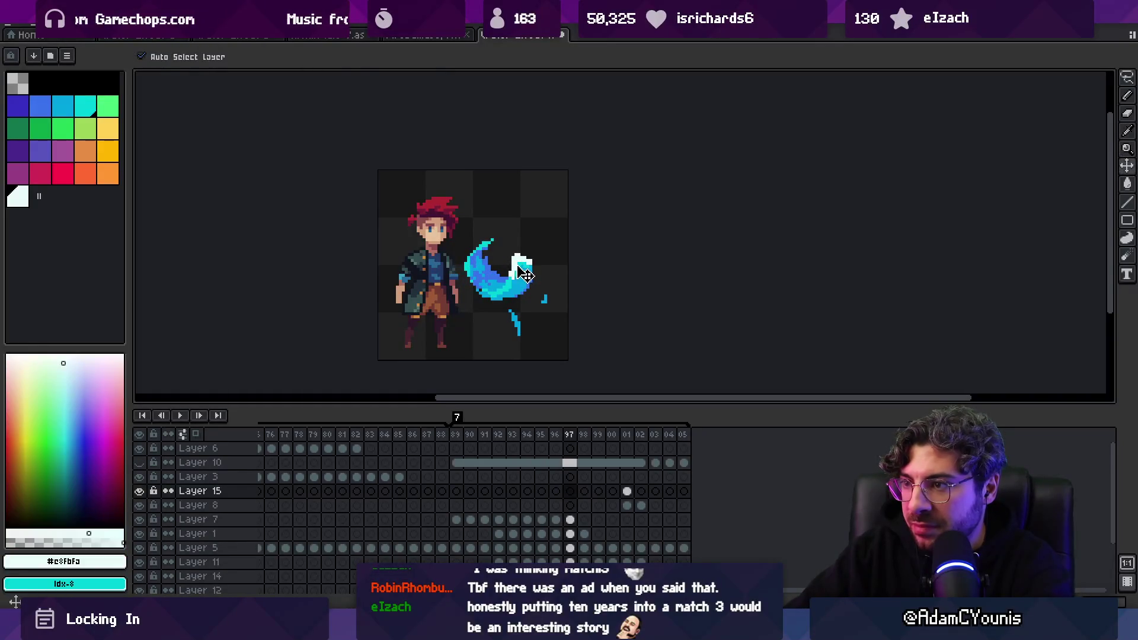
pyautogui.keyDown('ctrl'); pyautogui.click(515, 273); pyautogui.keyUp('ctrl')
pyautogui.keyDown('ctrl'); pyautogui.click(513, 273); pyautogui.keyUp('ctrl')
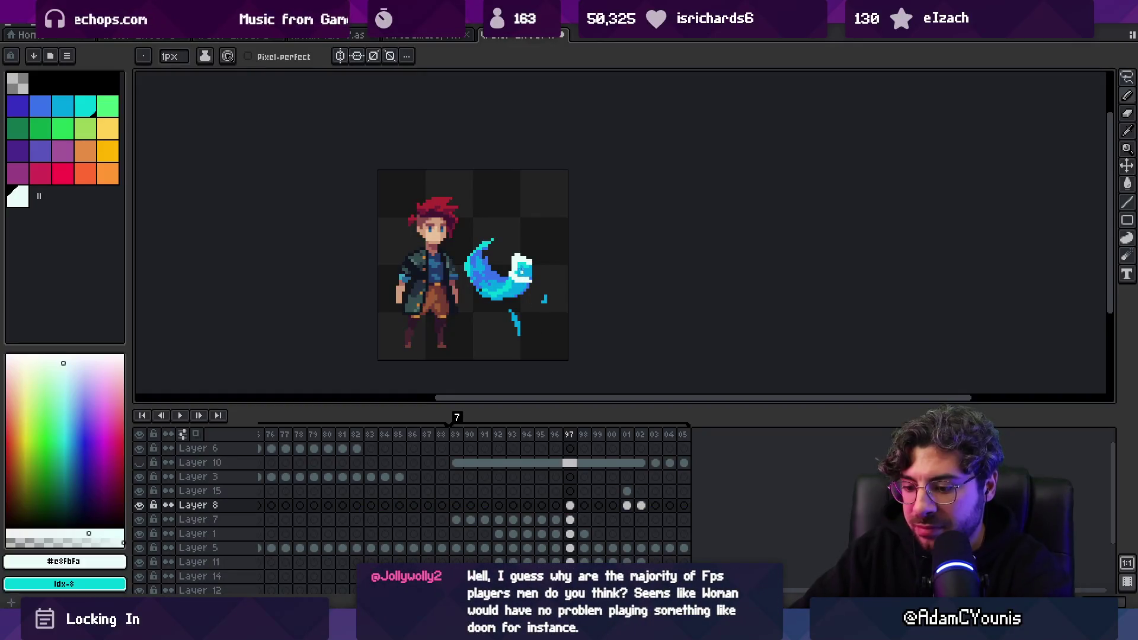
# Step through the splash frames from 98 forward to frame 04
pyautogui.press('Right')
pyautogui.press('Right')
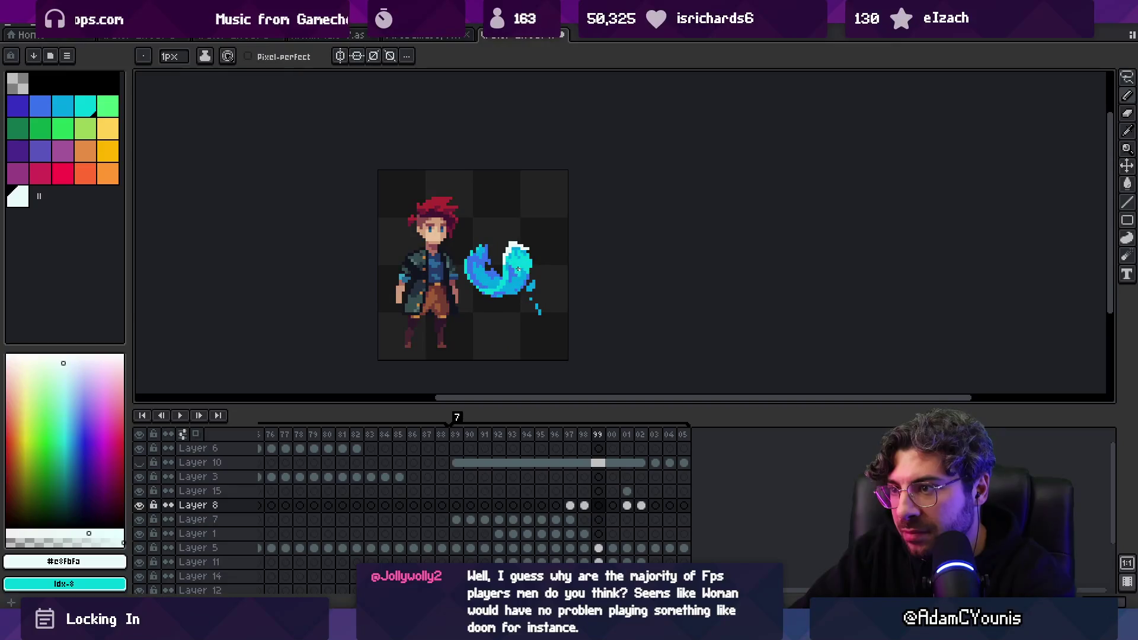
pyautogui.press('Right')
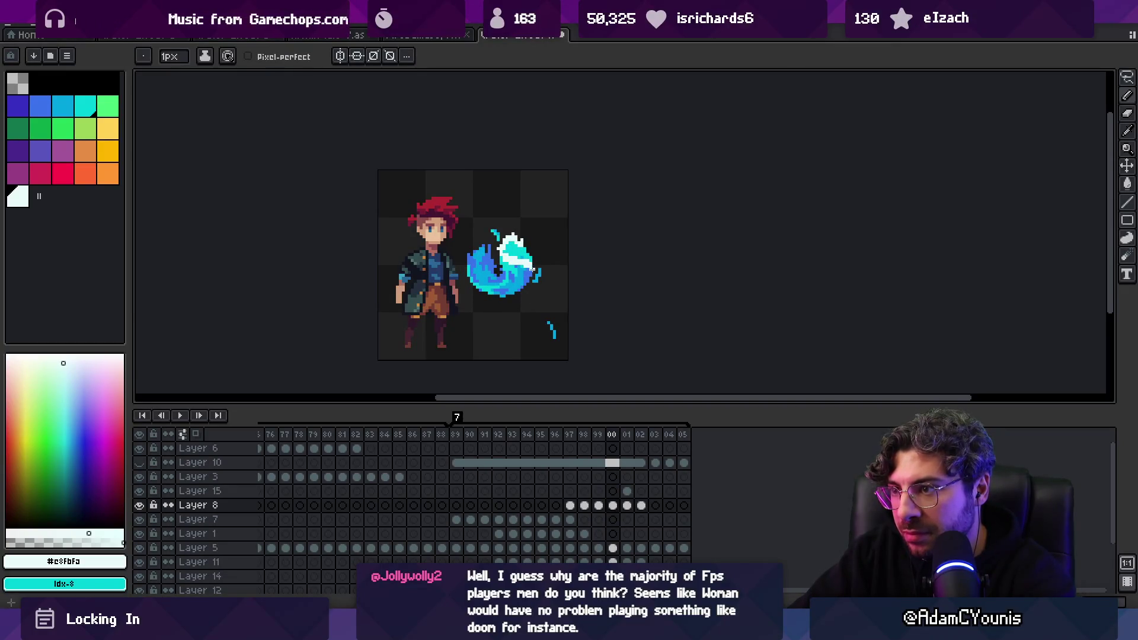
pyautogui.press('Right')
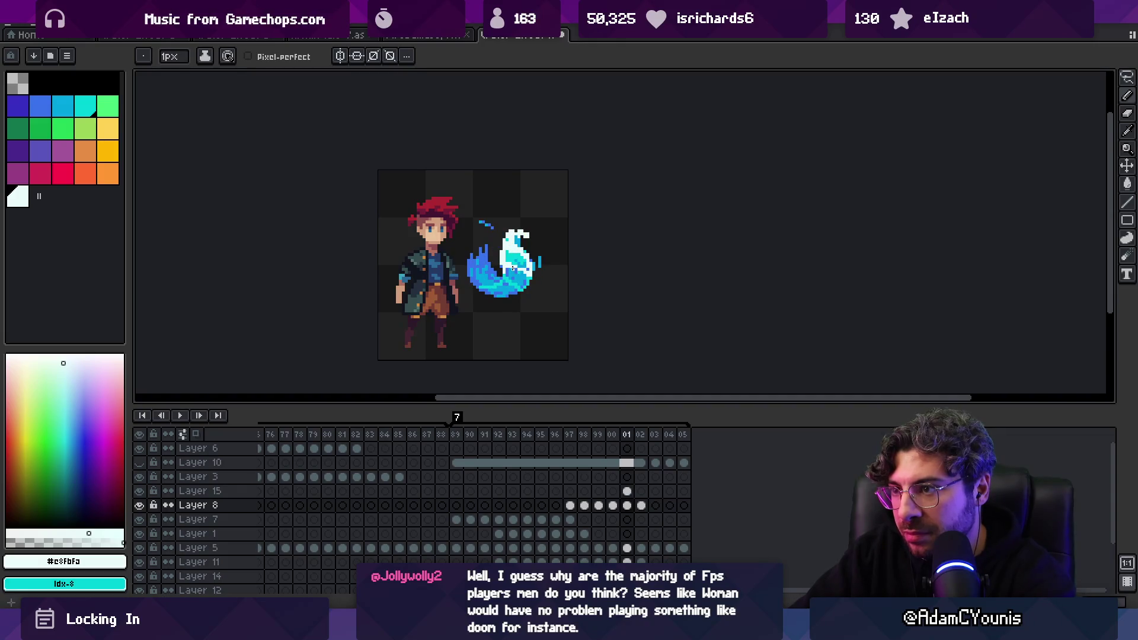
pyautogui.press('Right')
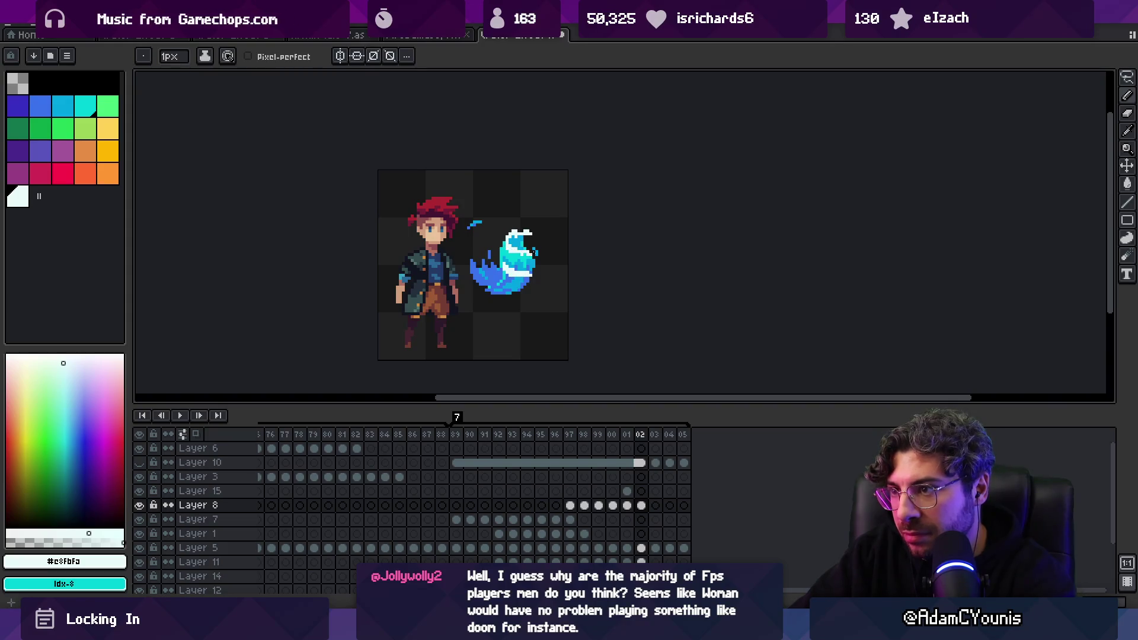
pyautogui.press('Right')
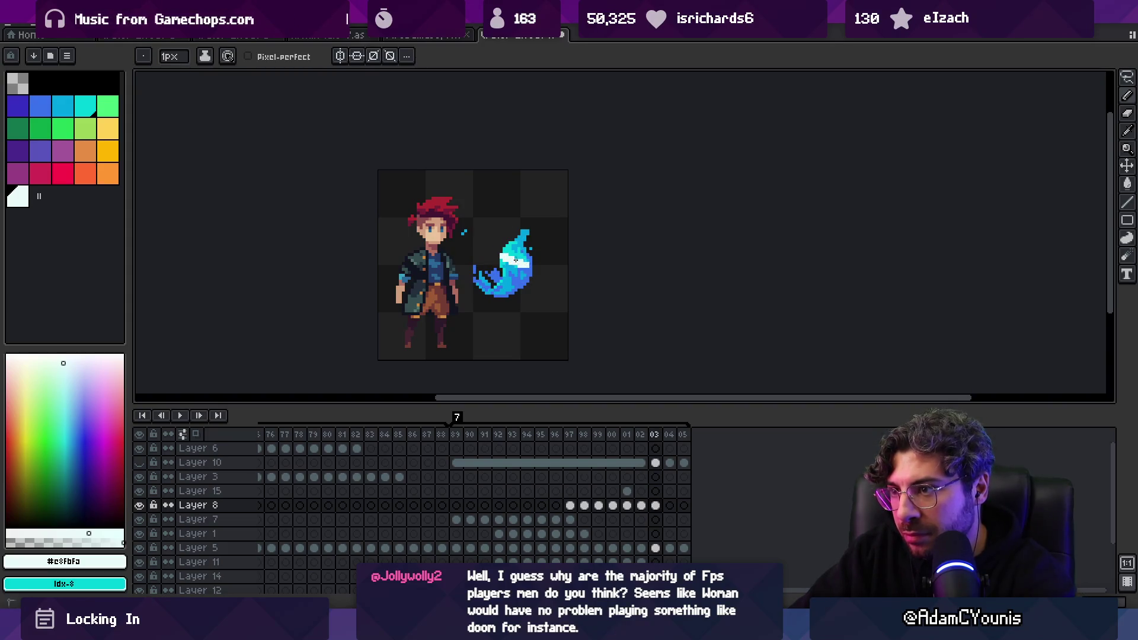
pyautogui.press('Right')
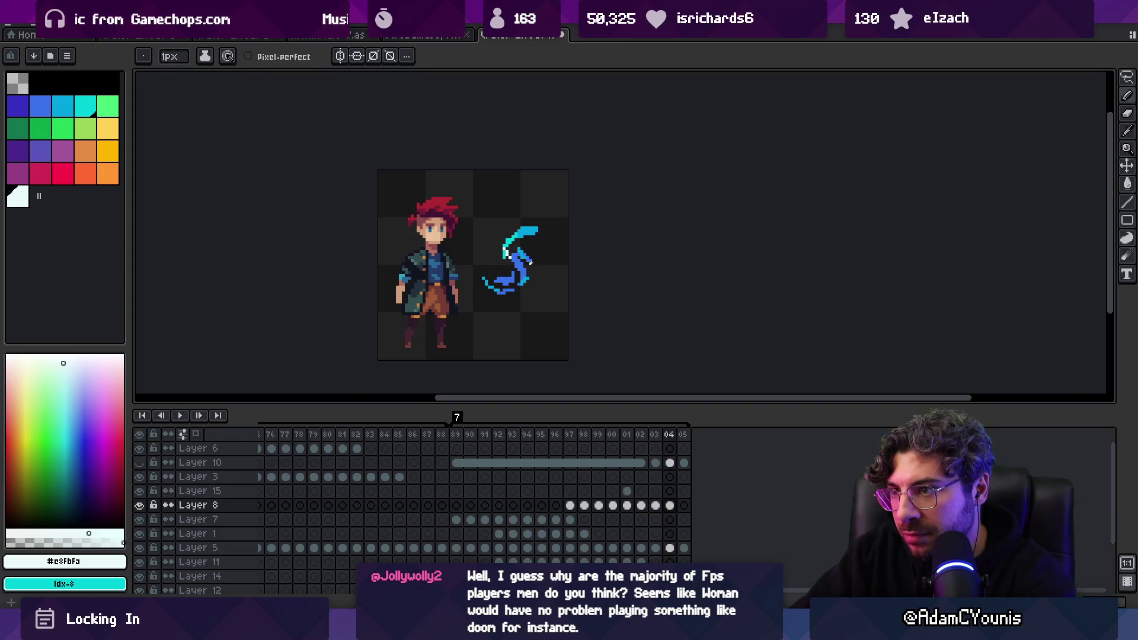
# Play the splash animation, zoom in on it, then stop playback
pyautogui.press('Return')
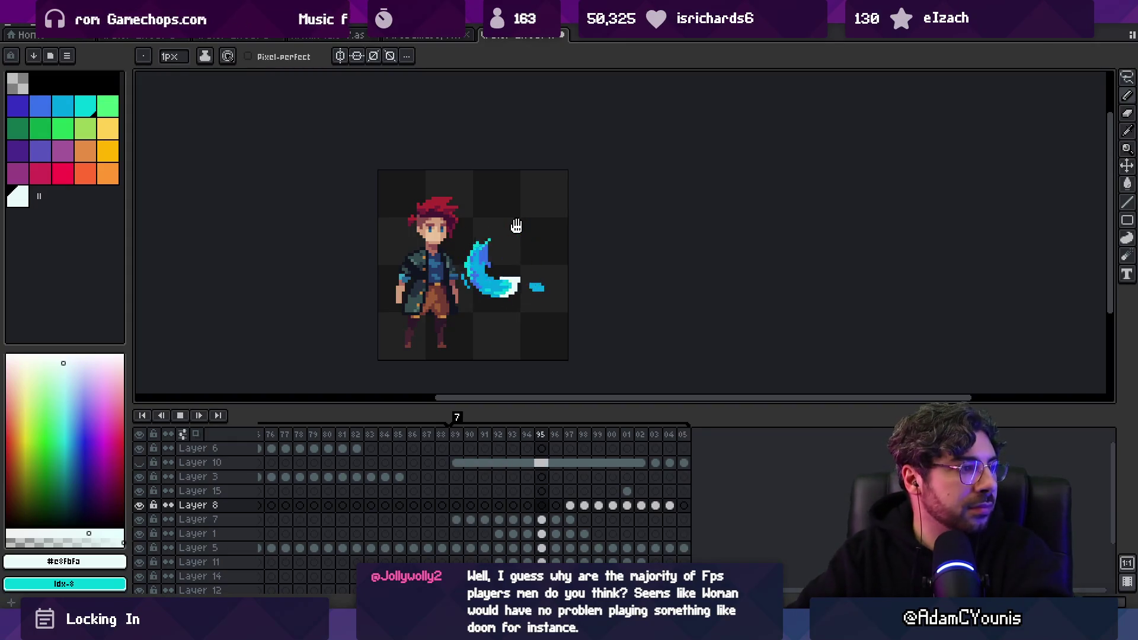
pyautogui.press('z')
pyautogui.scroll(-2, 541, 223)
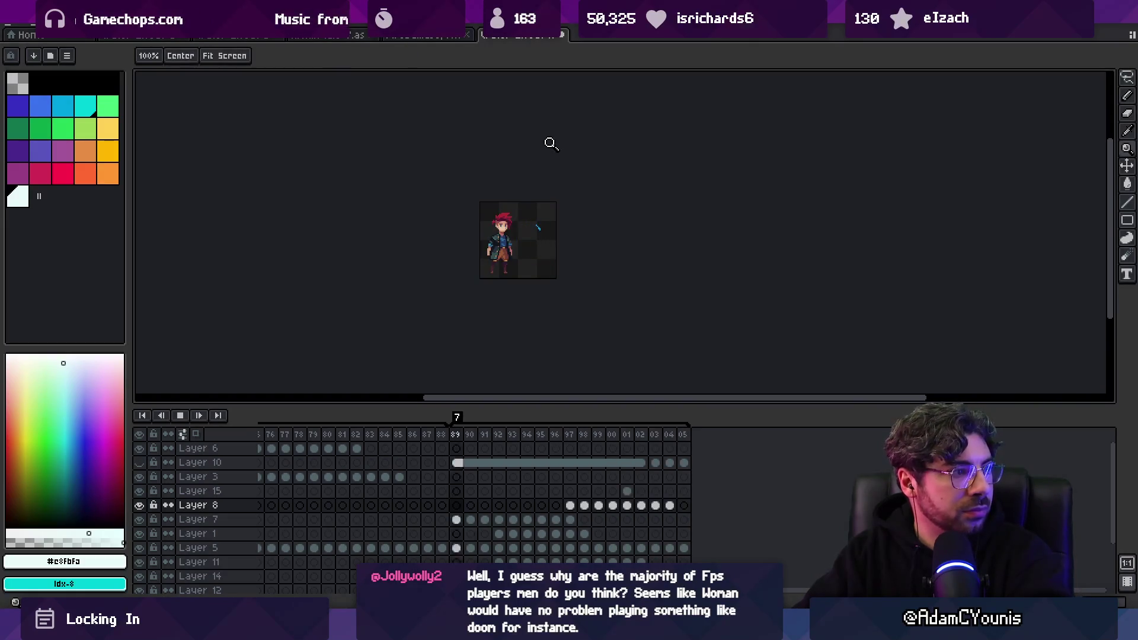
pyautogui.scroll(2, 560, 154)
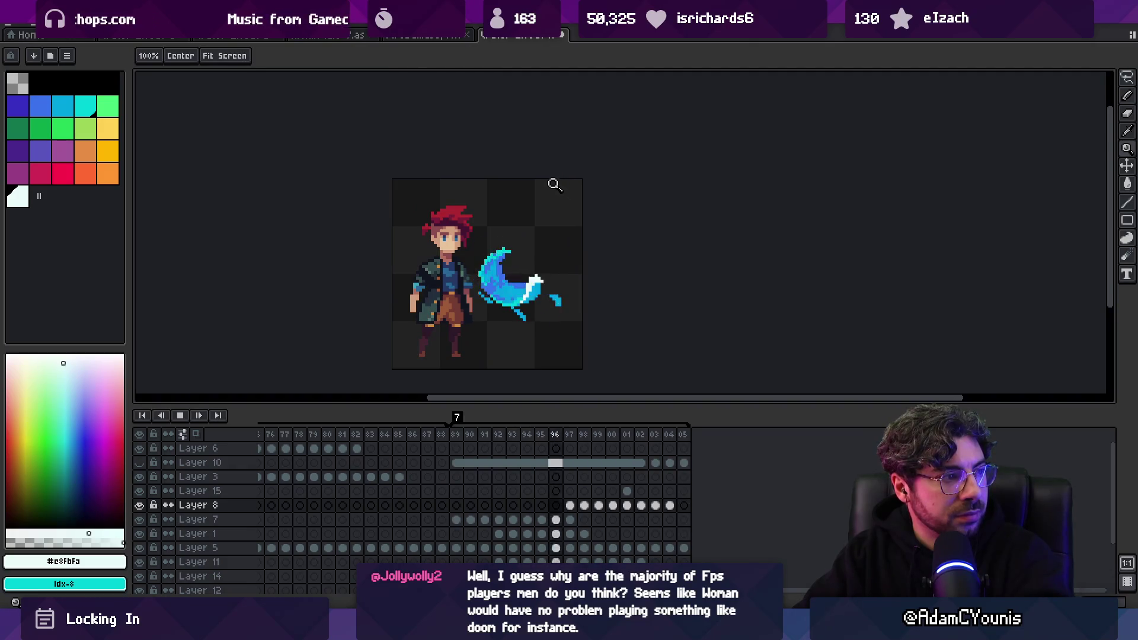
pyautogui.press('space')
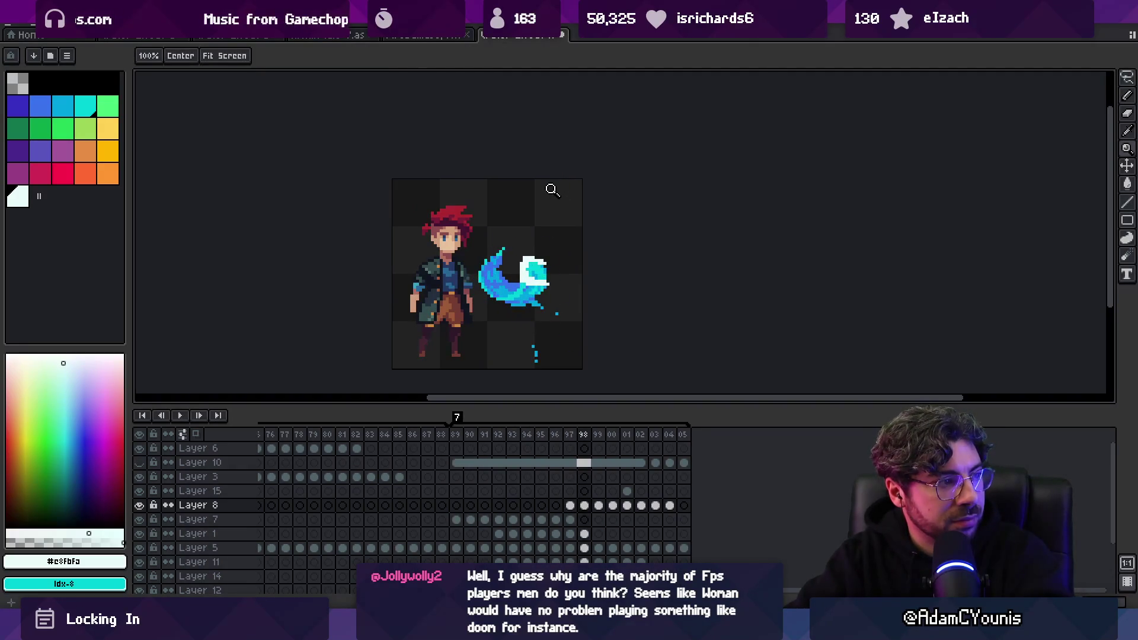
# Step on to frame 00, then zoom and play the animation again
pyautogui.press('b')
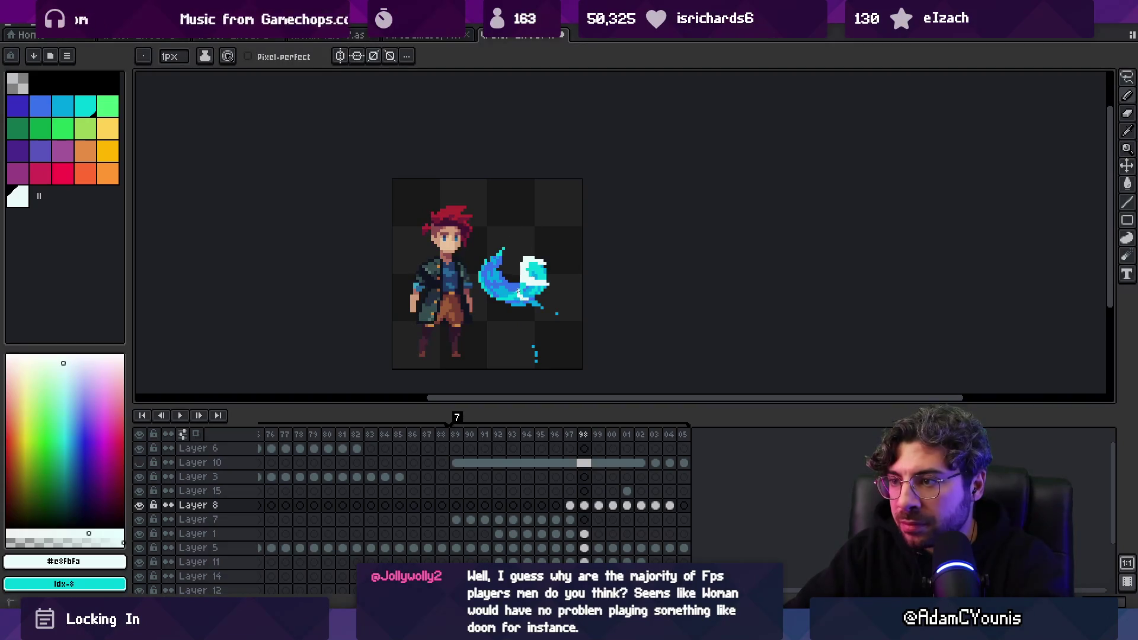
pyautogui.press('Right')
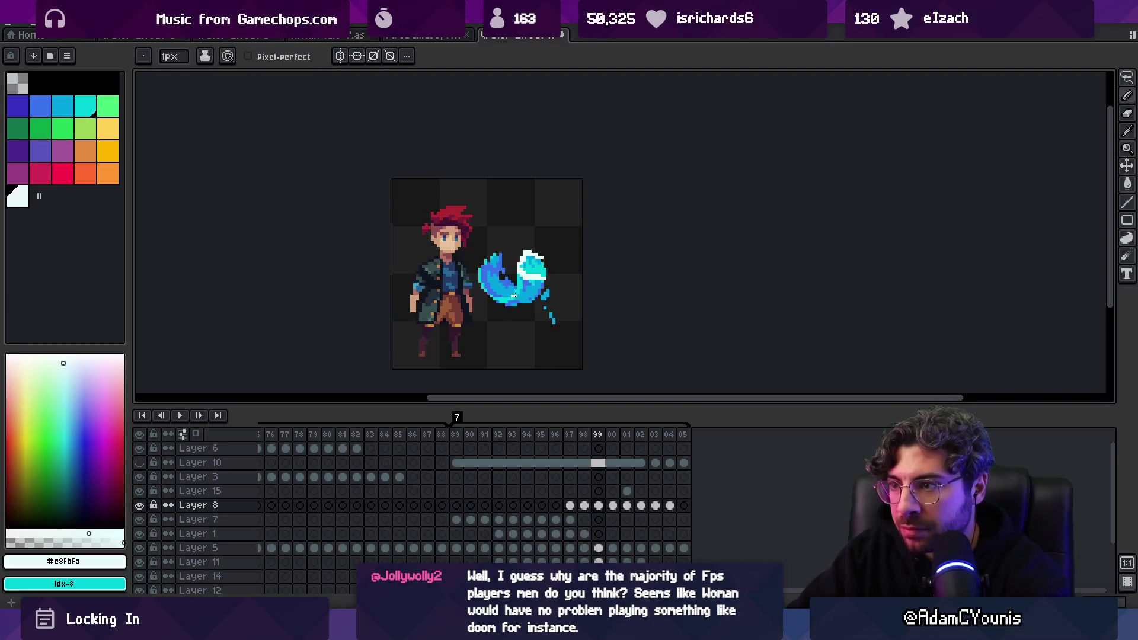
pyautogui.press('Right')
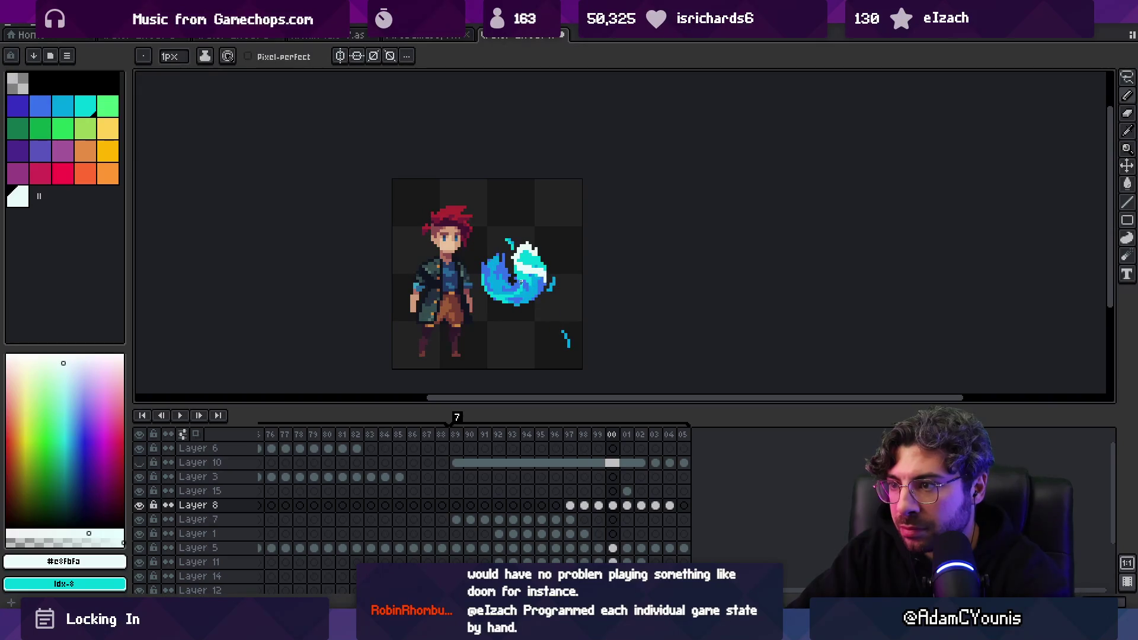
pyautogui.press('e')
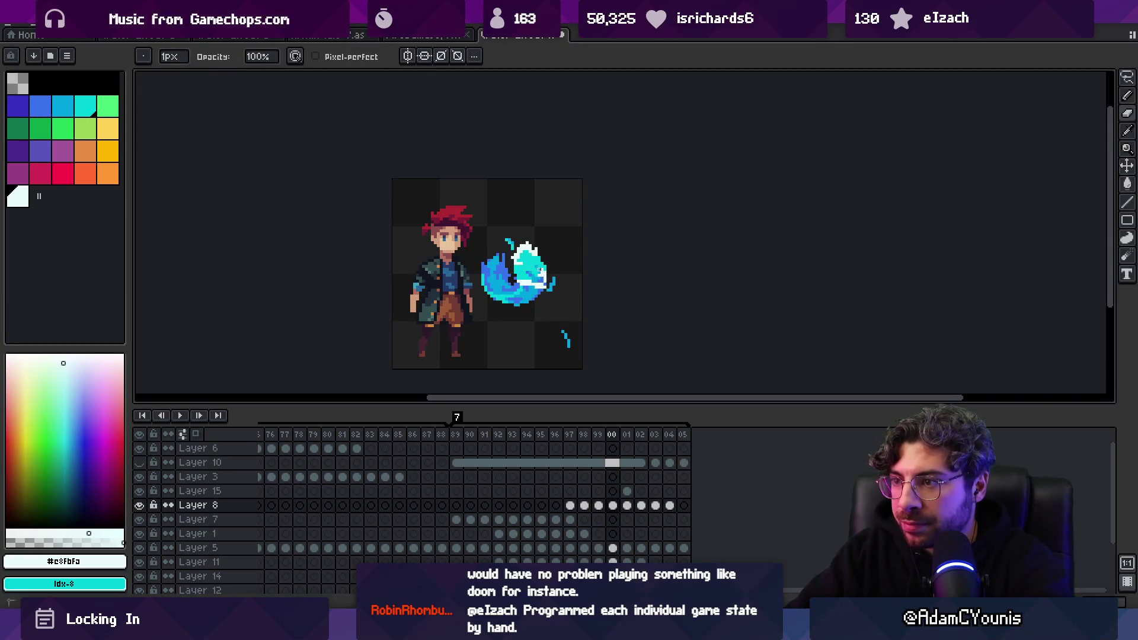
pyautogui.press('b')
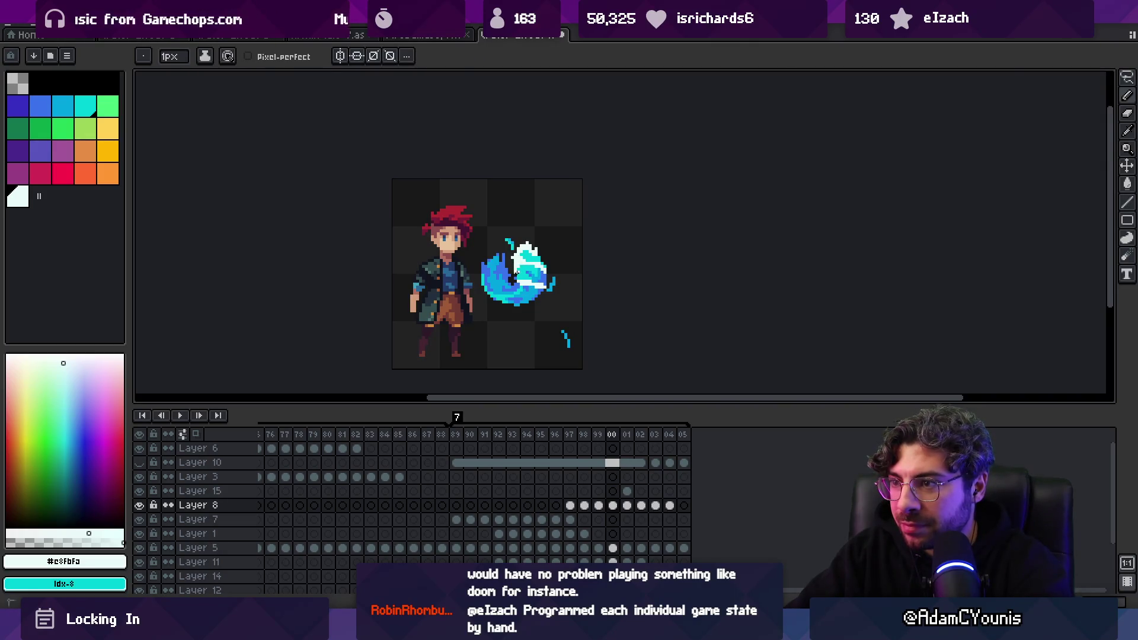
pyautogui.press('z')
pyautogui.scroll(-5, 508, 204)
pyautogui.press('Return')
pyautogui.scroll(3, 536, 201)
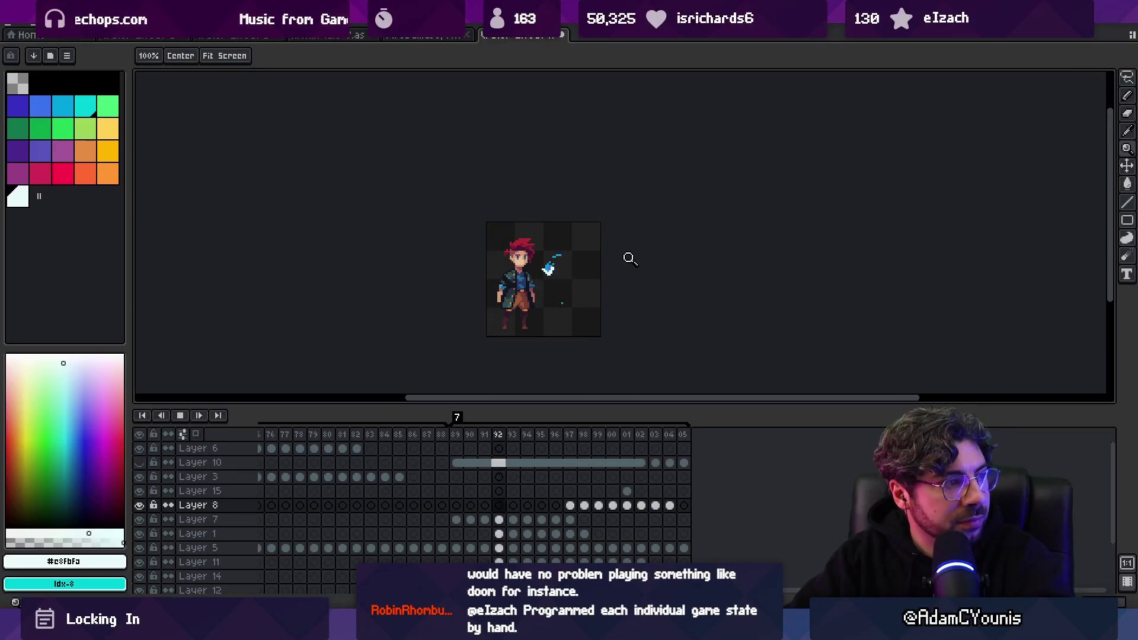
pyautogui.click(614, 274)
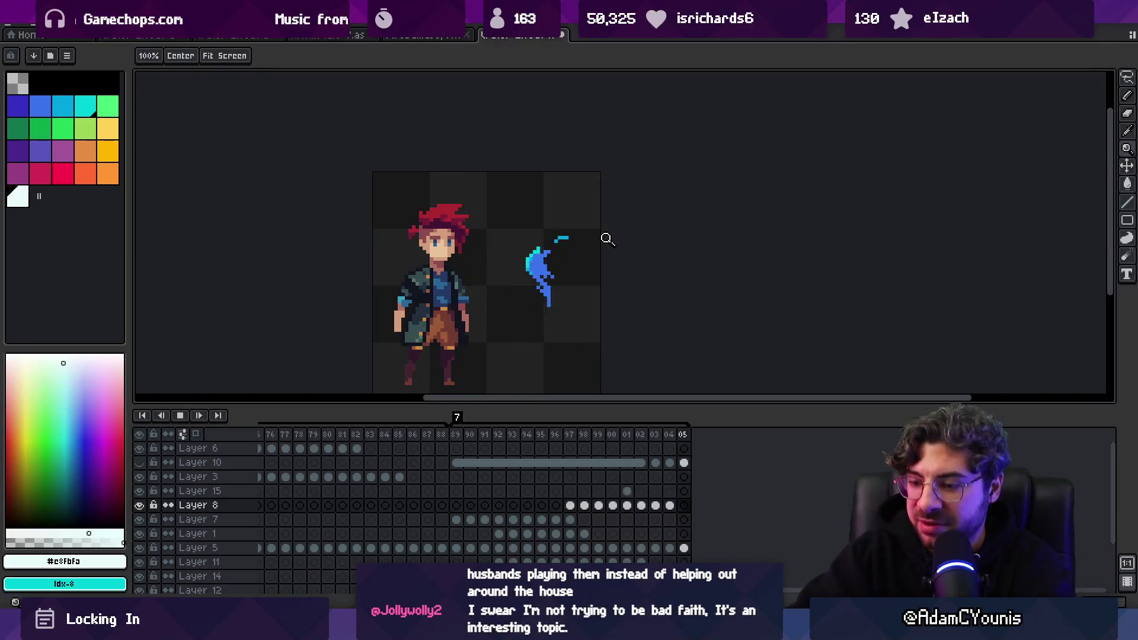
pyautogui.press('Return')
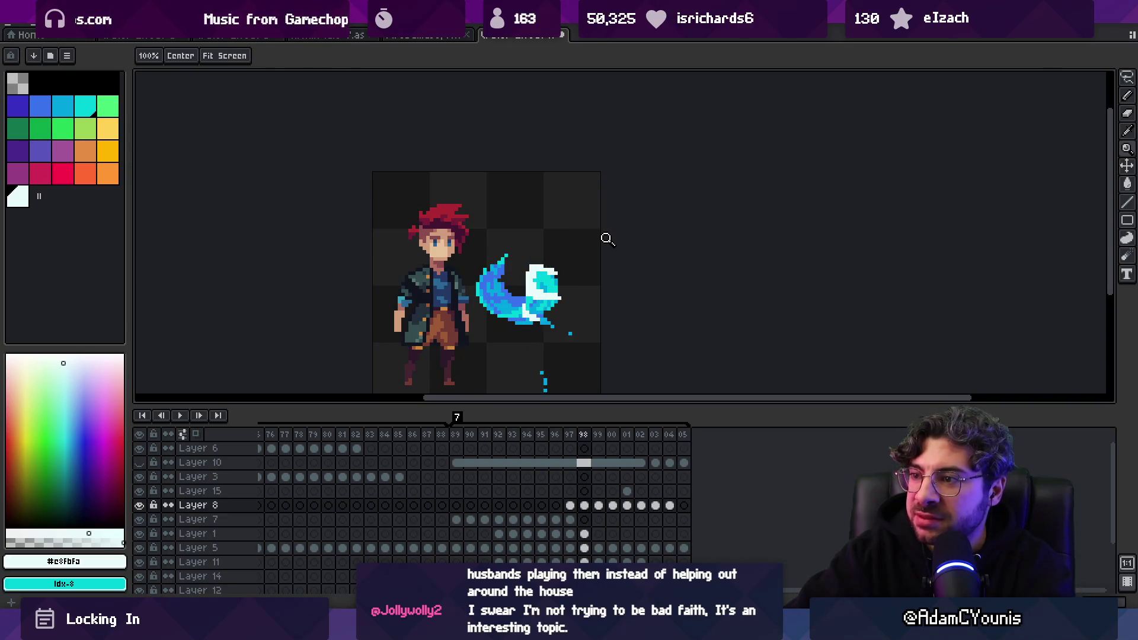
# Go to frame 99 and zoom in to inspect the splash's lower curve
pyautogui.press('Right')
pyautogui.press('b')
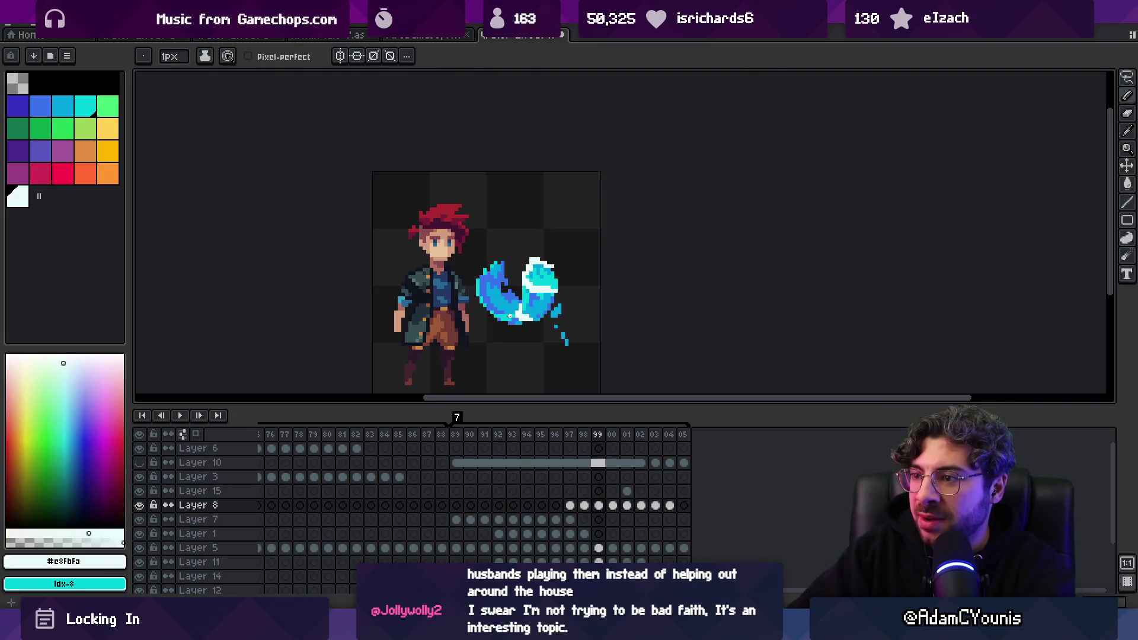
pyautogui.press('e')
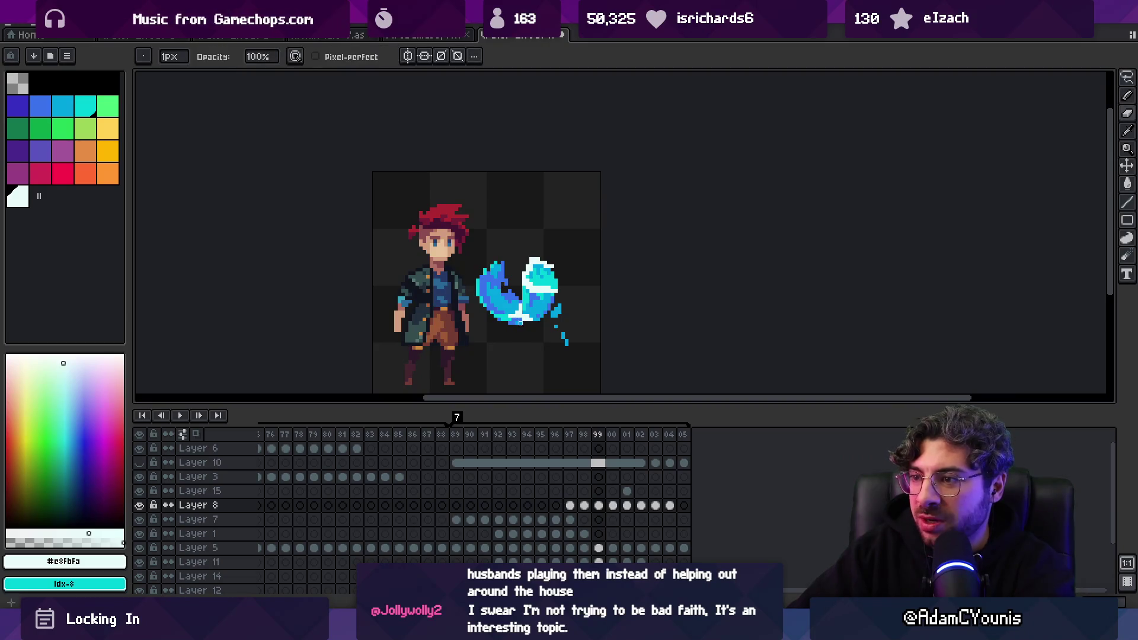
pyautogui.press('b')
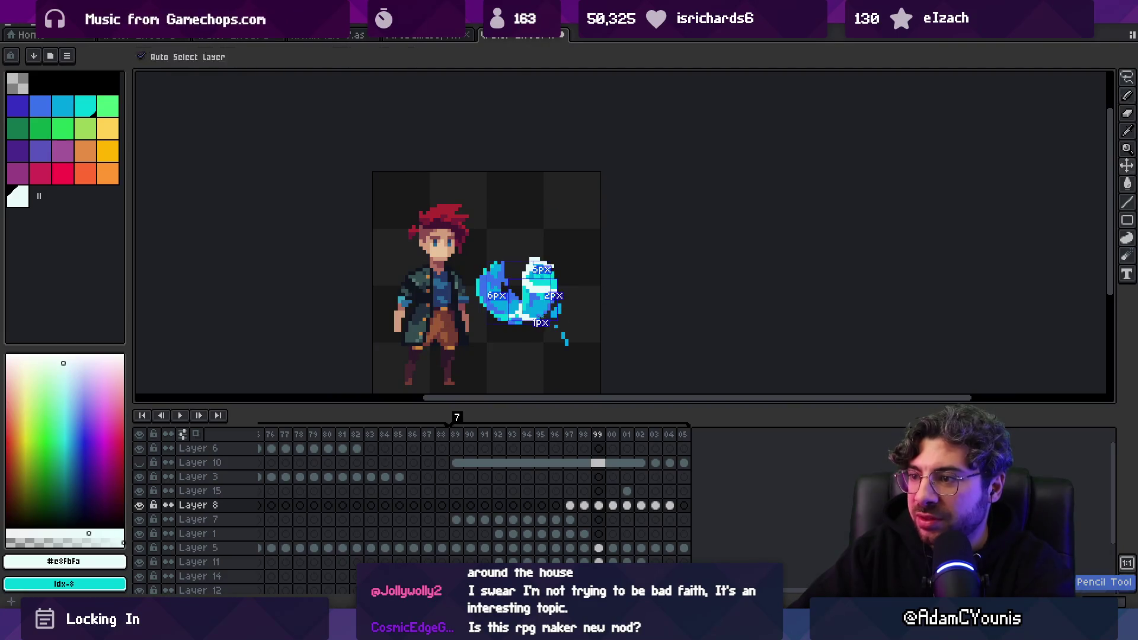
pyautogui.press('z')
pyautogui.scroll(-2, 525, 293)
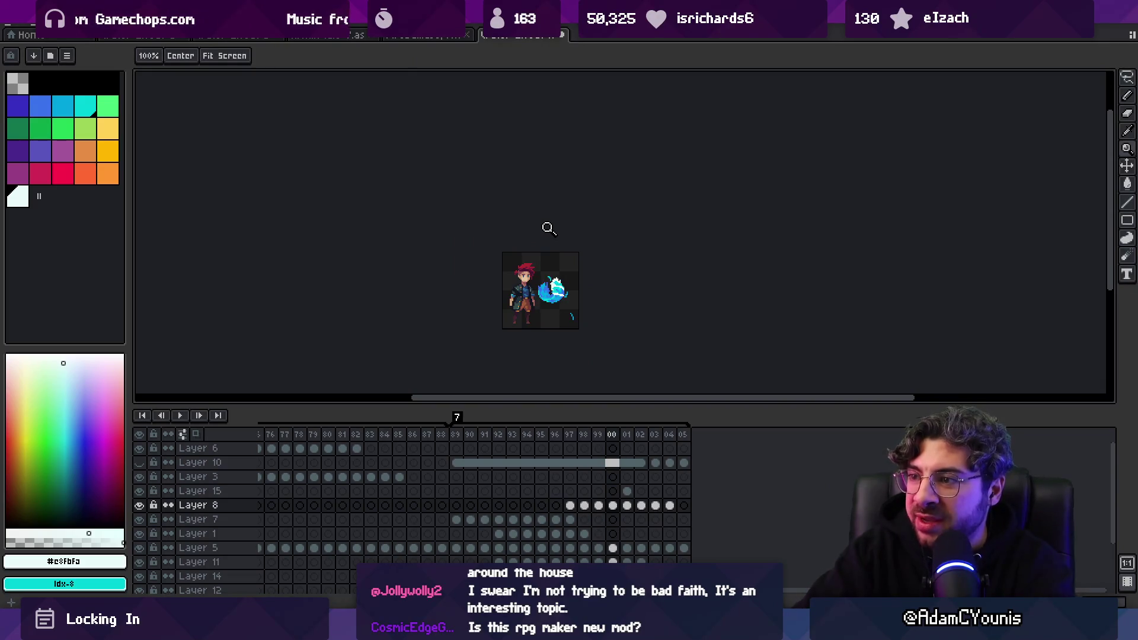
pyautogui.scroll(5, 575, 237)
pyautogui.press('alt')
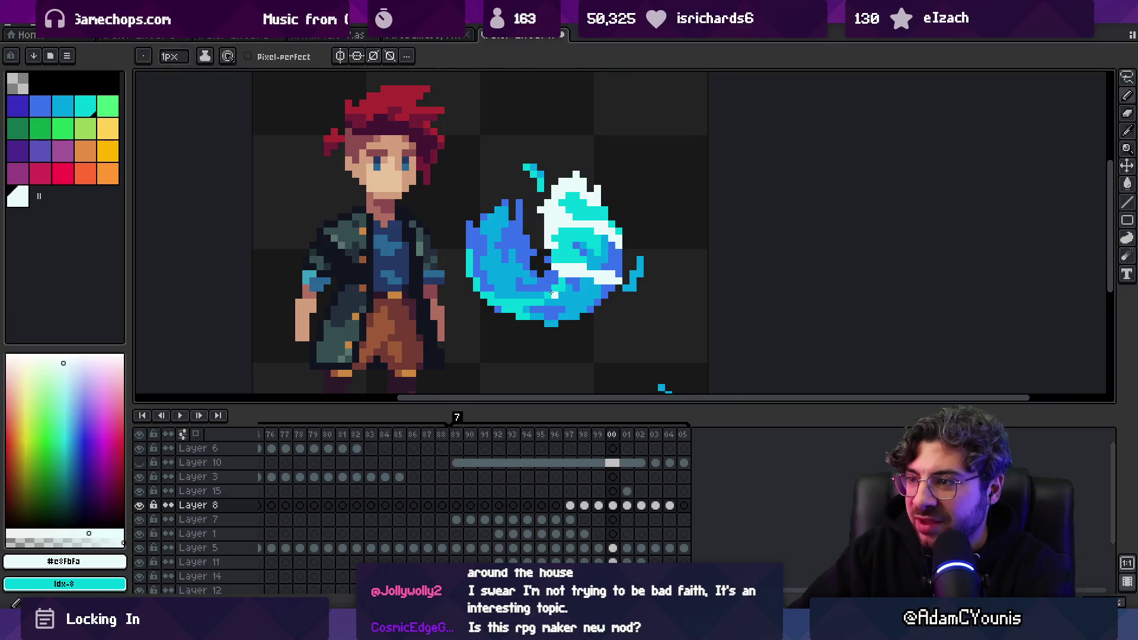
pyautogui.press('z')
pyautogui.scroll(-3, 539, 293)
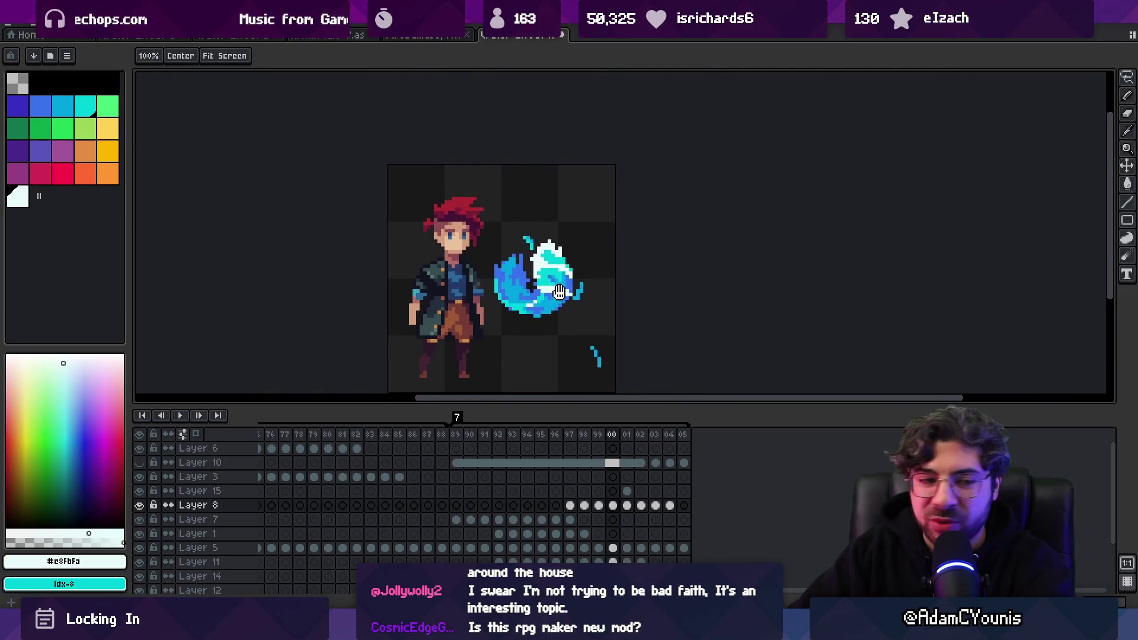
# Play the animation to preview the splash, then stop it
pyautogui.press('Return')
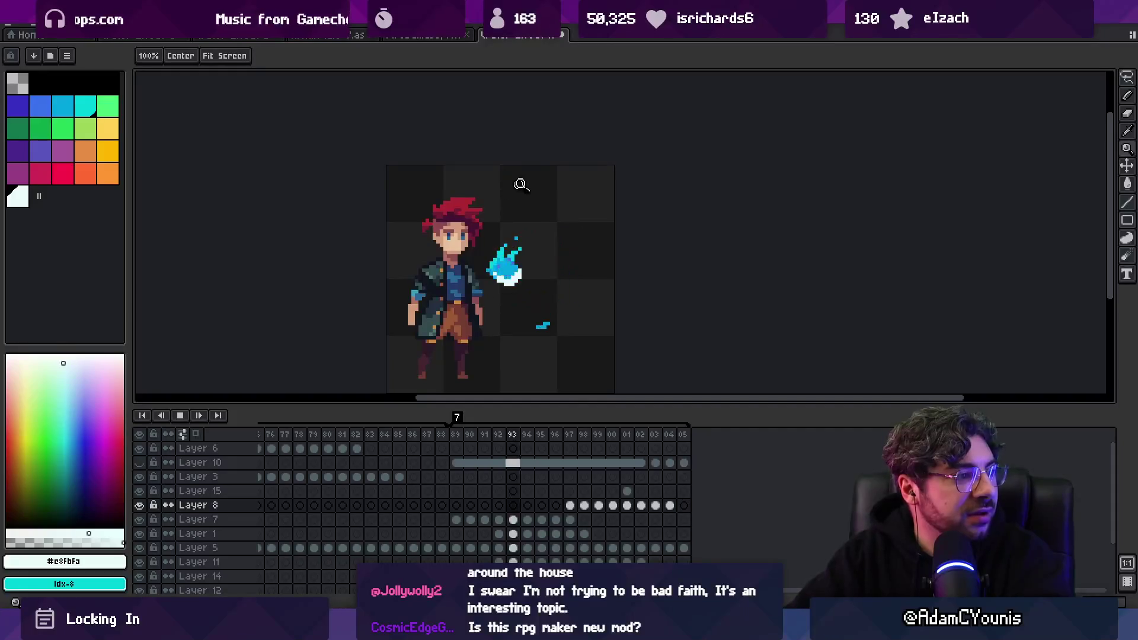
pyautogui.scroll(-1, 590, 251)
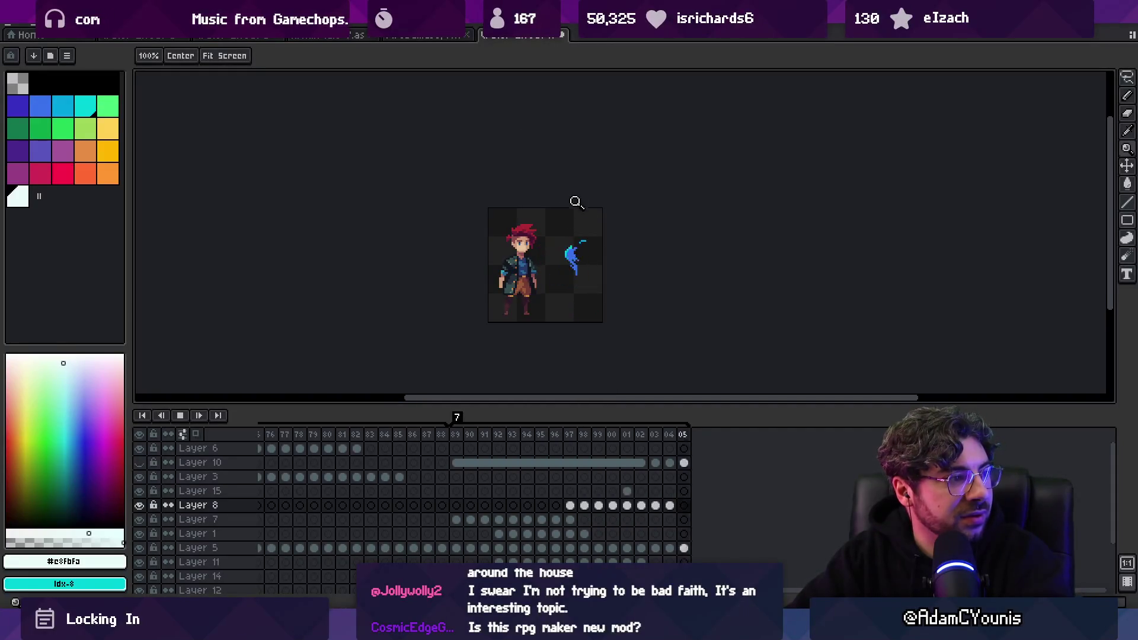
pyautogui.scroll(1, 630, 222)
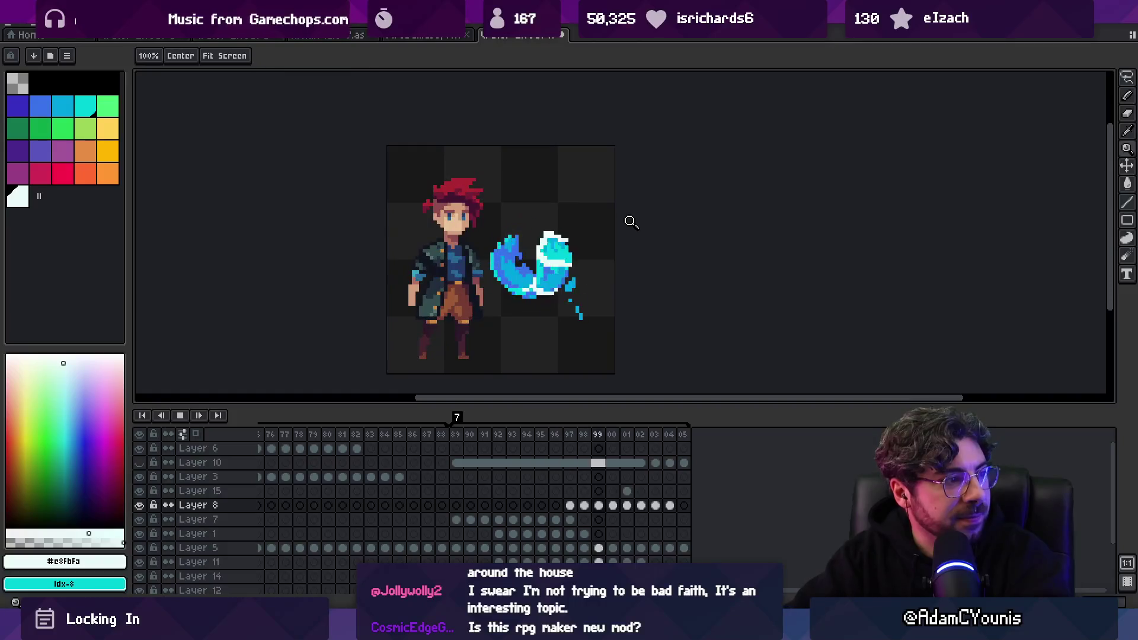
pyautogui.press('Return')
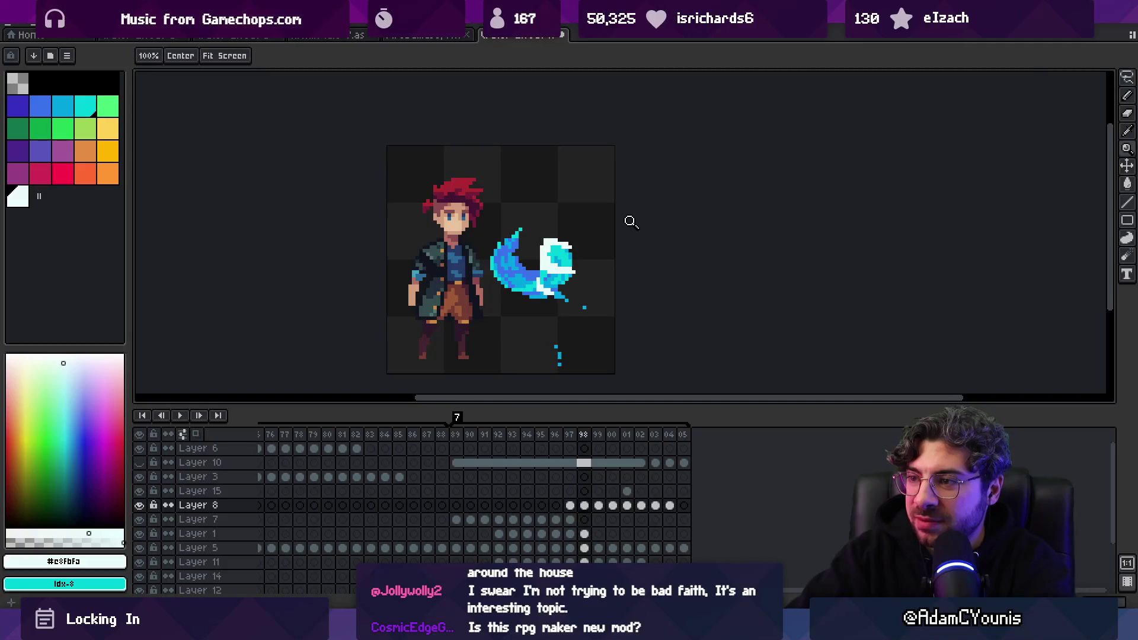
pyautogui.scroll(4, 531, 286)
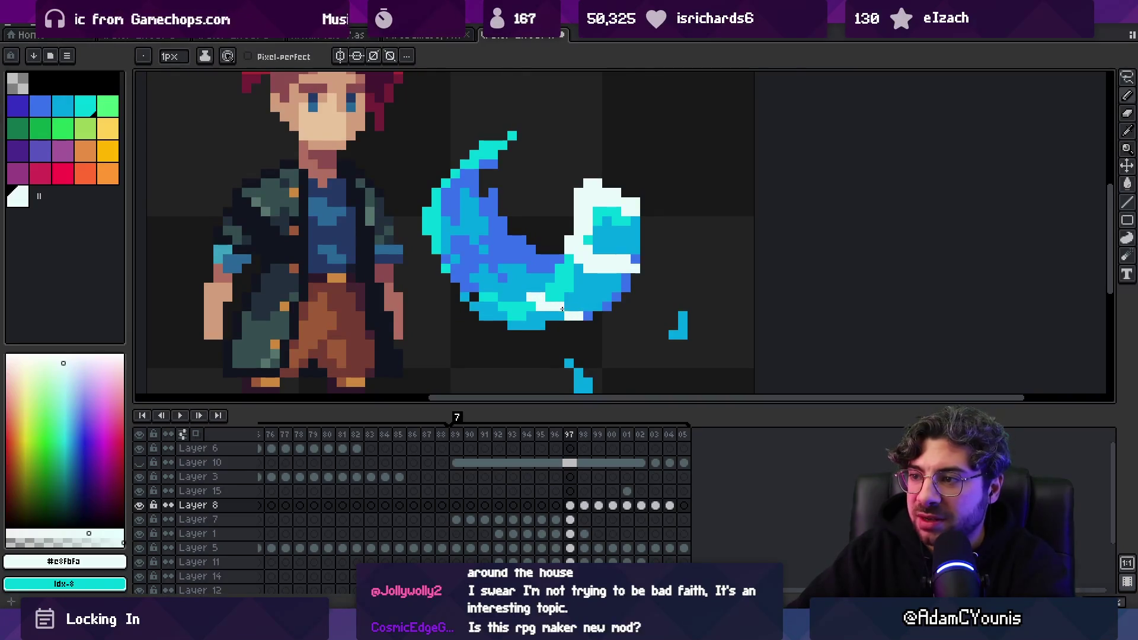
# Step ahead to frame 99 and shift a small piece of the splash
pyautogui.press('shift')
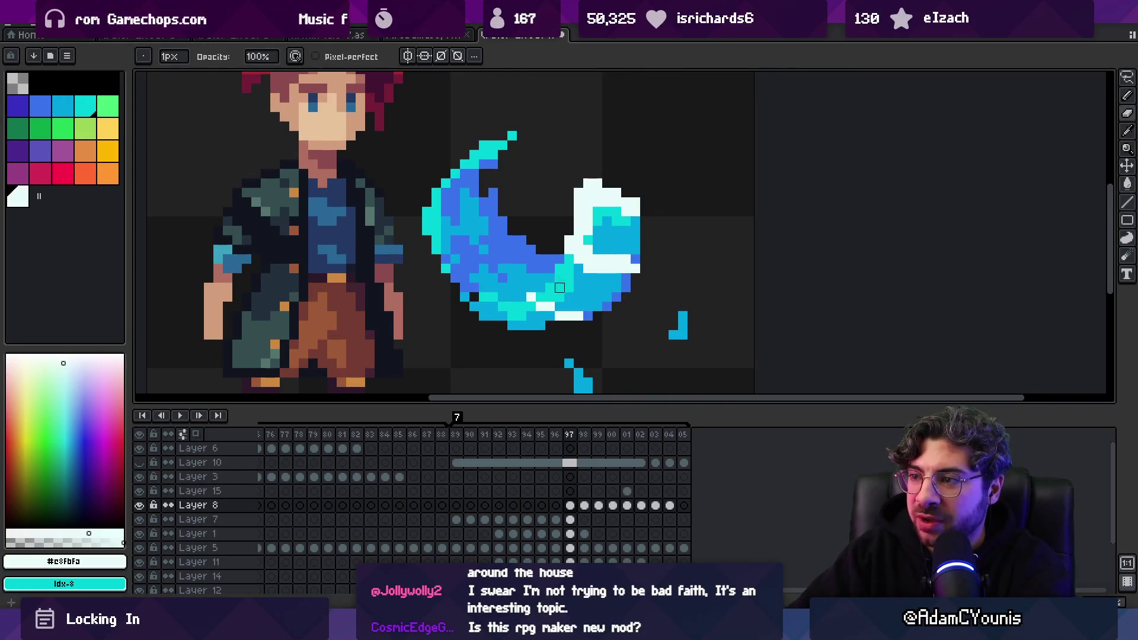
pyautogui.press('z')
pyautogui.scroll(-2, 528, 263)
pyautogui.press('.')
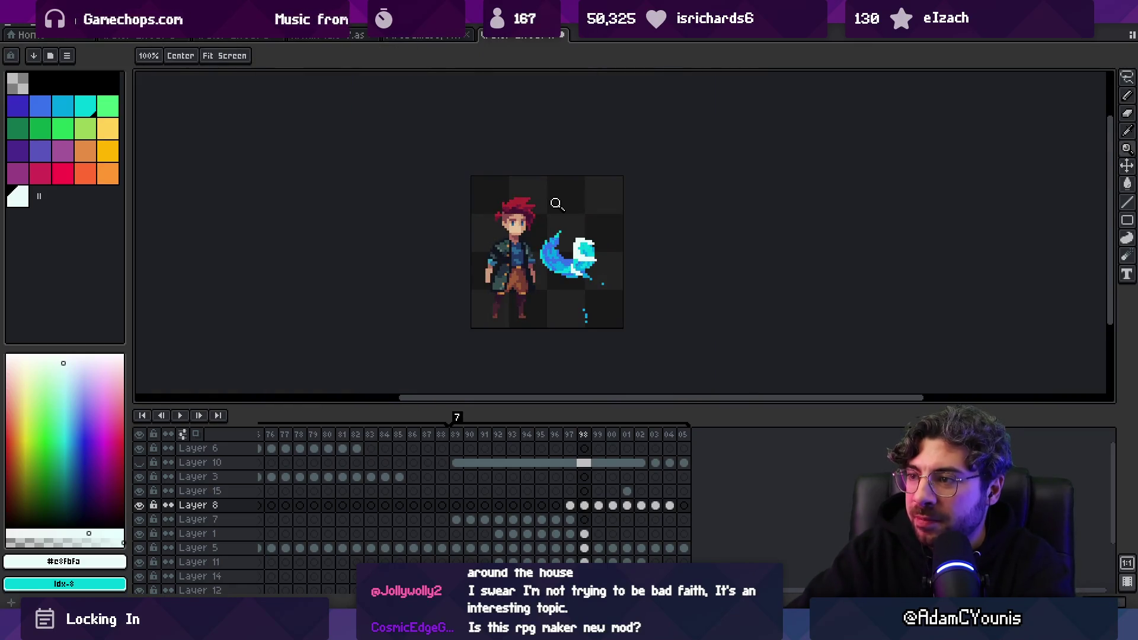
pyautogui.press('.')
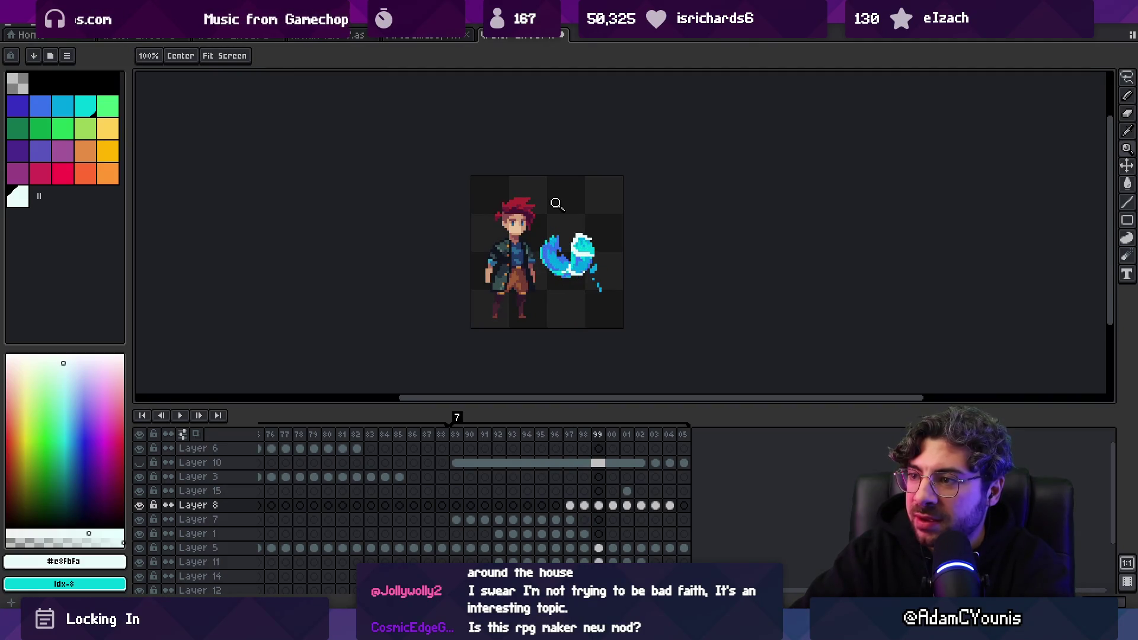
pyautogui.scroll(4, 573, 271)
pyautogui.press('v')
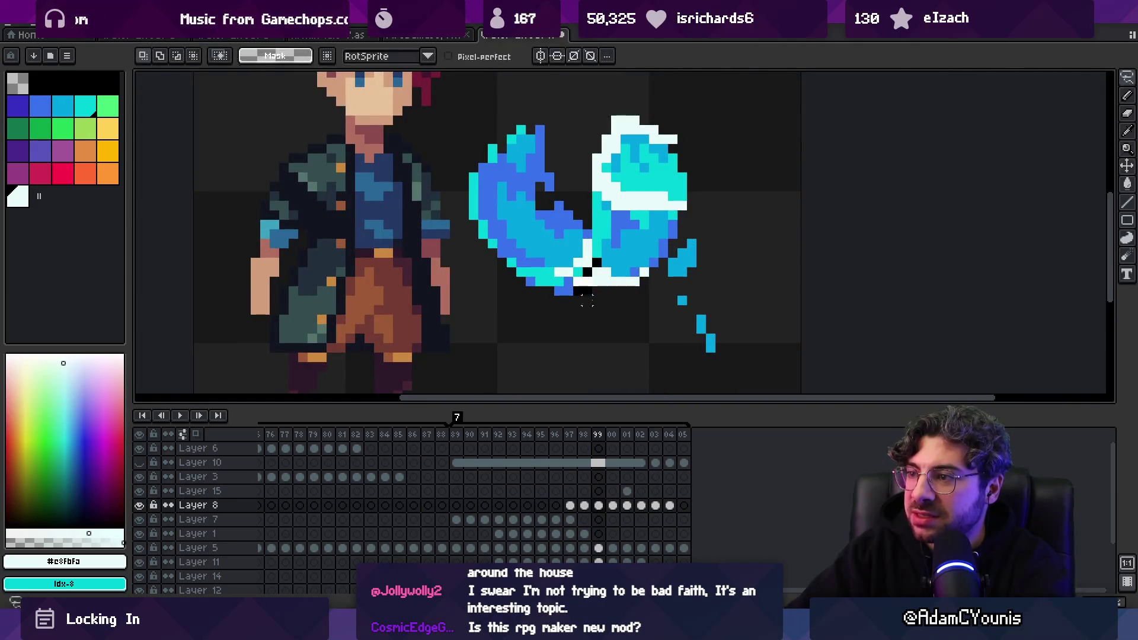
pyautogui.press('Return')
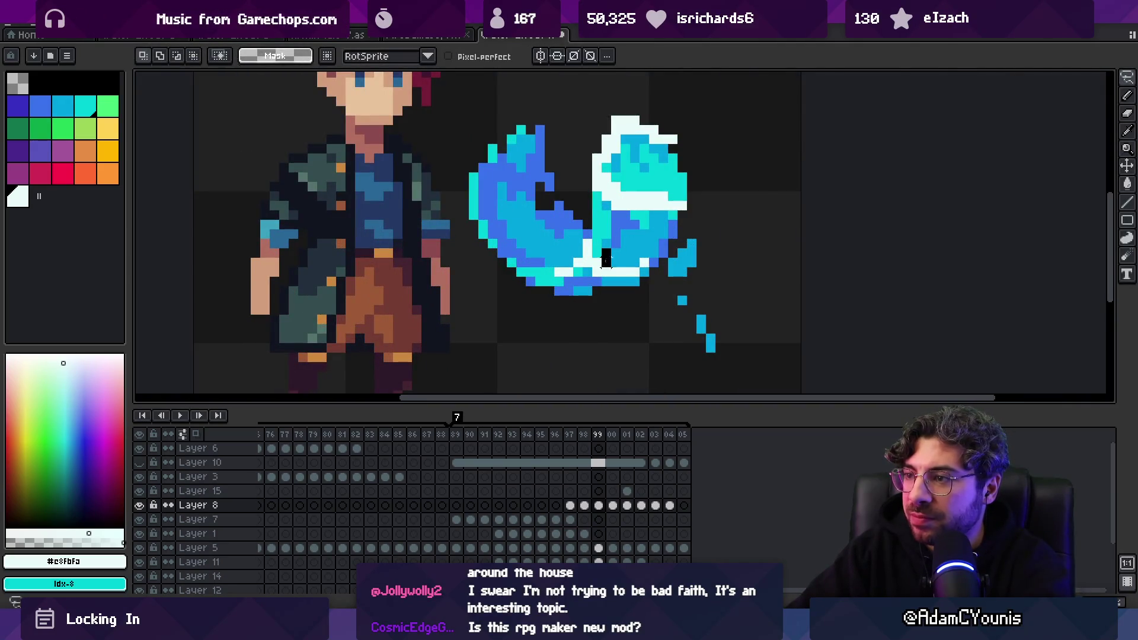
# Paint white over the dark pixels along the splash's lower curve
pyautogui.press('b')
pyautogui.moveTo(598, 266); pyautogui.dragTo(626, 262)
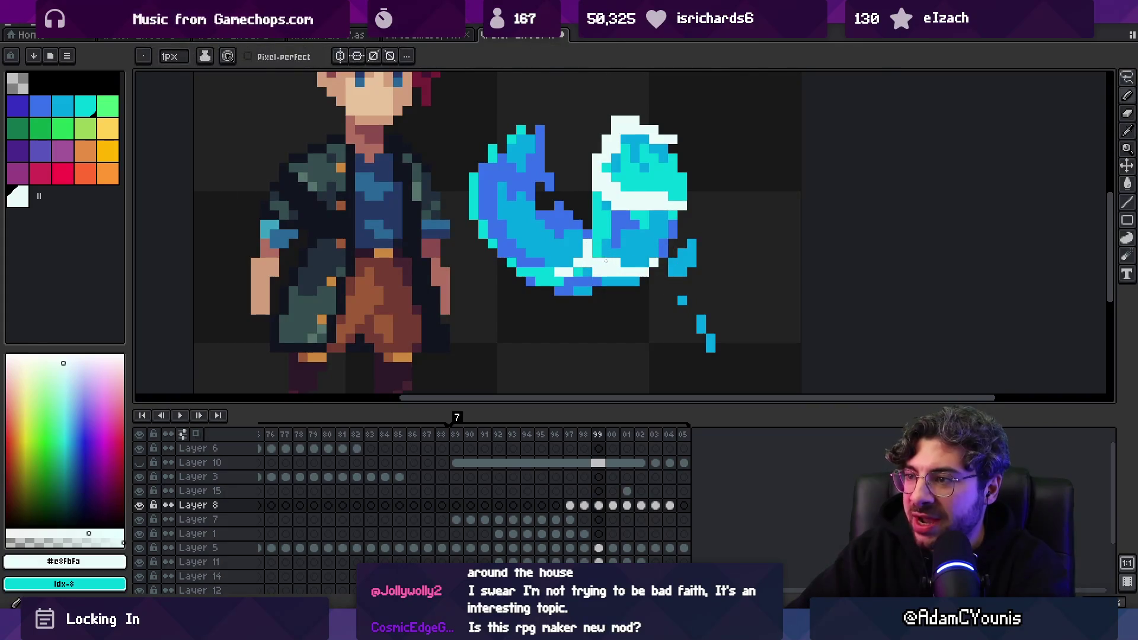
pyautogui.press('z')
pyautogui.scroll(-4, 591, 185)
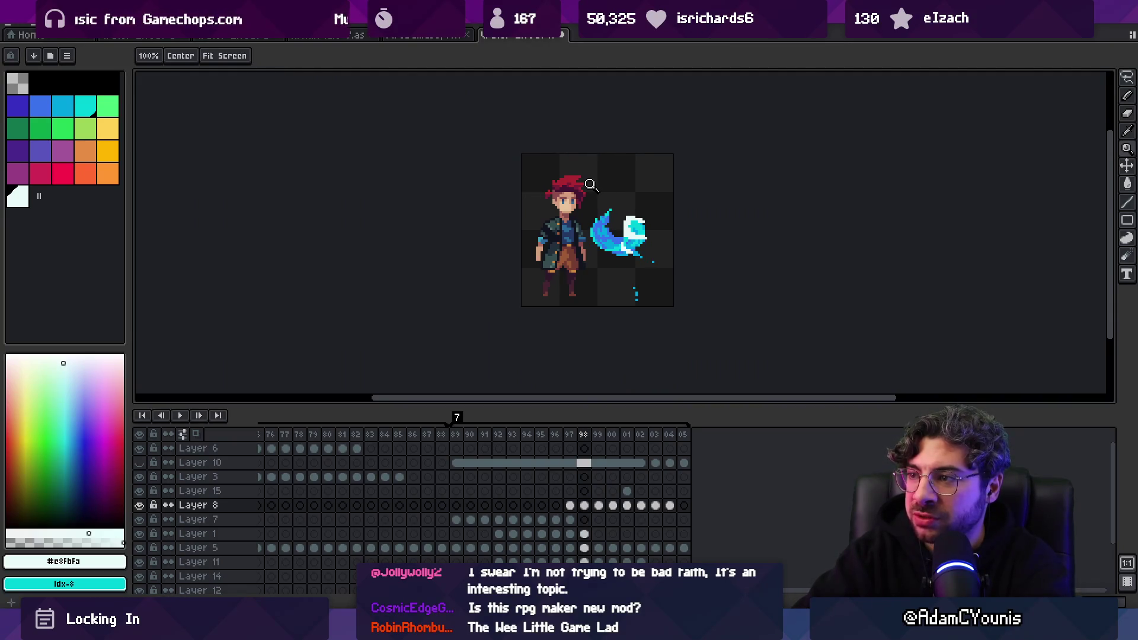
pyautogui.scroll(3, 587, 248)
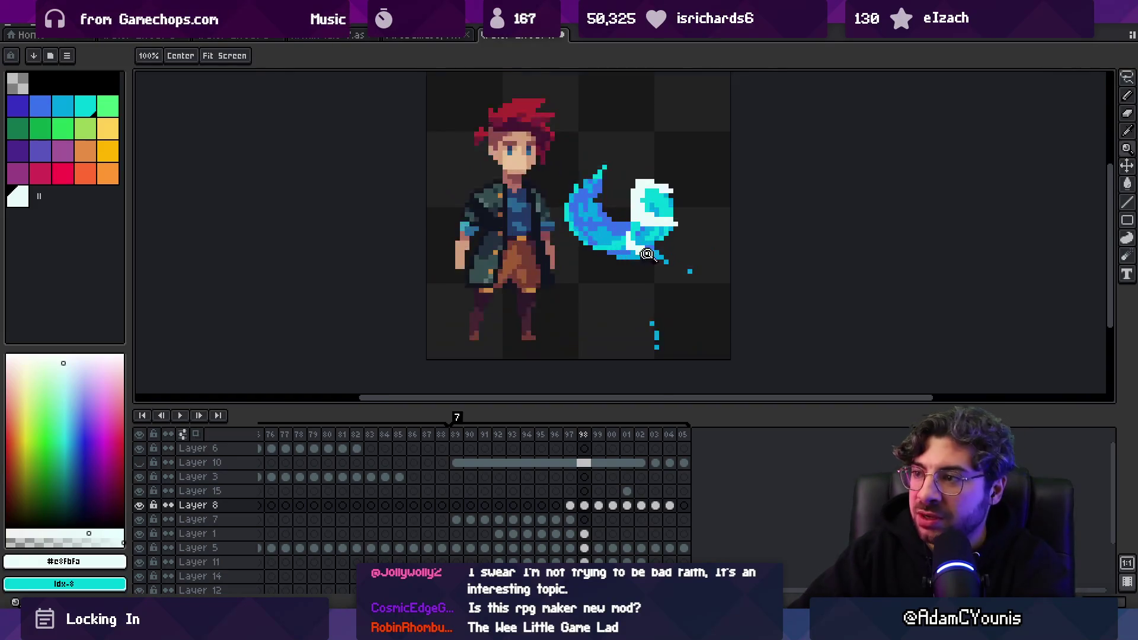
pyautogui.press('b')
pyautogui.press('e')
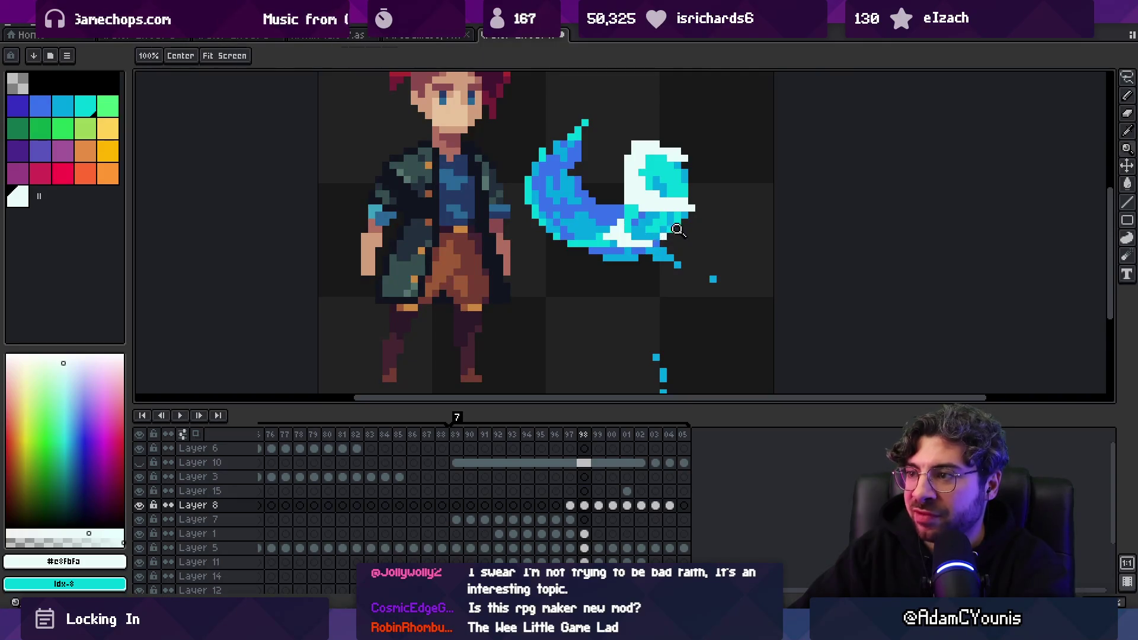
pyautogui.scroll(-3, 675, 230)
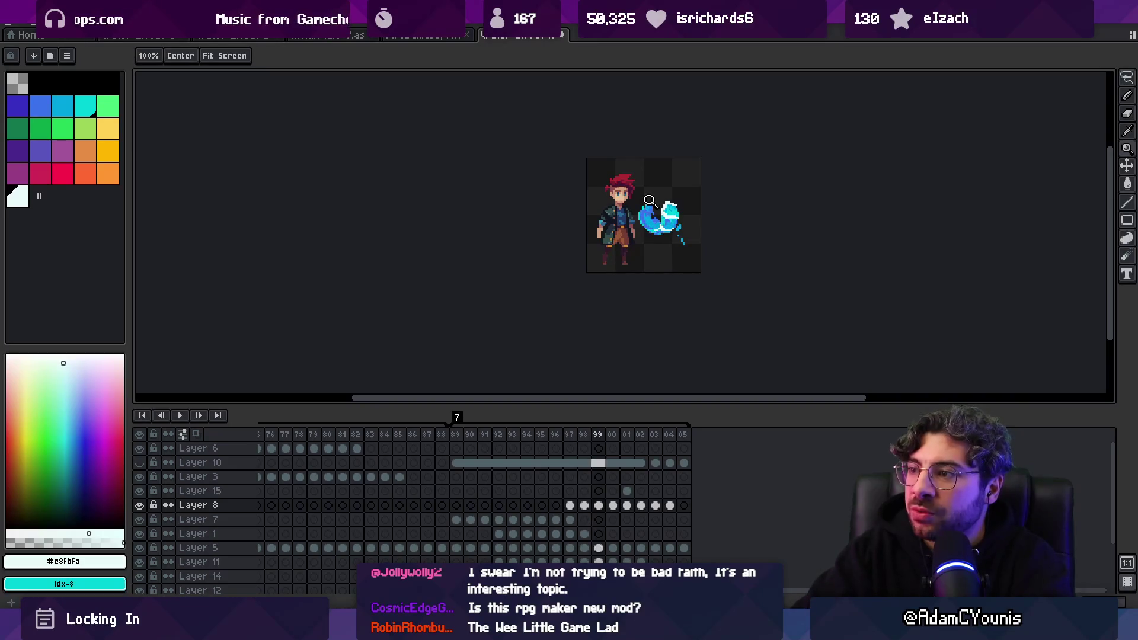
pyautogui.scroll(3, 661, 214)
# Select the splash's lower curve, advance a frame and play the animation back
pyautogui.press('m')
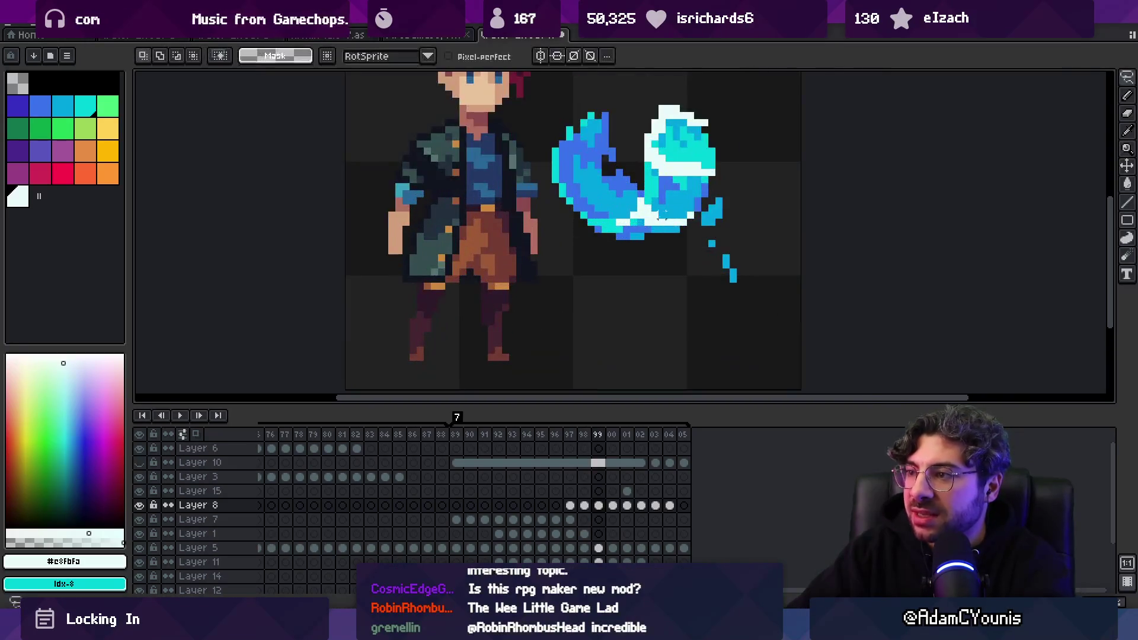
pyautogui.moveTo(689, 224)
pyautogui.mouseDown()
pyautogui.moveTo(711, 194)
pyautogui.moveTo(698, 218)
pyautogui.mouseUp()
pyautogui.press('b')
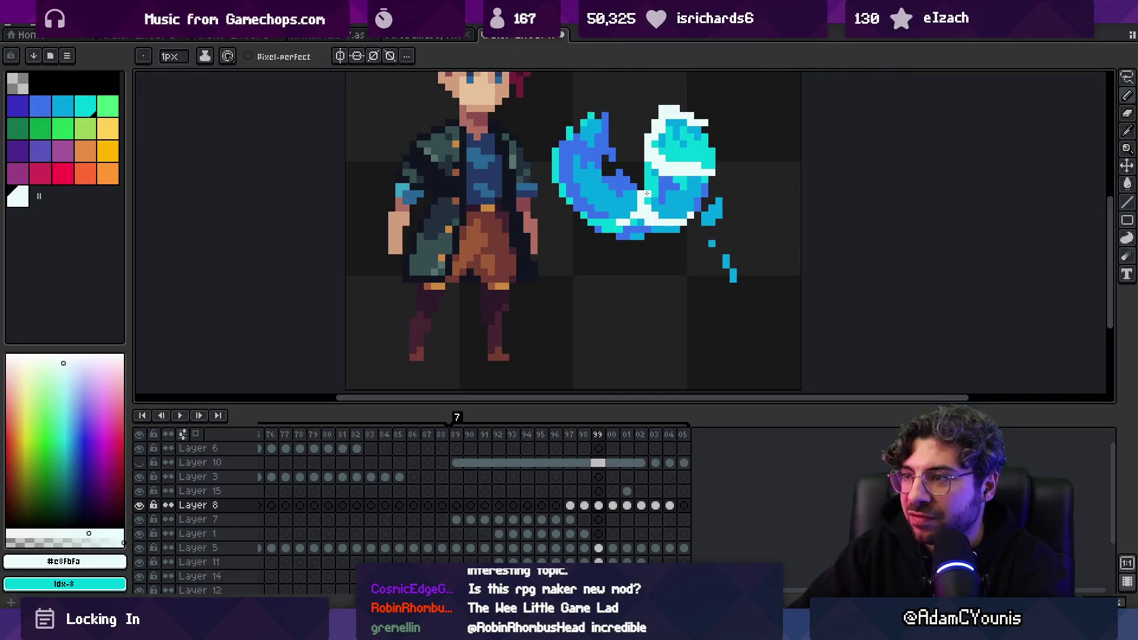
pyautogui.press('e')
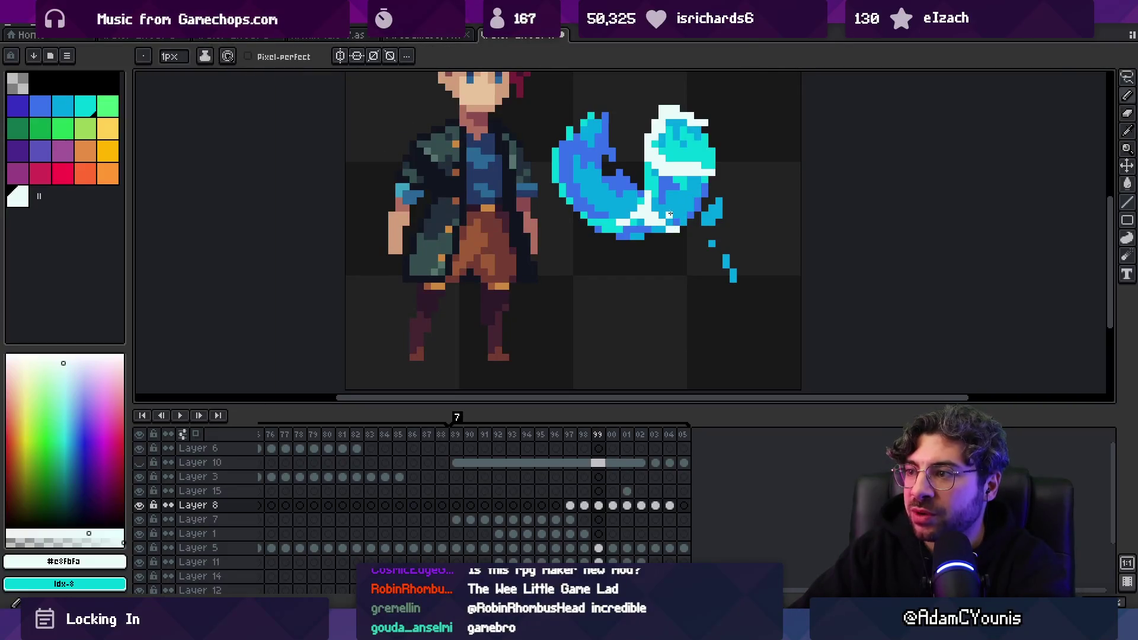
pyautogui.press('z')
pyautogui.scroll(-3, 623, 157)
pyautogui.press('Right')
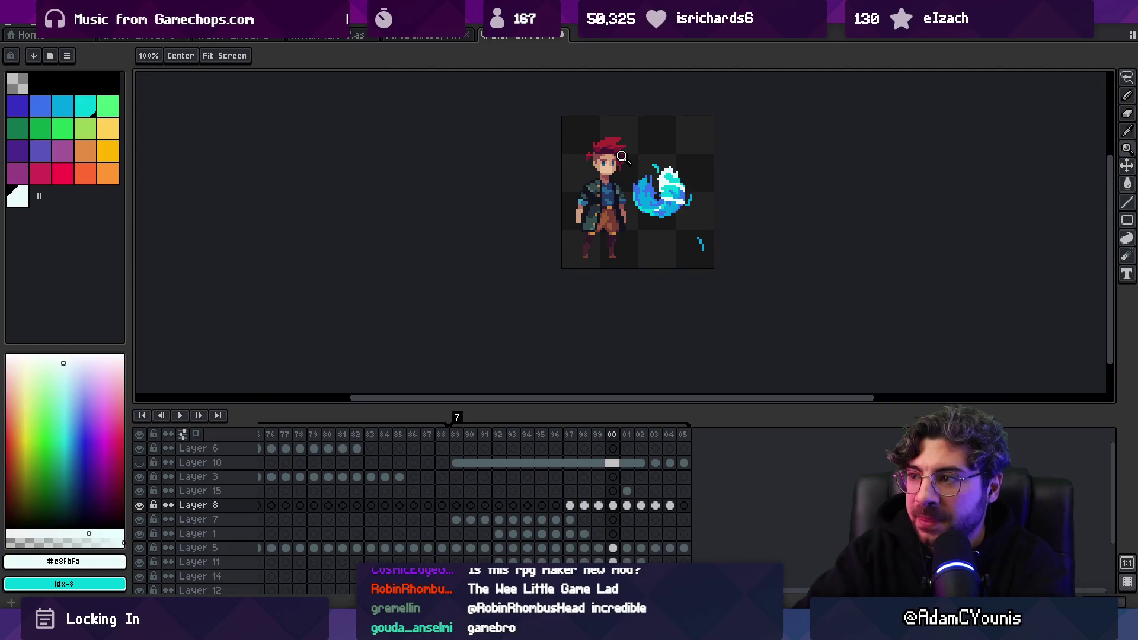
pyautogui.press('Return')
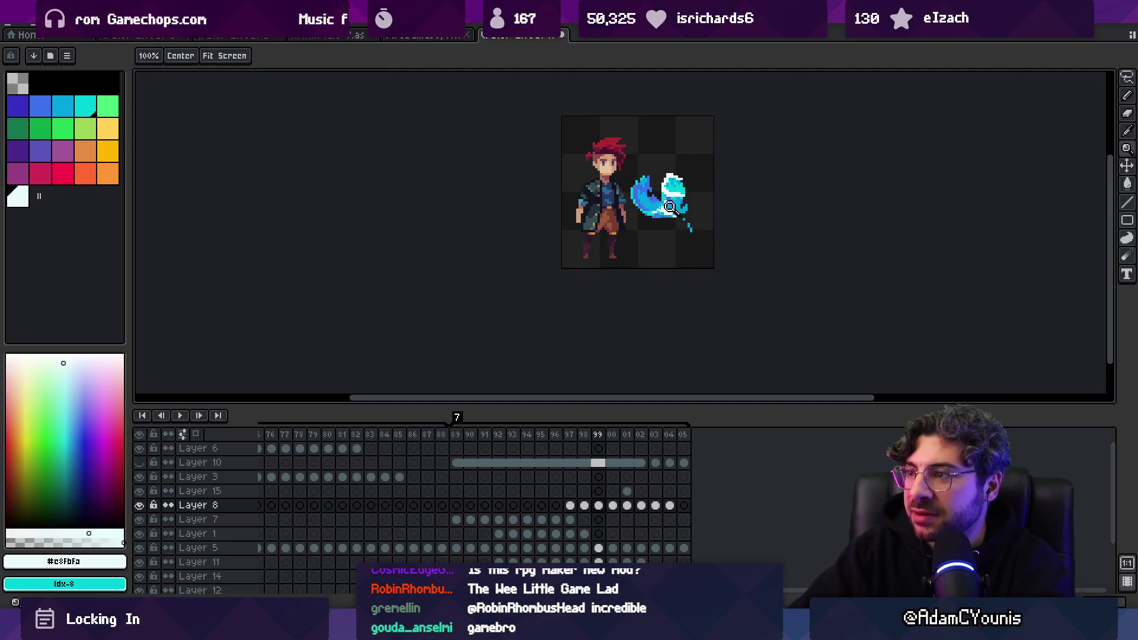
pyautogui.scroll(3, 661, 207)
# Select a patch of the splash's underside and pick its bright blue and near-white colours
pyautogui.press('m')
pyautogui.moveTo(673, 246); pyautogui.dragTo(755, 192)
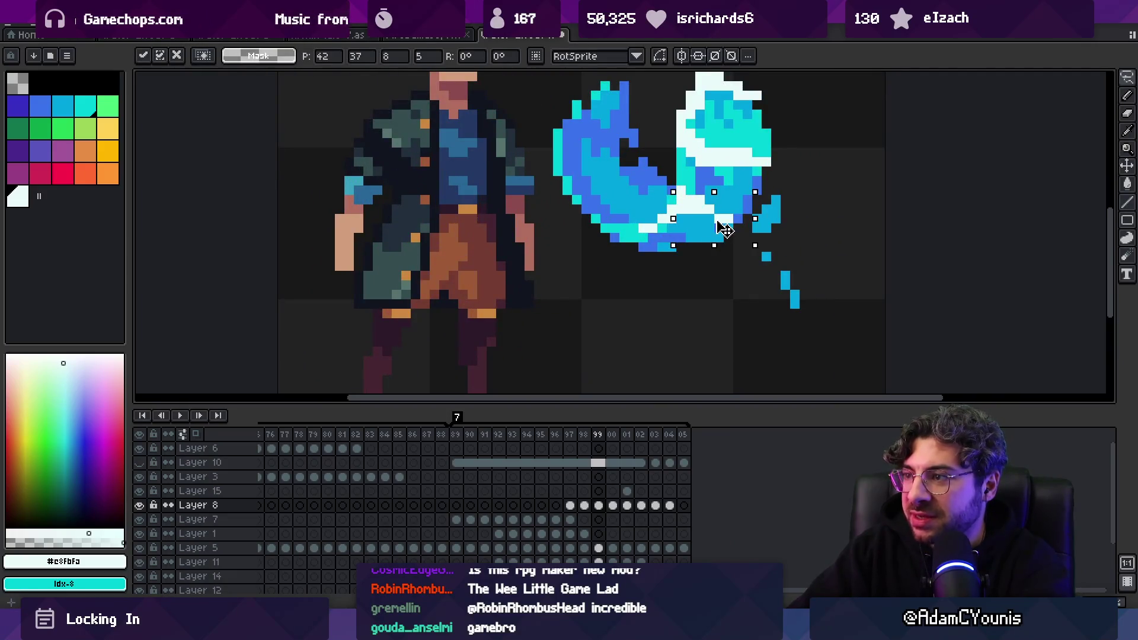
pyautogui.press('b')
pyautogui.keyDown('alt'); pyautogui.click(706, 217); pyautogui.keyUp('alt')
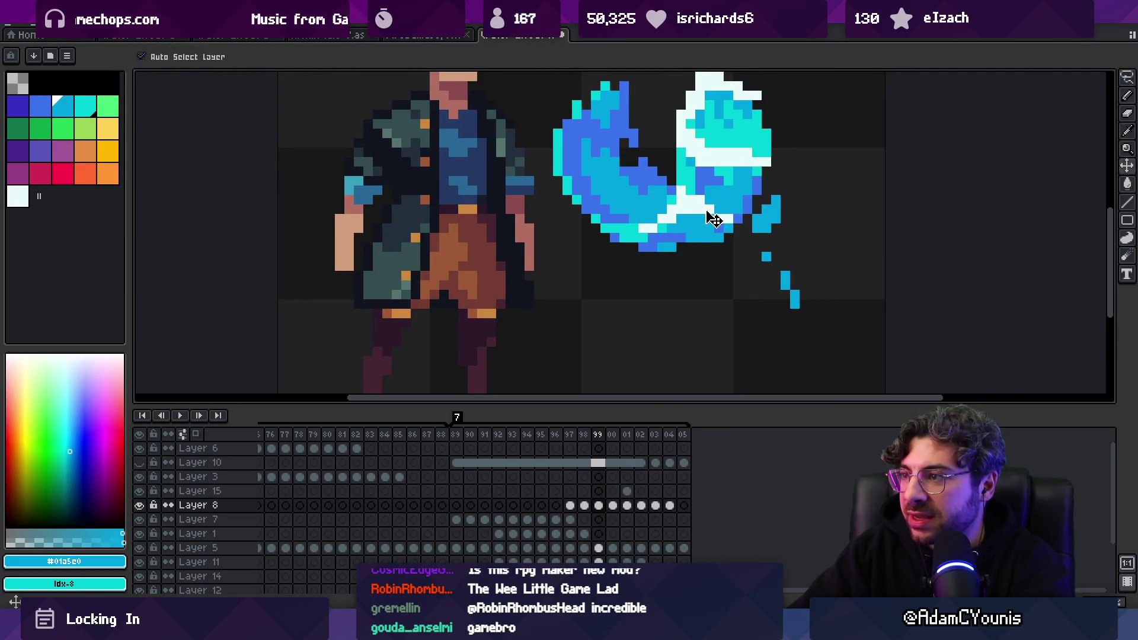
pyautogui.keyDown('alt'); pyautogui.click(718, 218); pyautogui.keyUp('alt')
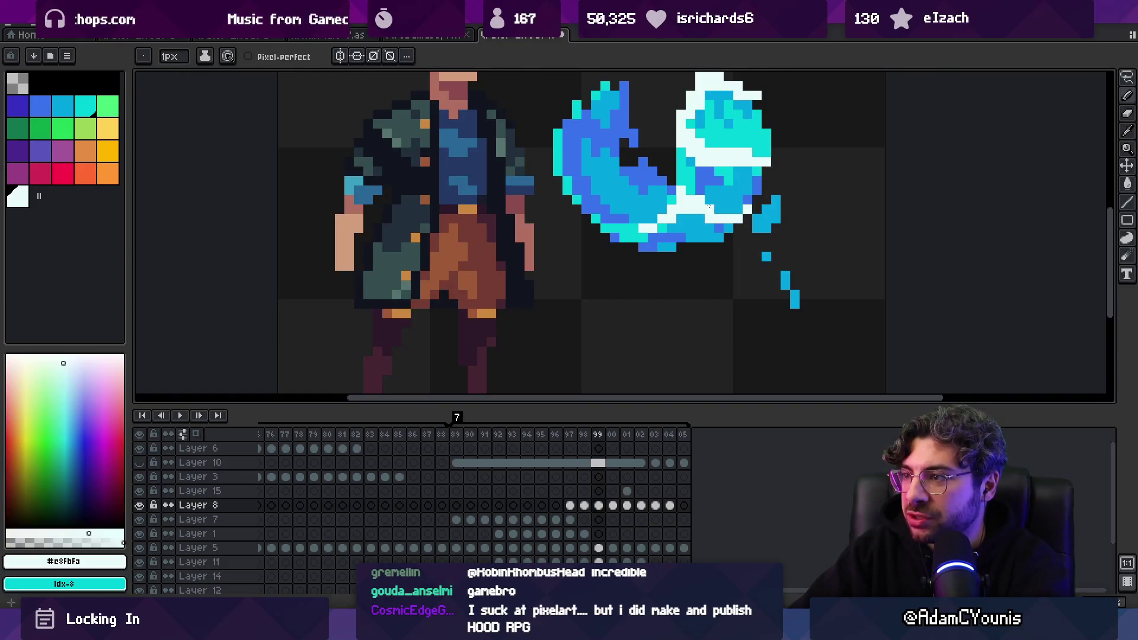
pyautogui.press('z')
pyautogui.scroll(-4, 685, 202)
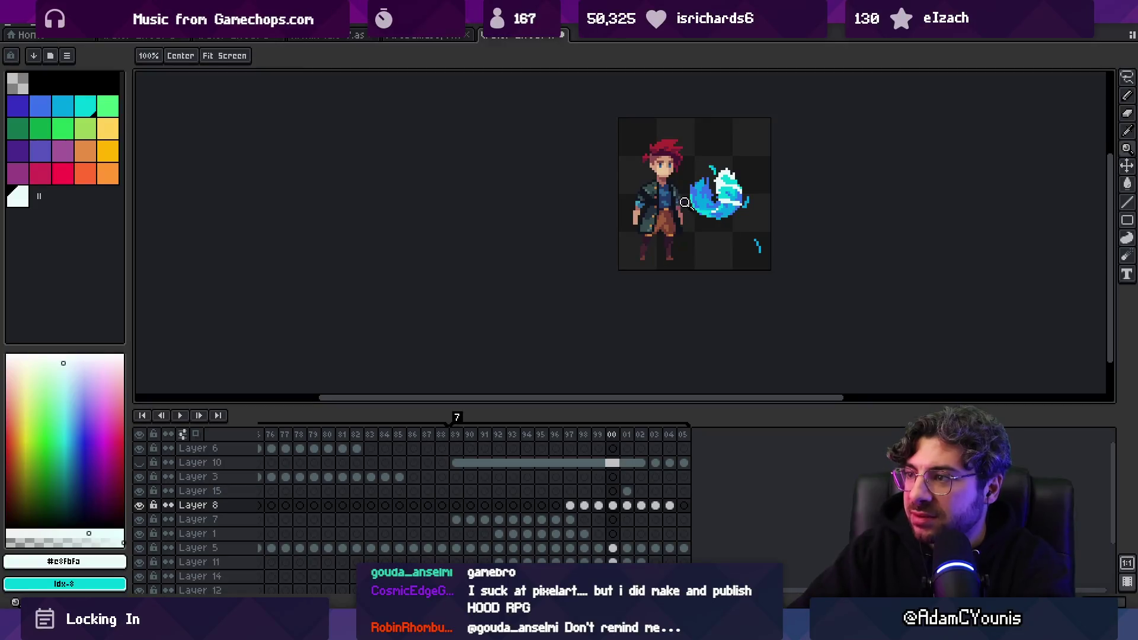
# Zoom around the blue wave, play the animation to review it, then stop playback
pyautogui.scroll(3, 684, 202)
pyautogui.press('b')
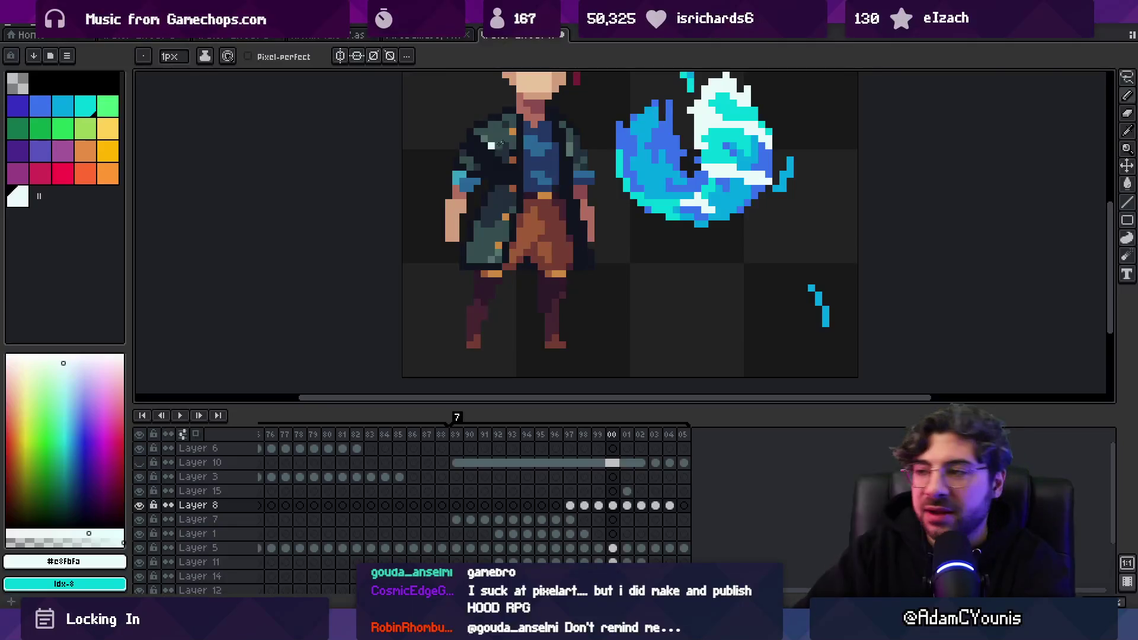
pyautogui.scroll(-2, 500, 144)
pyautogui.scroll(3, 589, 230)
pyautogui.press('i')
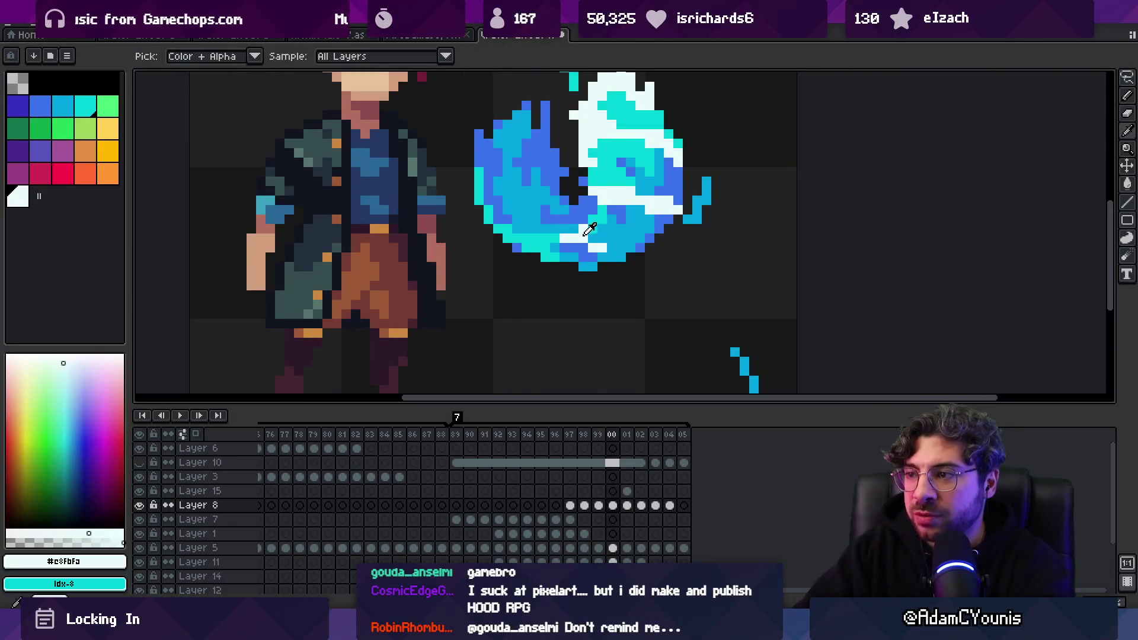
pyautogui.press('b')
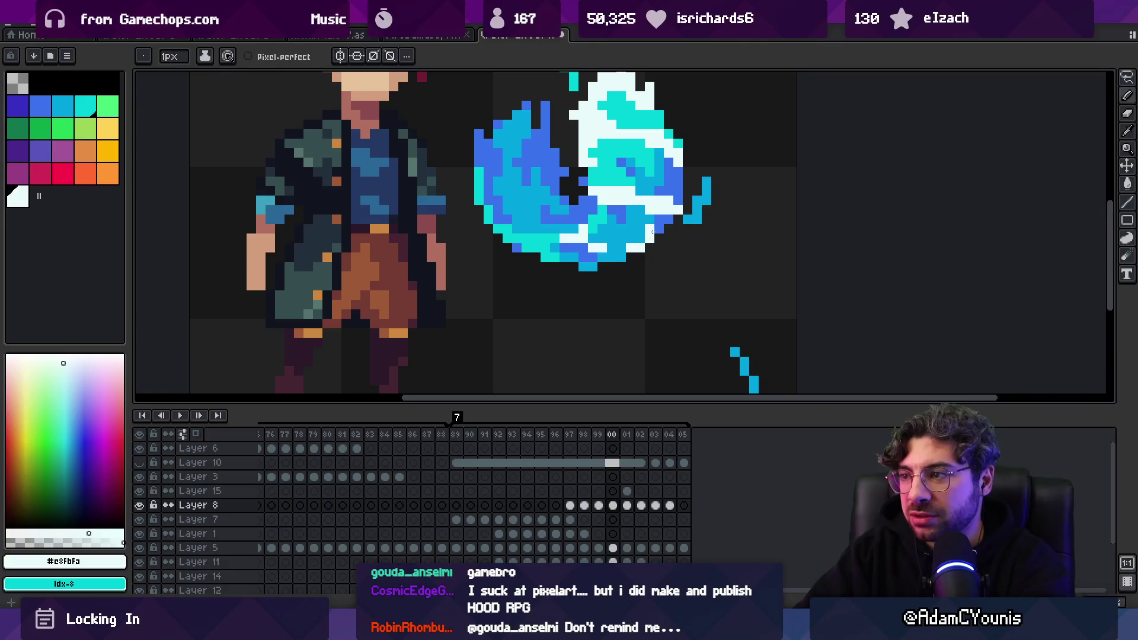
pyautogui.press('z')
pyautogui.scroll(-4, 653, 232)
pyautogui.press('Return')
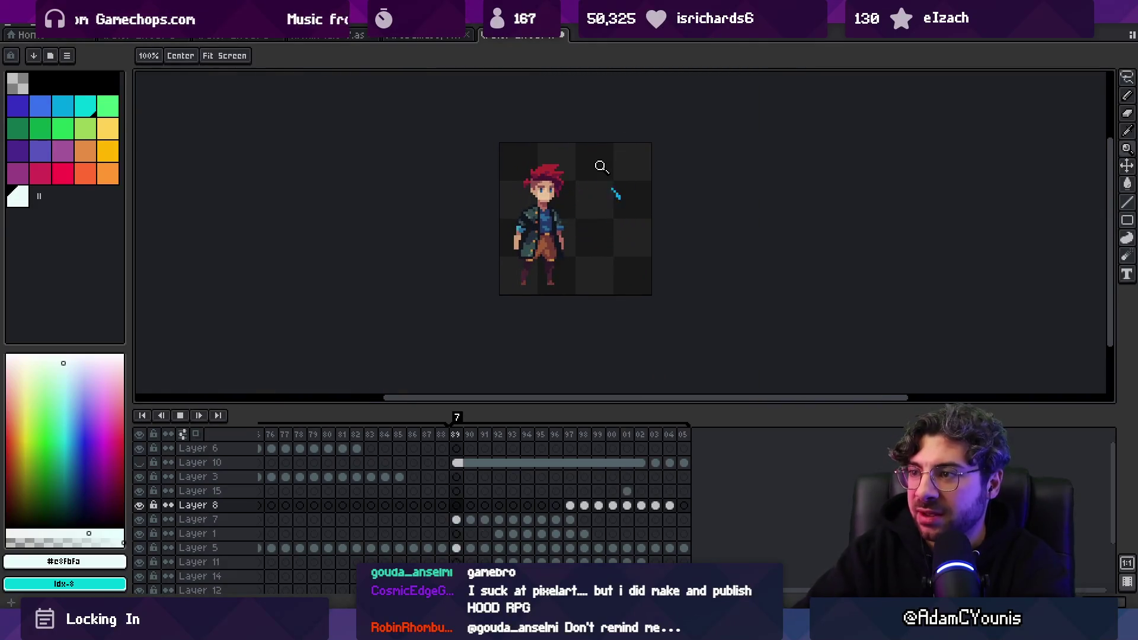
pyautogui.scroll(-4, 604, 178)
pyautogui.scroll(3, 609, 186)
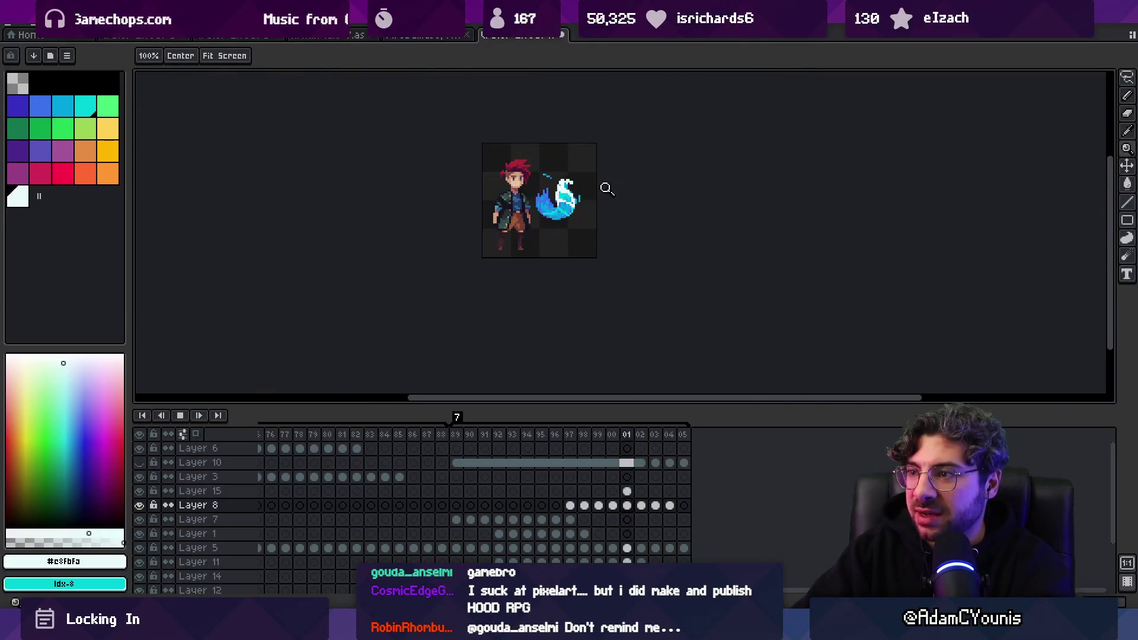
pyautogui.press('Return')
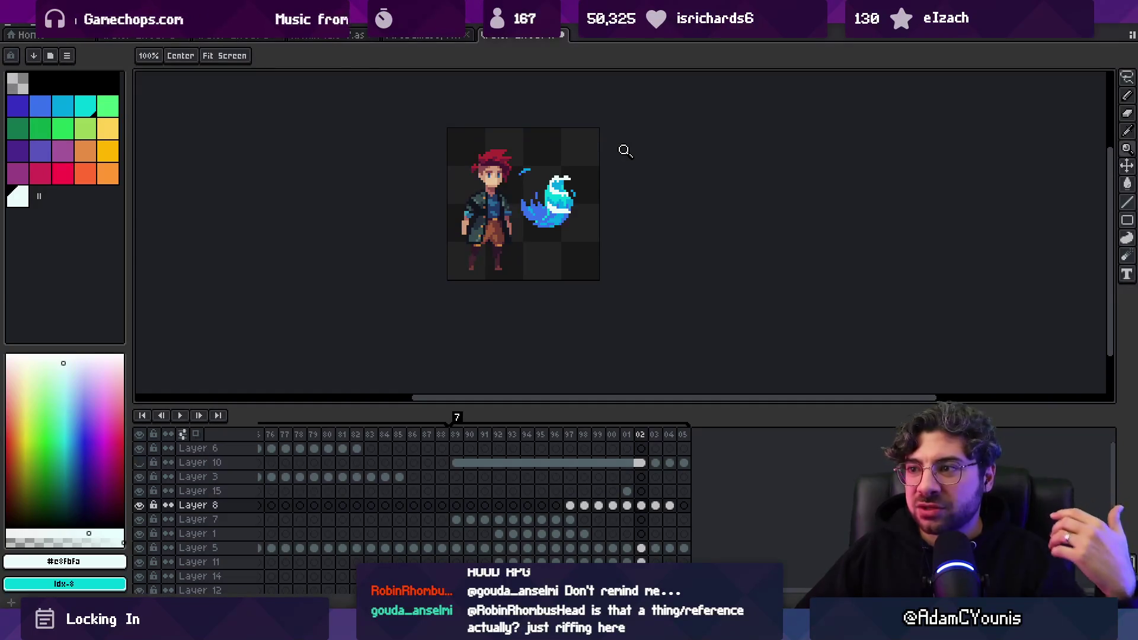
pyautogui.click(520, 195)
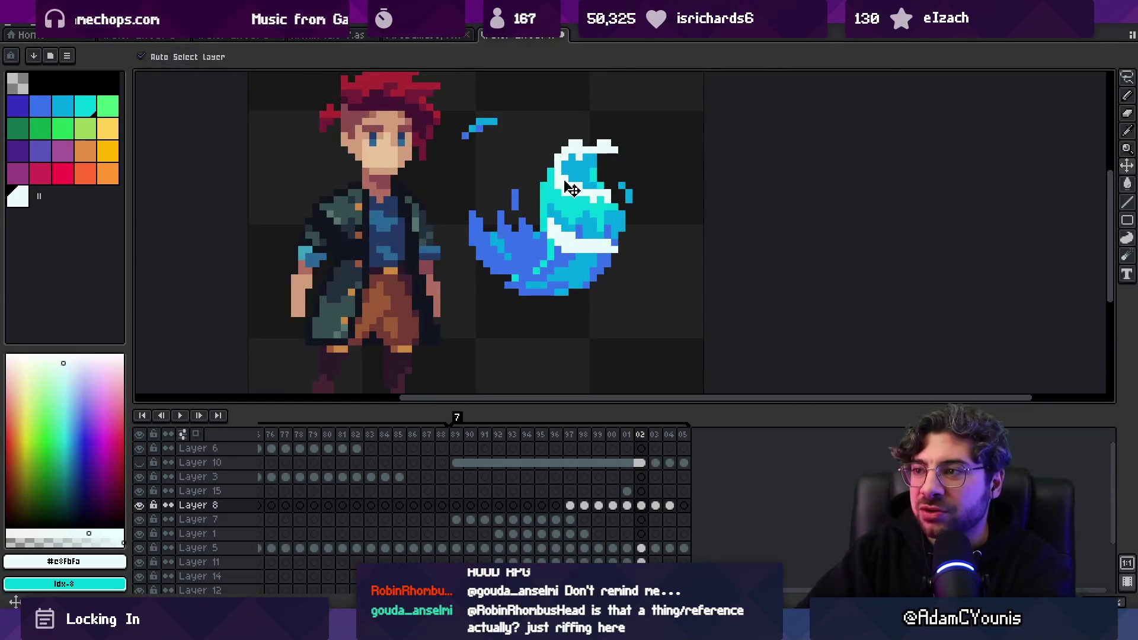
pyautogui.press('b')
pyautogui.press('e')
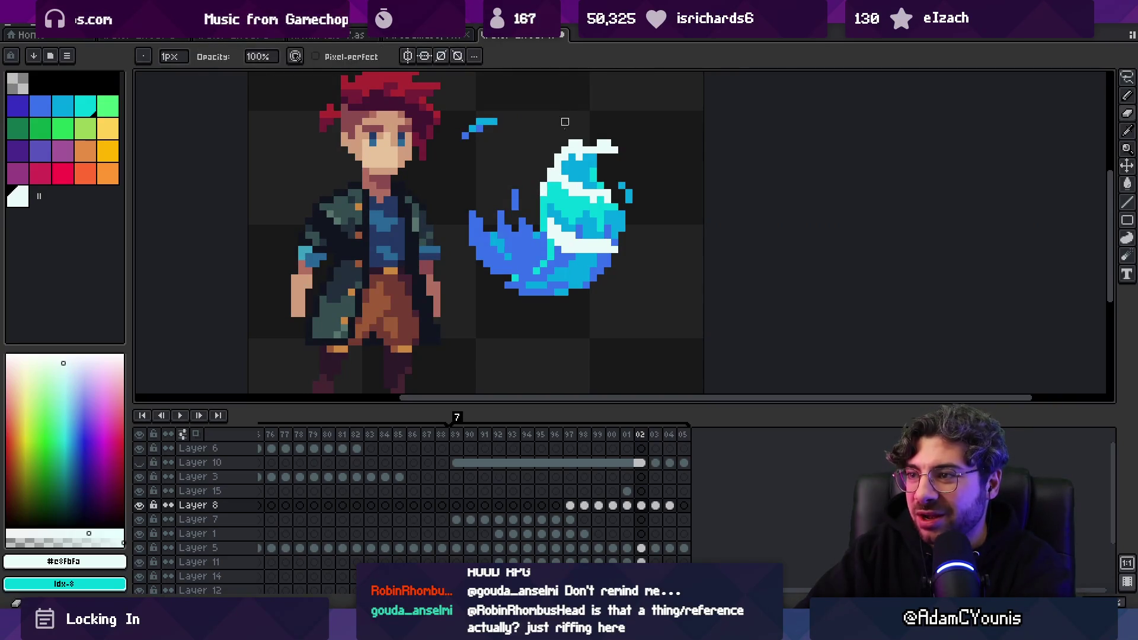
pyautogui.press('z')
pyautogui.scroll(-3, 505, 119)
pyautogui.press('Left')
pyautogui.press('Left')
pyautogui.press('Left')
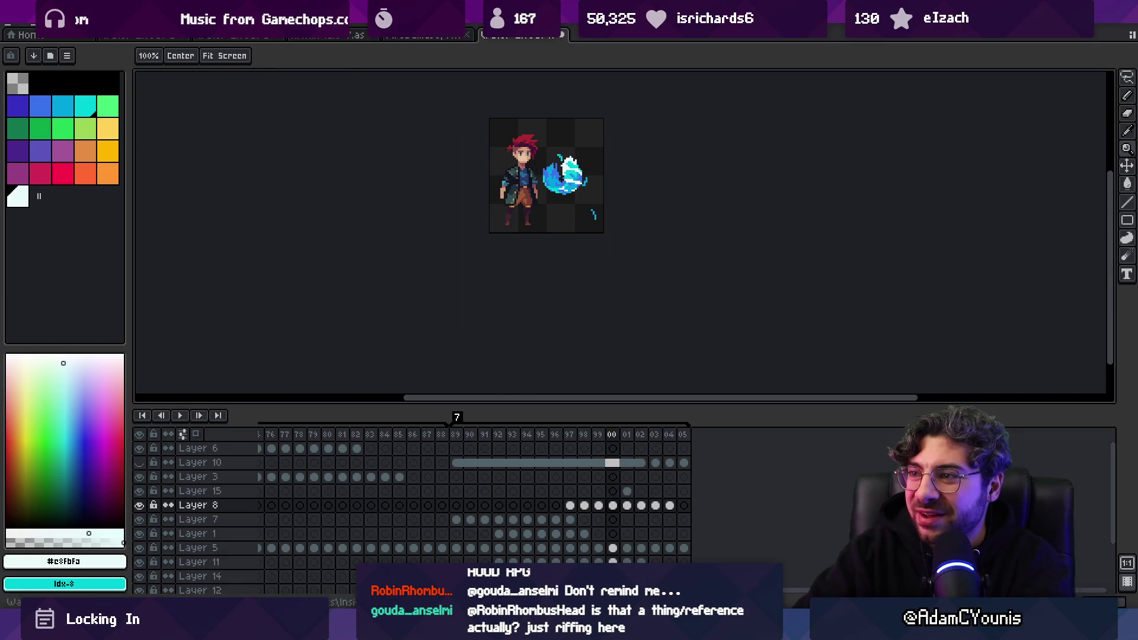
pyautogui.press('Return')
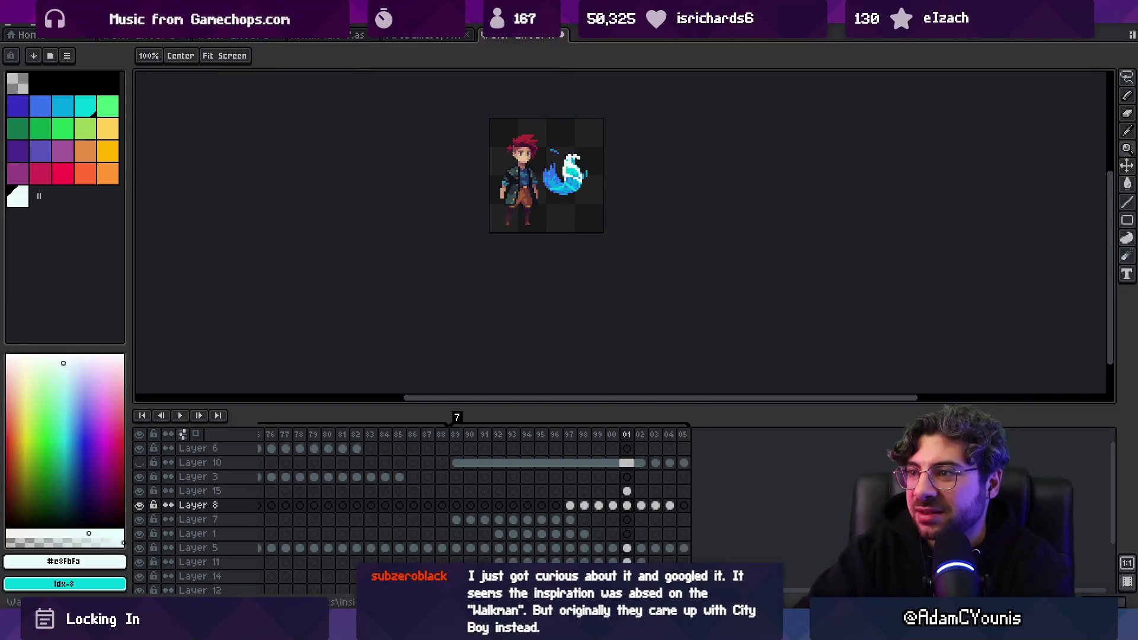
pyautogui.press('Return')
pyautogui.press('Return')
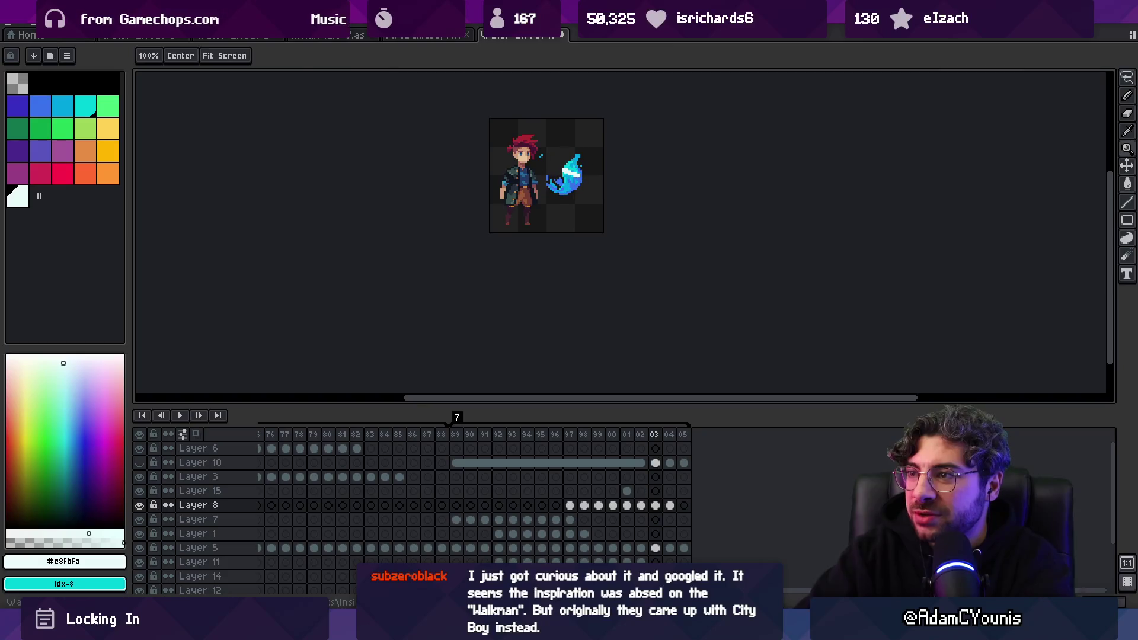
pyautogui.scroll(5, 557, 179)
# Pick the teal colour, select the small teal cluster and nudge it one pixel left
pyautogui.press('b')
pyautogui.keyDown('alt'); pyautogui.click(521, 122); pyautogui.keyUp('alt')
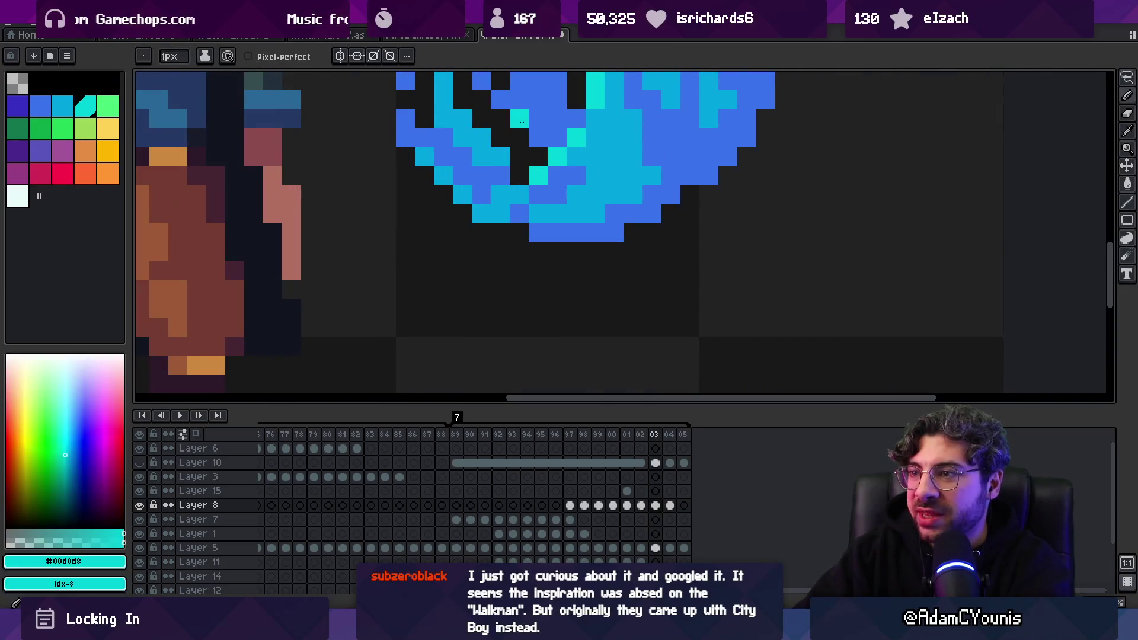
pyautogui.scroll(-3, 524, 170)
pyautogui.scroll(3, 501, 272)
pyautogui.press('m')
pyautogui.moveTo(475, 254)
pyautogui.mouseDown()
pyautogui.moveTo(504, 270)
pyautogui.moveTo(492, 274)
pyautogui.mouseUp()
pyautogui.press('v')
pyautogui.hotkey('ctrl', 'd')
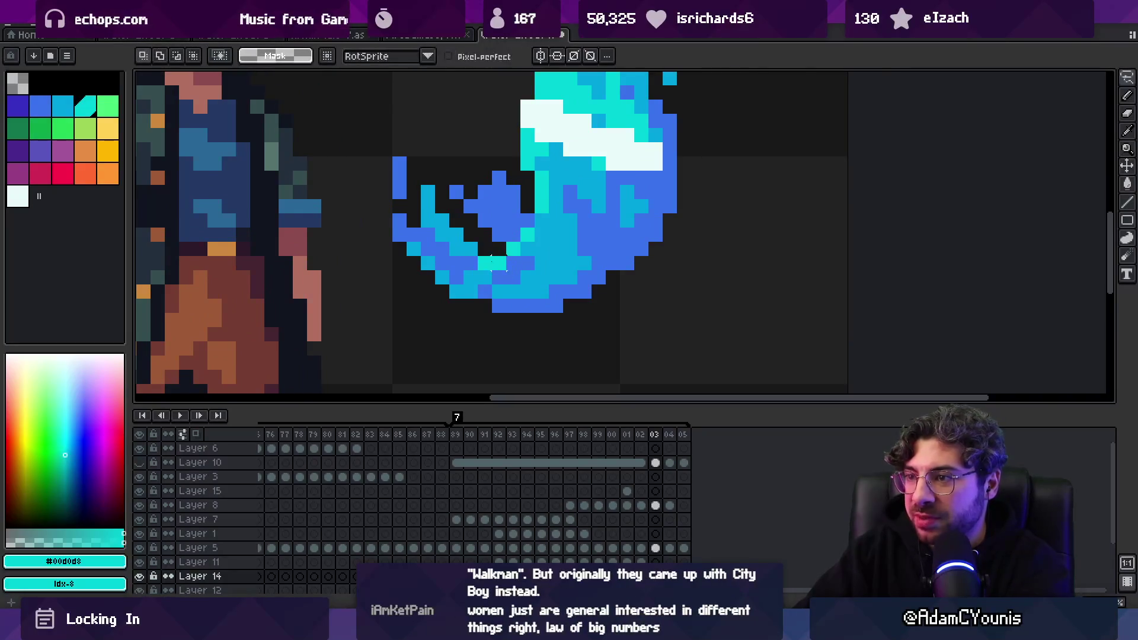
# Zoom the view and start the splash animation looping
pyautogui.press('b')
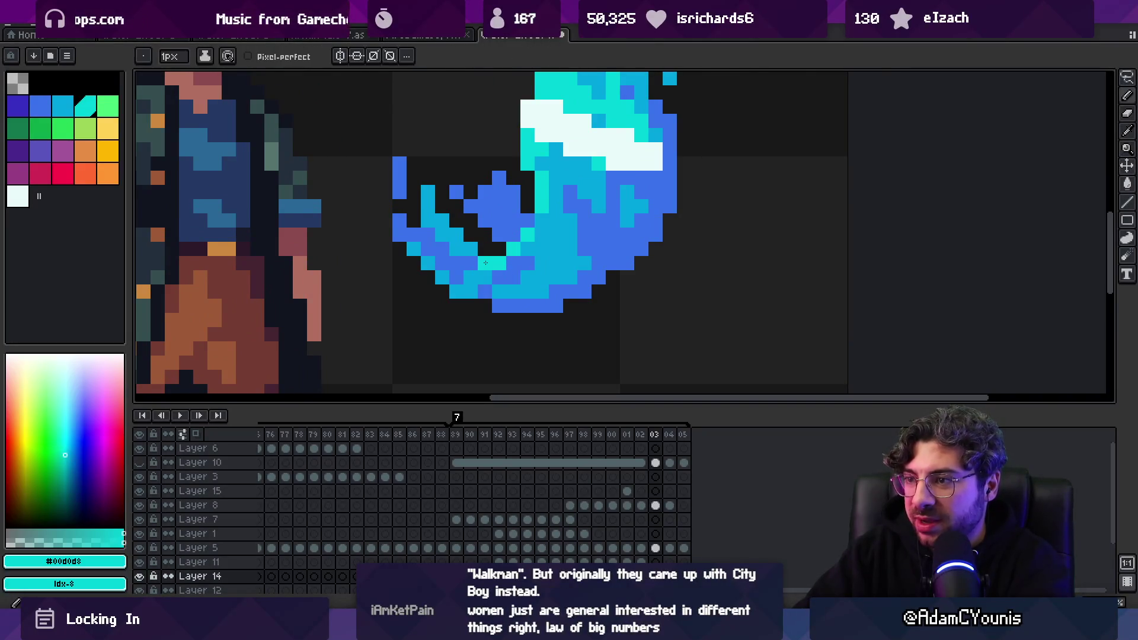
pyautogui.press('z')
pyautogui.scroll(-3, 526, 229)
pyautogui.scroll(3, 533, 249)
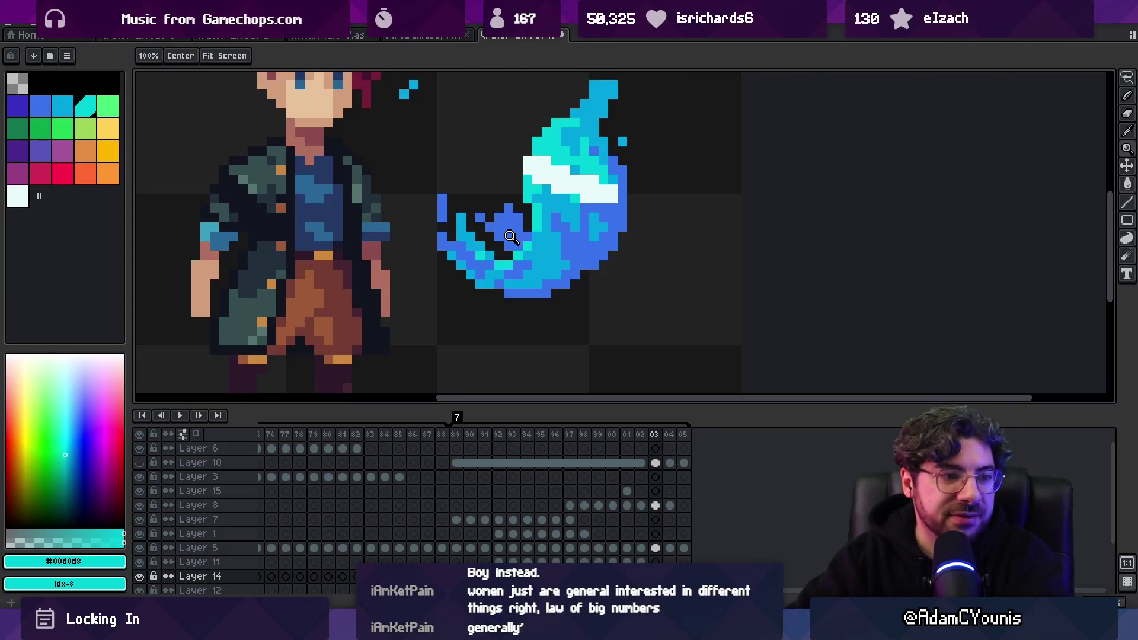
pyautogui.press('Return')
pyautogui.scroll(-4, 510, 237)
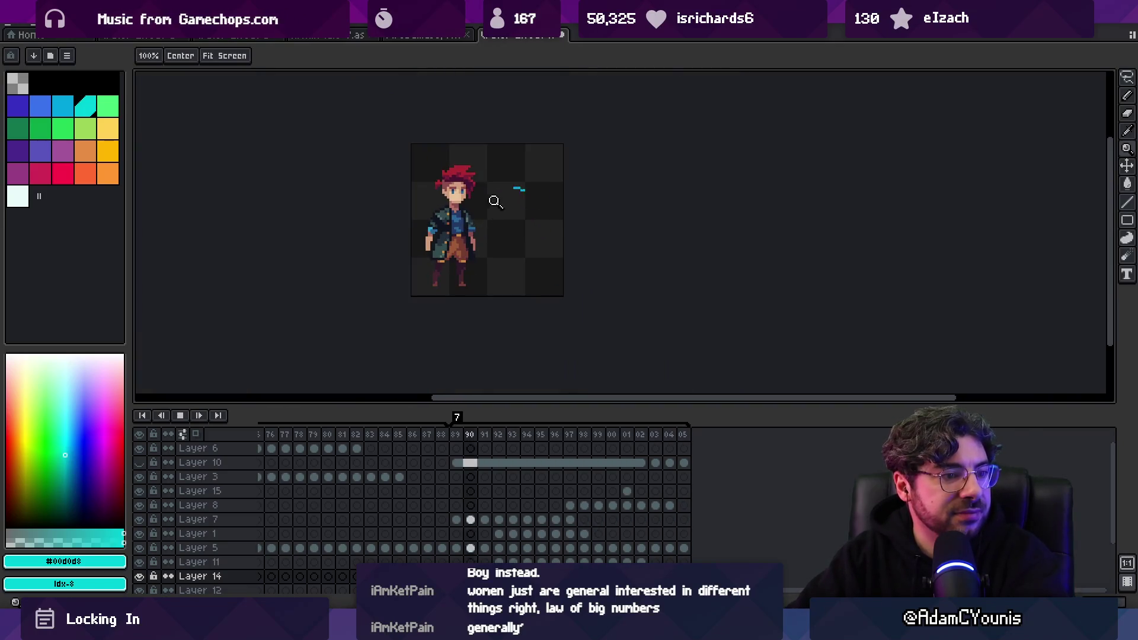
pyautogui.scroll(-1, 534, 175)
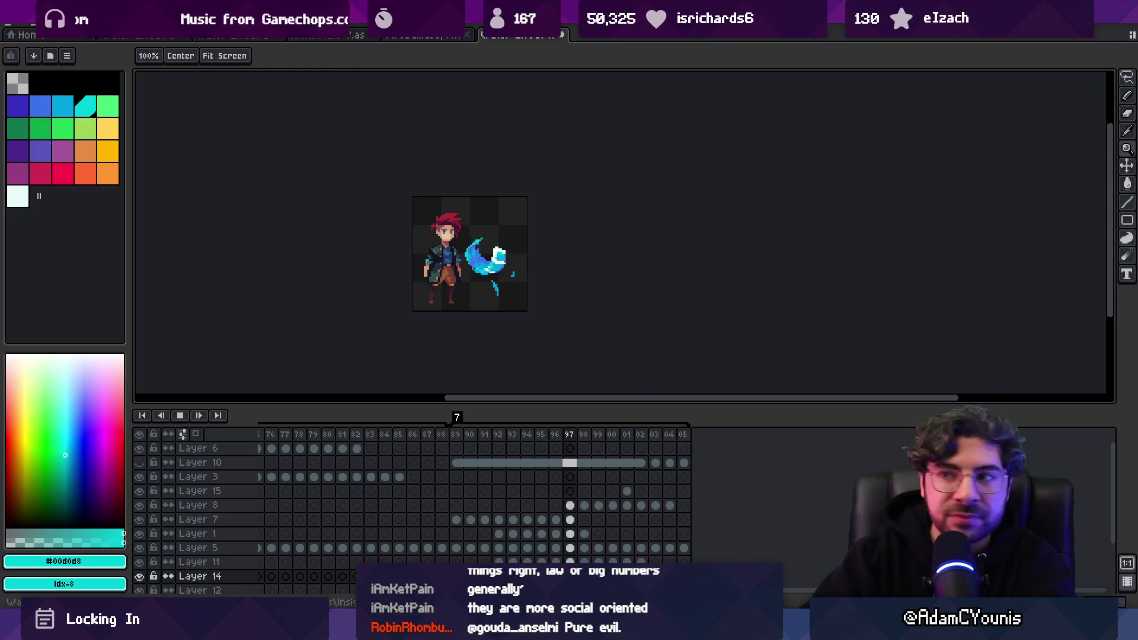
# Zoom in closer on the sprites, halting playback on frame 98
pyautogui.click(498, 240)
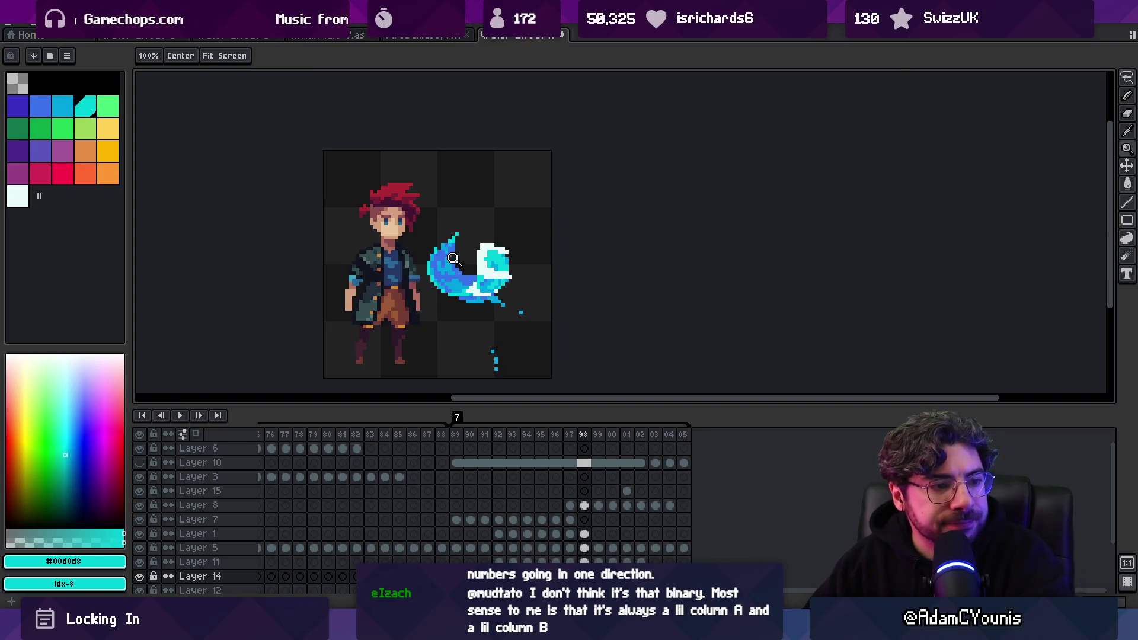
# On frame 03, paint pale #c8fbfa highlight pixels over the splash top
pyautogui.moveTo(458, 436)
pyautogui.mouseDown()
pyautogui.moveTo(597, 445)
pyautogui.moveTo(678, 437)
pyautogui.moveTo(553, 452)
pyautogui.moveTo(656, 439)
pyautogui.moveTo(595, 454)
pyautogui.moveTo(642, 438)
pyautogui.mouseUp()
pyautogui.click(655, 437)
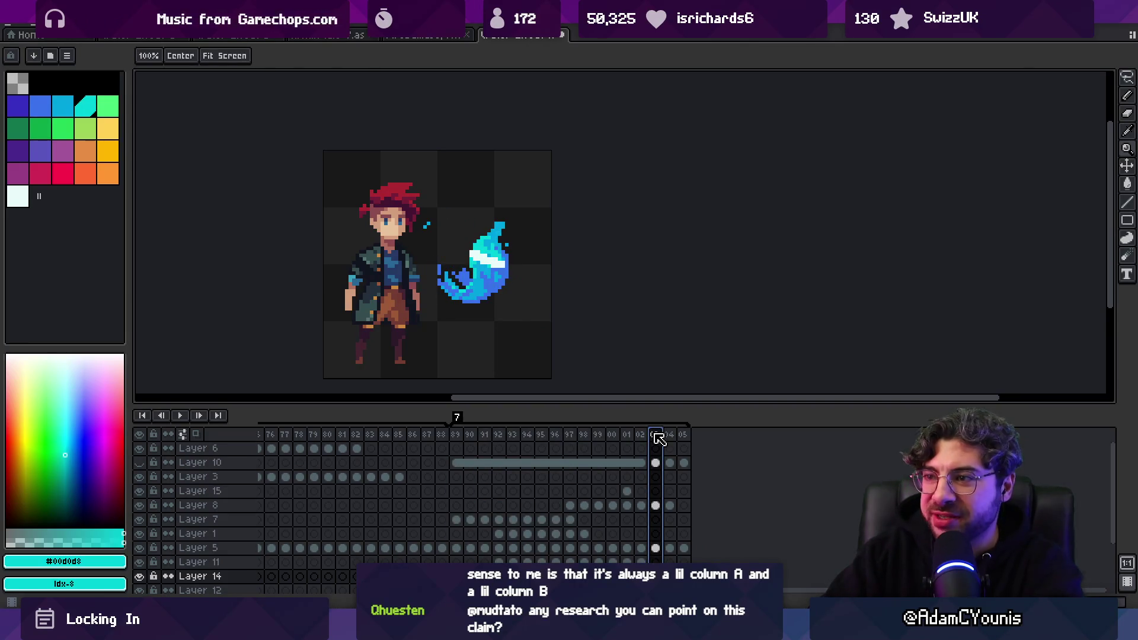
pyautogui.click(508, 231)
pyautogui.press('i')
pyautogui.click(470, 296)
pyautogui.press('b')
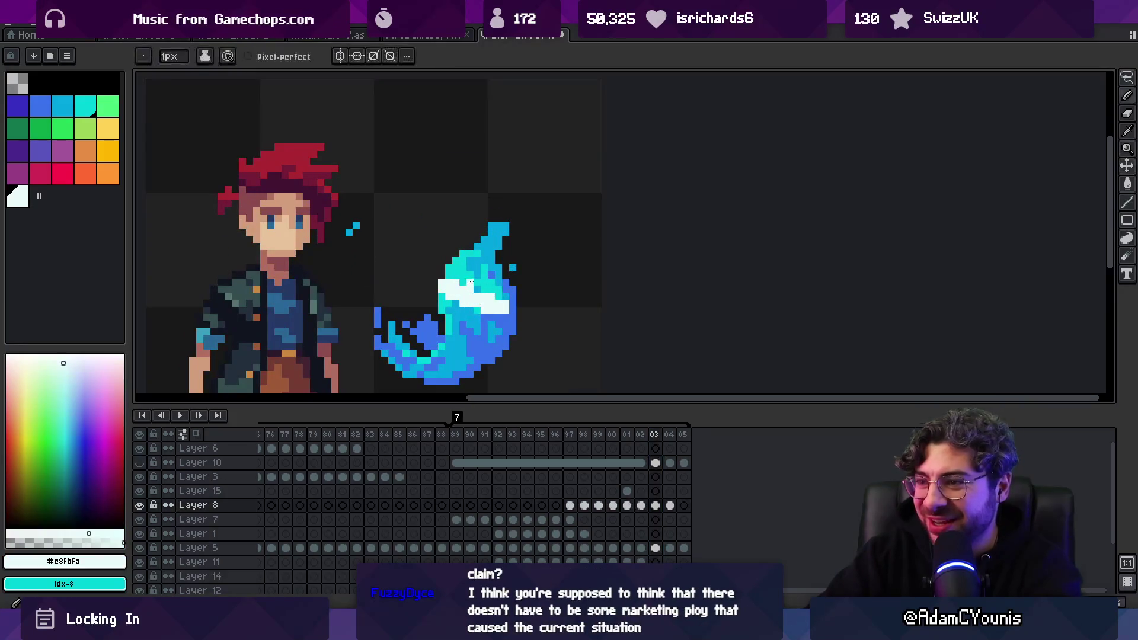
pyautogui.moveTo(460, 254); pyautogui.dragTo(499, 228)
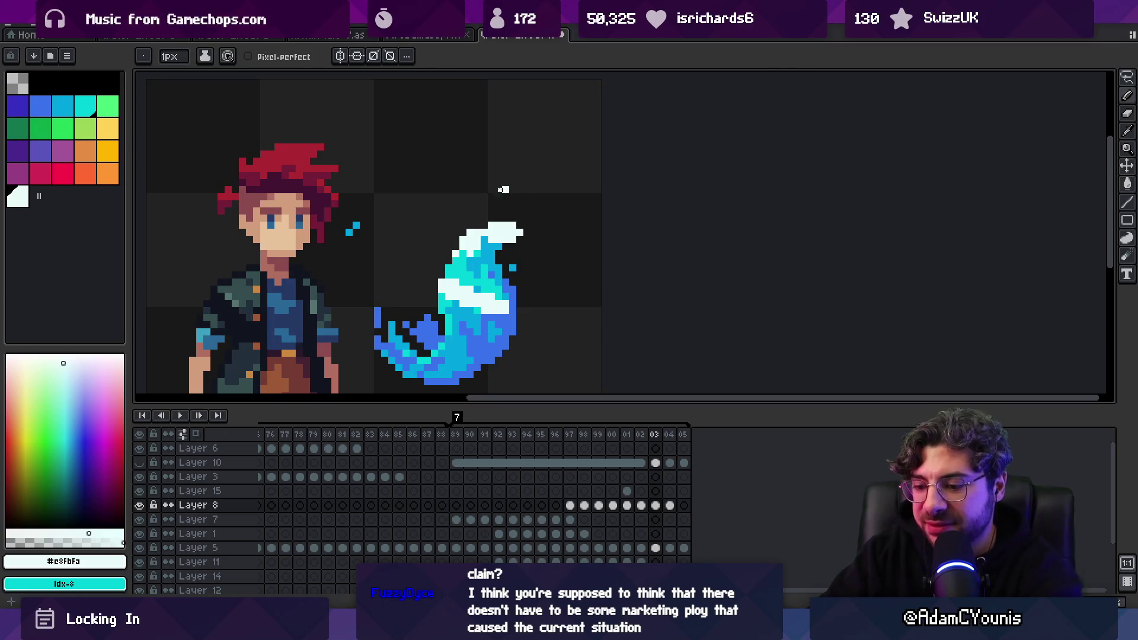
# On frame 04, turn the blue pixels across the splash top white
pyautogui.press('Right')
pyautogui.moveTo(512, 218)
pyautogui.mouseDown()
pyautogui.moveTo(480, 224)
pyautogui.moveTo(513, 231)
pyautogui.mouseUp()
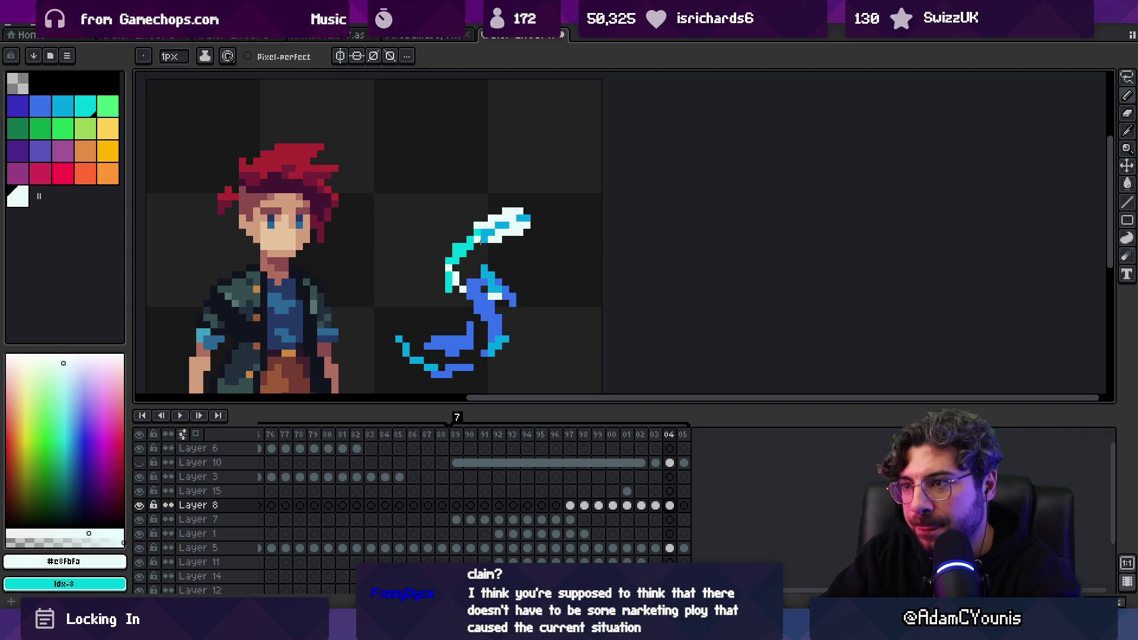
pyautogui.moveTo(495, 230)
pyautogui.mouseDown()
pyautogui.moveTo(529, 217)
pyautogui.moveTo(526, 231)
pyautogui.moveTo(531, 216)
pyautogui.moveTo(506, 210)
pyautogui.mouseUp()
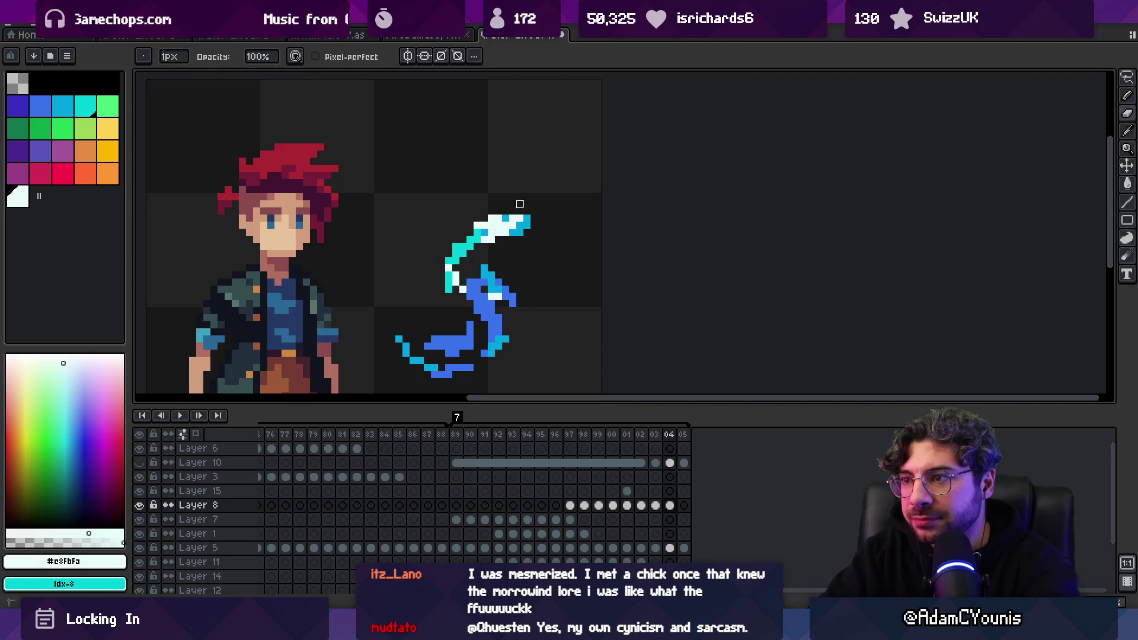
pyautogui.press('z')
pyautogui.scroll(-4, 531, 223)
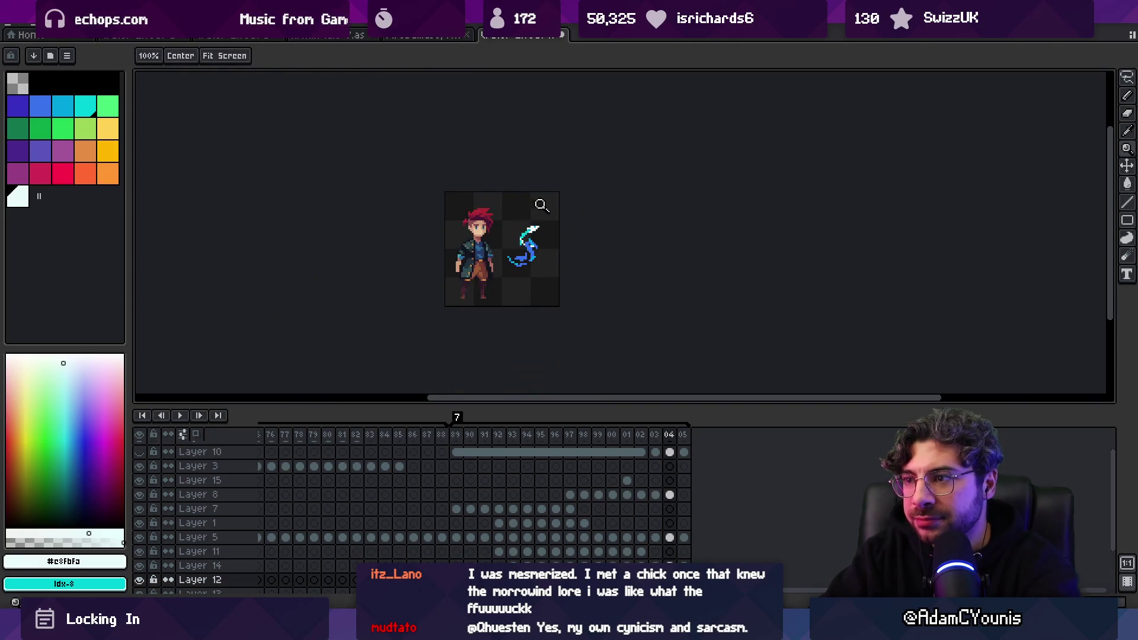
pyautogui.scroll(2, 563, 249)
# On frame 05 of Layer 13, widen the wisp's lower tip with #3972cc blue
pyautogui.press('Right')
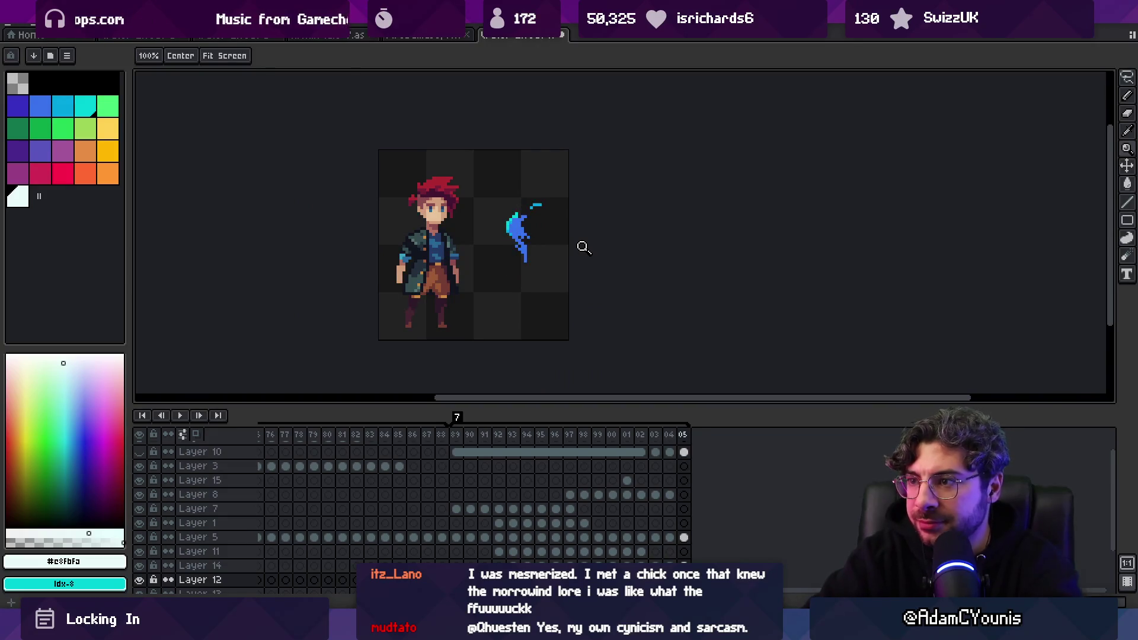
pyautogui.scroll(3, 513, 225)
pyautogui.press('b')
pyautogui.press('Down')
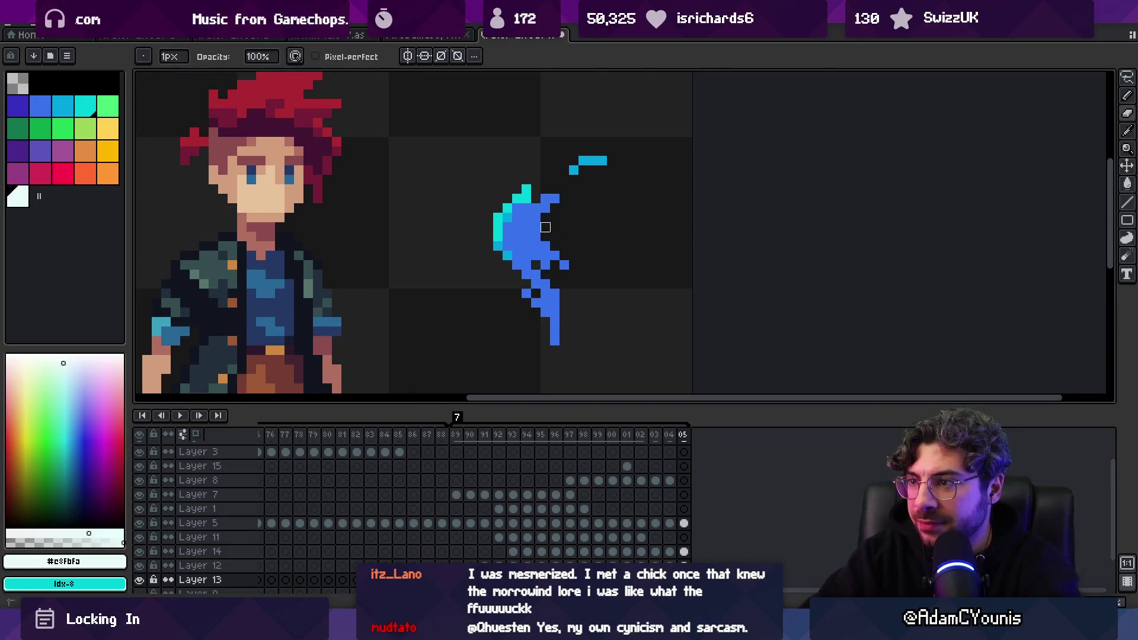
pyautogui.moveTo(526, 246)
pyautogui.mouseDown()
pyautogui.moveTo(540, 264)
pyautogui.moveTo(526, 249)
pyautogui.mouseUp()
pyautogui.keyDown('alt'); pyautogui.click(525, 261); pyautogui.keyUp('alt')
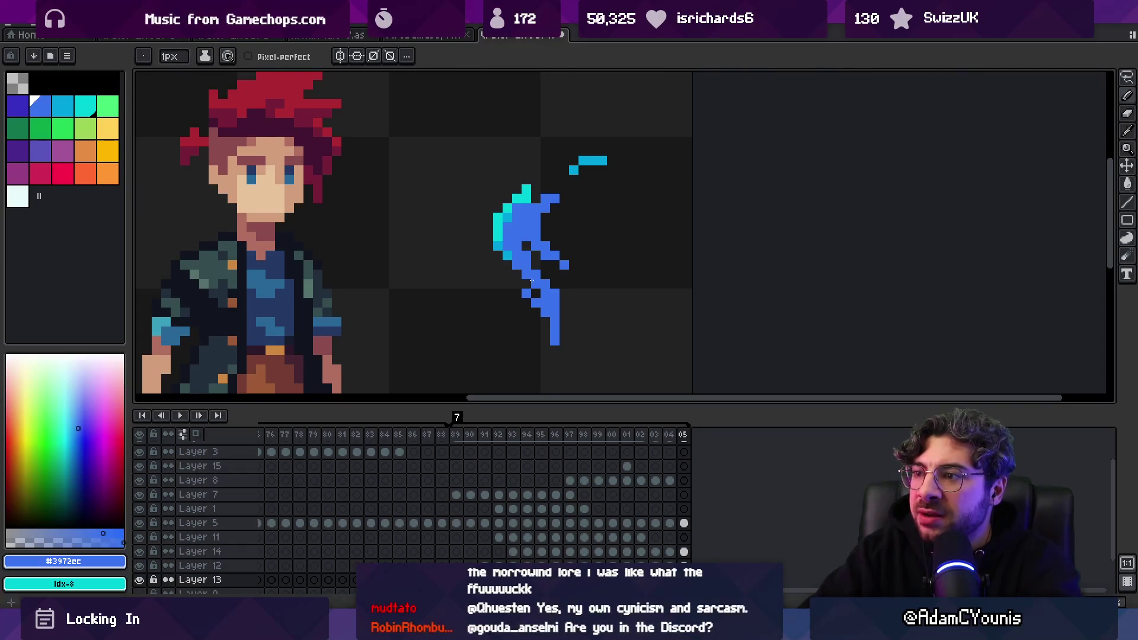
pyautogui.scroll(-2, 536, 258)
pyautogui.scroll(2, 556, 253)
pyautogui.moveTo(551, 299); pyautogui.dragTo(553, 311)
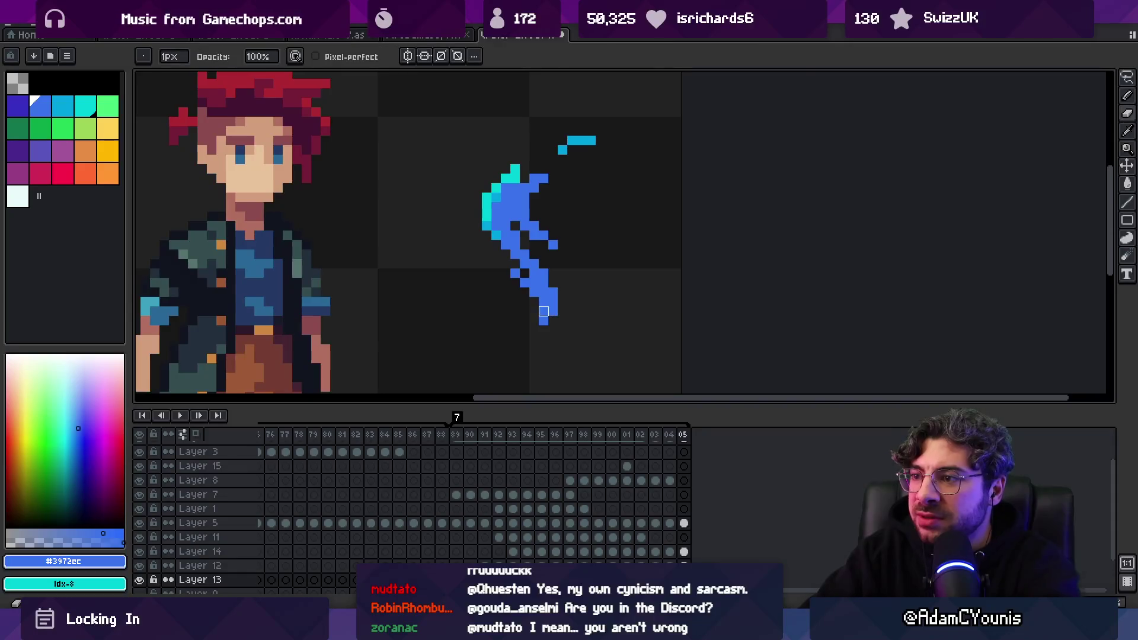
# Compare against frame 04 and draw a blue curl below the wisp, undoing its last part
pyautogui.press('Left')
pyautogui.press('Right')
pyautogui.press('Left')
pyautogui.press('Right')
pyautogui.moveTo(457, 354); pyautogui.dragTo(518, 346)
pyautogui.hotkey('ctrl', 'z')
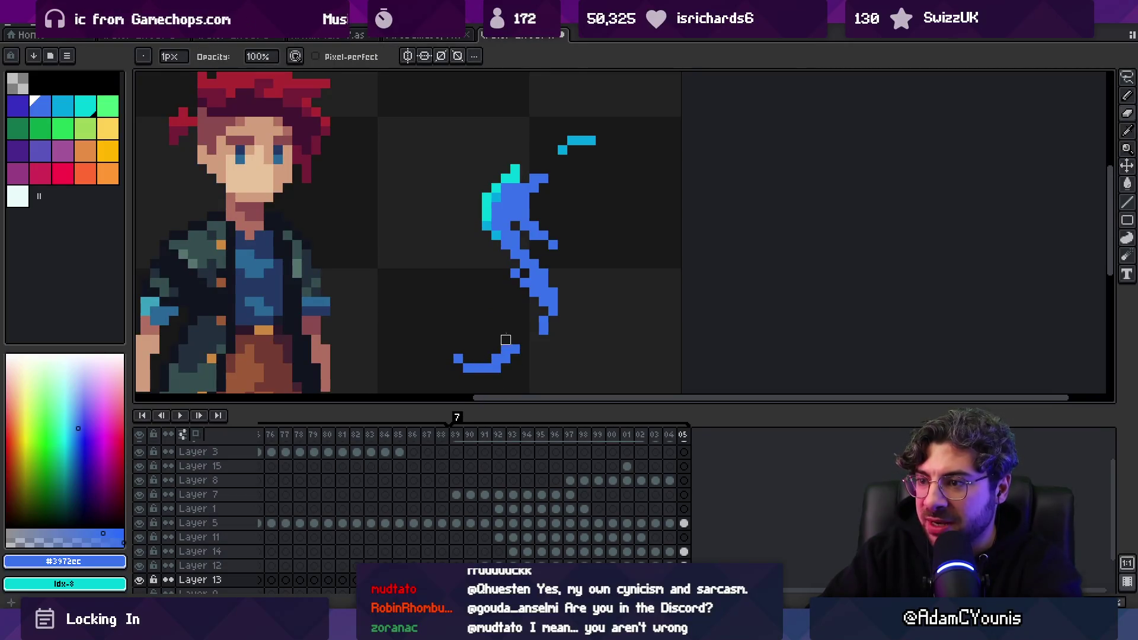
# Add a new frame 06, clear its blue strokes and turn on onion skin
pyautogui.hotkey('alt', 'n')
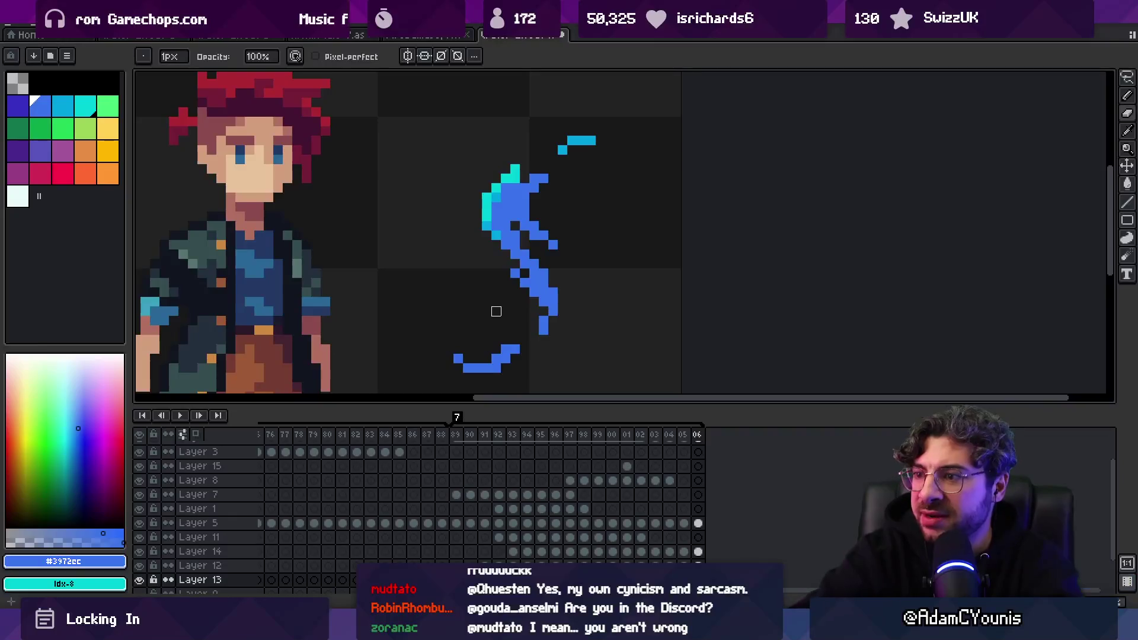
pyautogui.press('Delete')
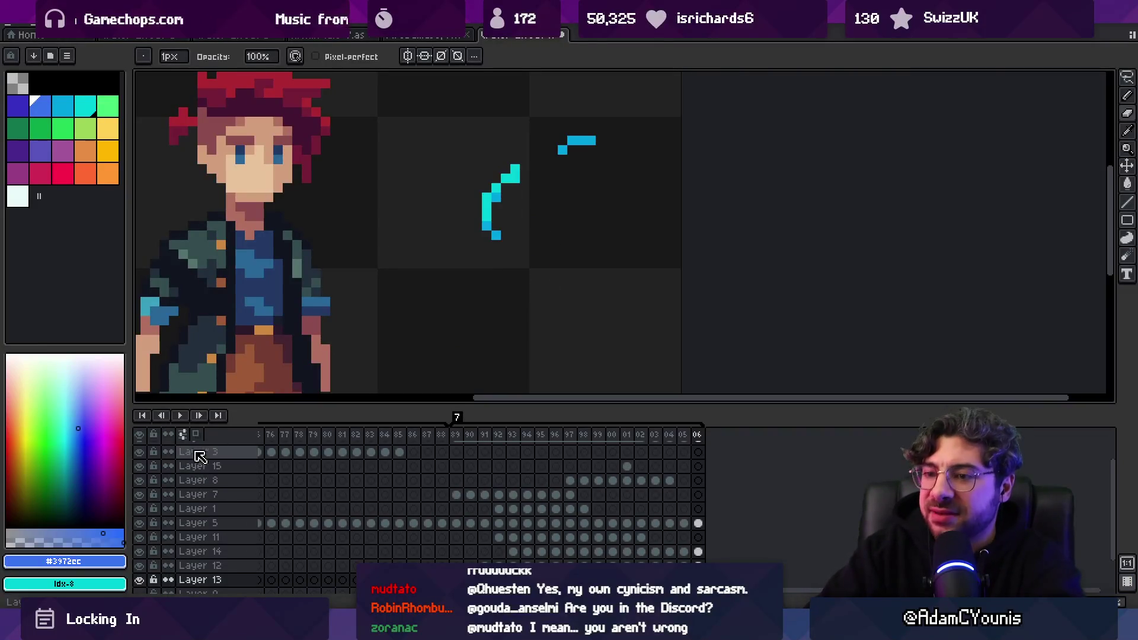
pyautogui.click(198, 434)
pyautogui.press('b')
# Redraw frame 06's wisp edges, lower part and bottom curl in bright blue
pyautogui.moveTo(503, 243); pyautogui.dragTo(524, 263)
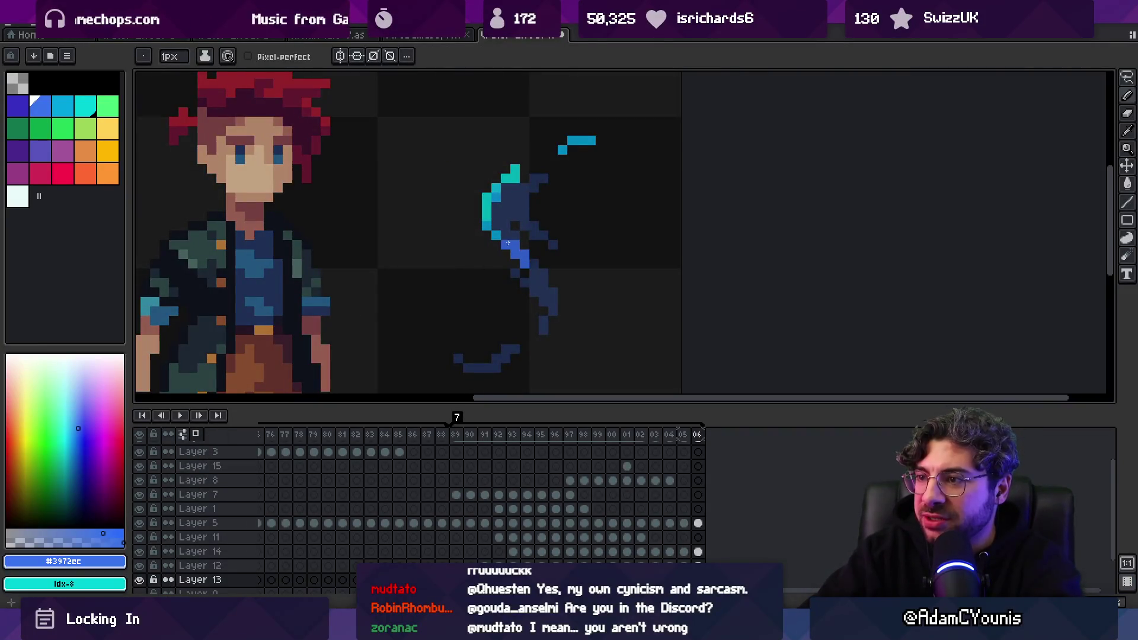
pyautogui.moveTo(525, 224); pyautogui.dragTo(525, 185)
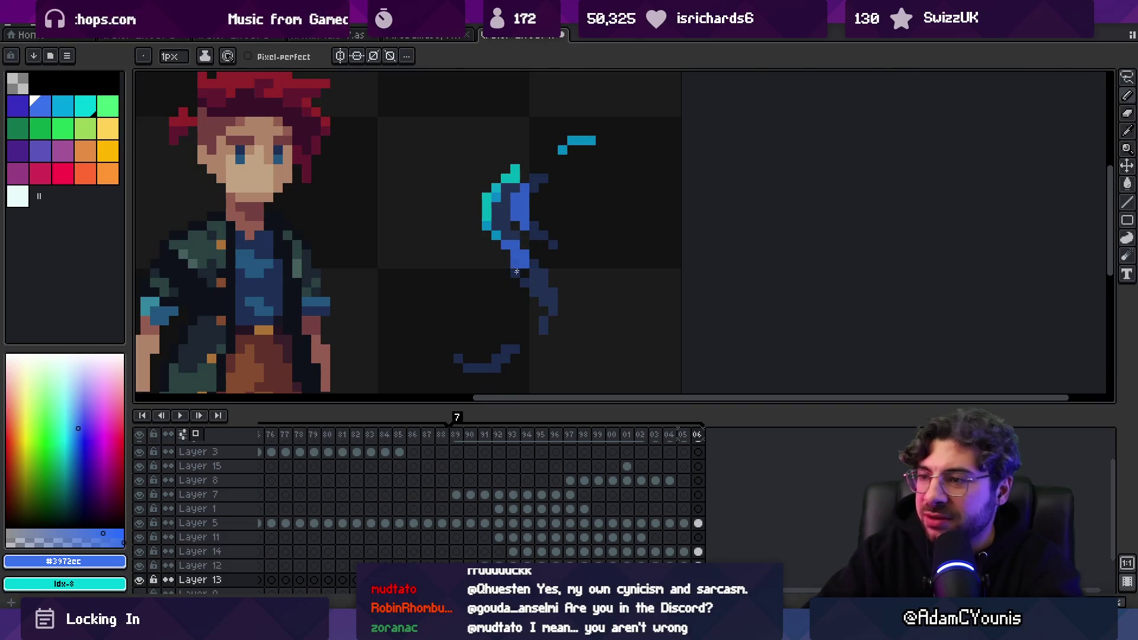
pyautogui.moveTo(549, 308); pyautogui.dragTo(554, 280)
pyautogui.moveTo(513, 358); pyautogui.dragTo(501, 360)
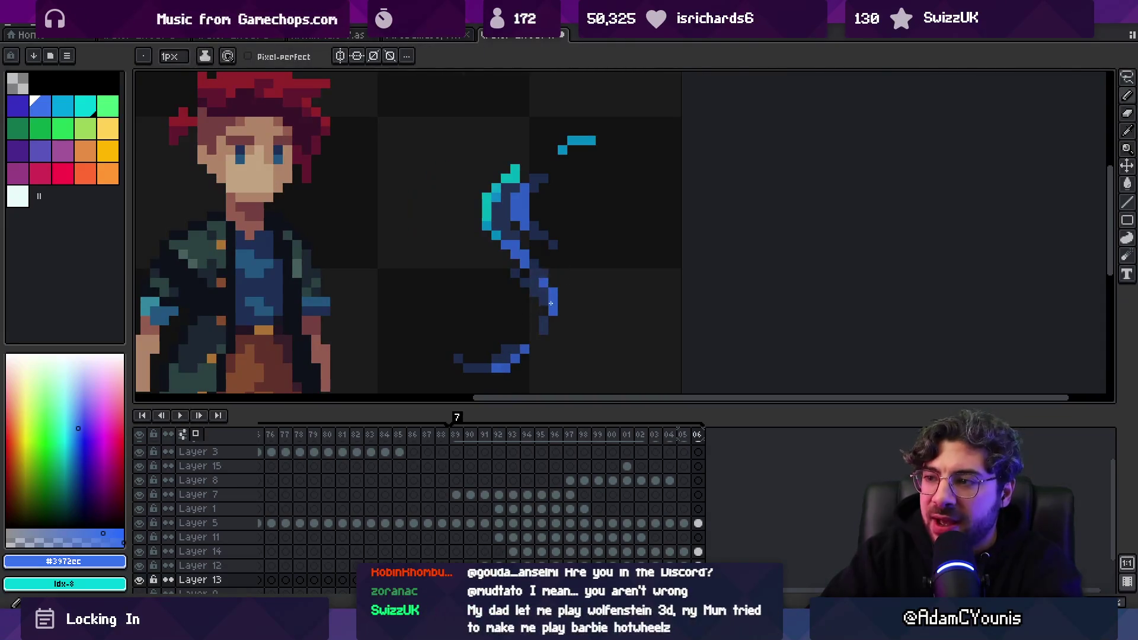
pyautogui.click(534, 235)
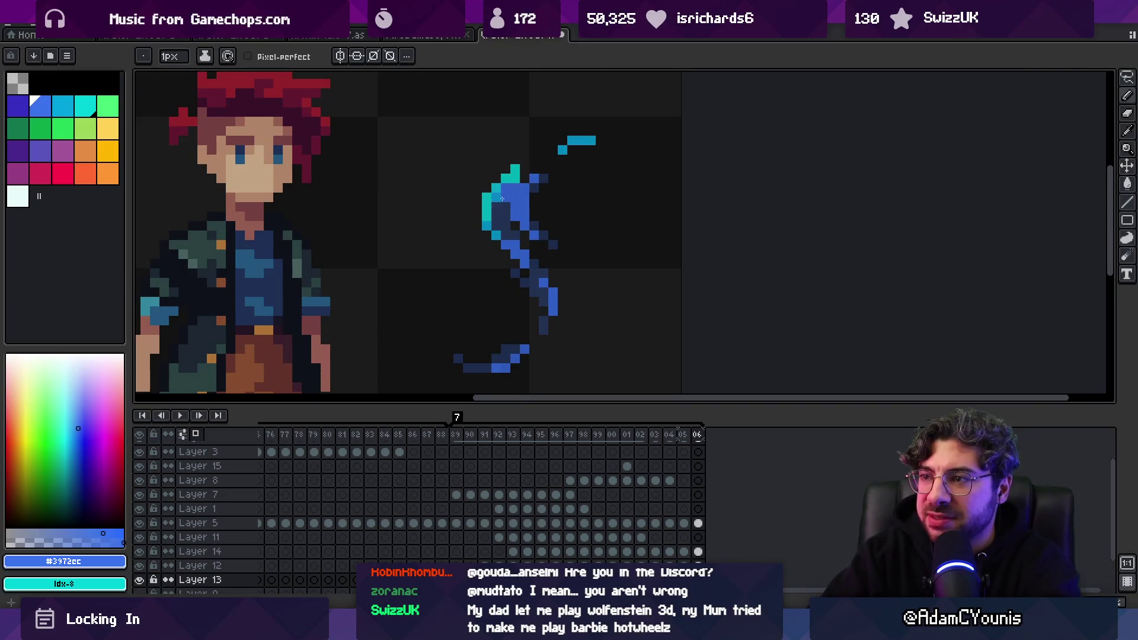
pyautogui.press('z')
pyautogui.scroll(-5, 541, 193)
pyautogui.scroll(4, 552, 197)
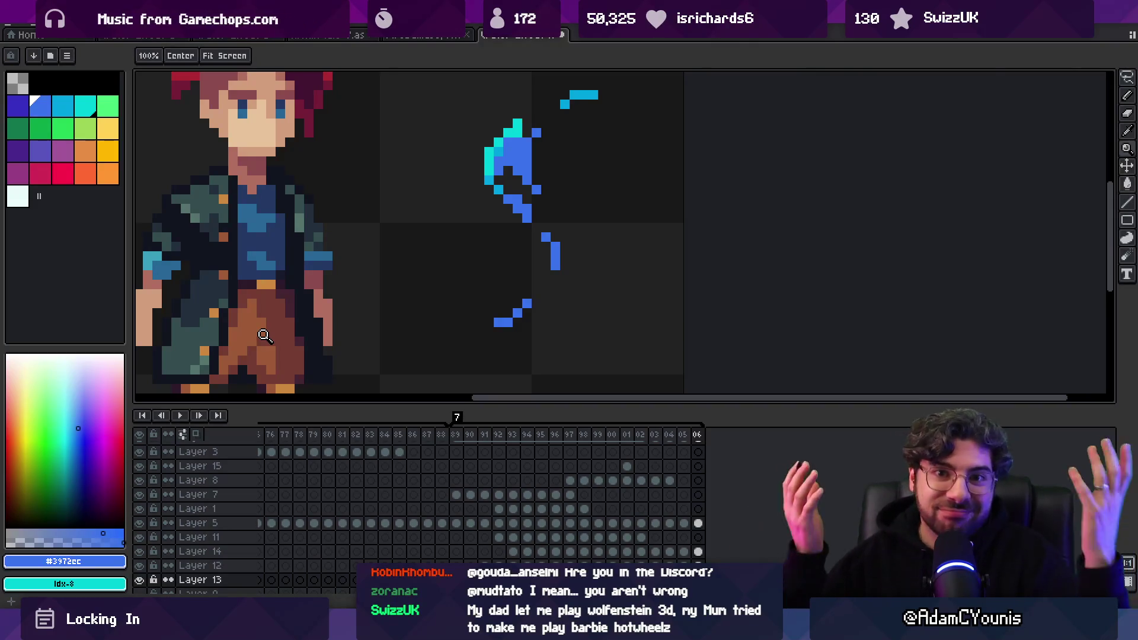
pyautogui.scroll(-3, 479, 237)
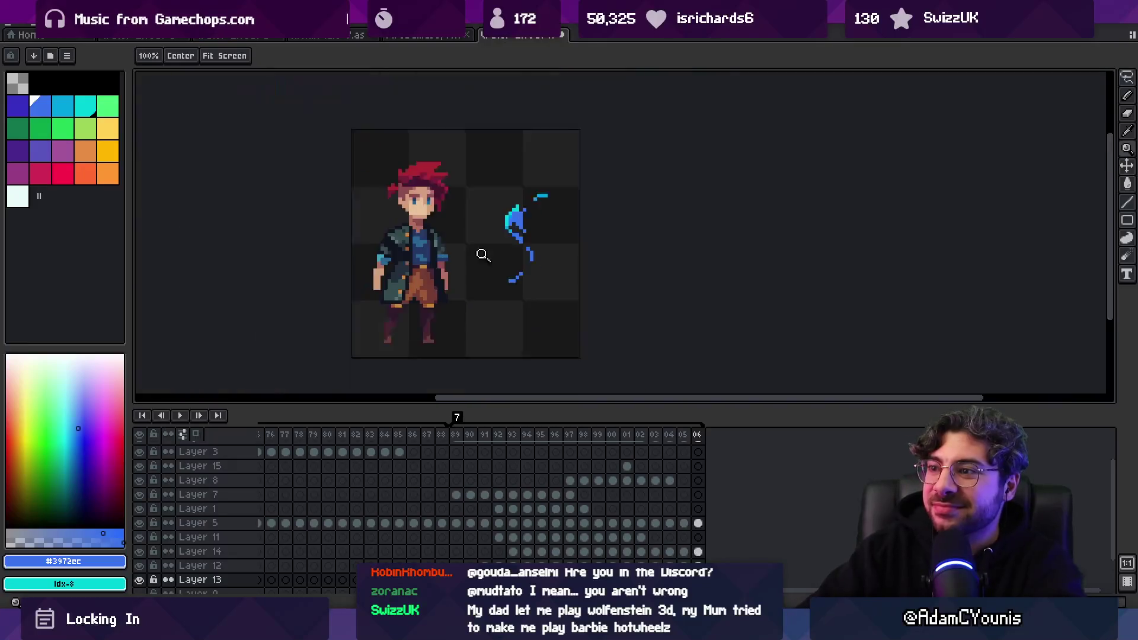
pyautogui.scroll(3, 515, 280)
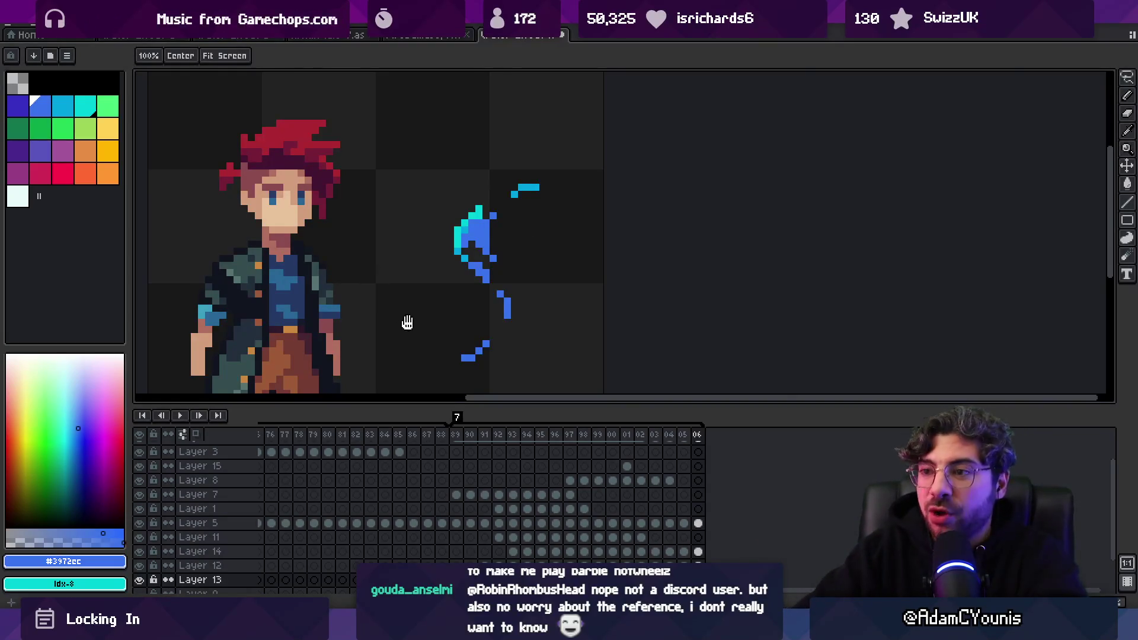
pyautogui.scroll(-2, 406, 323)
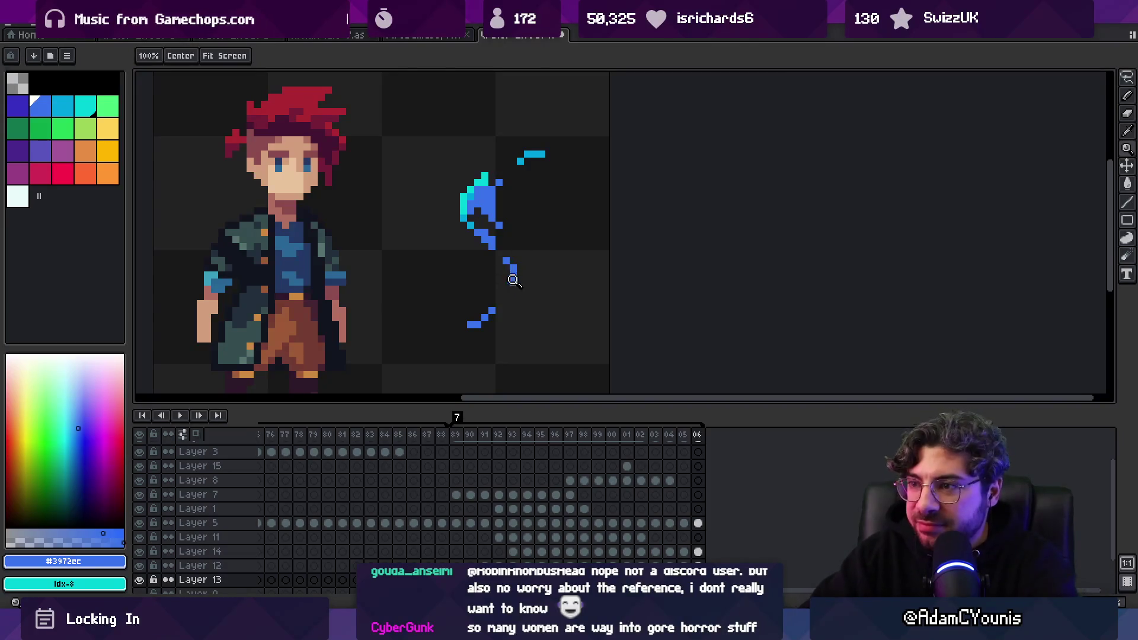
pyautogui.scroll(-2, 505, 271)
# Preview the animation, then touch up frame 06's wisp stroke with blue pixels and the eraser
pyautogui.press('Return')
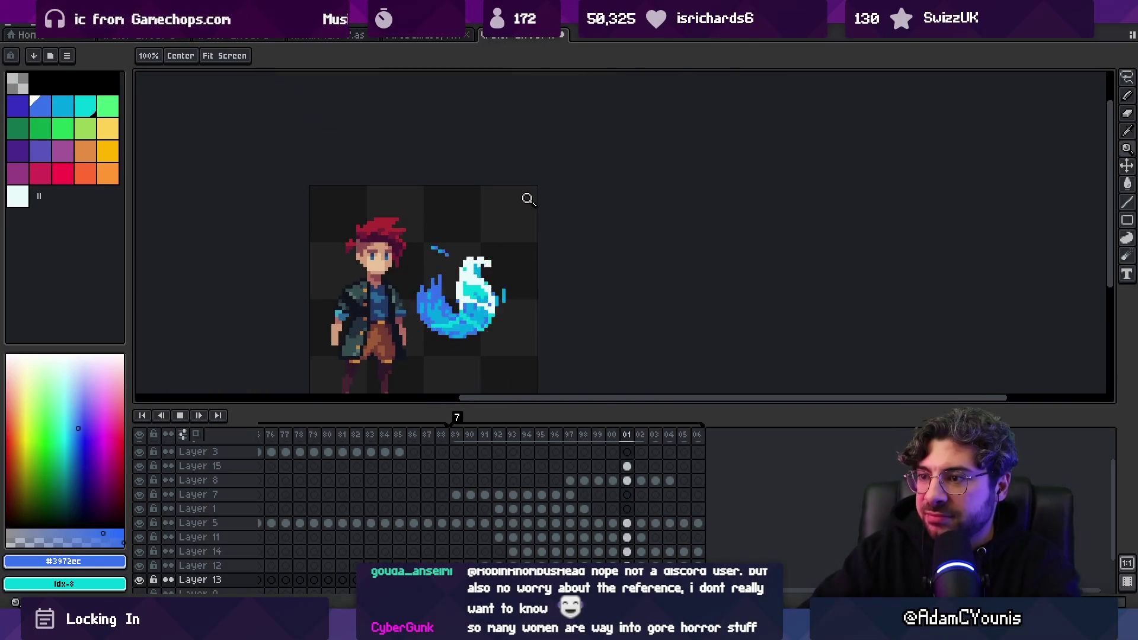
pyautogui.scroll(-3, 520, 203)
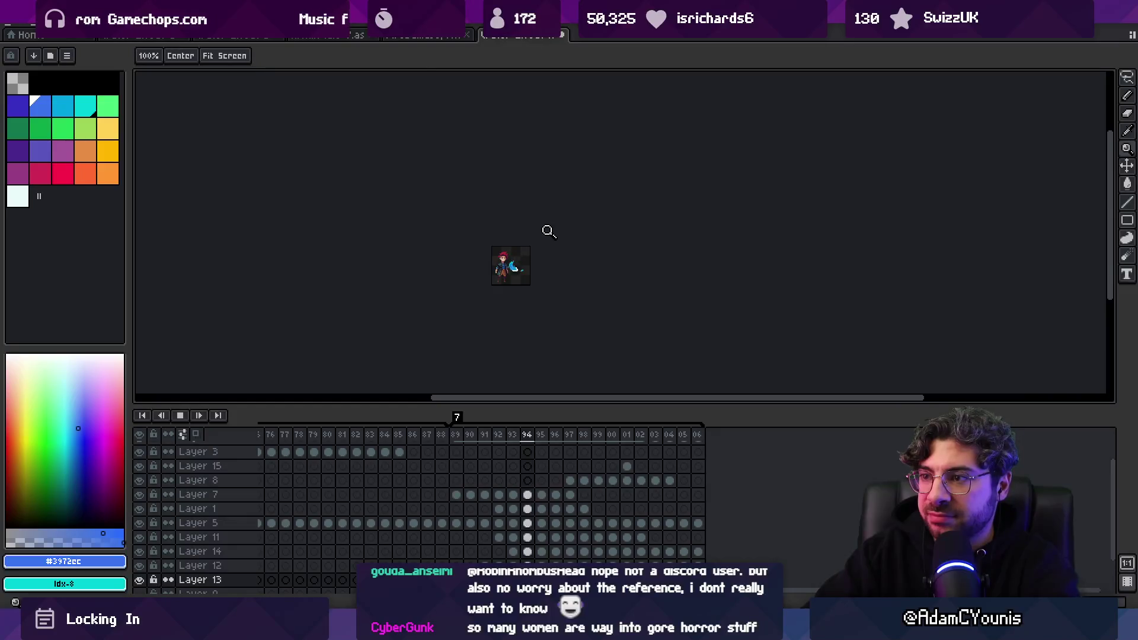
pyautogui.scroll(5, 596, 222)
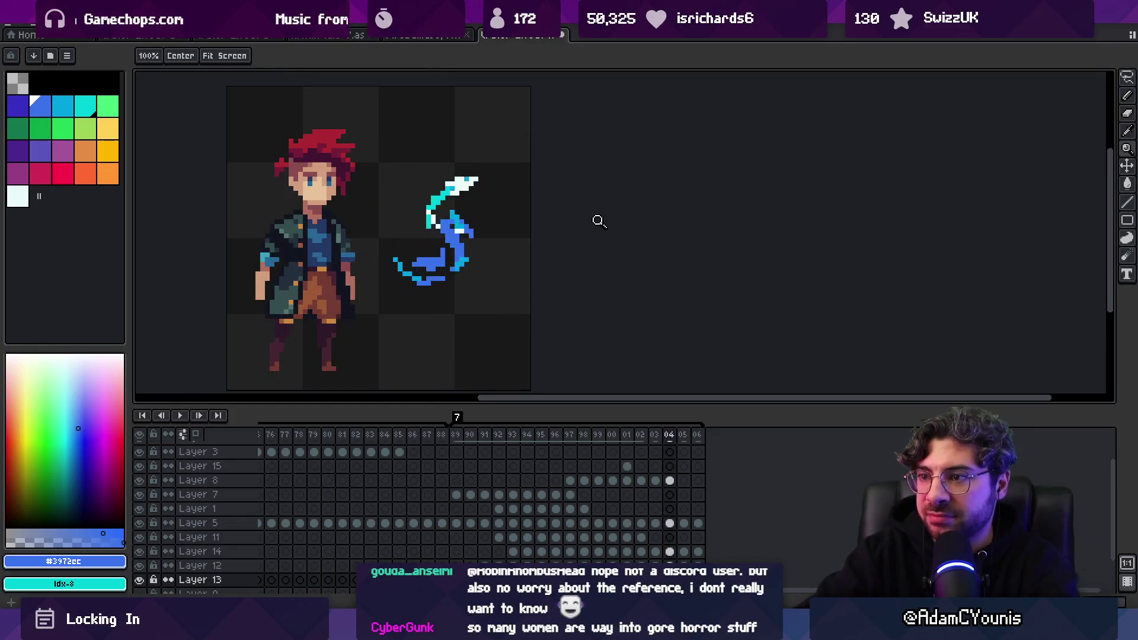
pyautogui.press('b')
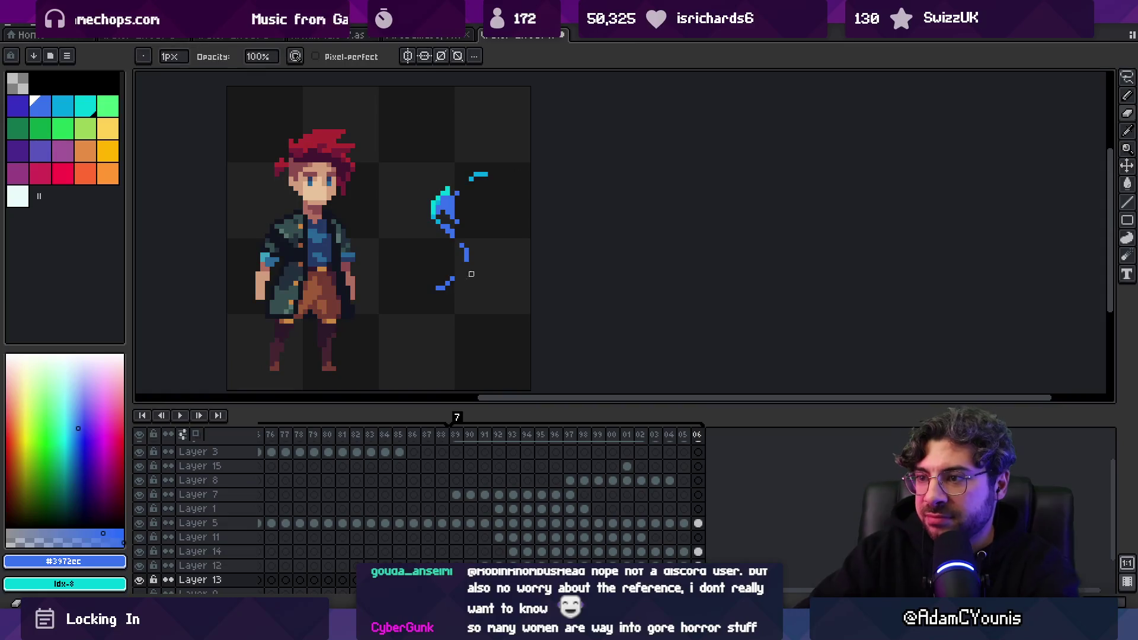
pyautogui.scroll(1, 448, 278)
pyautogui.moveTo(476, 256)
pyautogui.mouseDown()
pyautogui.moveTo(501, 246)
pyautogui.moveTo(476, 226)
pyautogui.moveTo(488, 255)
pyautogui.mouseUp()
pyautogui.press('e')
pyautogui.press('b')
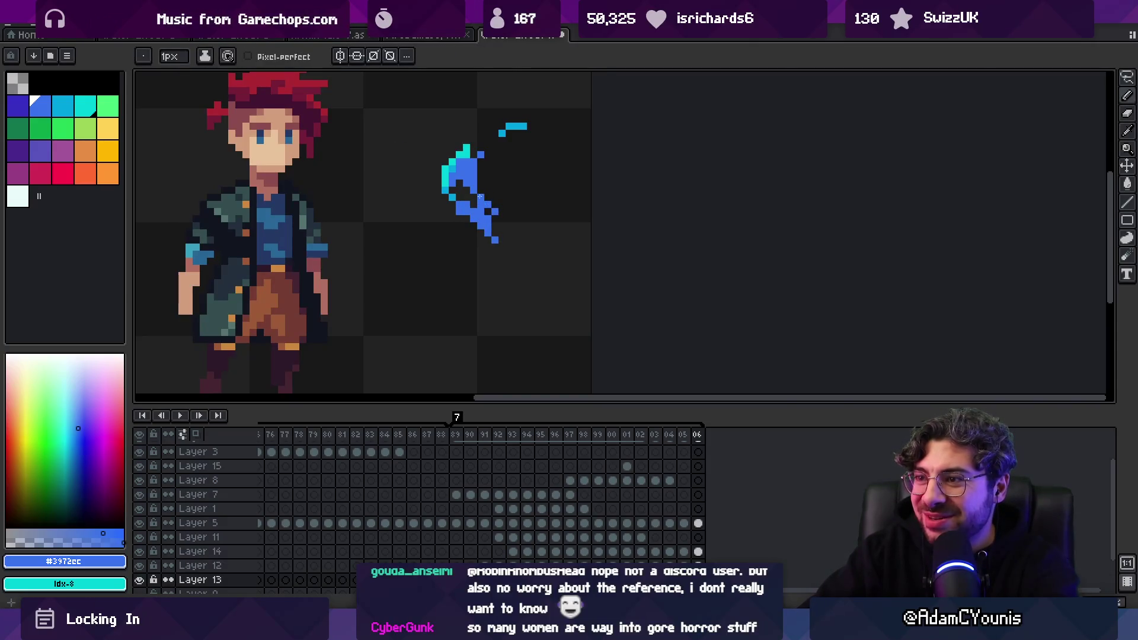
pyautogui.press('e')
pyautogui.press('z')
pyautogui.scroll(-3, 468, 226)
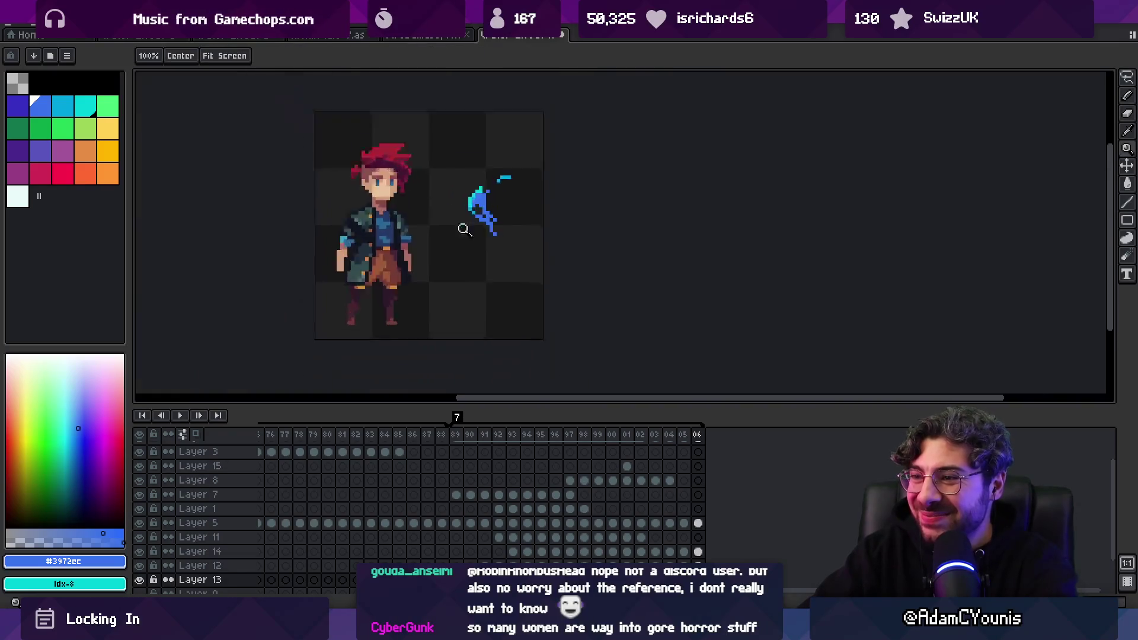
pyautogui.scroll(-2, 513, 165)
# Compare the last frames with onion skin and paint bright blue along the final frame's tail curve
pyautogui.press('Return')
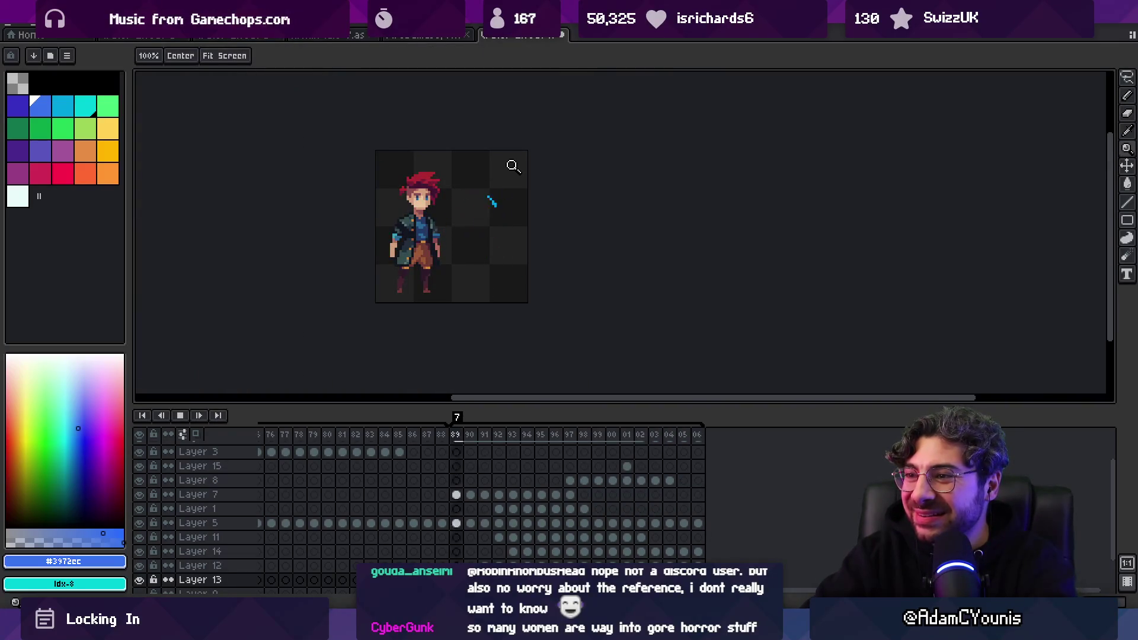
pyautogui.press('Return')
pyautogui.press('Right')
pyautogui.press('Left')
pyautogui.press('Right')
pyautogui.click(495, 231)
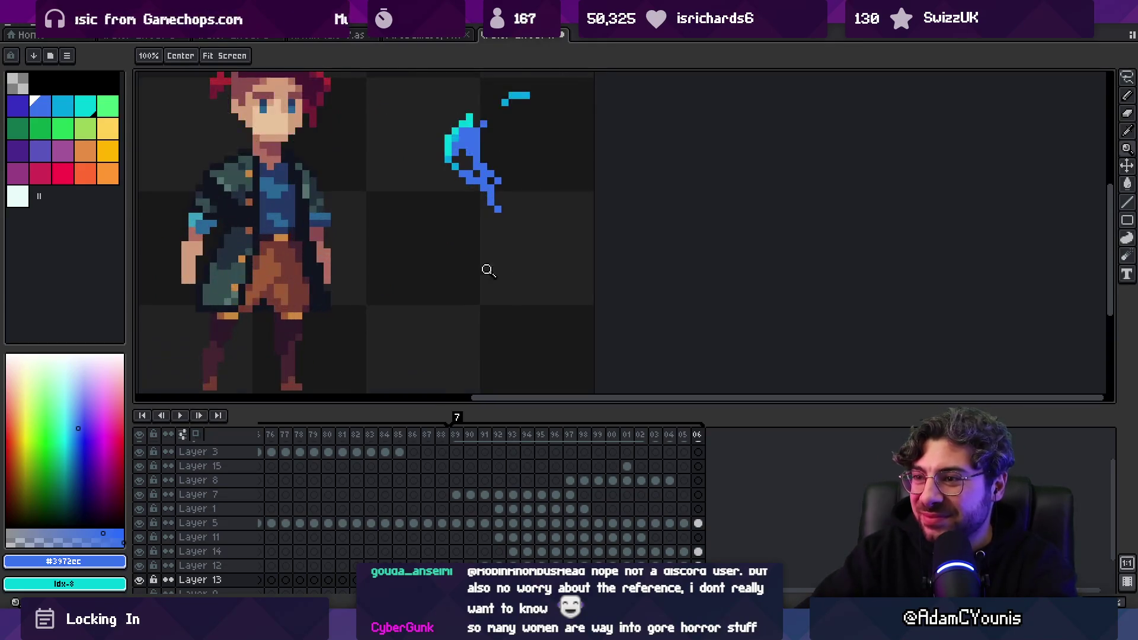
pyautogui.press('F3')
pyautogui.press('b')
pyautogui.moveTo(483, 244); pyautogui.dragTo(476, 250)
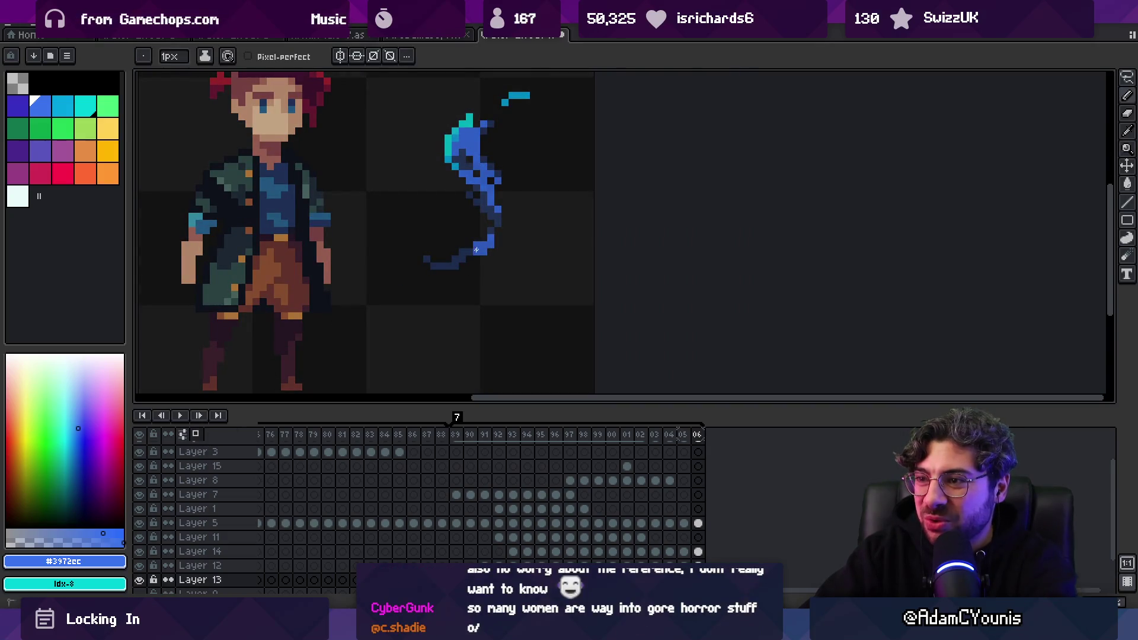
pyautogui.press('e')
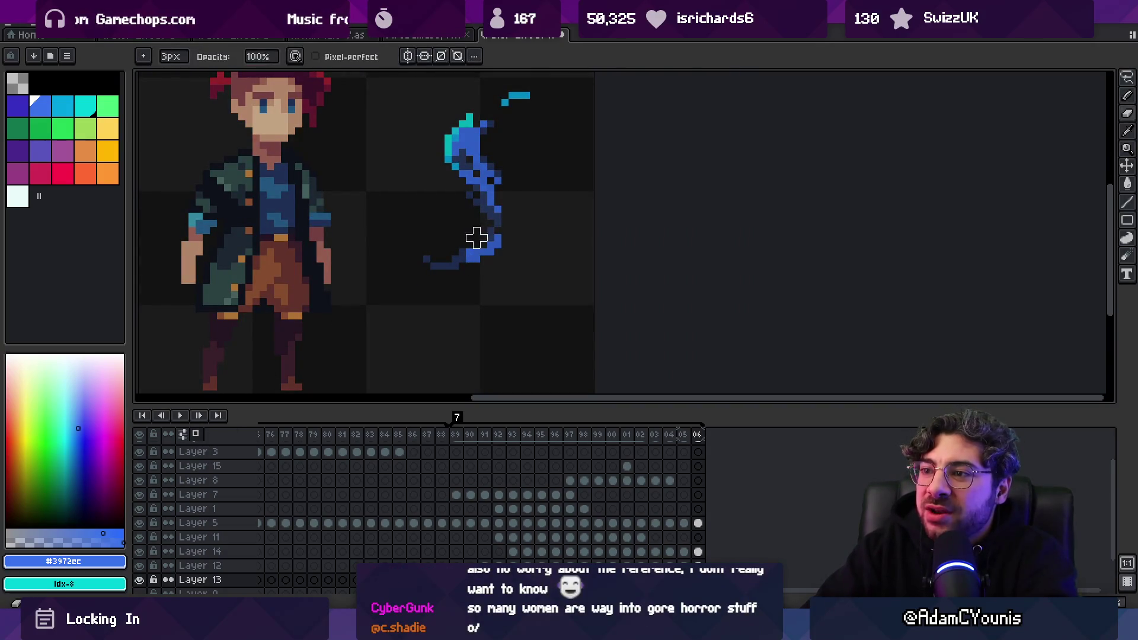
# On frame 05, select the lower blue tail section and transform it
pyautogui.press('v')
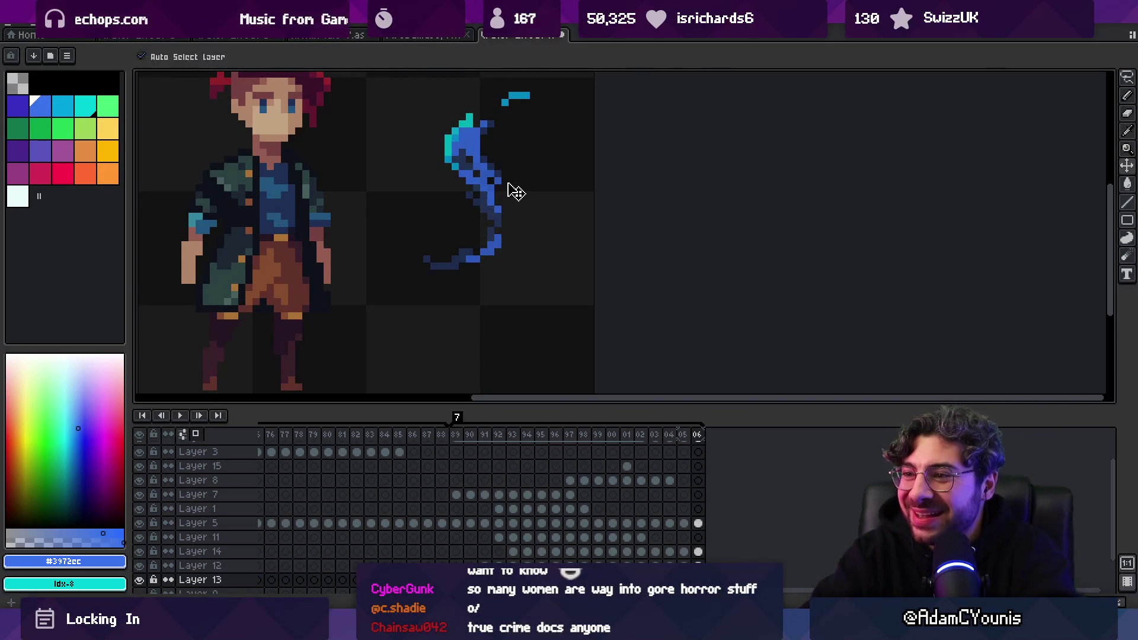
pyautogui.press(',')
pyautogui.press('m')
pyautogui.moveTo(420, 231); pyautogui.dragTo(497, 293)
pyautogui.hotkey('ctrl', 't')
pyautogui.press('e')
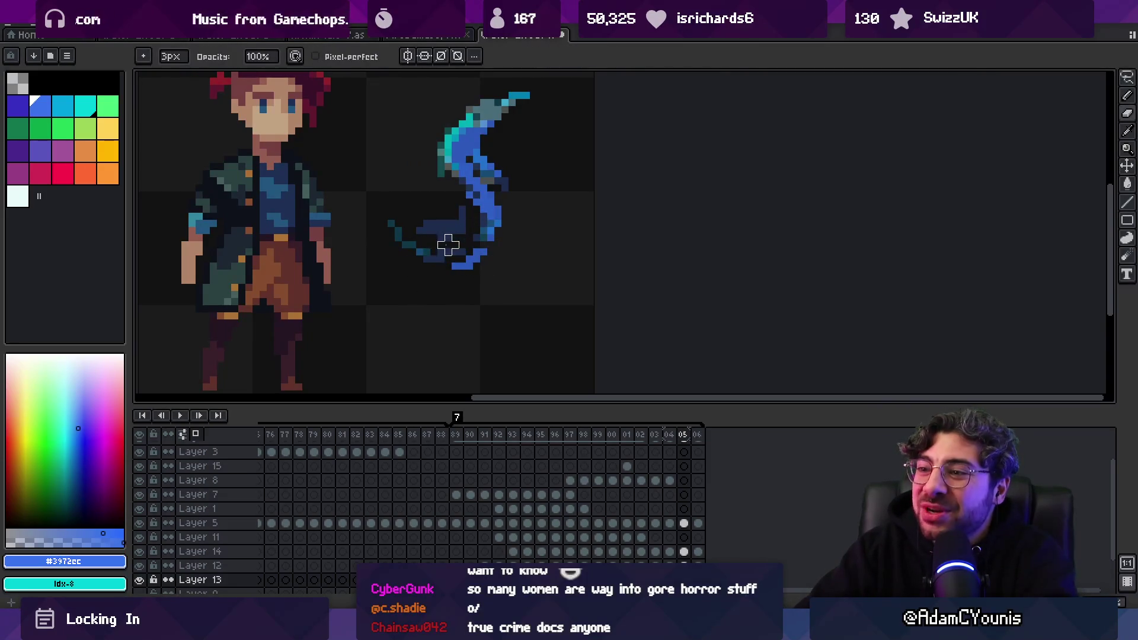
# Zoom out and replay the animation to review the changes, then stop it
pyautogui.press('z')
pyautogui.scroll(-4, 450, 223)
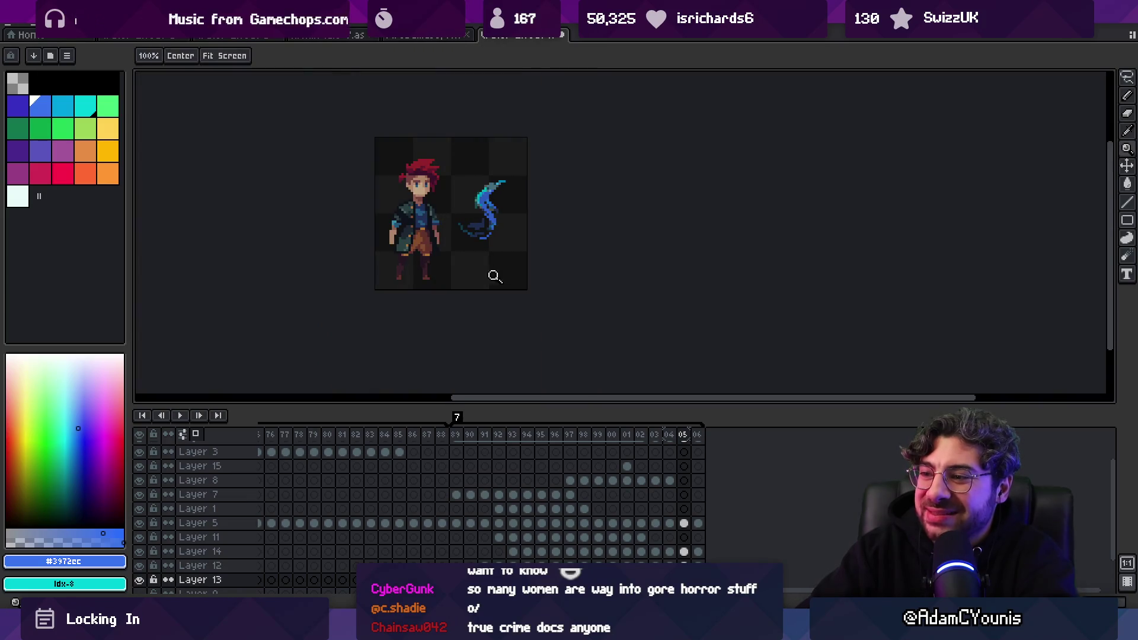
pyautogui.scroll(-3, 348, 307)
pyautogui.press('Return')
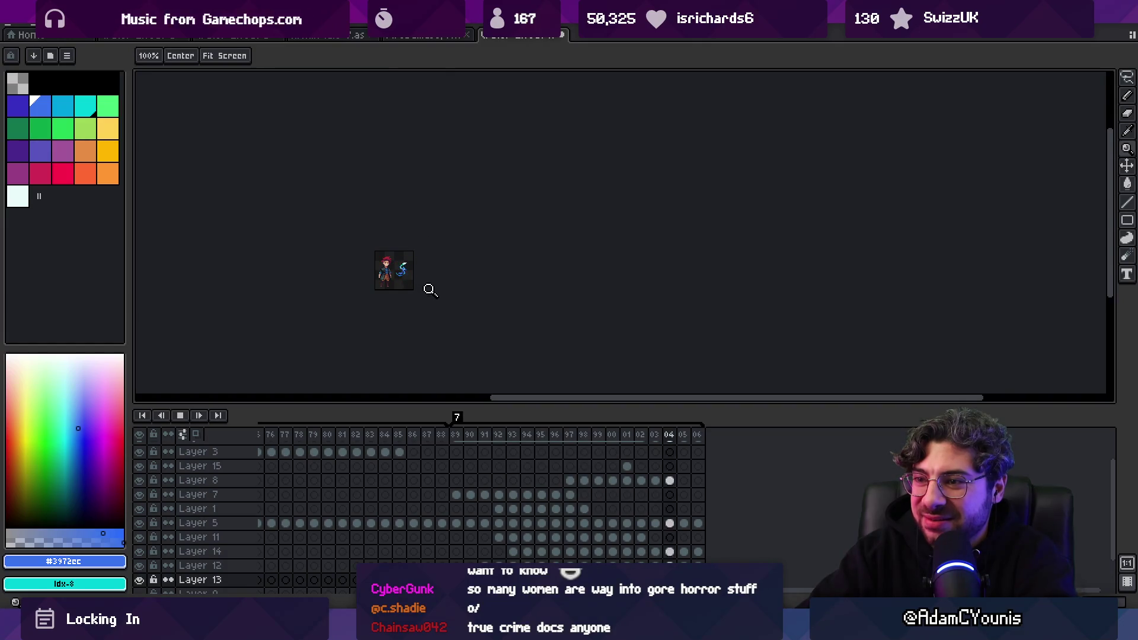
pyautogui.scroll(4, 415, 265)
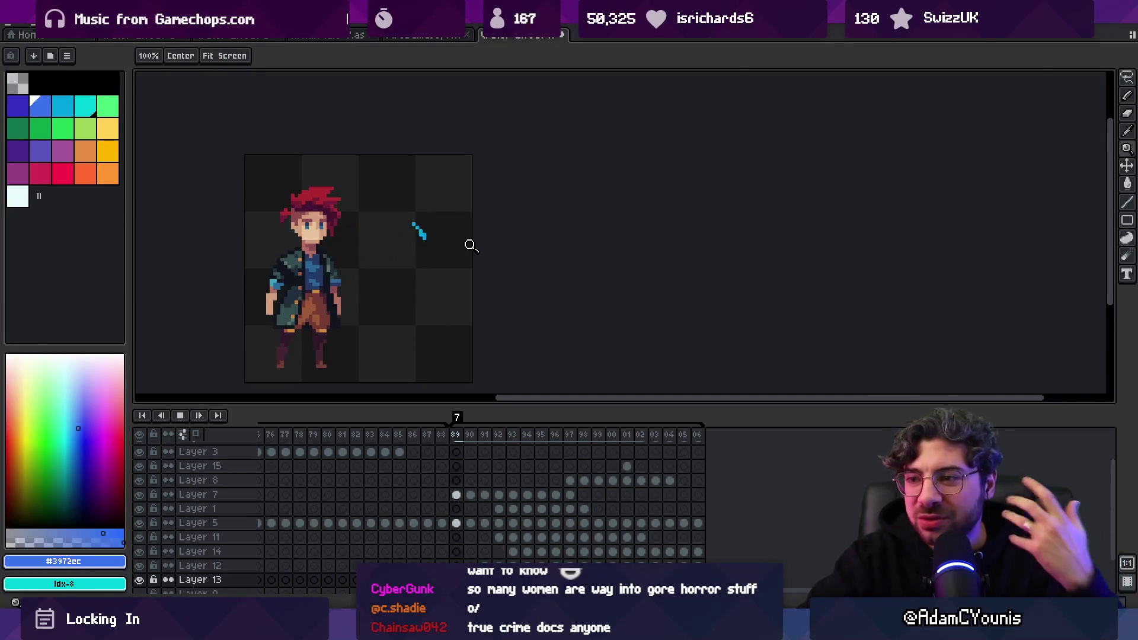
pyautogui.press('Return')
pyautogui.press('Right')
pyautogui.press('Left')
pyautogui.press('Right')
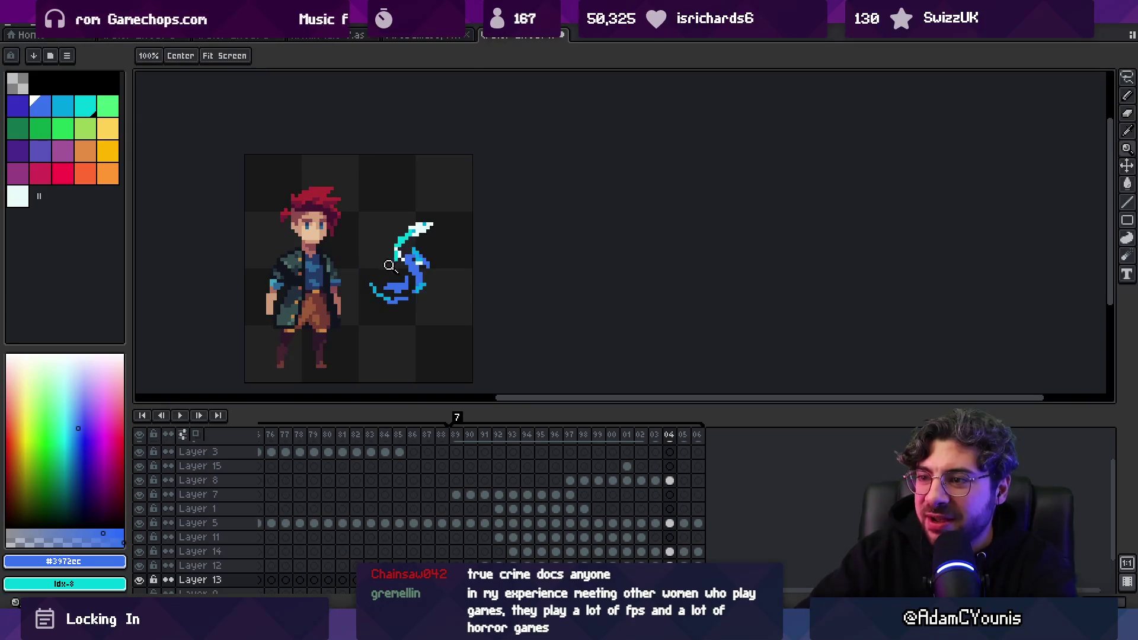
pyautogui.scroll(4, 389, 265)
pyautogui.press('b')
pyautogui.keyDown('alt'); pyautogui.click(491, 259); pyautogui.keyUp('alt')
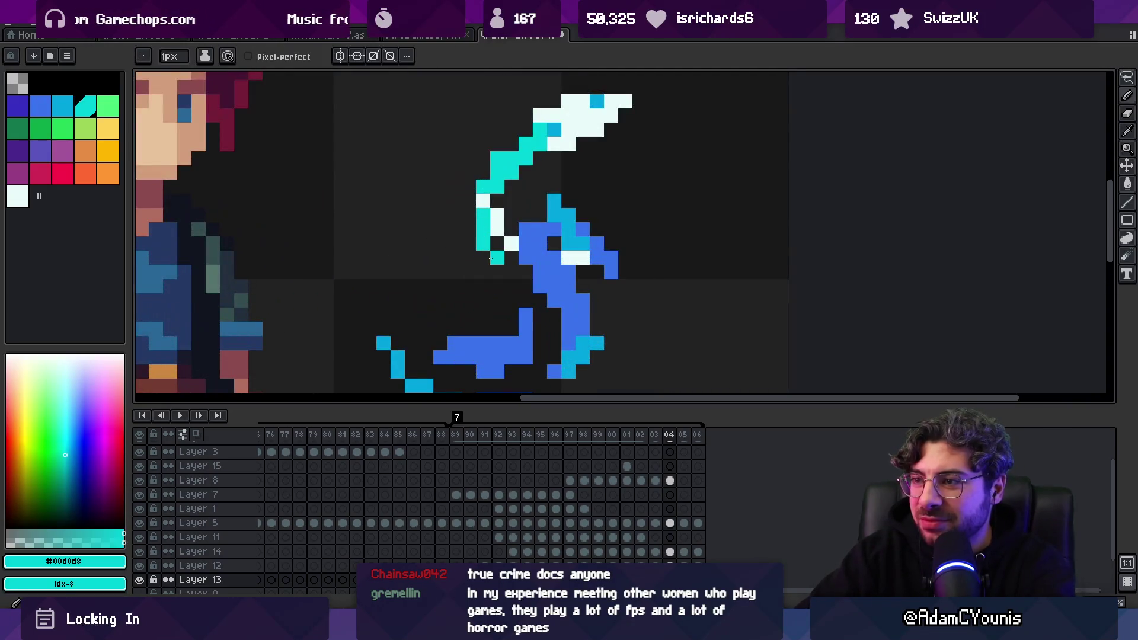
pyautogui.keyDown('alt'); pyautogui.click(553, 129); pyautogui.keyUp('alt')
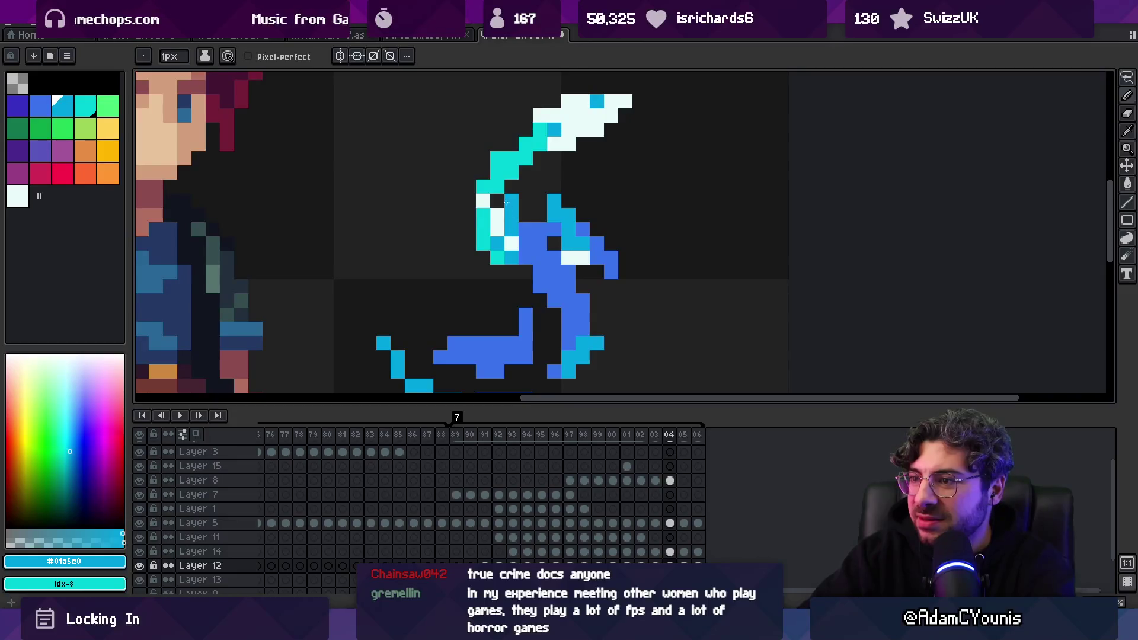
pyautogui.moveTo(525, 173); pyautogui.dragTo(554, 157)
pyautogui.press('v')
pyautogui.click(510, 176)
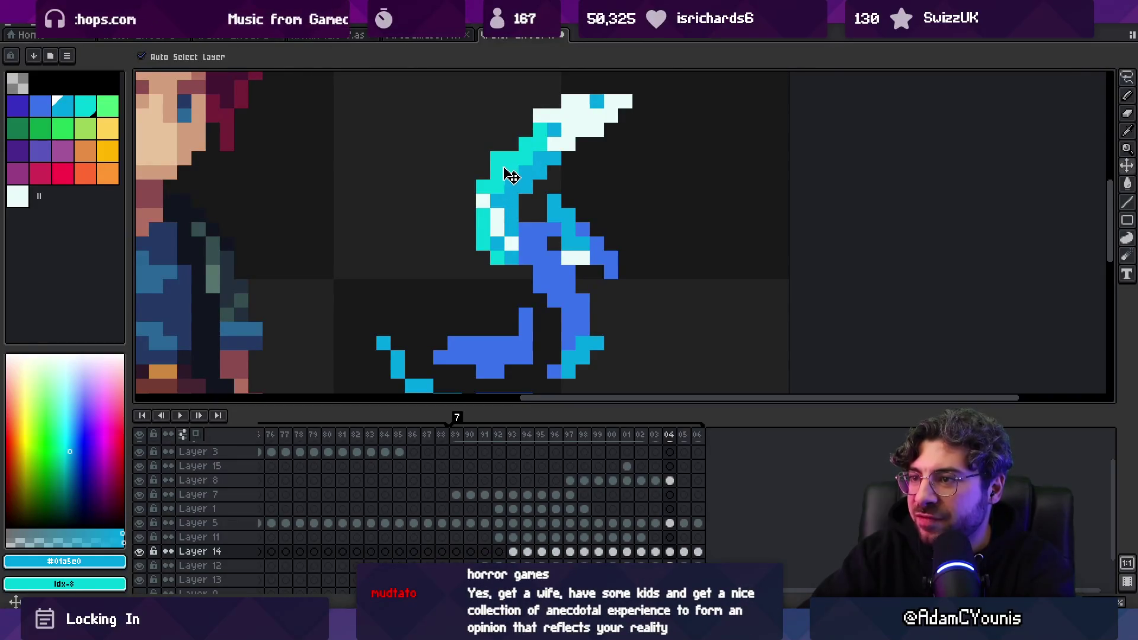
pyautogui.press('b')
pyautogui.keyDown('alt'); pyautogui.click(511, 176); pyautogui.keyUp('alt')
pyautogui.click(511, 144)
pyautogui.click(511, 172)
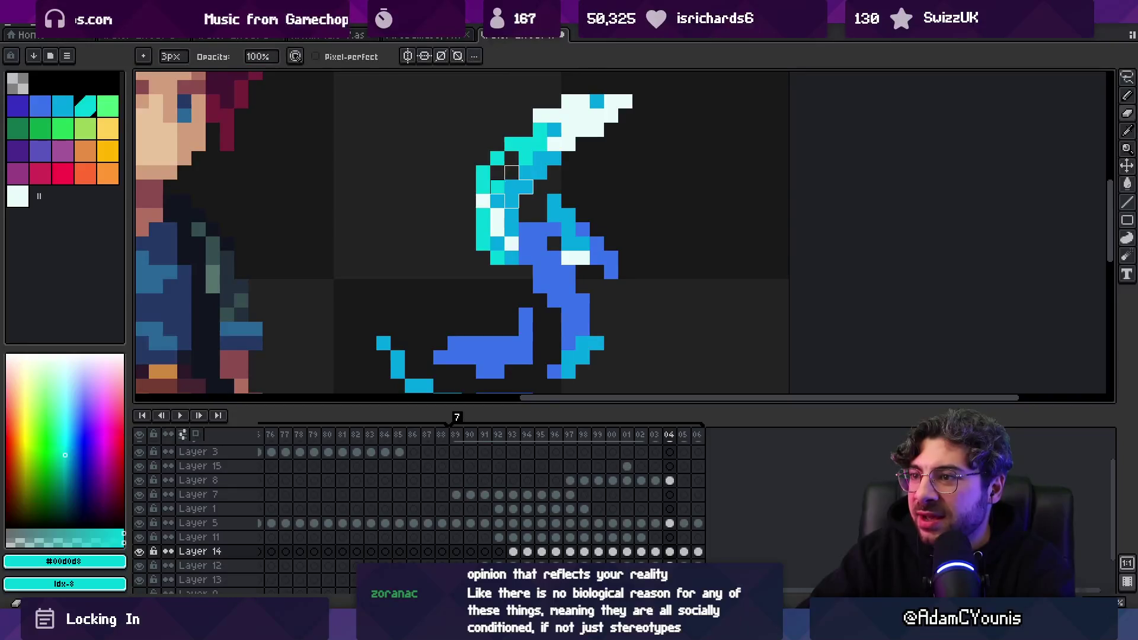
pyautogui.keyDown('alt'); pyautogui.click(526, 155); pyautogui.keyUp('alt')
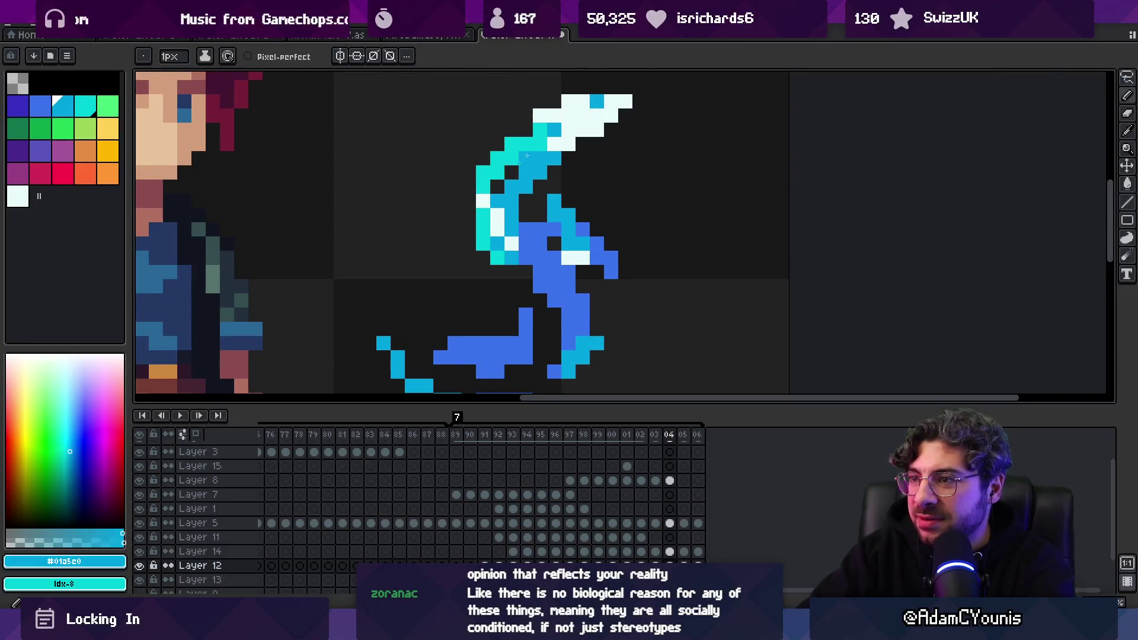
pyautogui.scroll(-1, 510, 177)
pyautogui.scroll(-2, 504, 193)
pyautogui.scroll(3, 522, 201)
pyautogui.press('v')
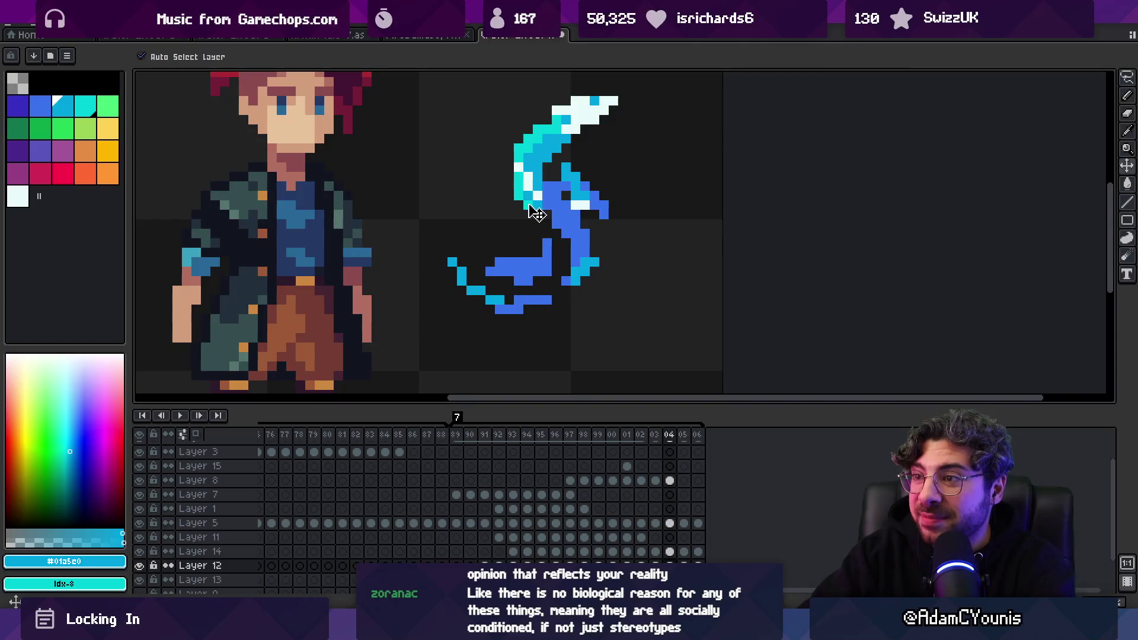
pyautogui.keyDown('alt'); pyautogui.click(536, 214); pyautogui.keyUp('alt')
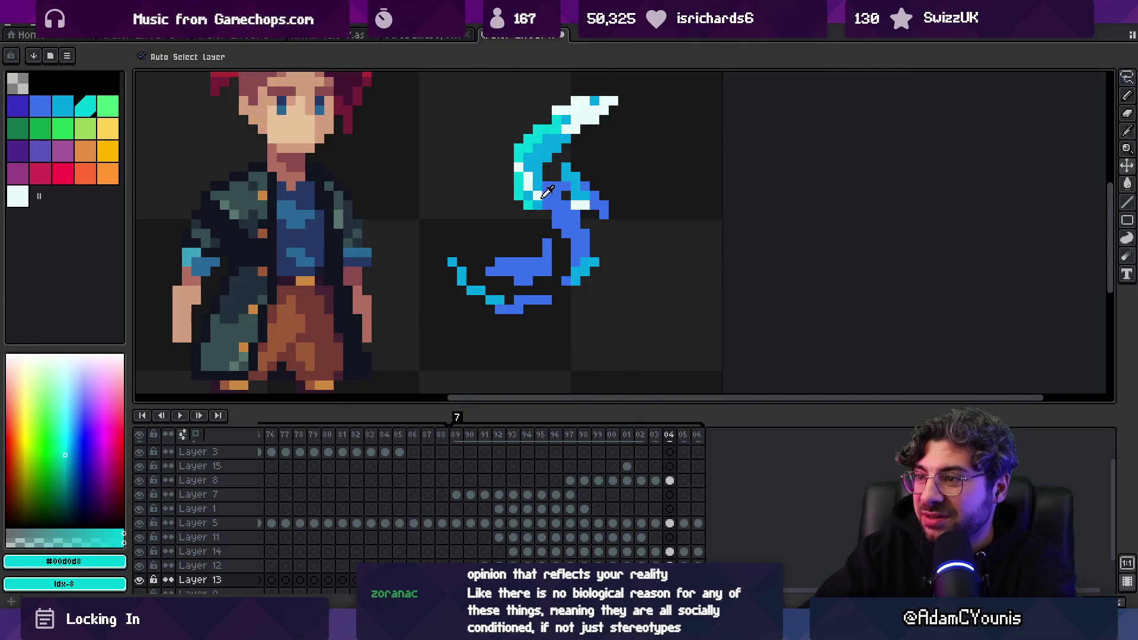
pyautogui.press('b')
pyautogui.keyDown('alt'); pyautogui.click(539, 205); pyautogui.keyUp('alt')
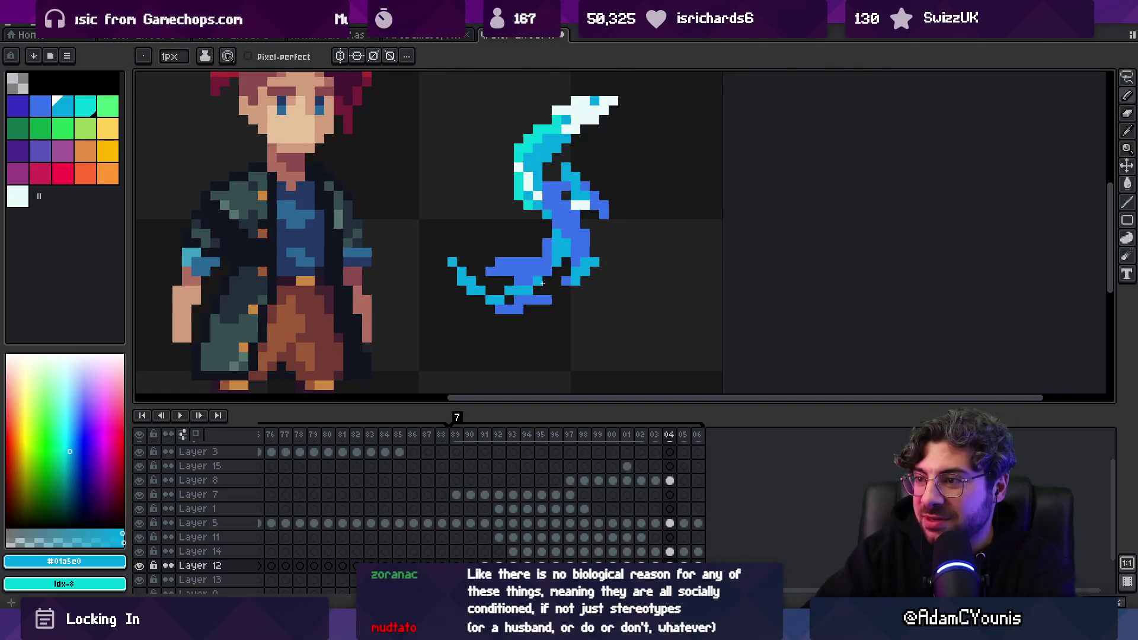
pyautogui.press('z')
pyautogui.scroll(-5, 493, 246)
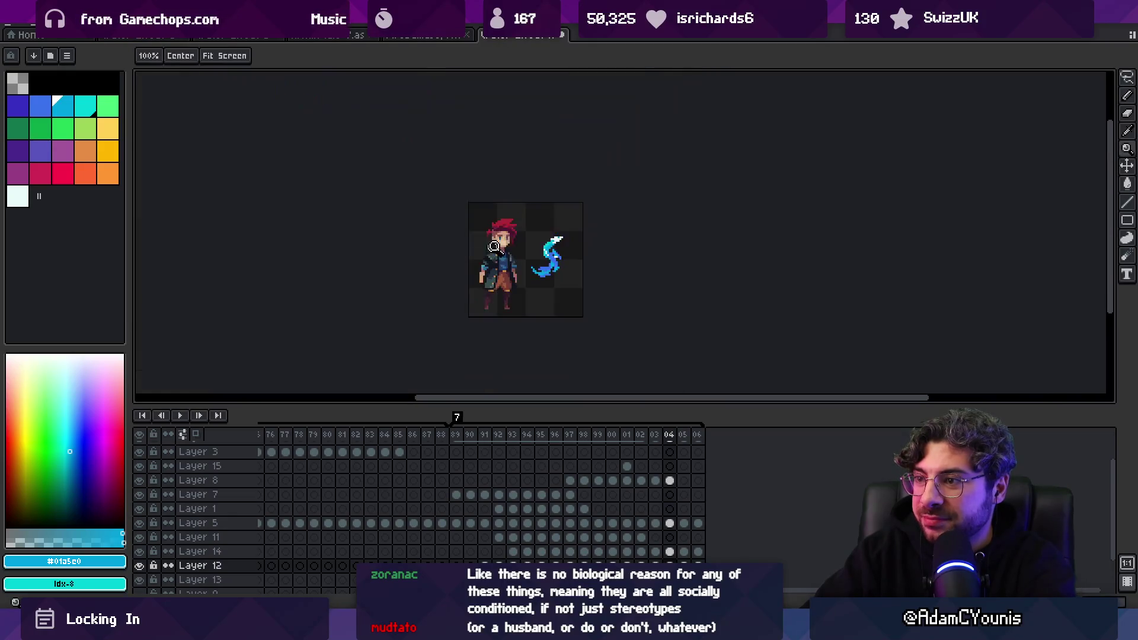
pyautogui.press('v')
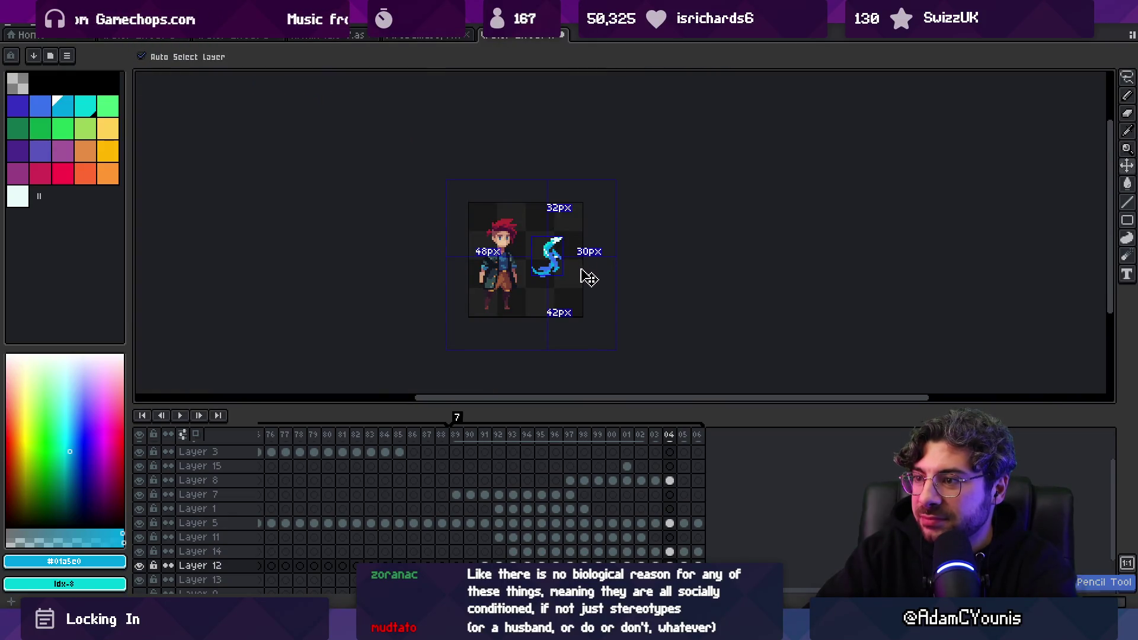
pyautogui.press('z')
pyautogui.scroll(5, 586, 275)
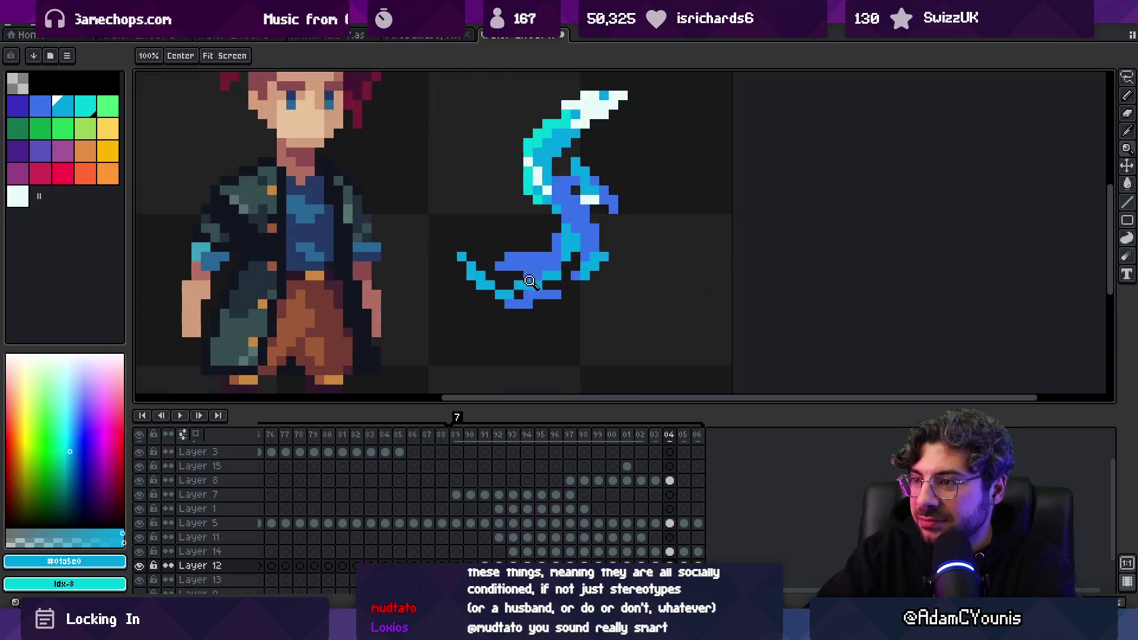
pyautogui.press('b')
pyautogui.press('e')
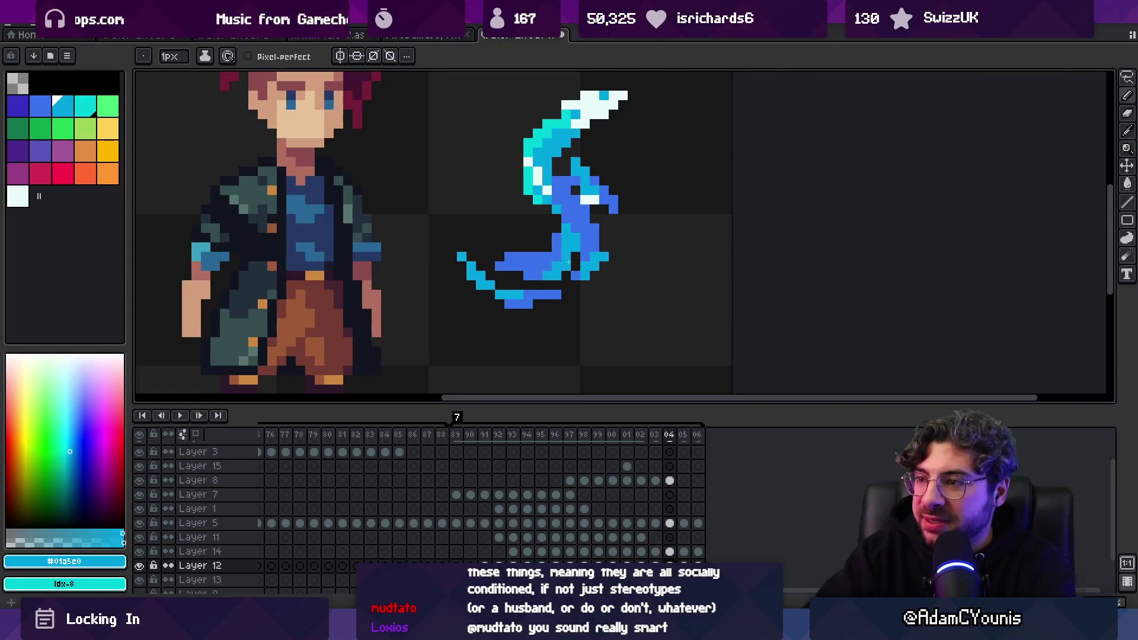
pyautogui.scroll(-2, 568, 261)
pyautogui.scroll(2, 605, 243)
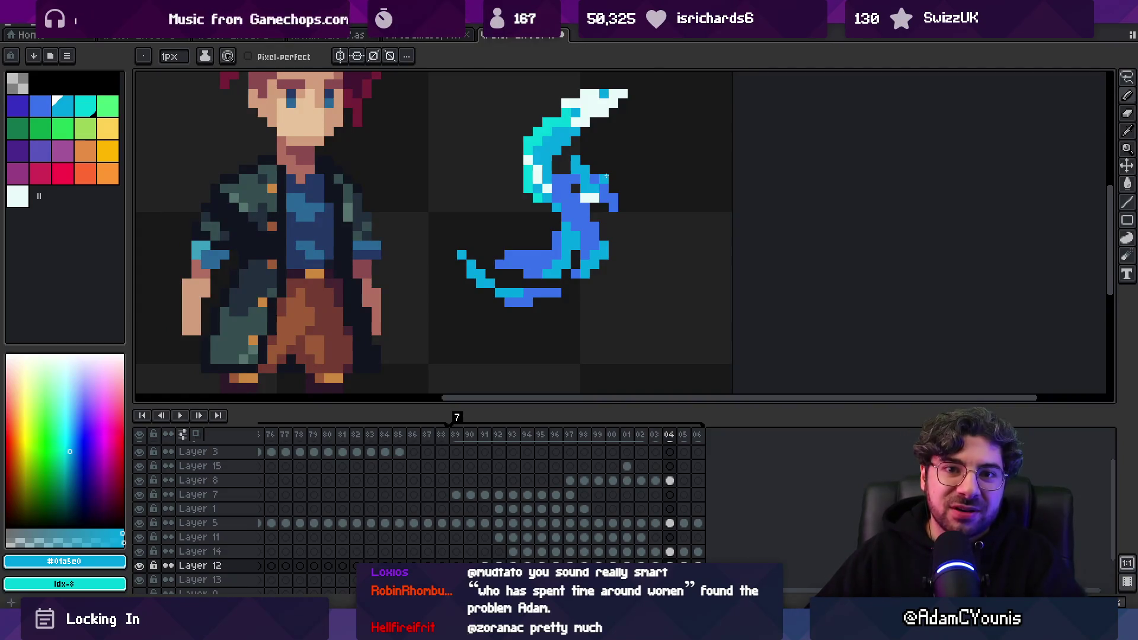
# Erase stray blue pixels from the splash's lower curve on Layer 13
pyautogui.press('e')
pyautogui.press('Down')
pyautogui.moveTo(528, 263); pyautogui.dragTo(519, 246)
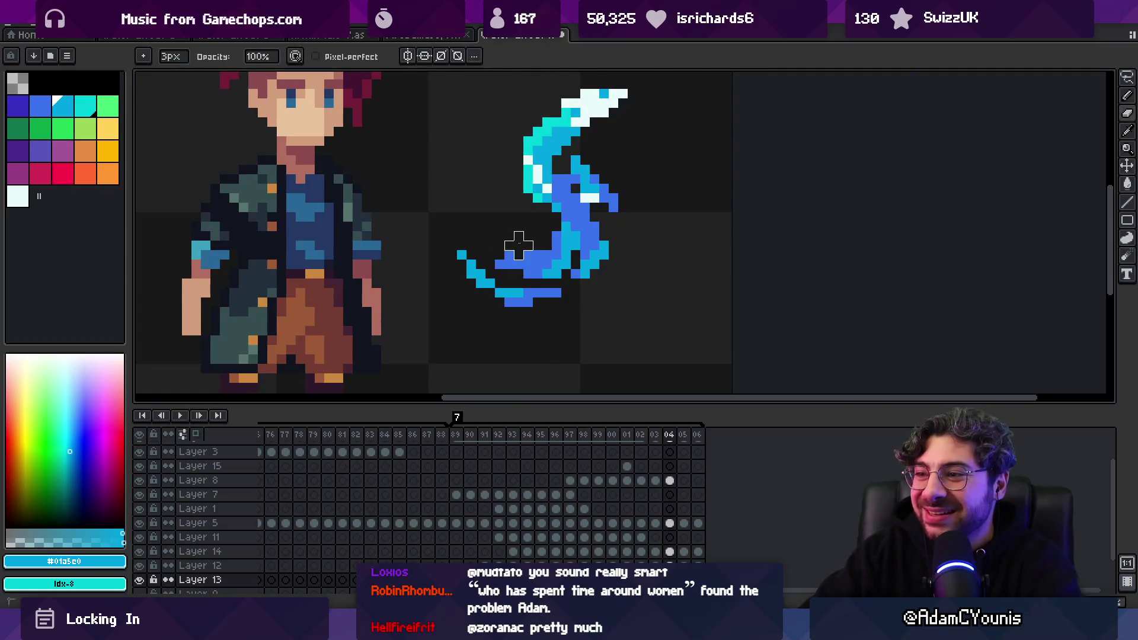
pyautogui.press('z')
pyautogui.scroll(-4, 520, 246)
pyautogui.scroll(5, 498, 274)
pyautogui.press('e')
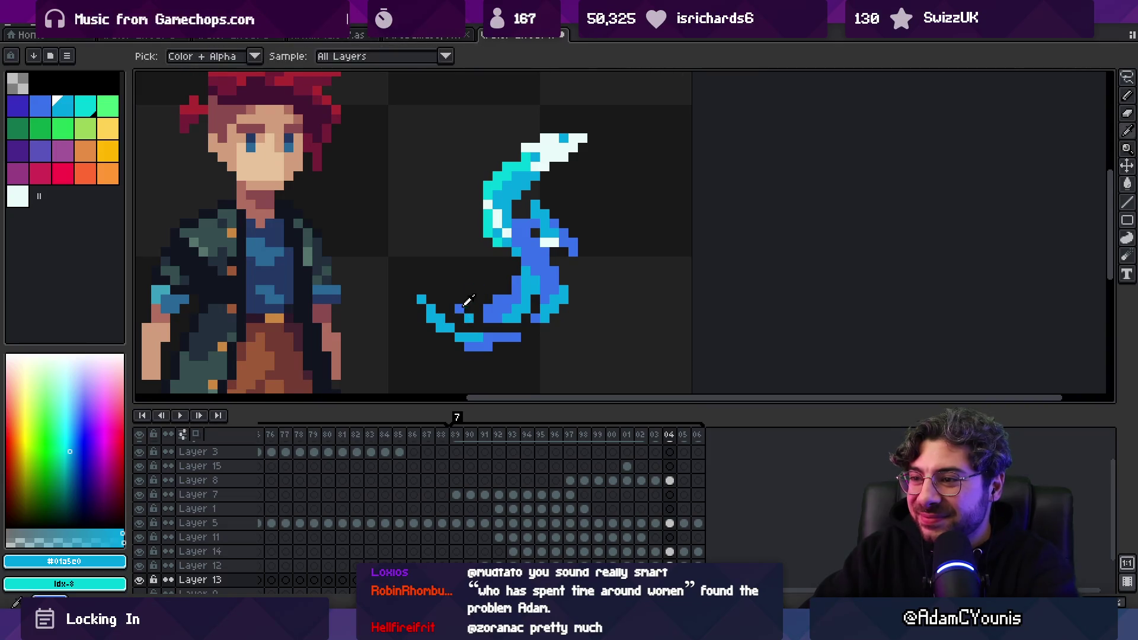
# Sample the darker blue and zoom in closely on the splash curve with the Pencil
pyautogui.keyDown('alt'); pyautogui.click(466, 310); pyautogui.keyUp('alt')
pyautogui.press('z')
pyautogui.scroll(-3, 447, 230)
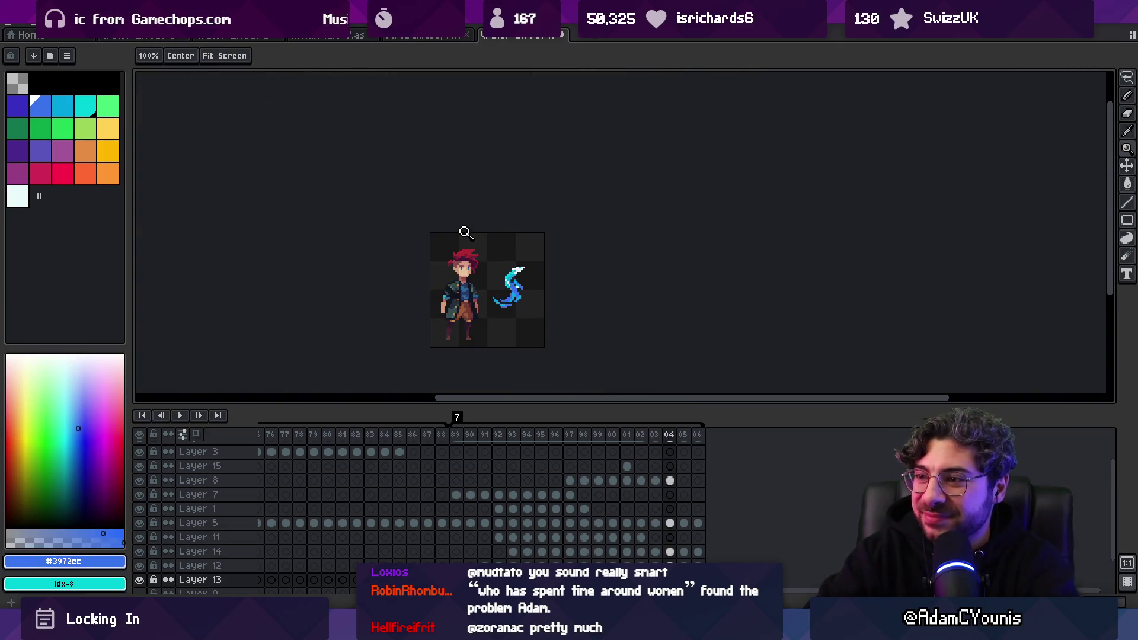
pyautogui.click(526, 276)
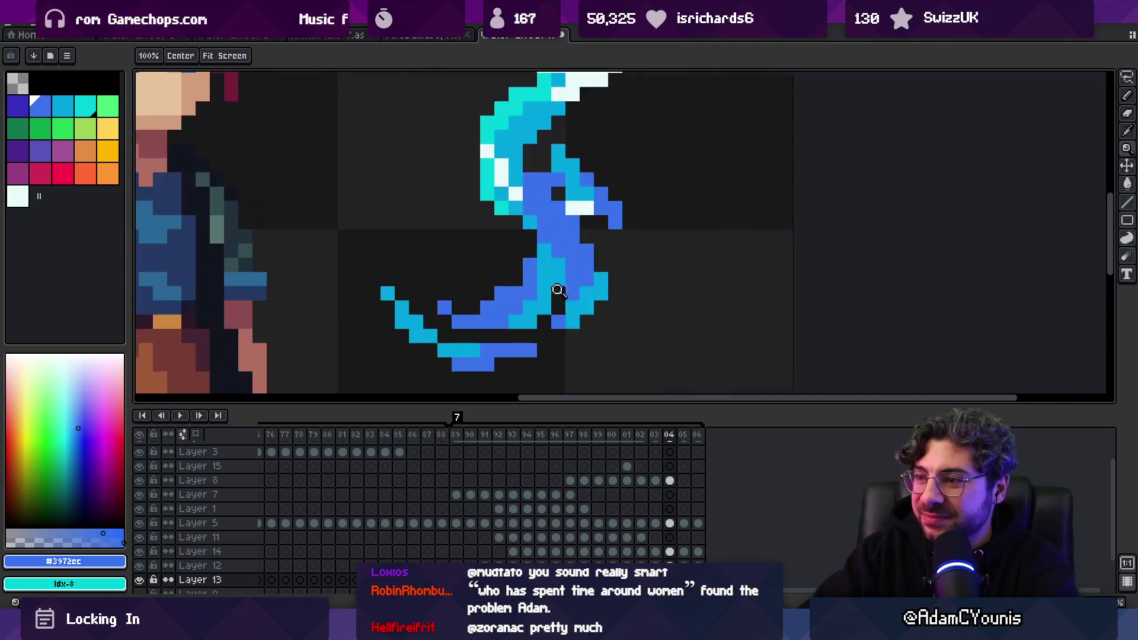
pyautogui.scroll(-3, 444, 299)
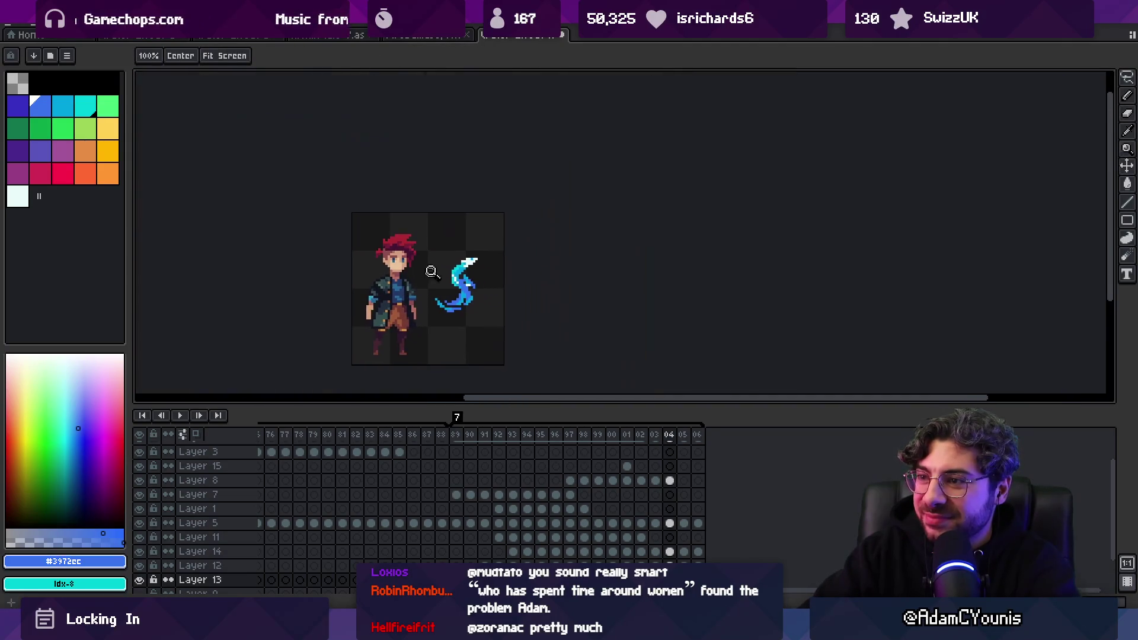
pyautogui.scroll(4, 470, 298)
pyautogui.press('b')
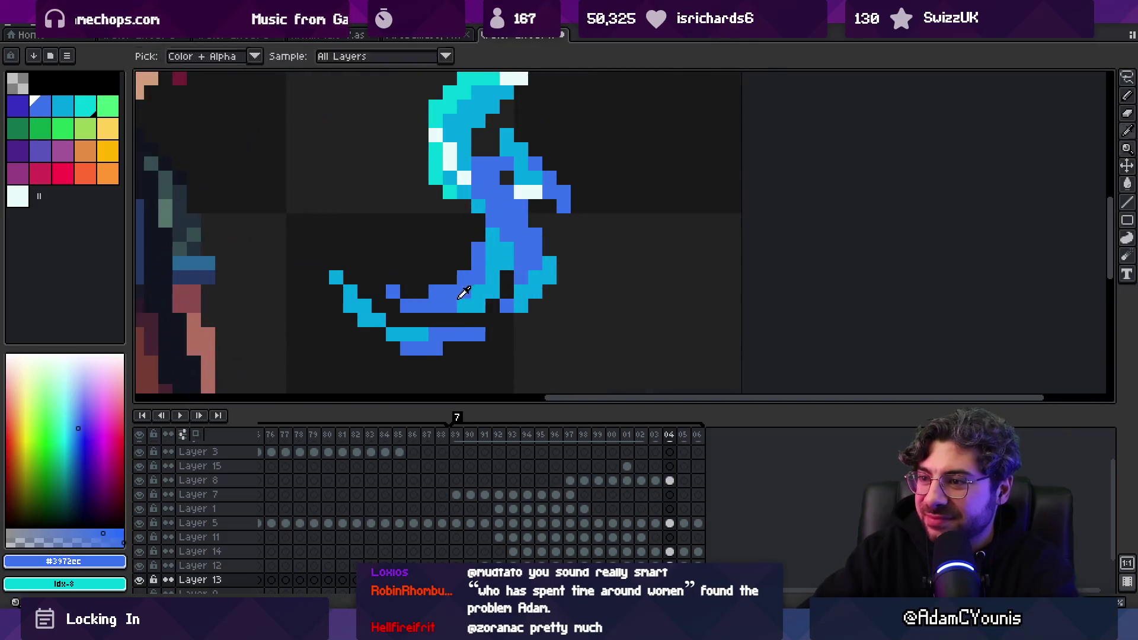
pyautogui.scroll(-3, 446, 322)
pyautogui.scroll(3, 449, 317)
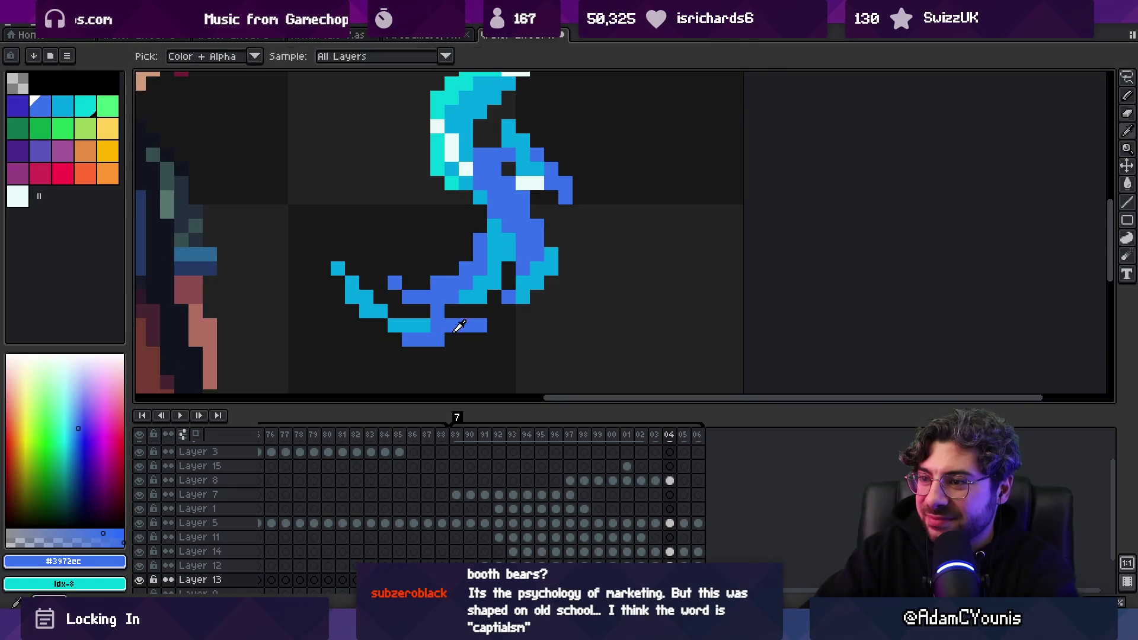
pyautogui.press('z')
pyautogui.scroll(-3, 433, 279)
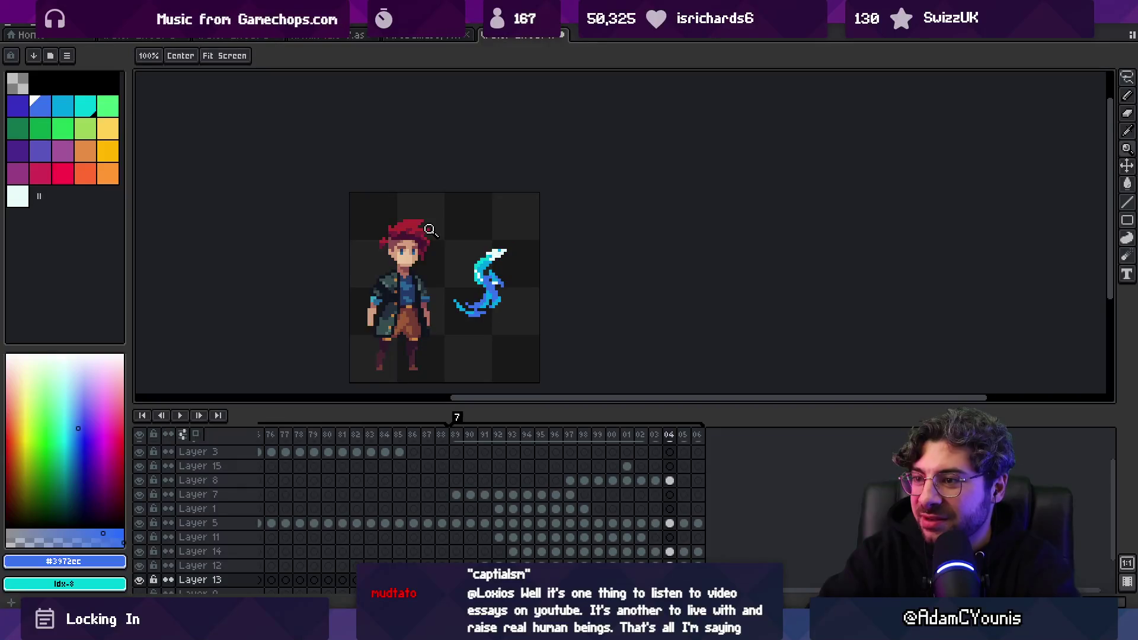
pyautogui.scroll(2, 432, 307)
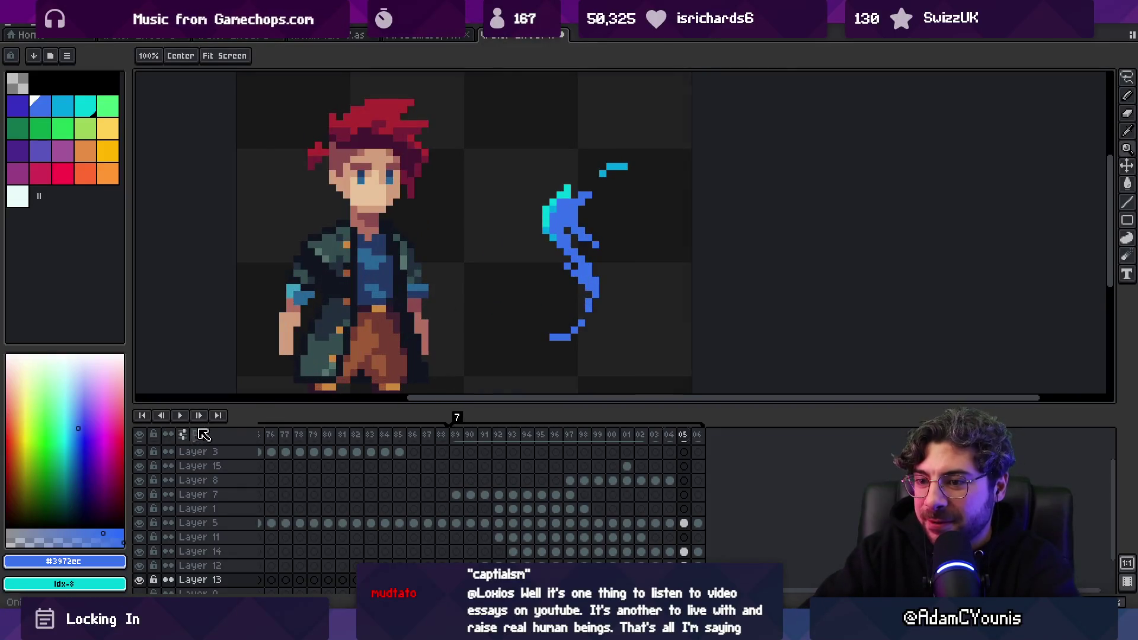
# Step to the more faded frame 06 and add a blue pixel to the wisp
pyautogui.press('i')
pyautogui.press('b')
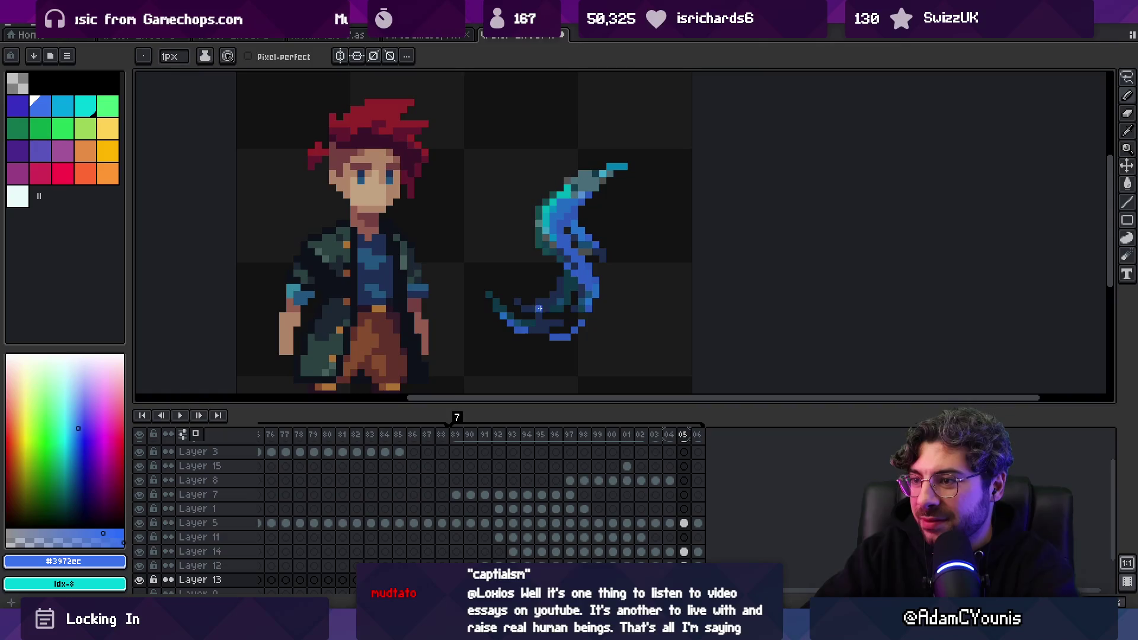
pyautogui.press('z')
pyautogui.scroll(-1, 547, 284)
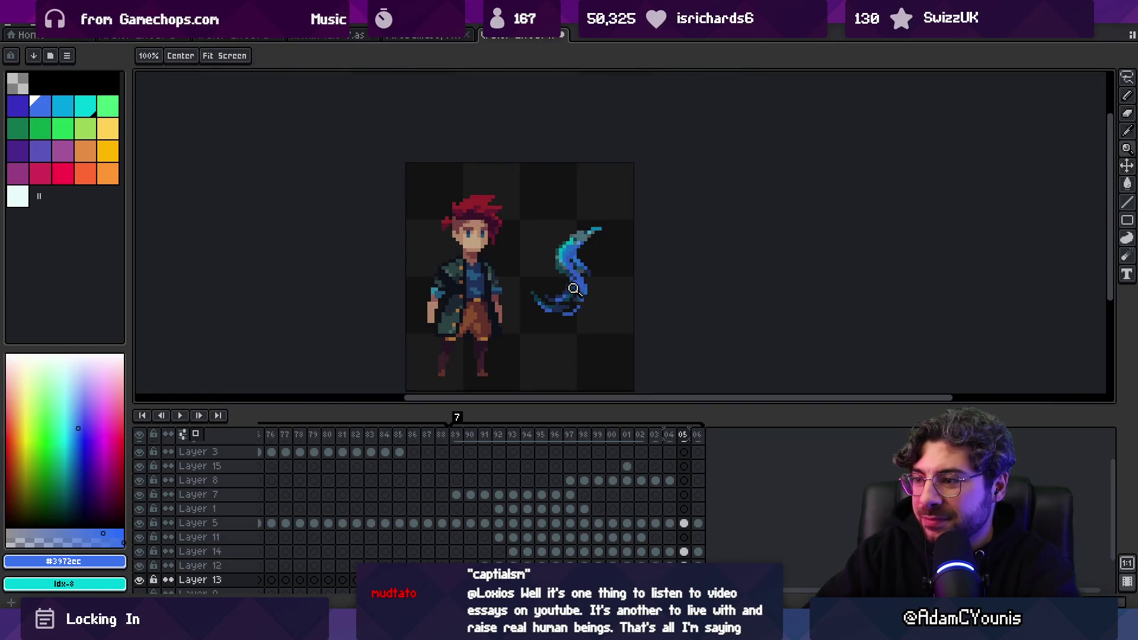
pyautogui.press('.')
pyautogui.scroll(3, 605, 294)
pyautogui.click(563, 287)
# Zoom out, return to Layer 13 and save the file
pyautogui.press('z')
pyautogui.scroll(-2, 515, 332)
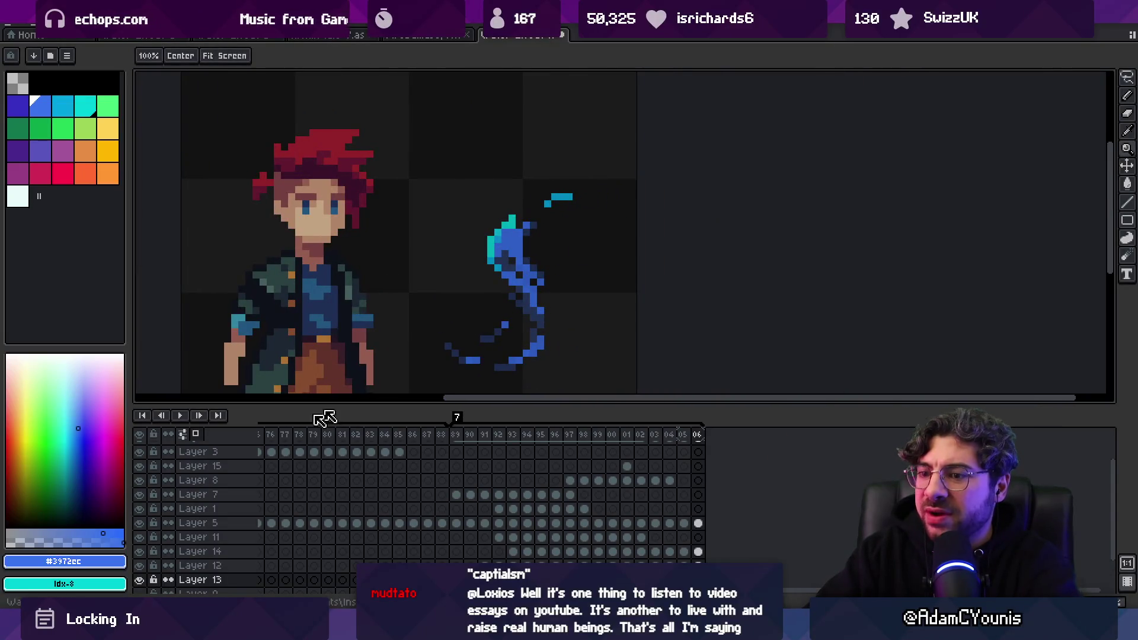
pyautogui.scroll(-1, 411, 253)
pyautogui.press('Up')
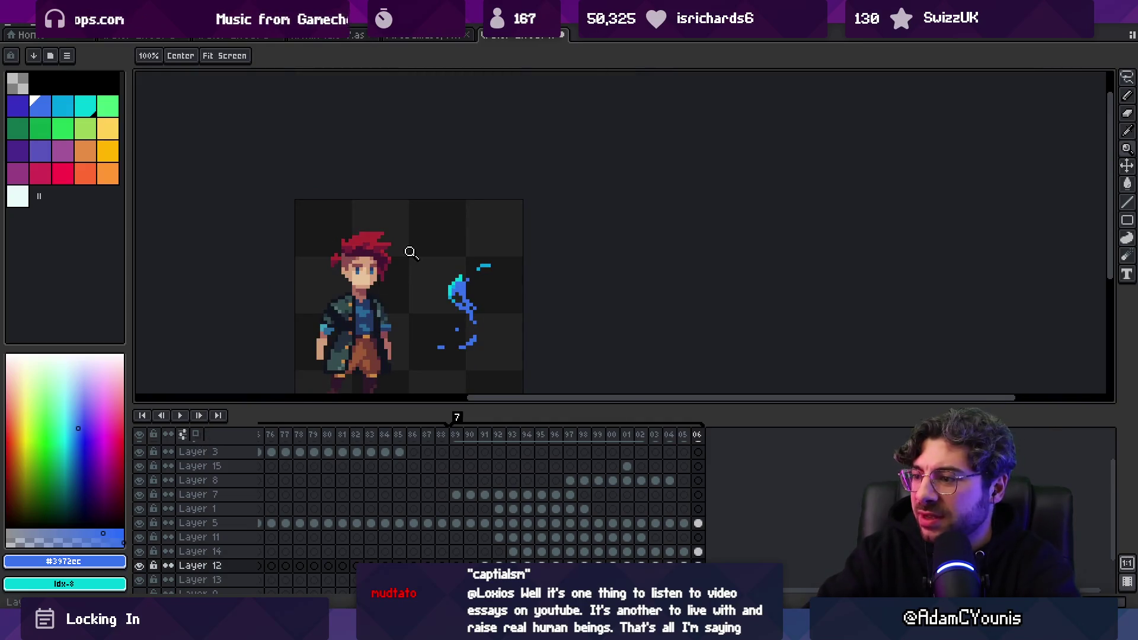
pyautogui.press('v')
pyautogui.press('Down')
pyautogui.hotkey('ctrl', 's')
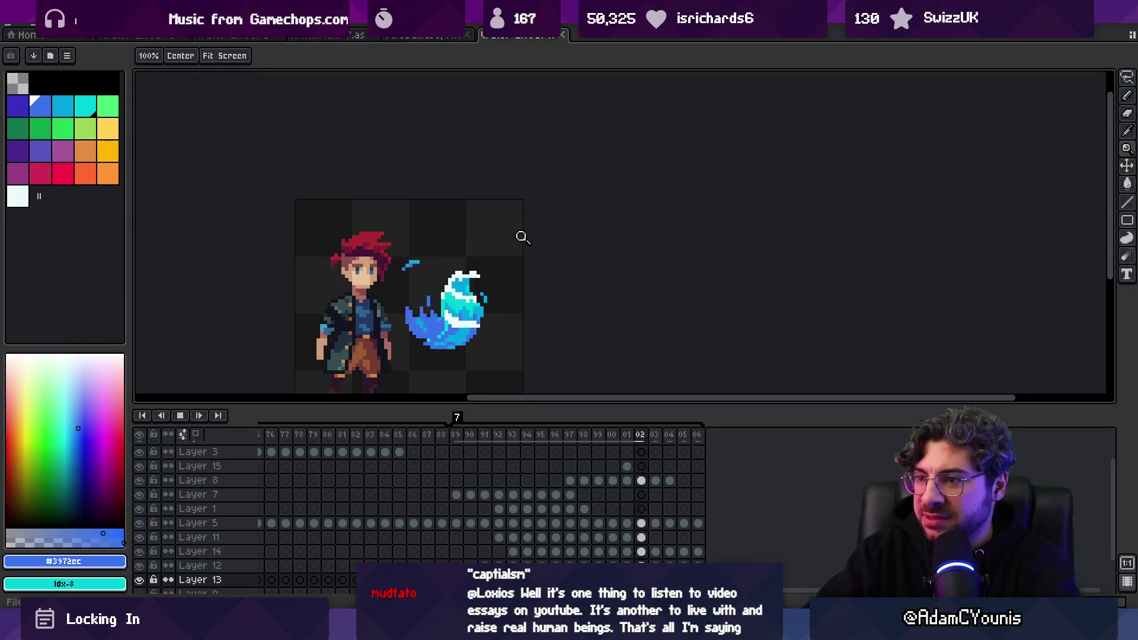
# Zoom in and out on the canvas while the splash animation loops
pyautogui.scroll(-1, 496, 303)
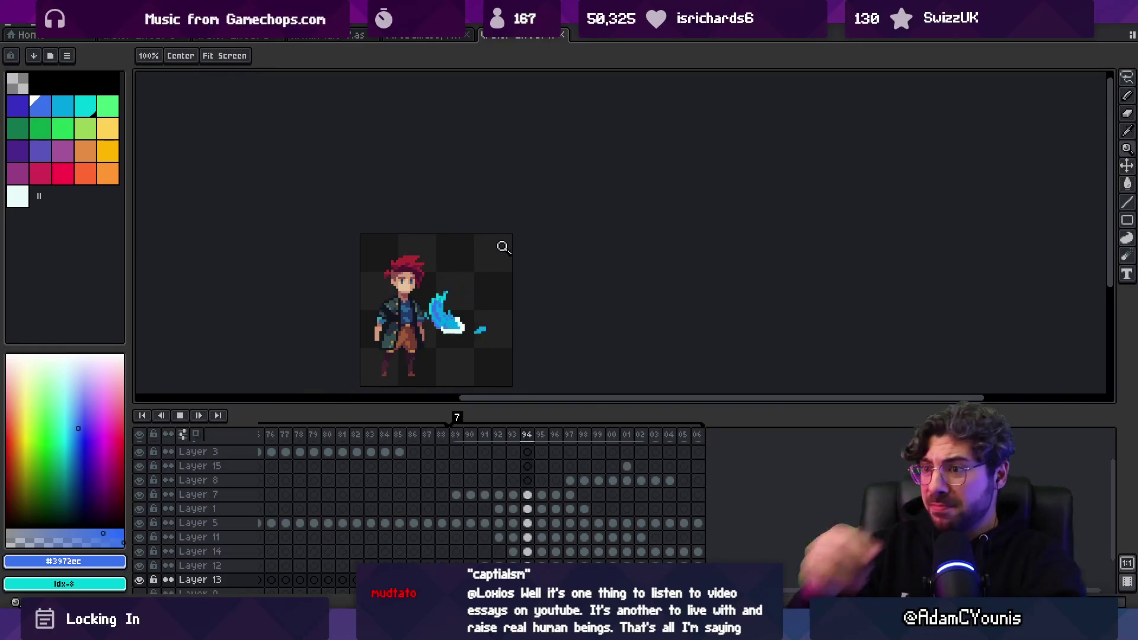
pyautogui.scroll(-2, 476, 292)
pyautogui.scroll(3, 511, 307)
pyautogui.scroll(-2, 528, 274)
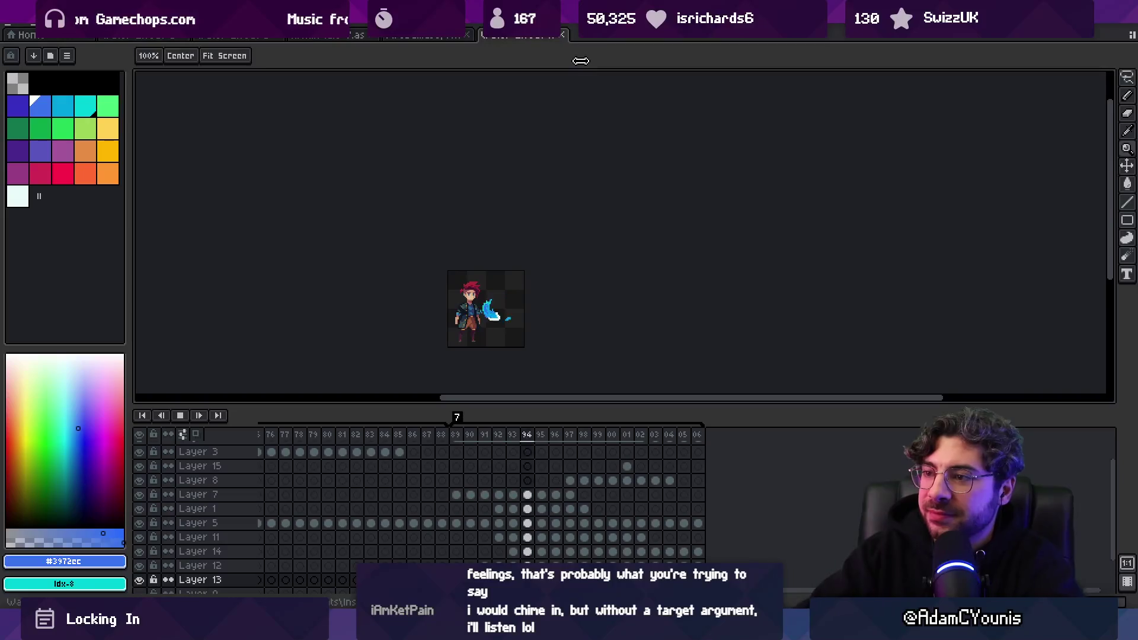
pyautogui.scroll(4, 552, 265)
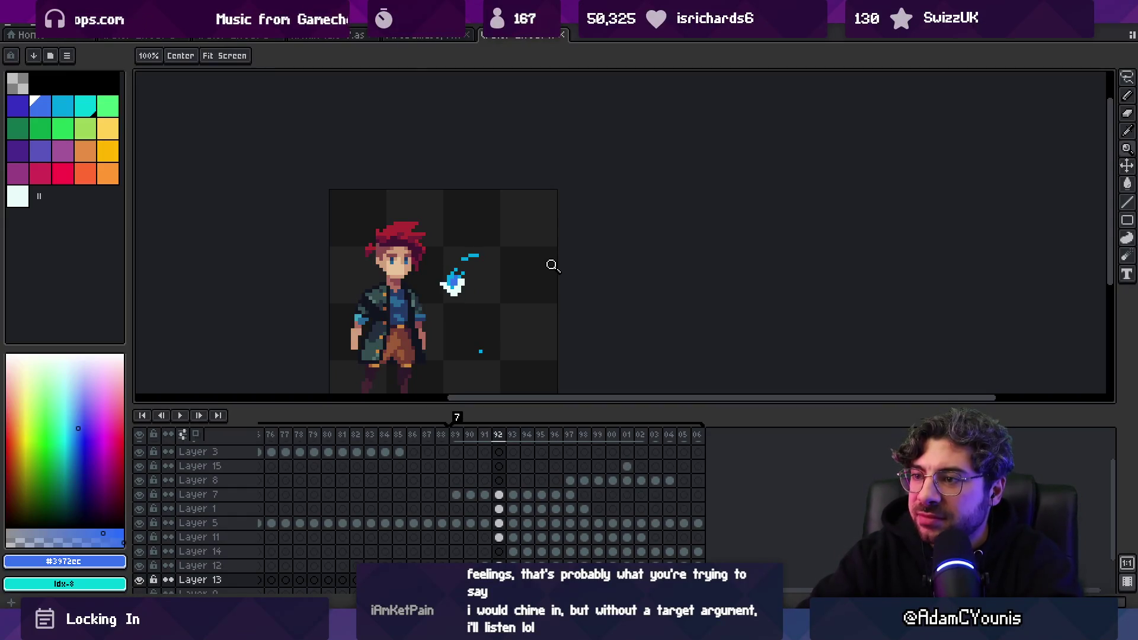
pyautogui.scroll(3, 449, 261)
# On frame 92, repaint two cyan top pixels of the droplet in darker blue
pyautogui.press('b')
pyautogui.keyDown('alt'); pyautogui.click(448, 239); pyautogui.keyUp('alt')
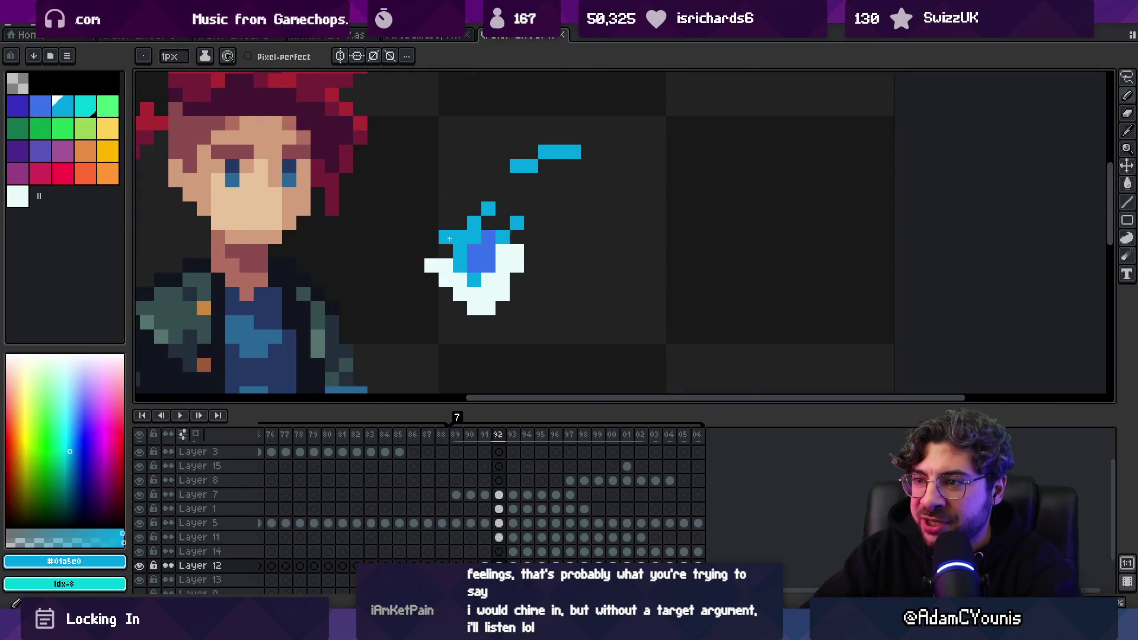
pyautogui.keyDown('alt'); pyautogui.click(471, 235); pyautogui.keyUp('alt')
pyautogui.moveTo(460, 237); pyautogui.dragTo(464, 252)
pyautogui.press('v')
pyautogui.scroll(-2, 462, 260)
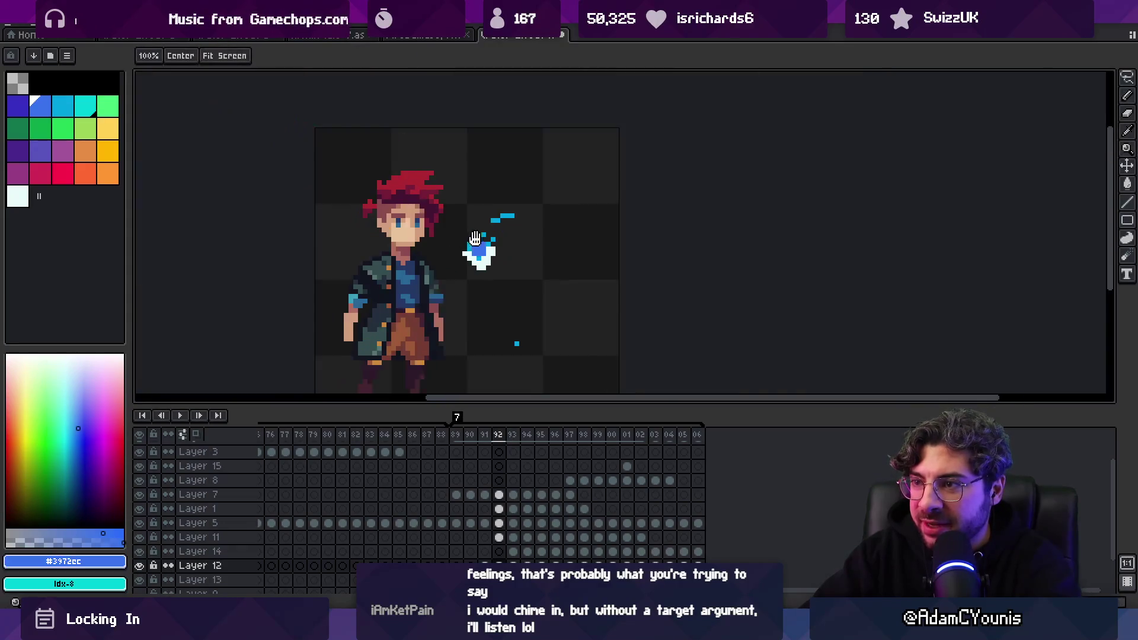
pyautogui.scroll(2, 456, 272)
# Erase the top-right and top-middle cyan pixels and paint cyan on the droplet's upper left
pyautogui.keyDown('alt'); pyautogui.click(442, 257); pyautogui.keyUp('alt')
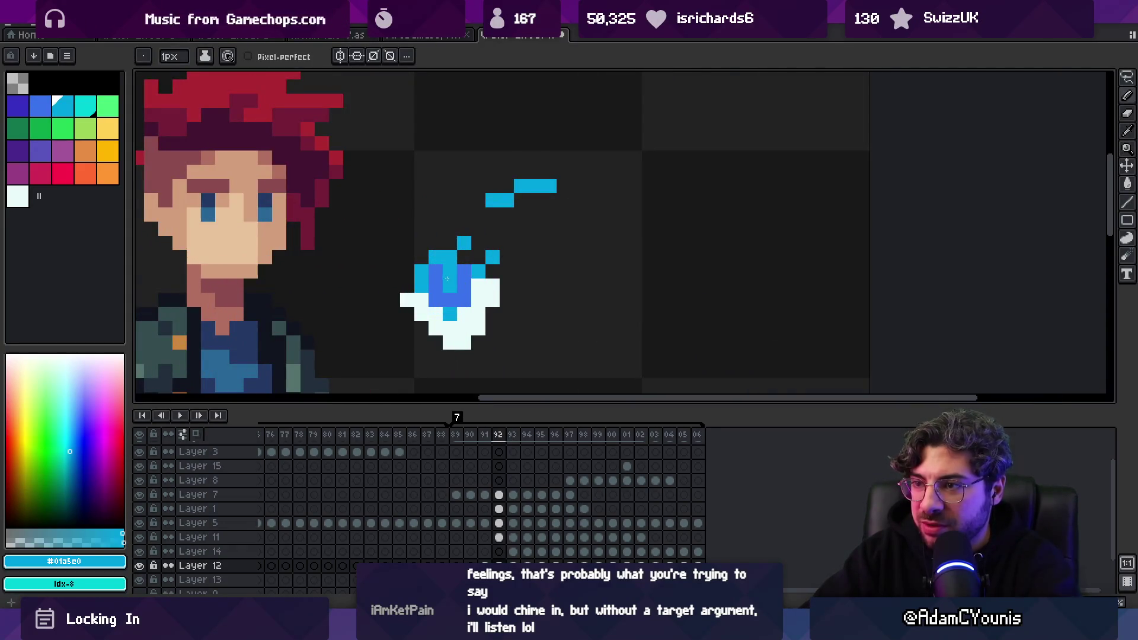
pyautogui.rightClick(464, 243)
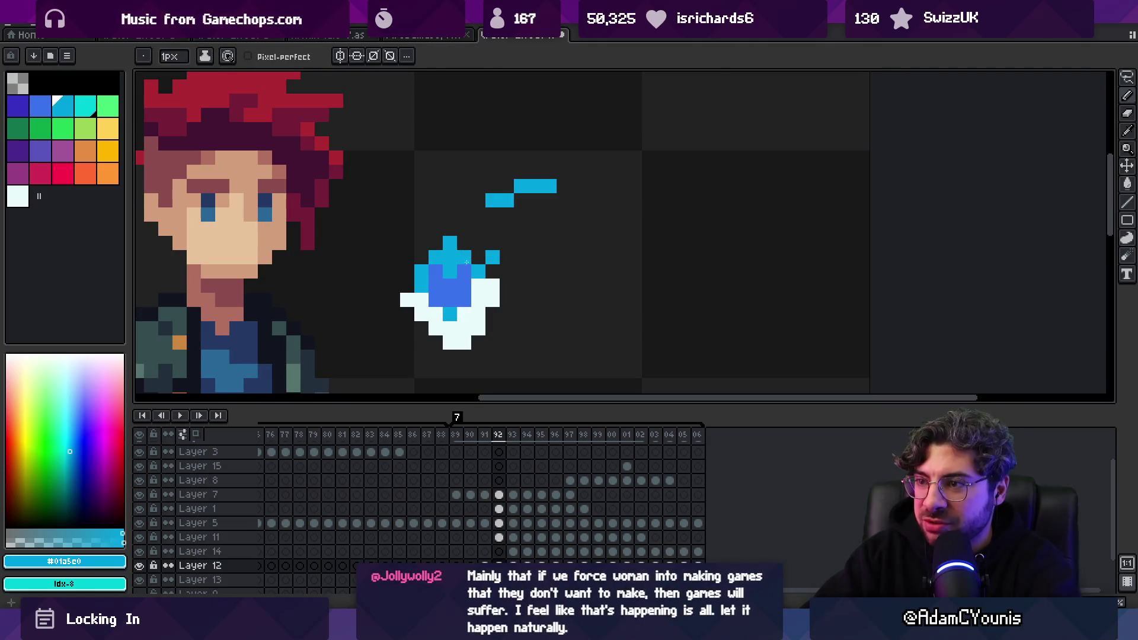
pyautogui.rightClick(450, 243)
pyautogui.moveTo(436, 243); pyautogui.dragTo(435, 268)
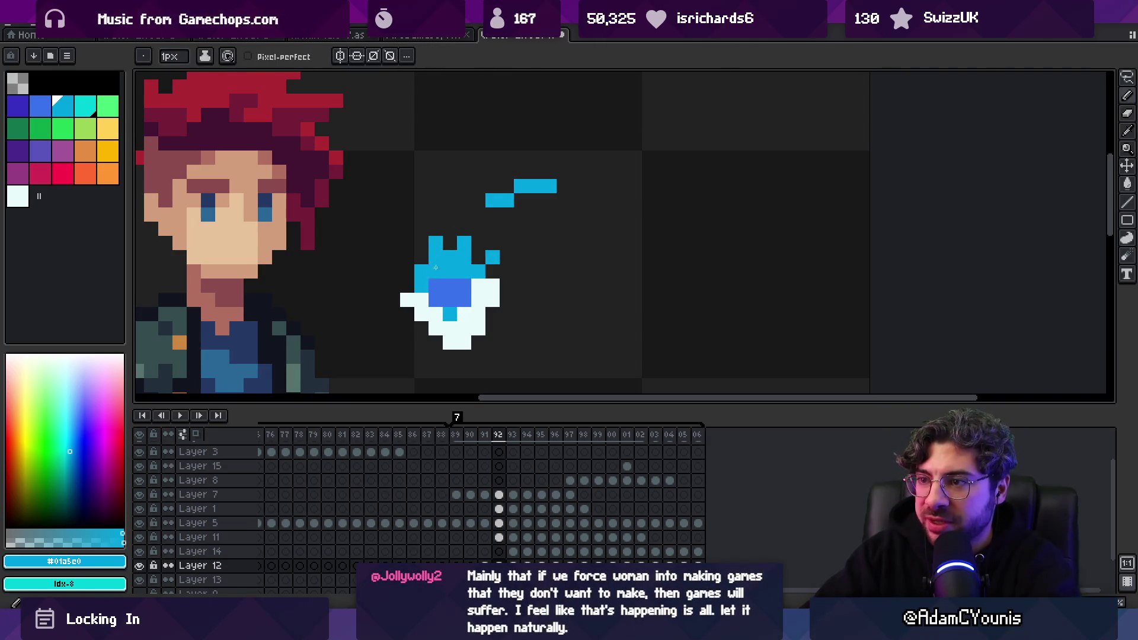
pyautogui.keyDown('alt'); pyautogui.click(453, 276); pyautogui.keyUp('alt')
pyautogui.press('v')
pyautogui.scroll(-2, 456, 276)
pyautogui.scroll(2, 474, 280)
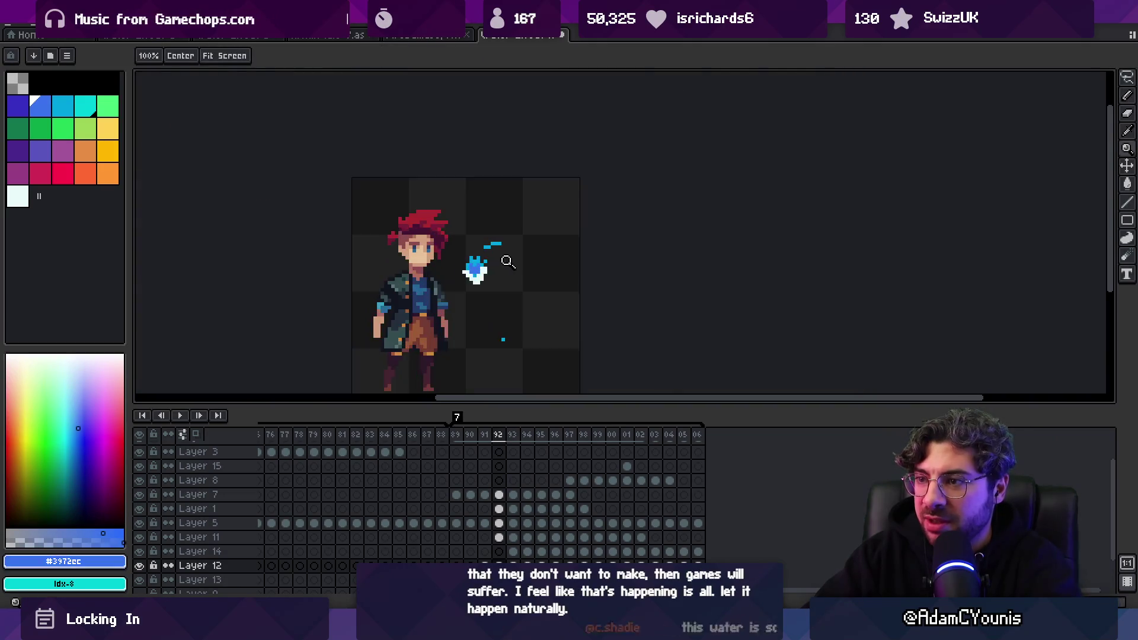
pyautogui.click(477, 284)
pyautogui.press('b')
pyautogui.press('Right')
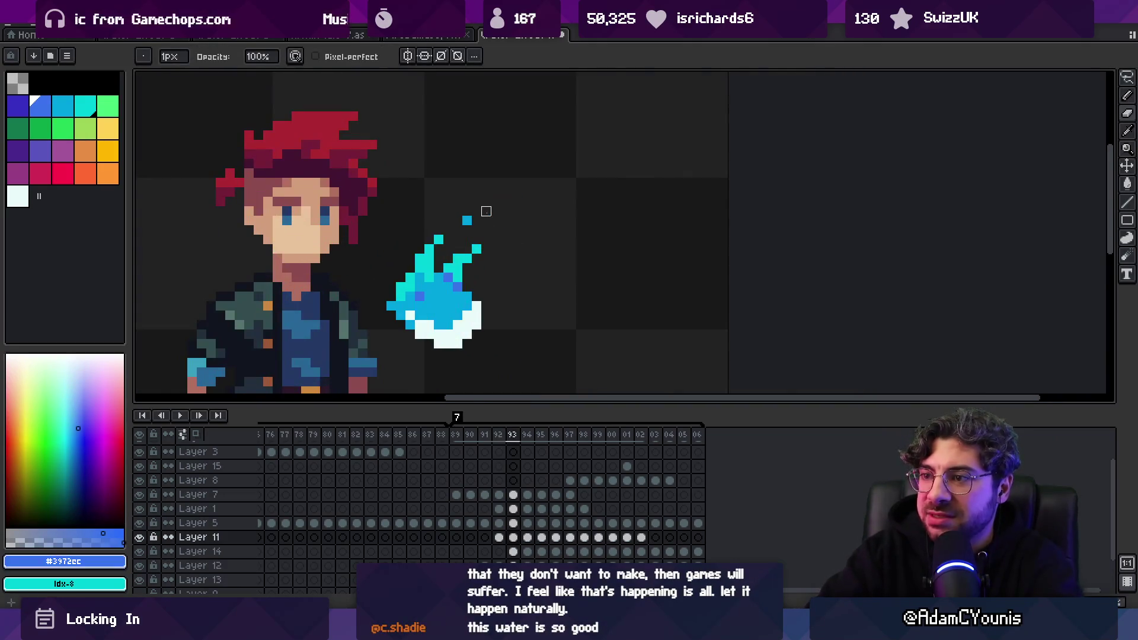
# Step to frame 94, centre the larger splash, and sample its pale cyan foam colour
pyautogui.press('Right')
pyautogui.moveTo(450, 313); pyautogui.dragTo(445, 156)
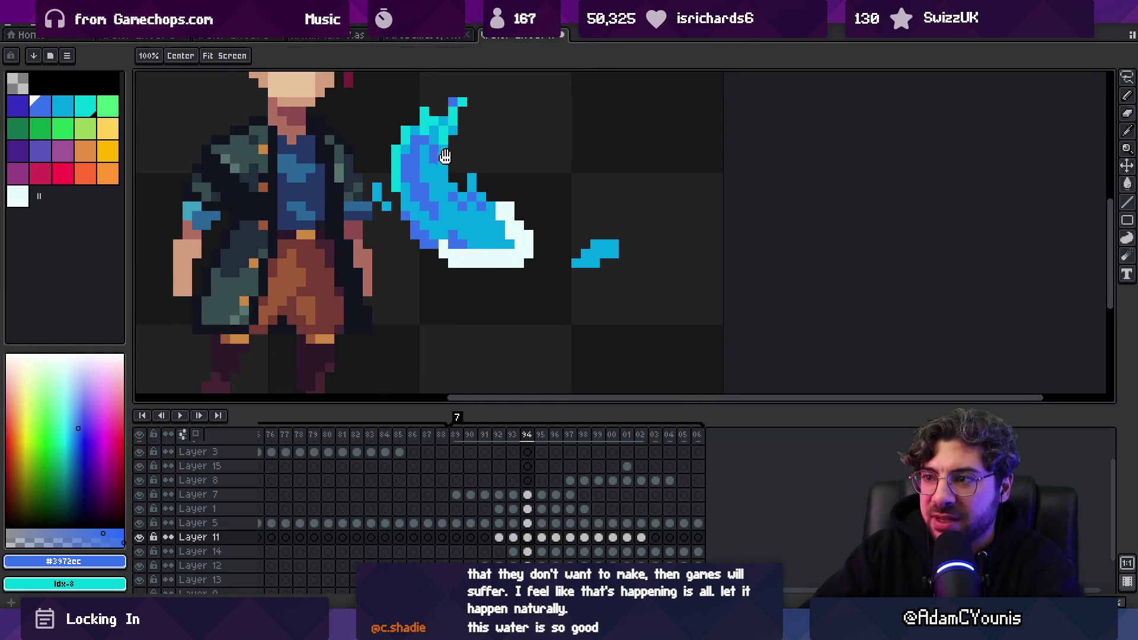
pyautogui.keyDown('alt'); pyautogui.click(474, 264); pyautogui.keyUp('alt')
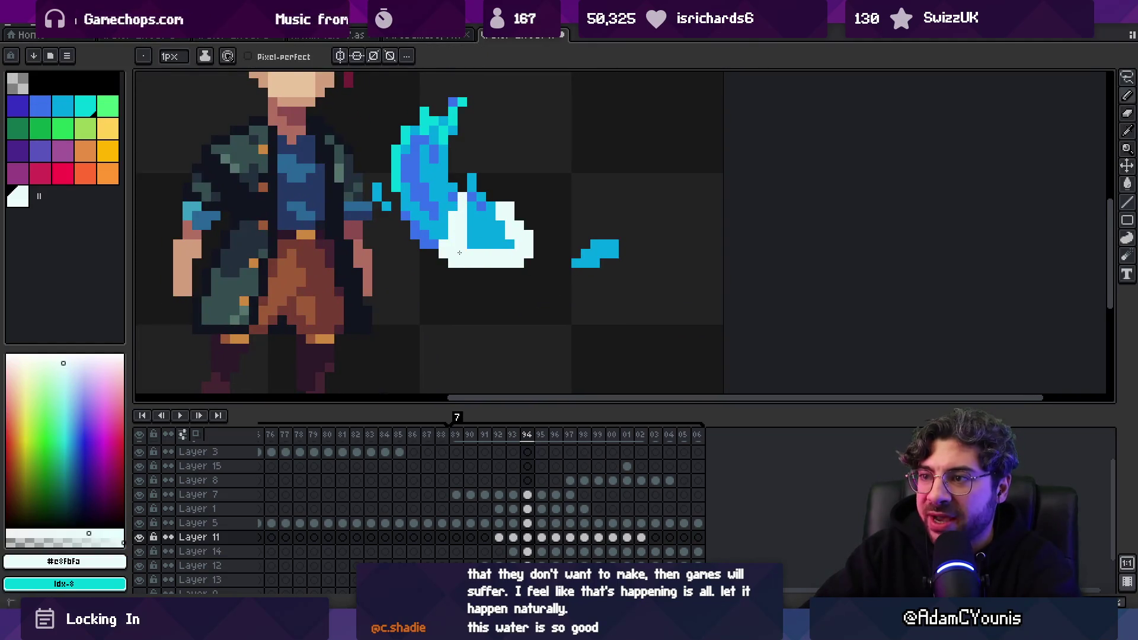
pyautogui.press('z')
pyautogui.scroll(-4, 427, 237)
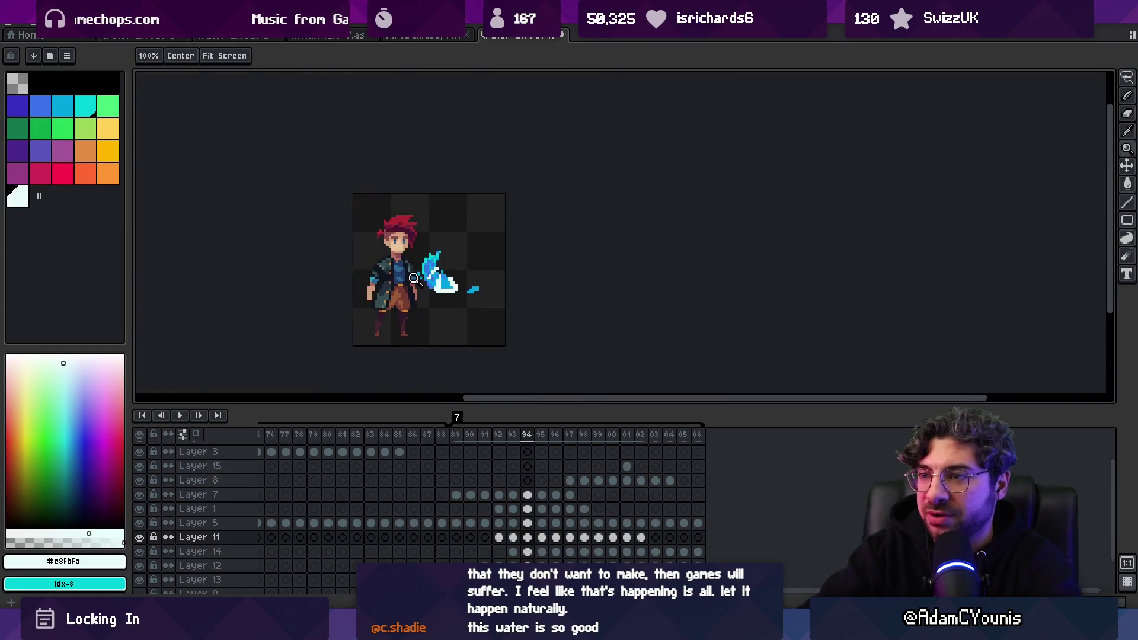
# Touch up the white foam along the splash's base with Pencil and Eraser
pyautogui.press('b')
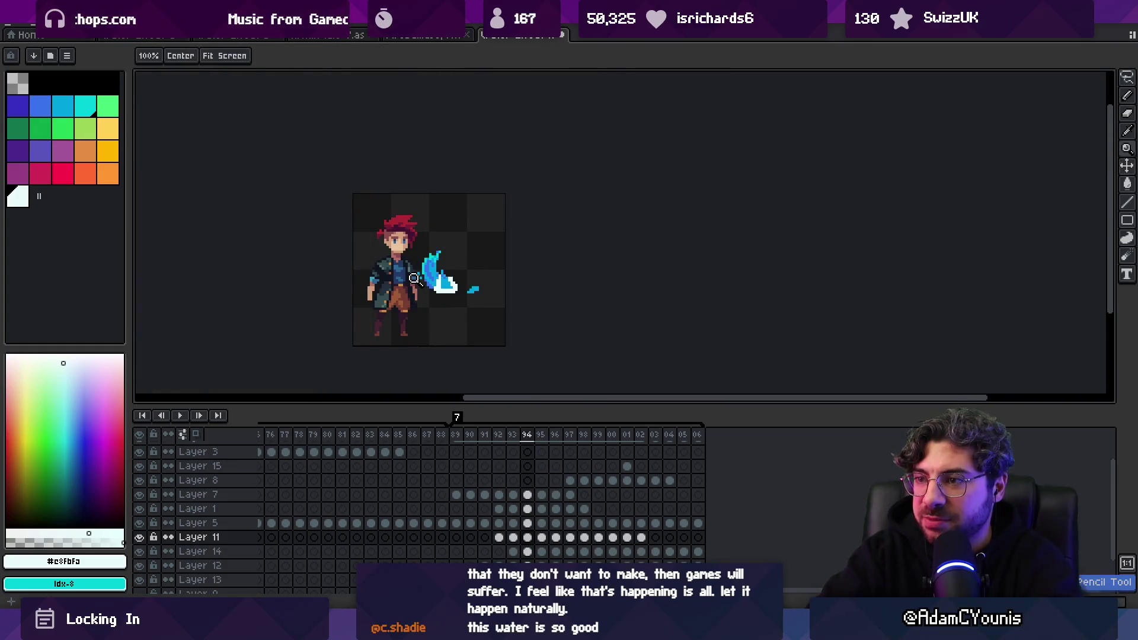
pyautogui.scroll(3, 447, 287)
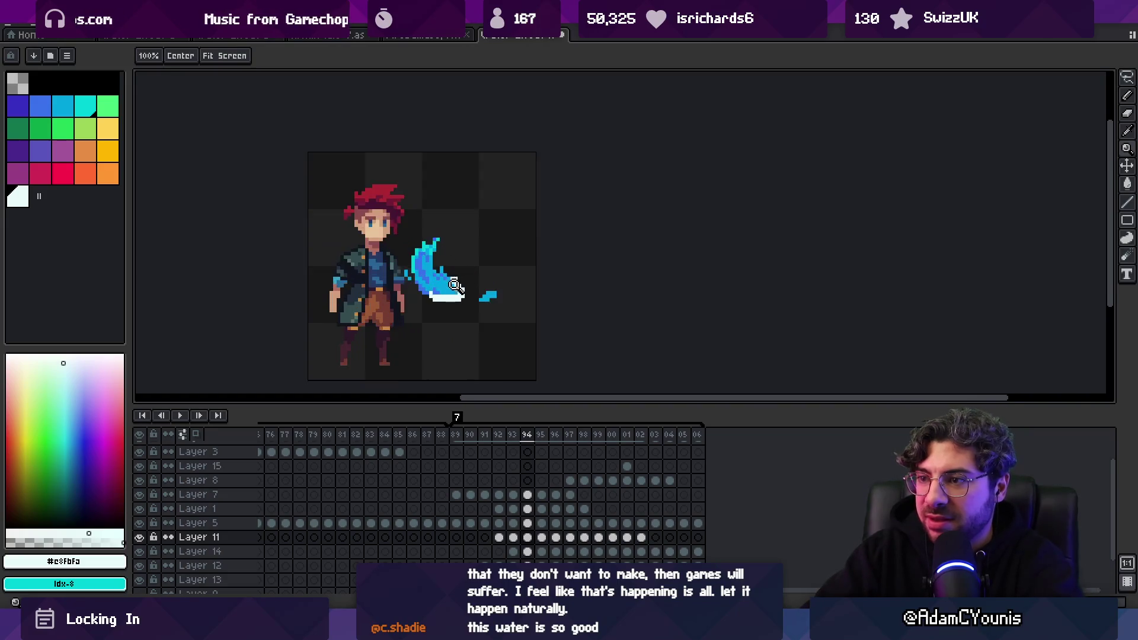
pyautogui.press('e')
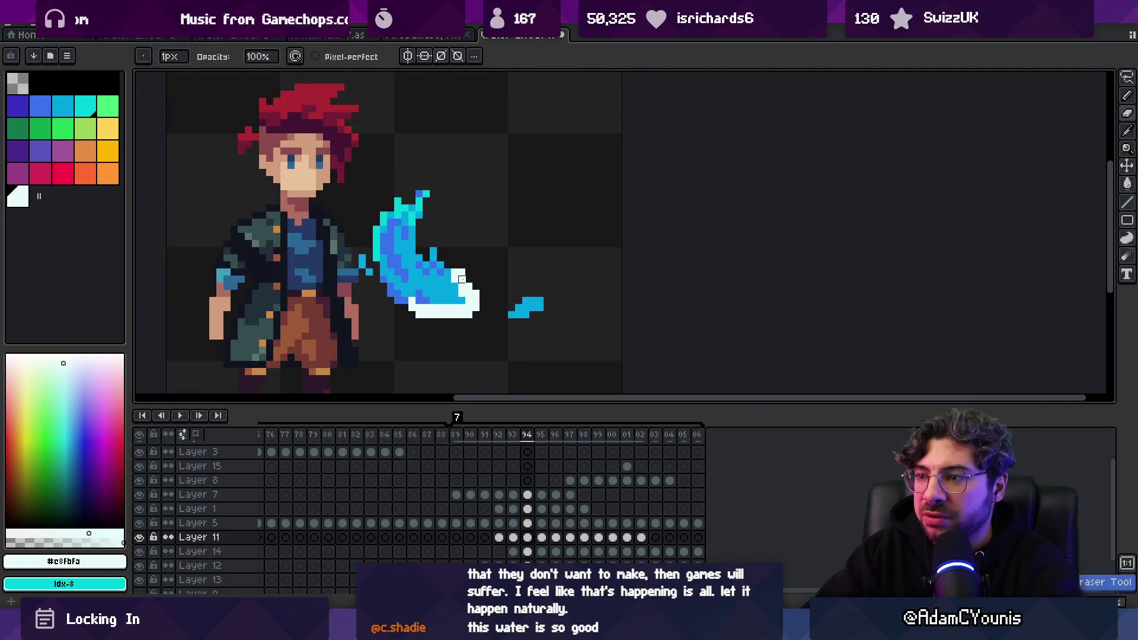
pyautogui.press('b')
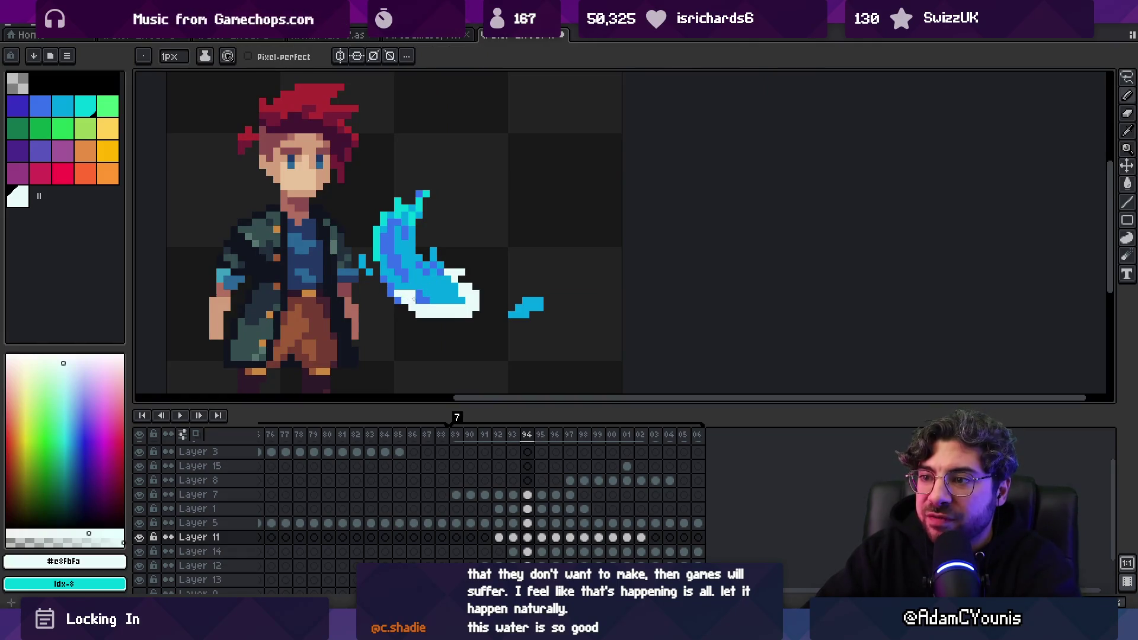
pyautogui.press('v')
pyautogui.scroll(-4, 450, 284)
pyautogui.scroll(5, 500, 274)
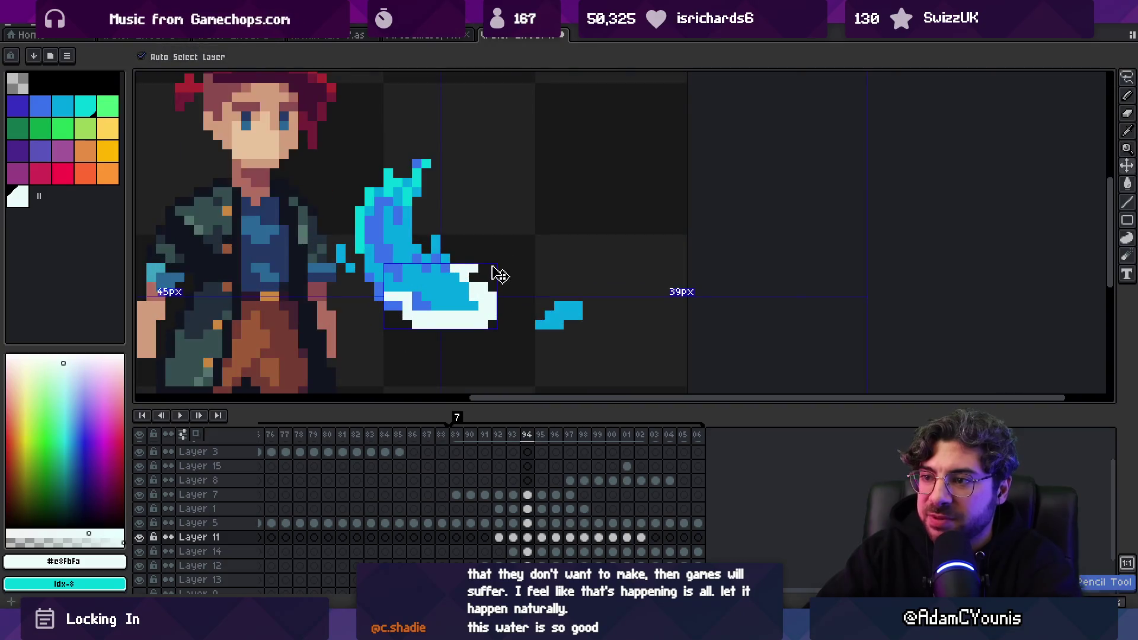
pyautogui.scroll(-4, 502, 264)
pyautogui.scroll(4, 495, 256)
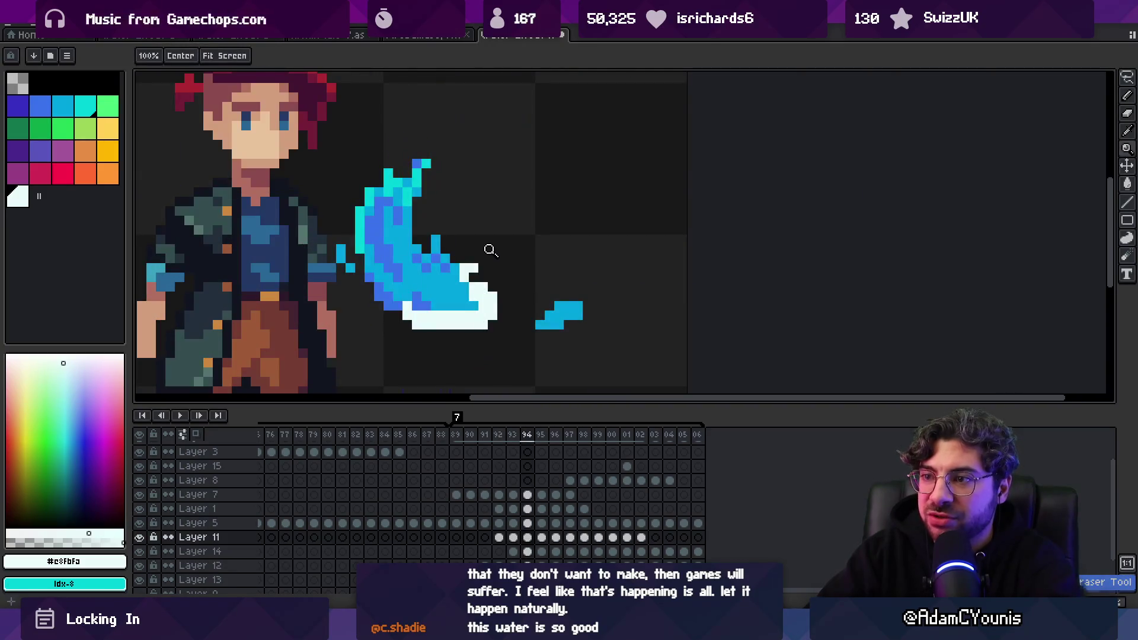
# Finish refining the foam pixels, then advance to frame 95
pyautogui.press('b')
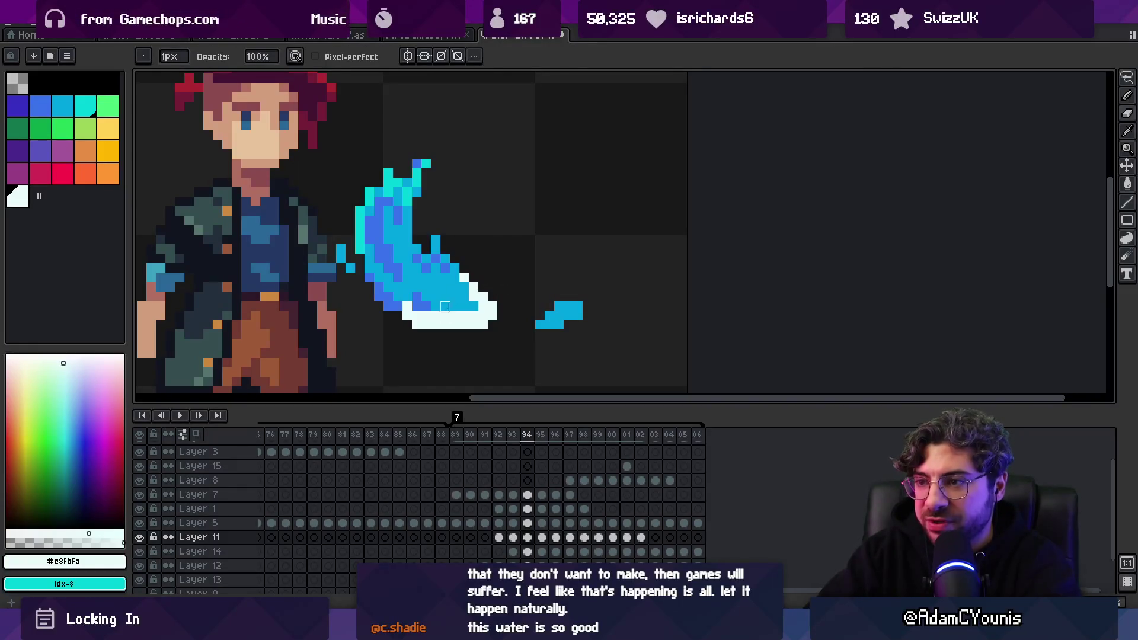
pyautogui.press('e')
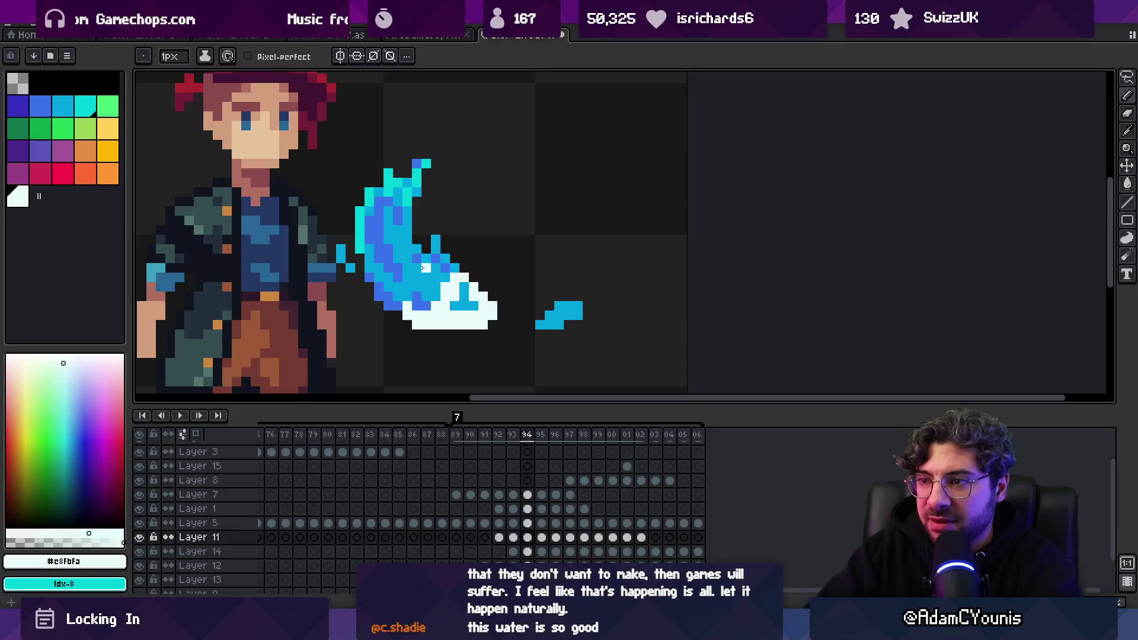
pyautogui.scroll(-4, 455, 254)
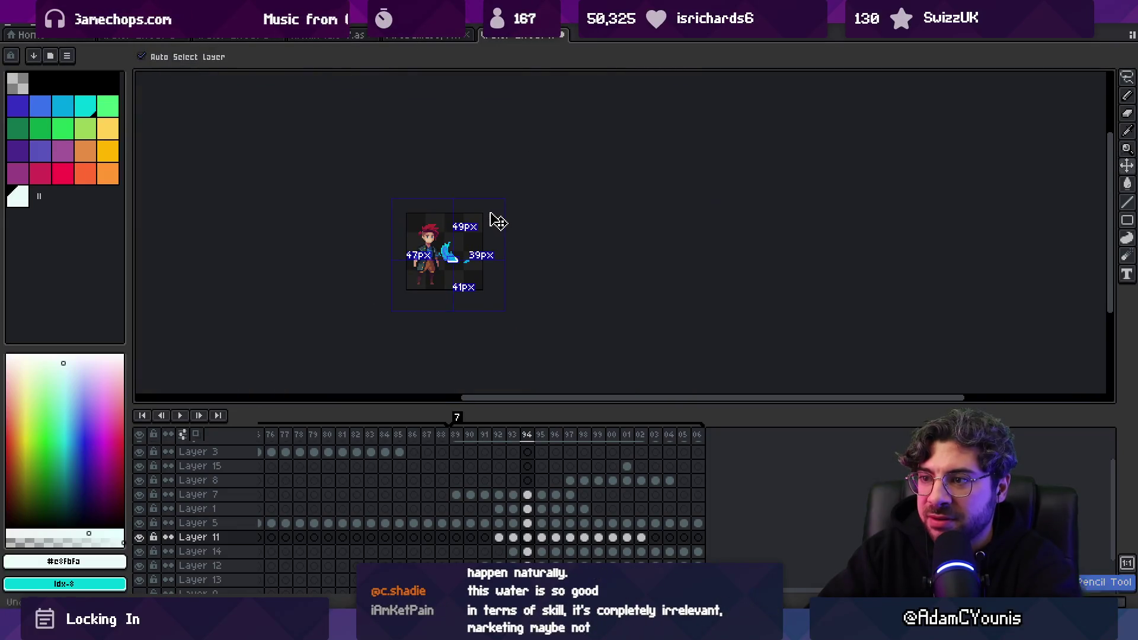
pyautogui.scroll(4, 478, 266)
pyautogui.press('b')
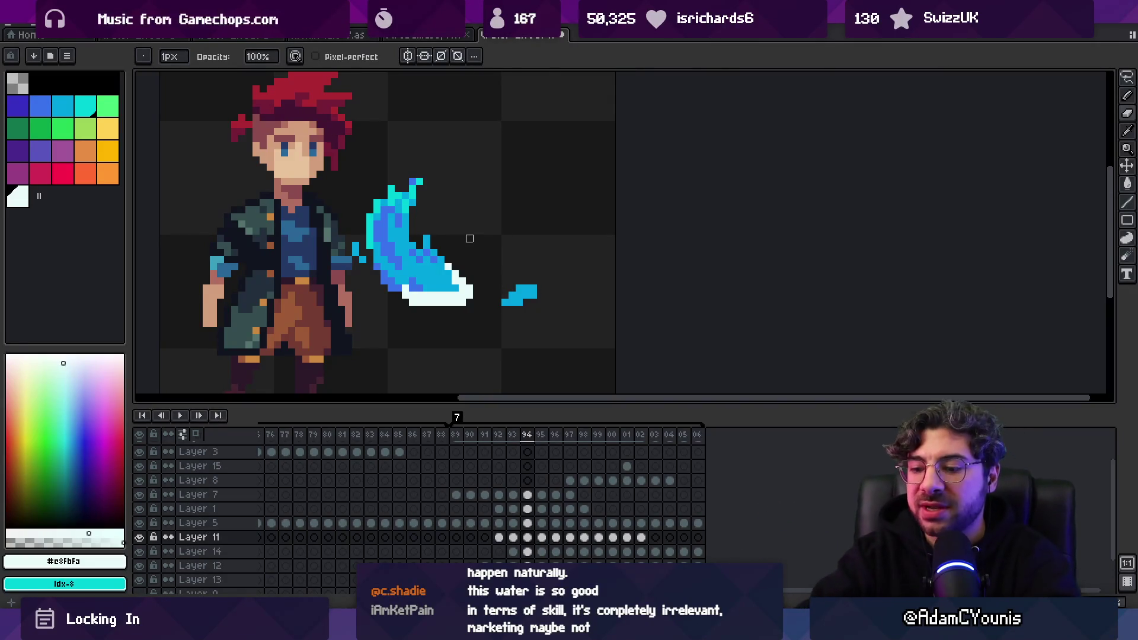
pyautogui.press('Right')
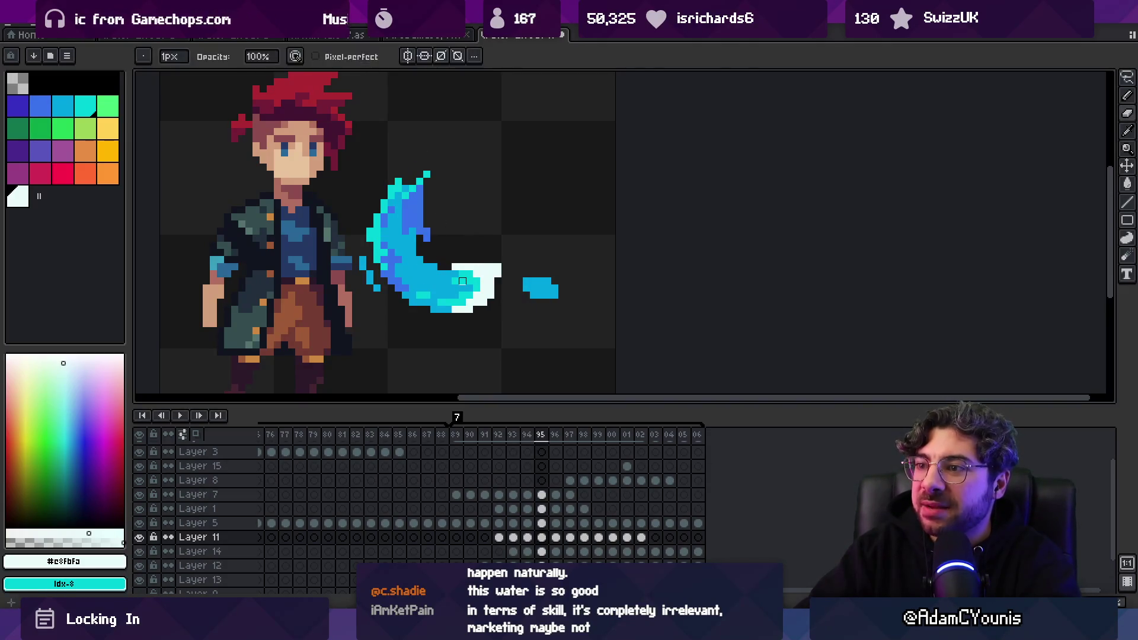
# On frame 95, Layer 12, eyedrop the splash's blue #3972cc and cyan #00d0d8
pyautogui.press('v')
pyautogui.press('b')
pyautogui.keyDown('alt'); pyautogui.click(407, 288); pyautogui.keyUp('alt')
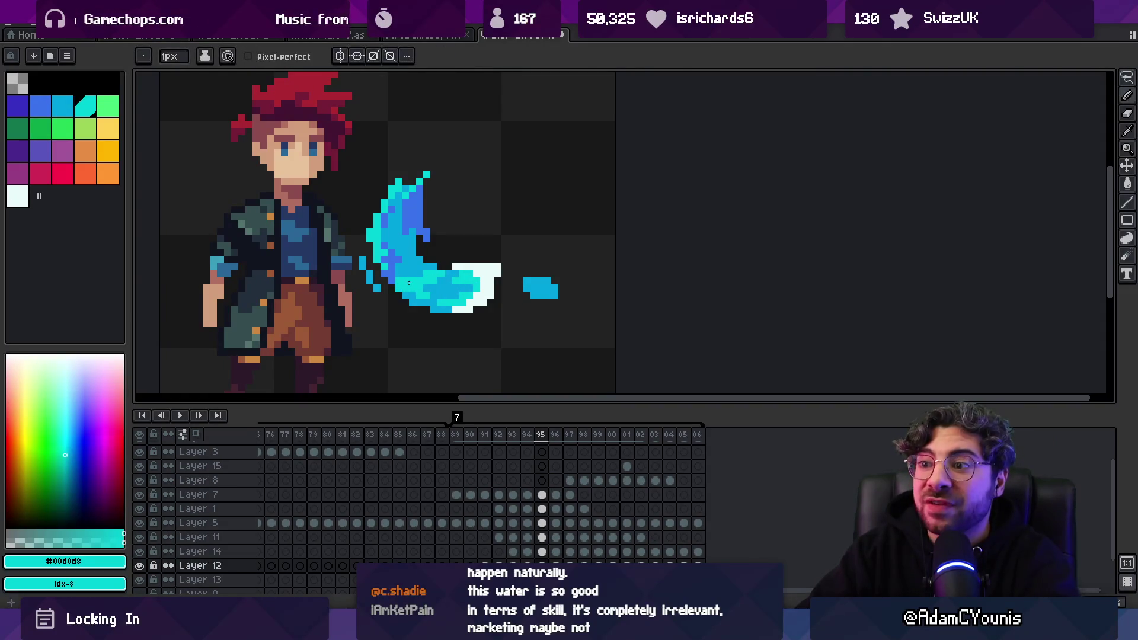
pyautogui.scroll(-5, 408, 282)
pyautogui.scroll(6, 463, 266)
pyautogui.keyDown('alt'); pyautogui.click(392, 189); pyautogui.keyUp('alt')
pyautogui.press('v')
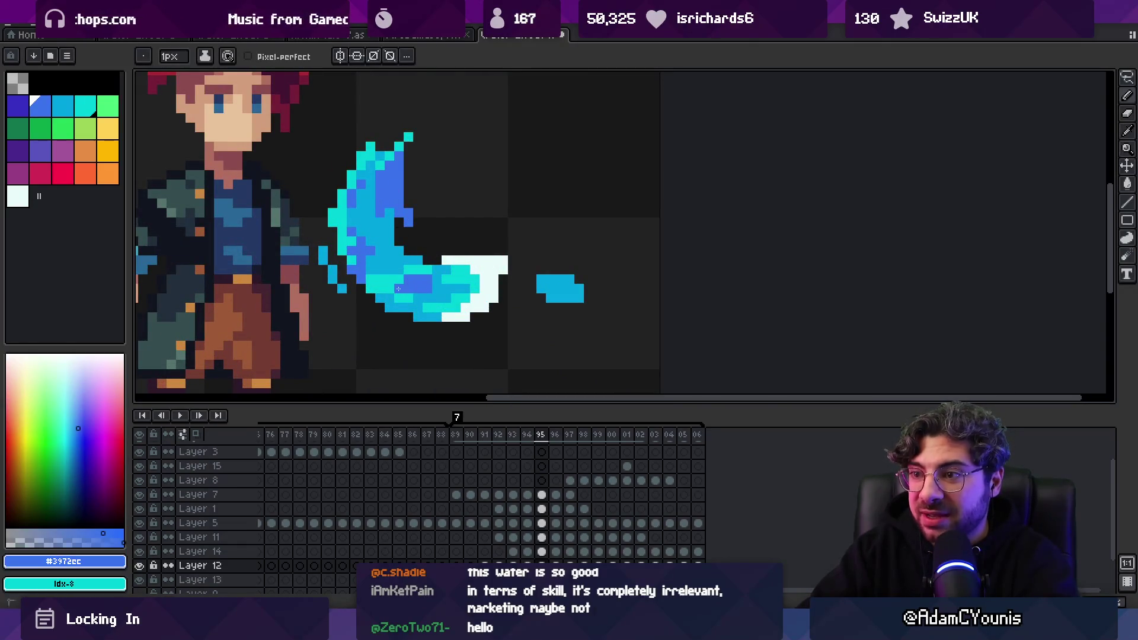
pyautogui.keyDown('alt'); pyautogui.click(403, 306); pyautogui.keyUp('alt')
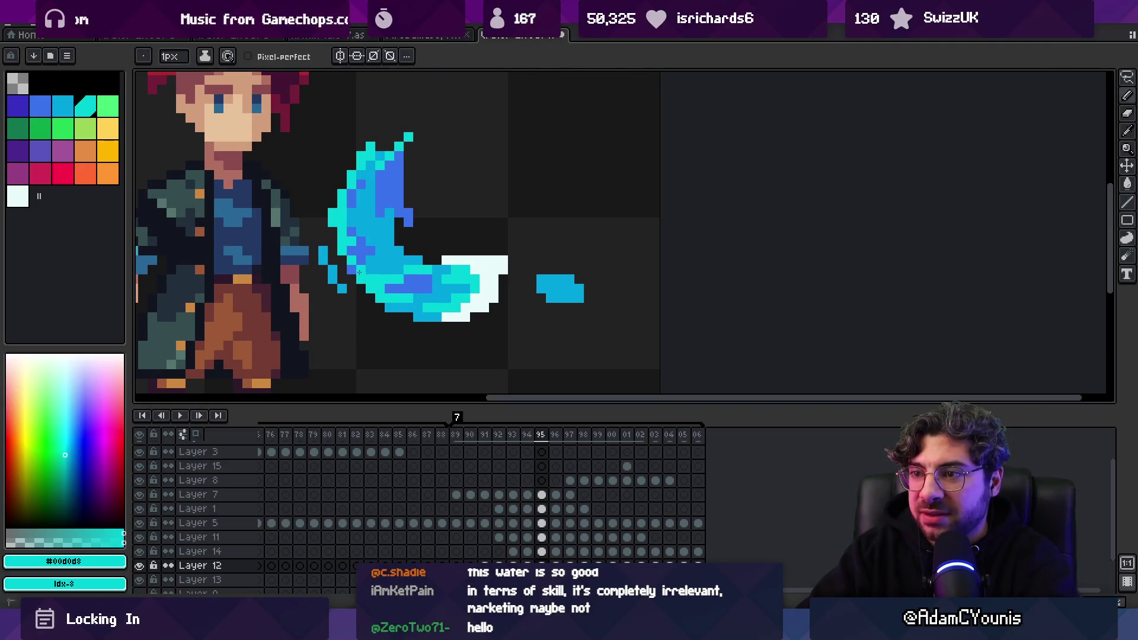
# Paint cyan highlights on frame 95's splash, zooming in and out to check them
pyautogui.press('z')
pyautogui.scroll(-3, 415, 261)
pyautogui.scroll(3, 421, 259)
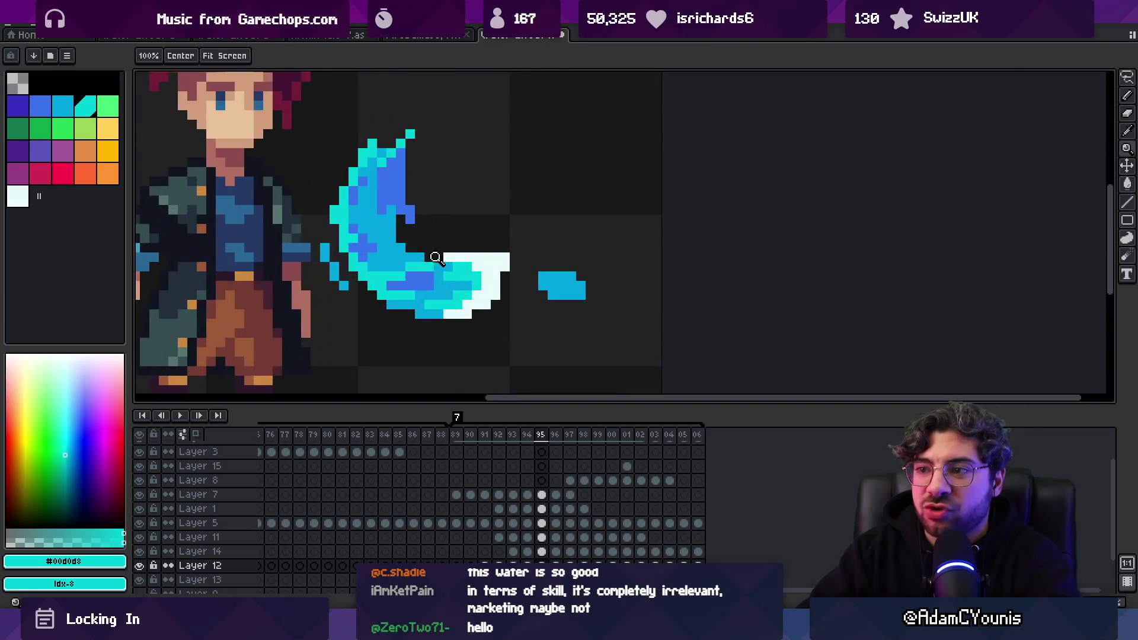
pyautogui.scroll(-3, 455, 286)
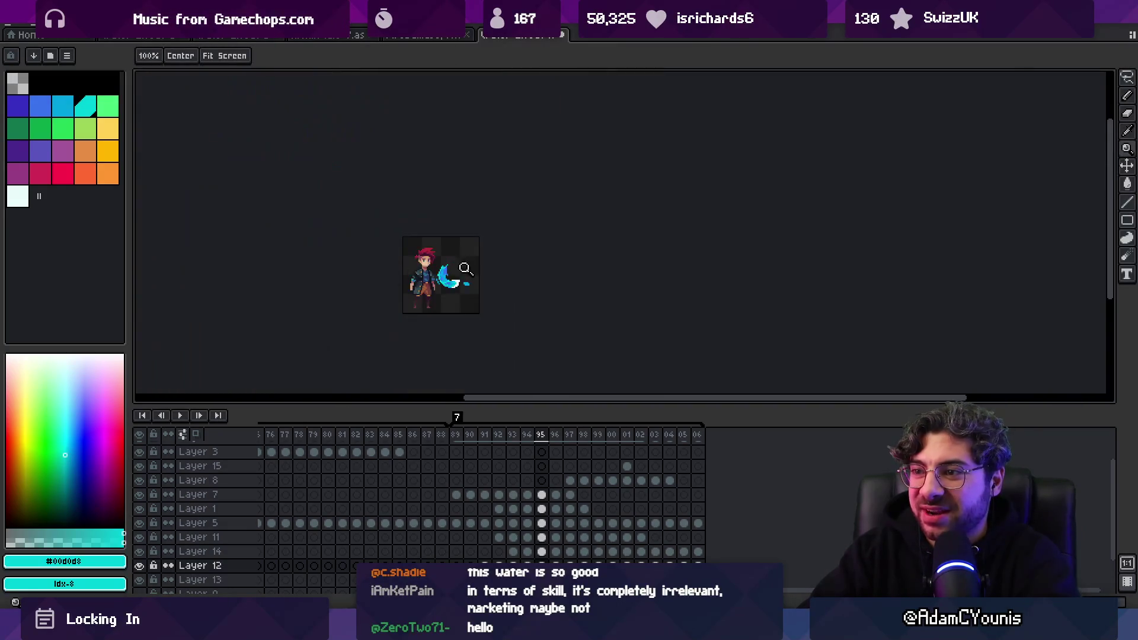
pyautogui.scroll(2, 515, 244)
pyautogui.press('m')
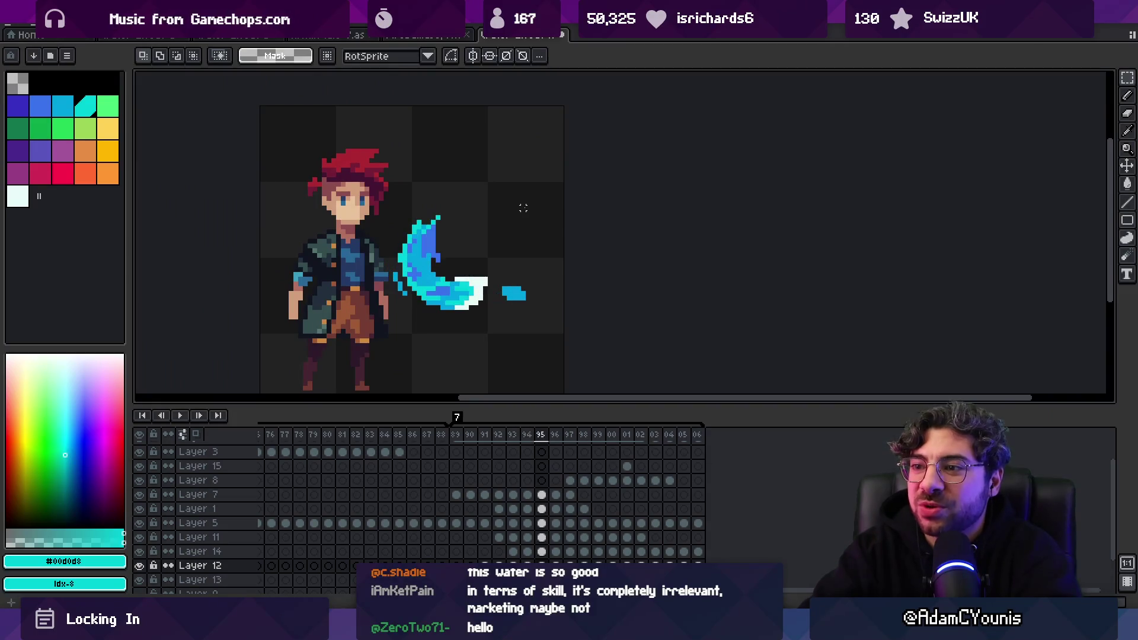
# Move to frame 96 on Layer 13, zoom in, and add cyan highlights to the splash
pyautogui.press('.')
pyautogui.press('b')
pyautogui.scroll(2, 462, 293)
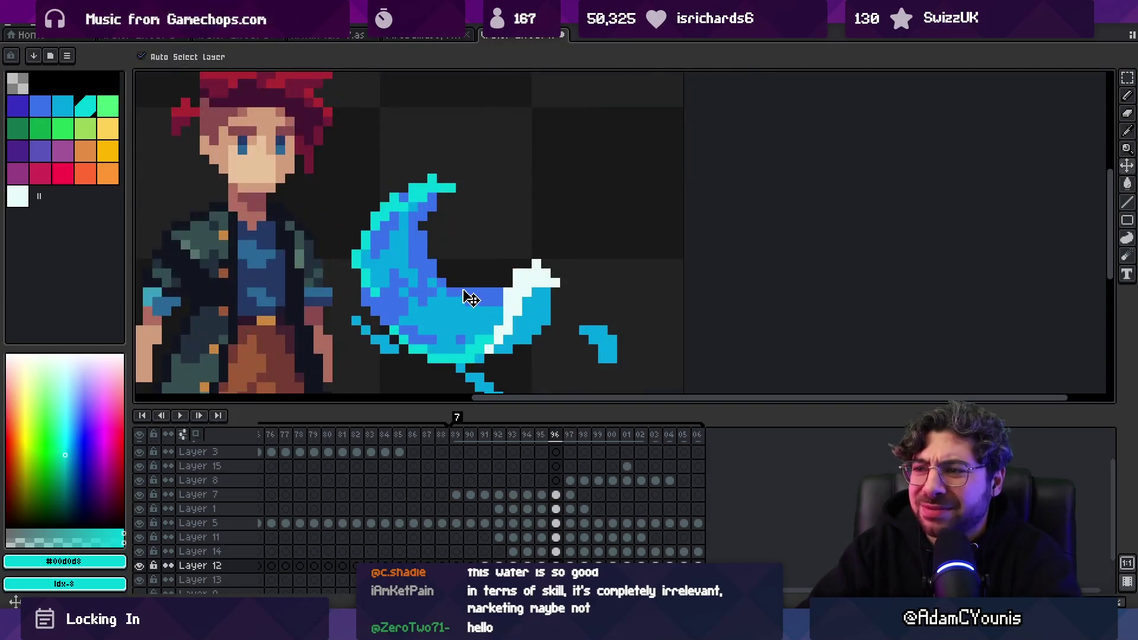
pyautogui.hotkey('alt', 'Down')
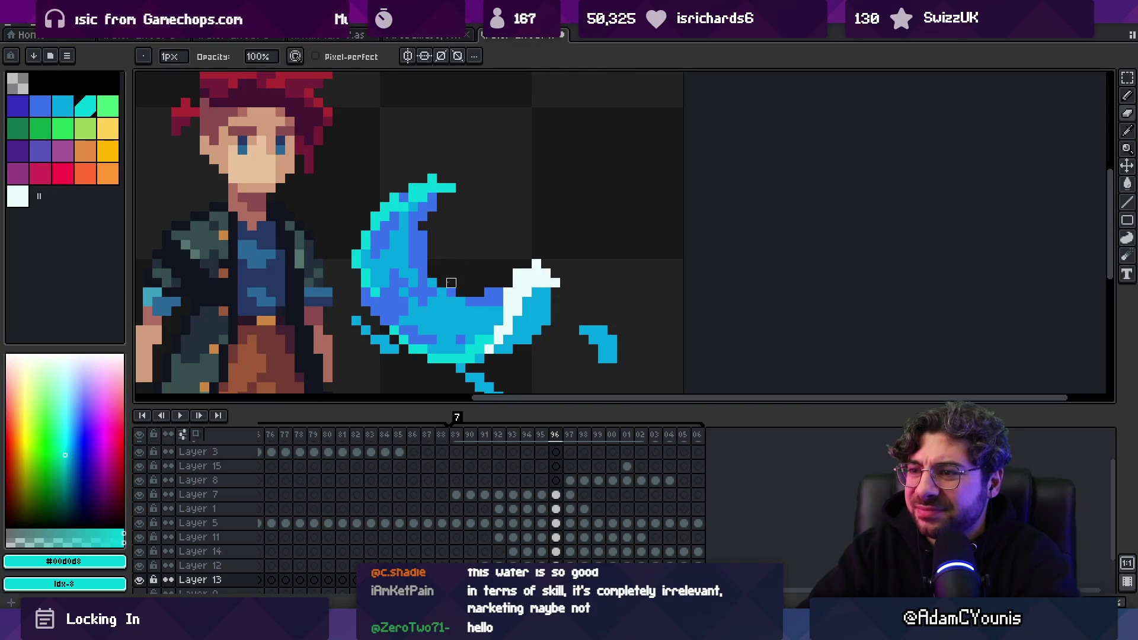
pyautogui.press('z')
pyautogui.scroll(-4, 450, 242)
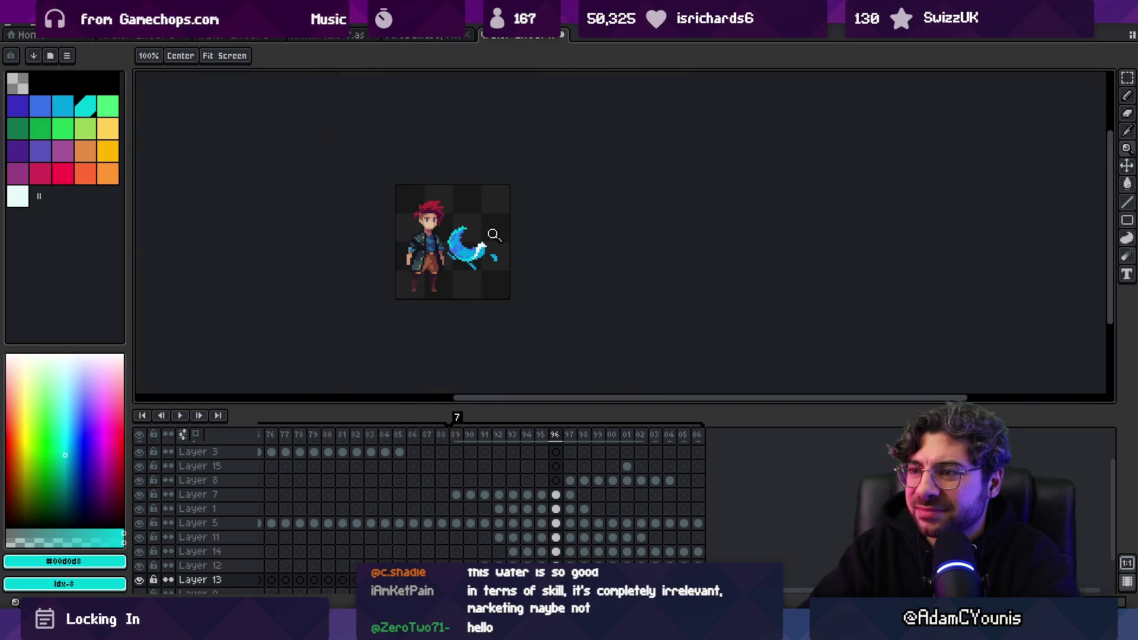
pyautogui.scroll(2, 504, 227)
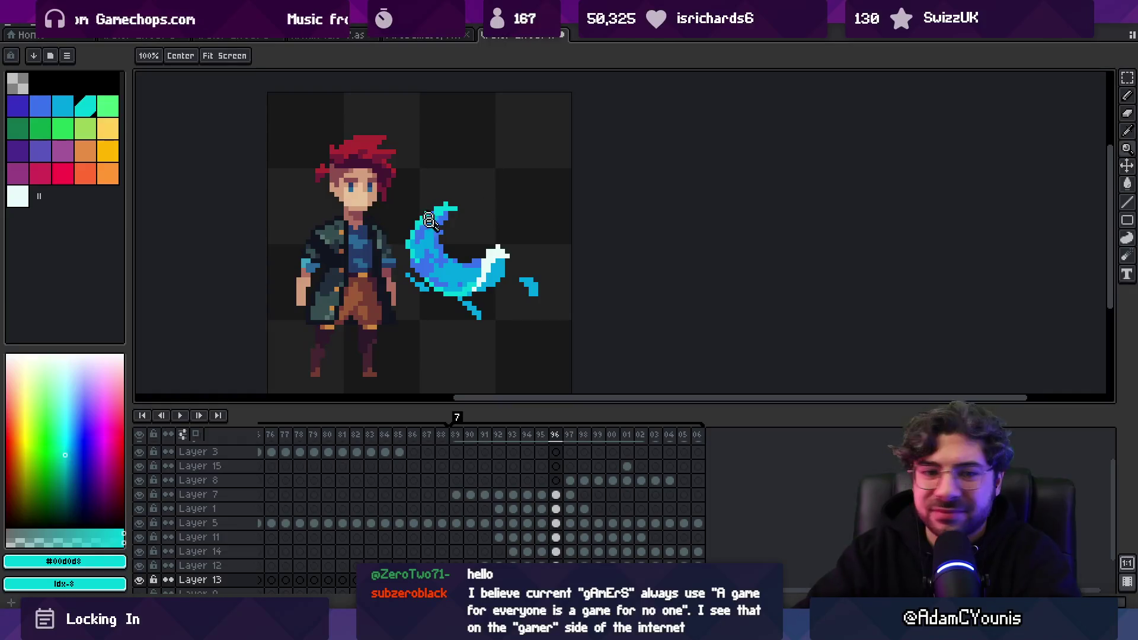
pyautogui.click(451, 283)
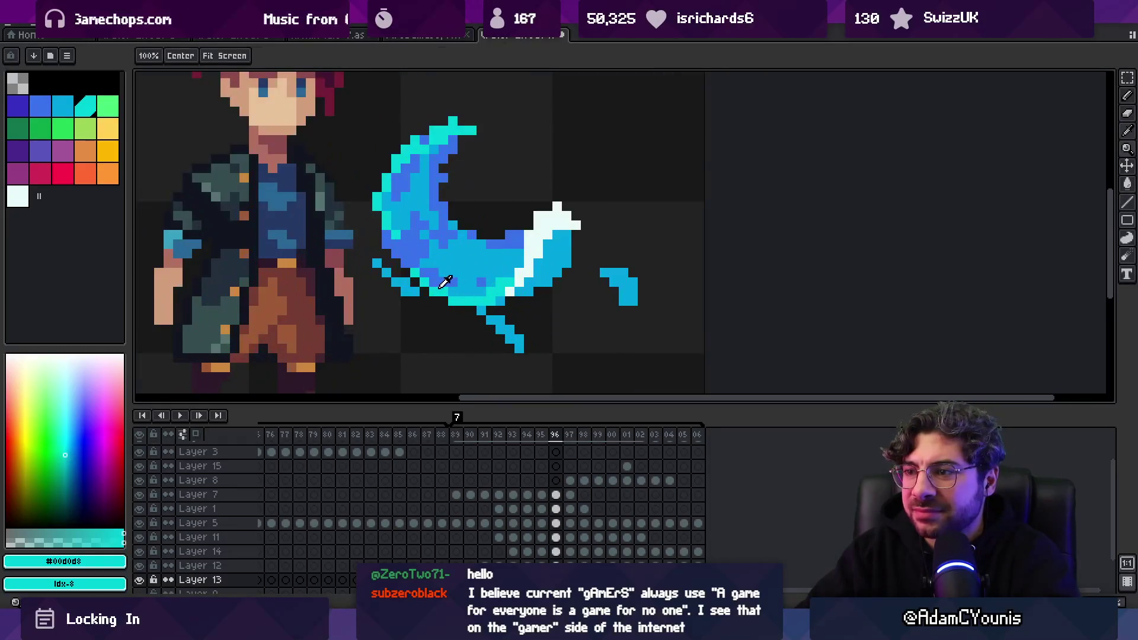
pyautogui.press('b')
# Flip between frames to compare the splash, settling back on frame 94
pyautogui.press('Up')
pyautogui.press('z')
pyautogui.scroll(-2, 444, 272)
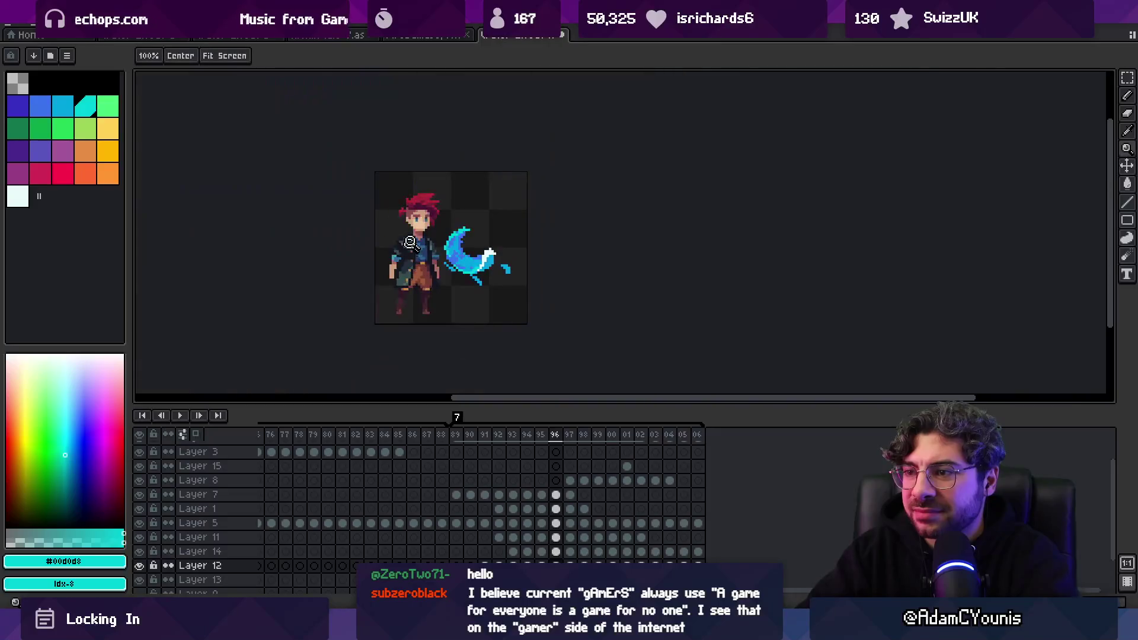
pyautogui.press('Left')
pyautogui.press('Right')
pyautogui.press('Left')
pyautogui.press('Left')
pyautogui.press('Right')
pyautogui.press('Left')
pyautogui.click(453, 237)
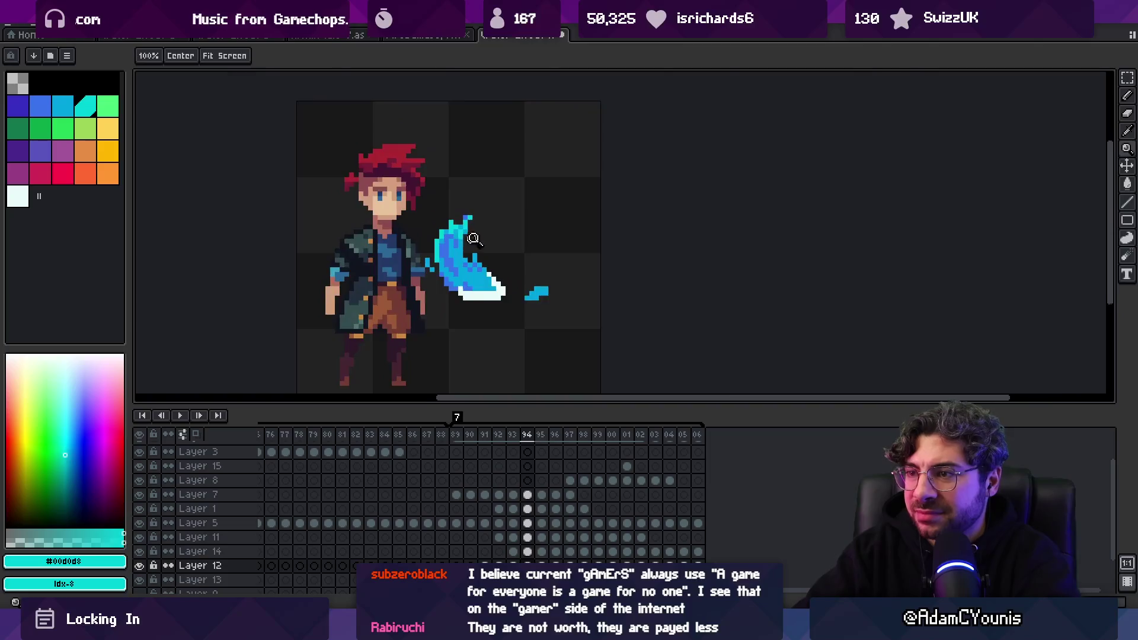
# Zoom further into the splash and touch up pixels with Pencil and Eraser
pyautogui.click(456, 239)
pyautogui.press('b')
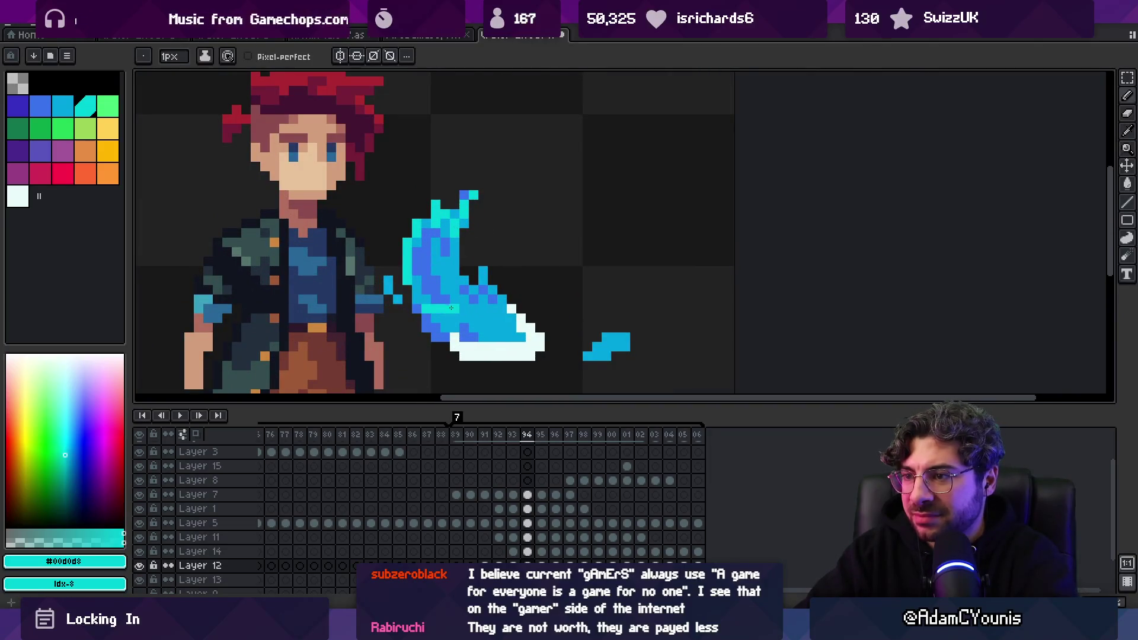
pyautogui.press('e')
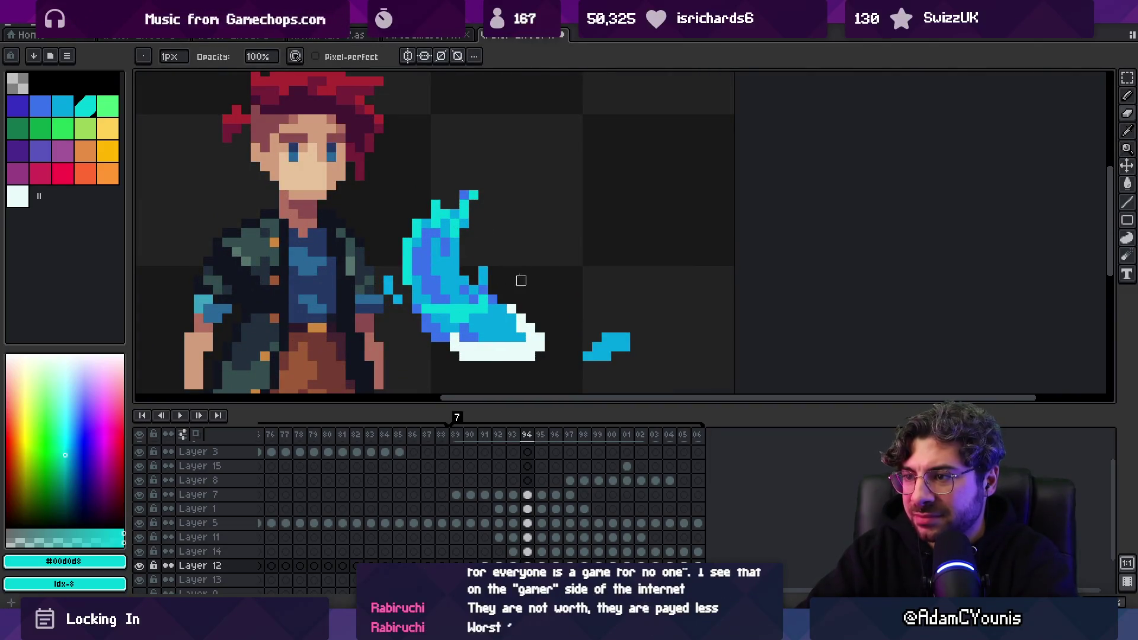
pyautogui.press('z')
pyautogui.scroll(-5, 474, 300)
pyautogui.scroll(7, 503, 290)
pyautogui.press('b')
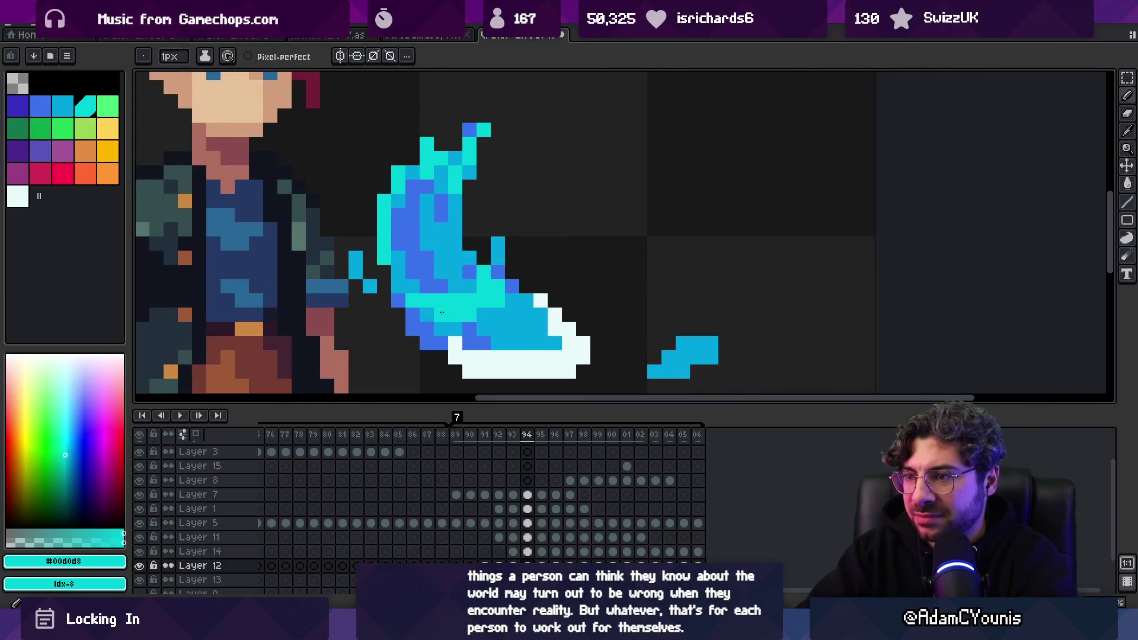
# Switch the drawing colour to blue #01a5e0 and step ahead to frame 96
pyautogui.press('[')
pyautogui.press('z')
pyautogui.scroll(-5, 483, 288)
pyautogui.scroll(3, 492, 279)
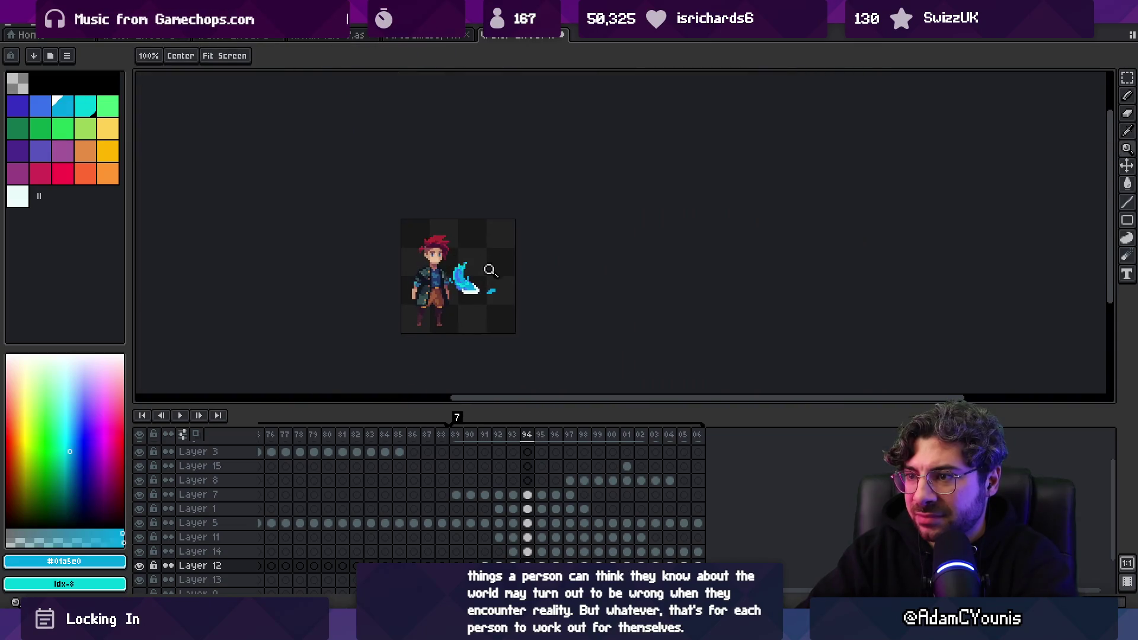
pyautogui.press('.')
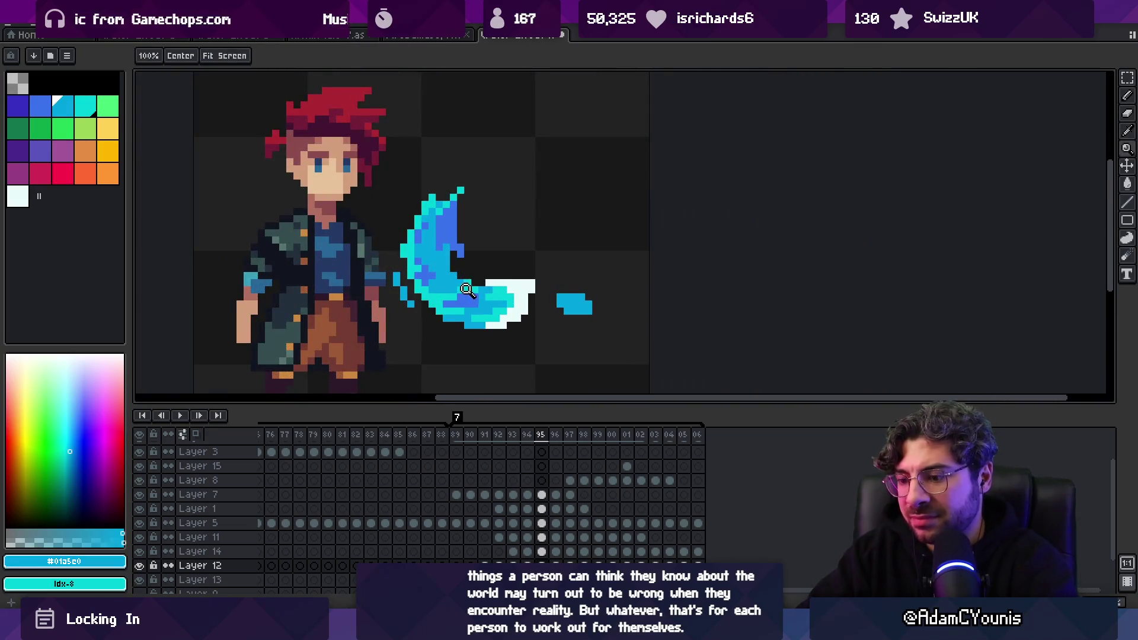
pyautogui.press('.')
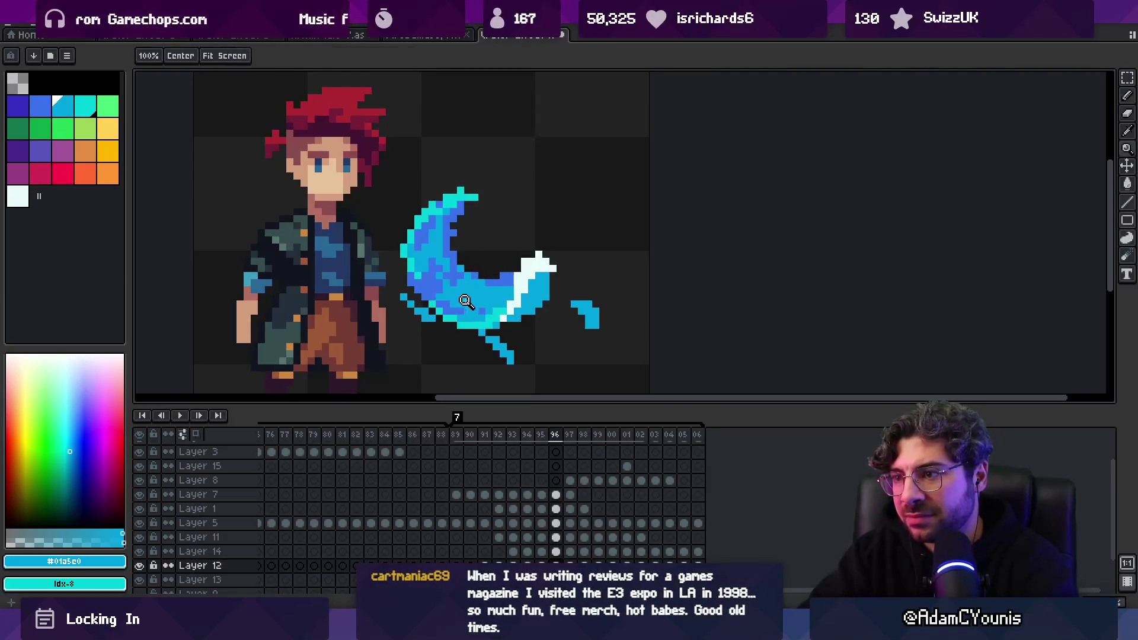
# Eyedrop the splash's cyan and mid blue, then play the animation
pyautogui.keyDown('alt'); pyautogui.click(455, 304); pyautogui.keyUp('alt')
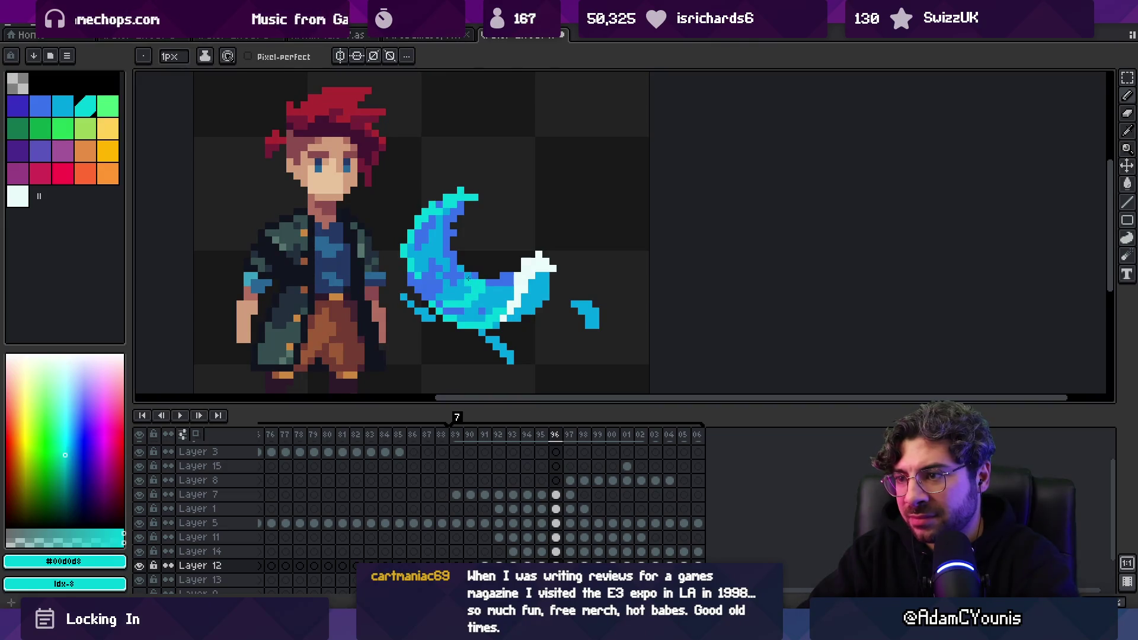
pyautogui.keyDown('alt'); pyautogui.click(487, 295); pyautogui.keyUp('alt')
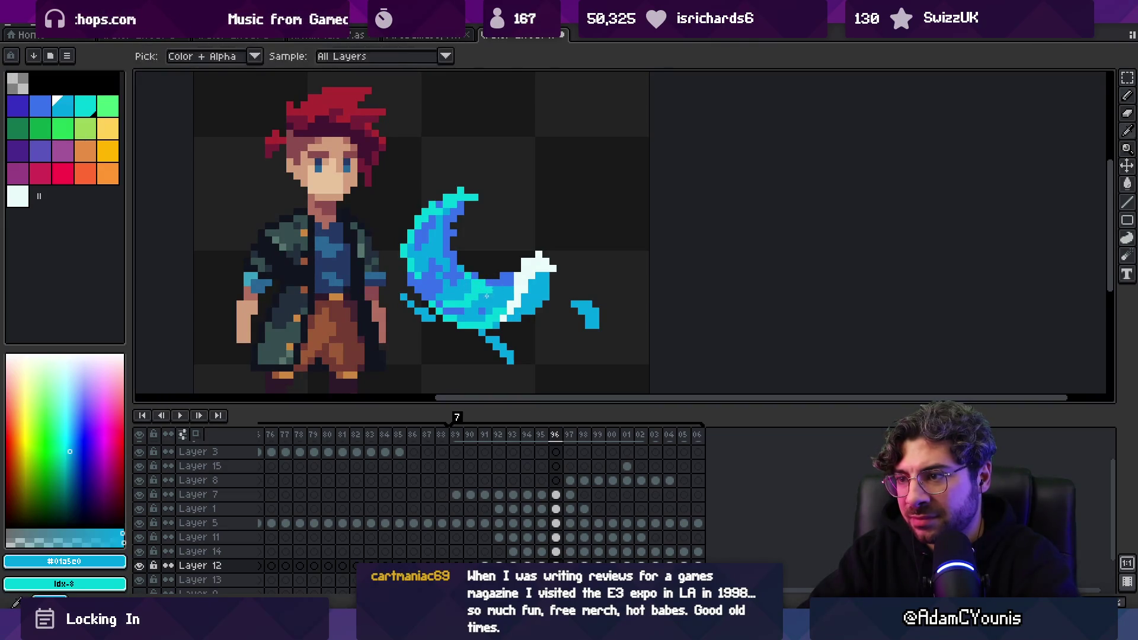
pyautogui.scroll(-5, 488, 295)
pyautogui.press('m')
pyautogui.press(',')
pyautogui.press('Return')
pyautogui.press('z')
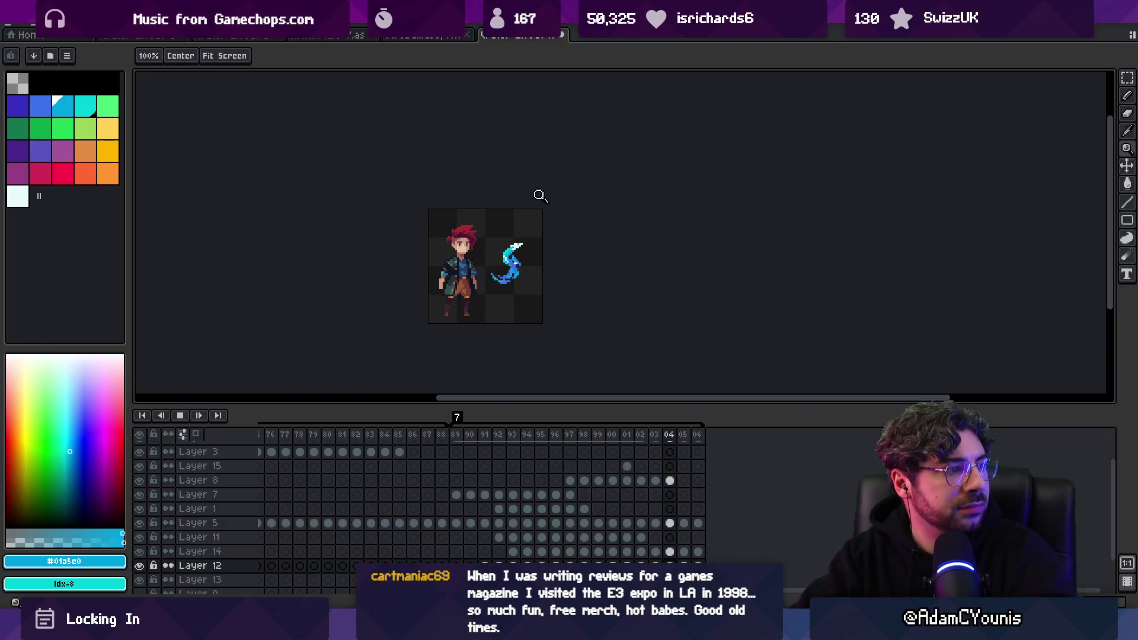
# Zoom in on the sprite with the Zoom tool while the animation plays
pyautogui.click(537, 283)
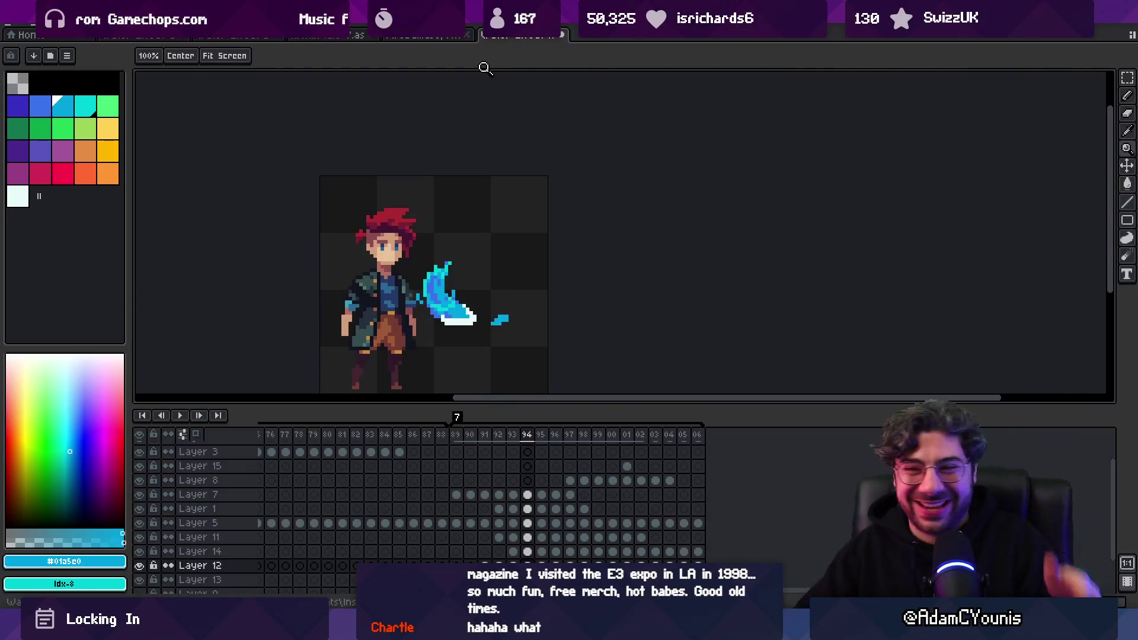
# Zoom in close on frame 94's splash and sample the pale white foam colour
pyautogui.click(469, 311)
pyautogui.press('v')
pyautogui.click(492, 308)
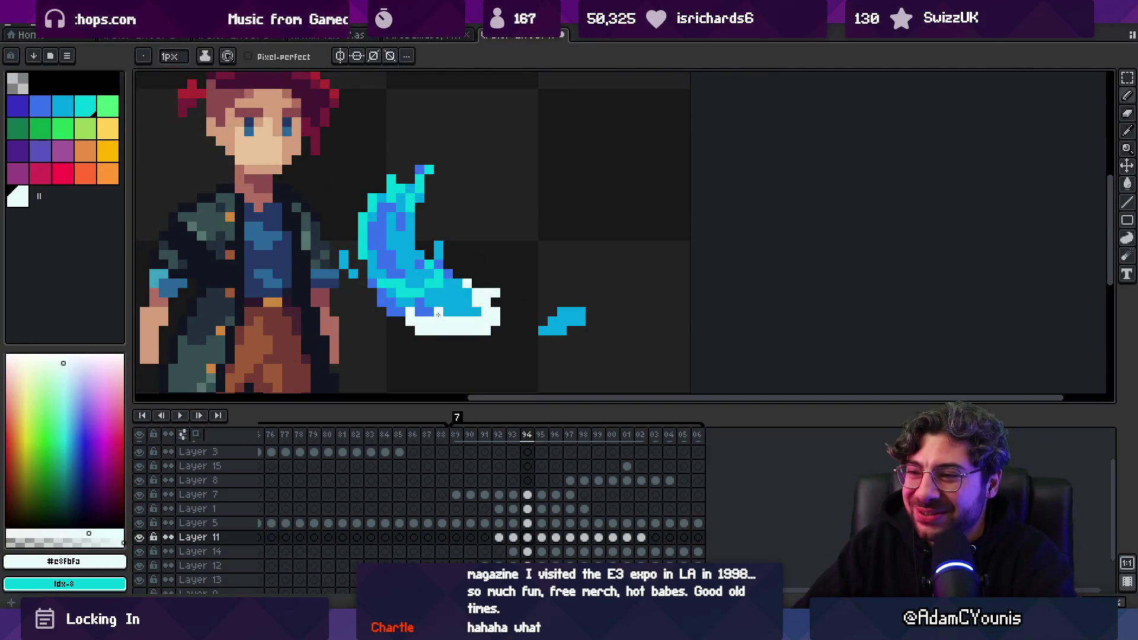
pyautogui.press('z')
pyautogui.scroll(-5, 430, 309)
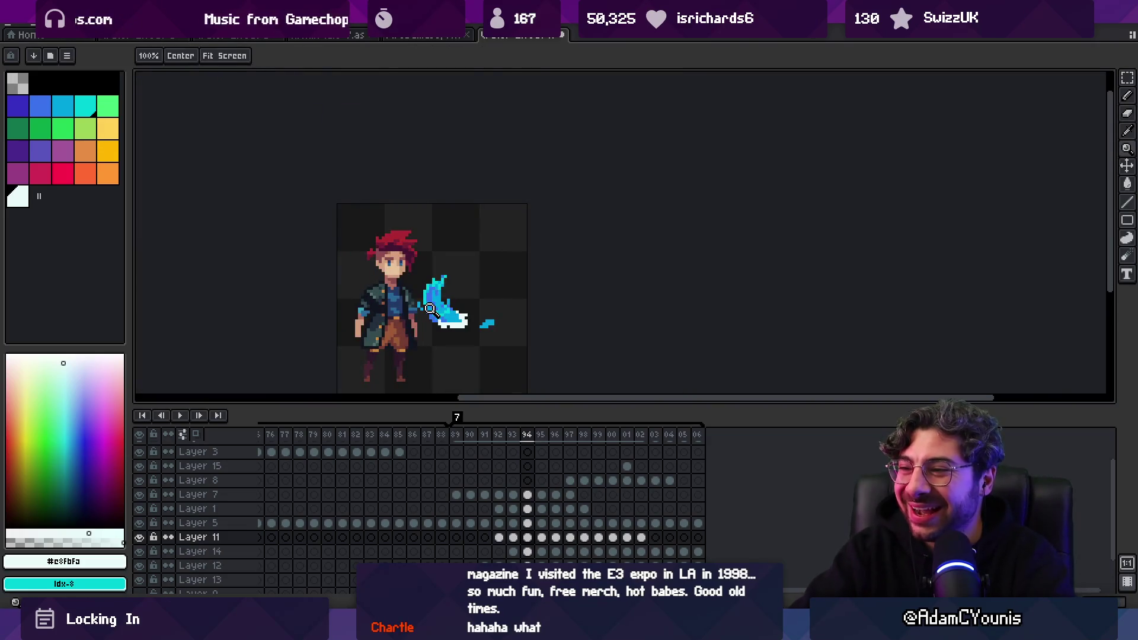
pyautogui.press('m')
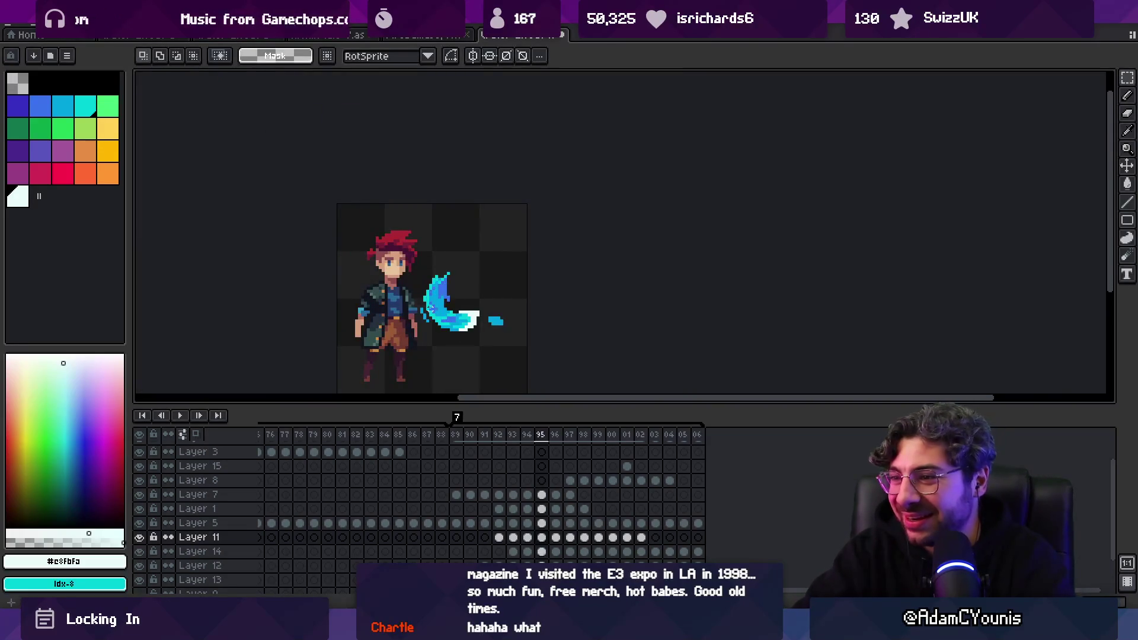
pyautogui.press('z')
pyautogui.scroll(4, 450, 317)
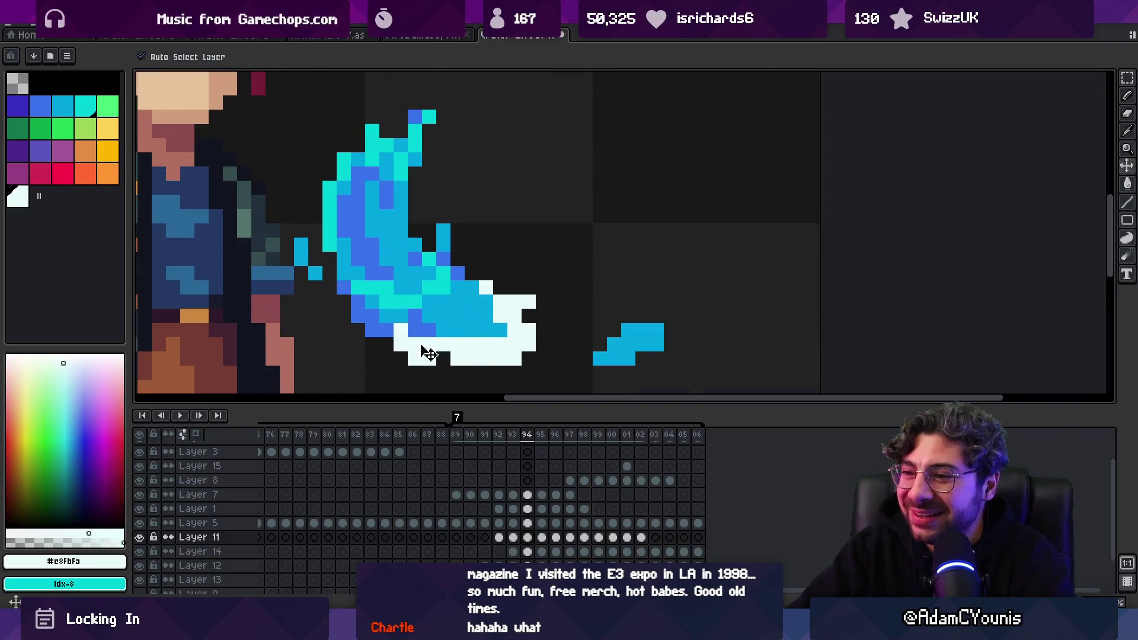
pyautogui.press('b')
# Eyedrop the splash's dark and mid blues, zooming out to check the sprite
pyautogui.press('z')
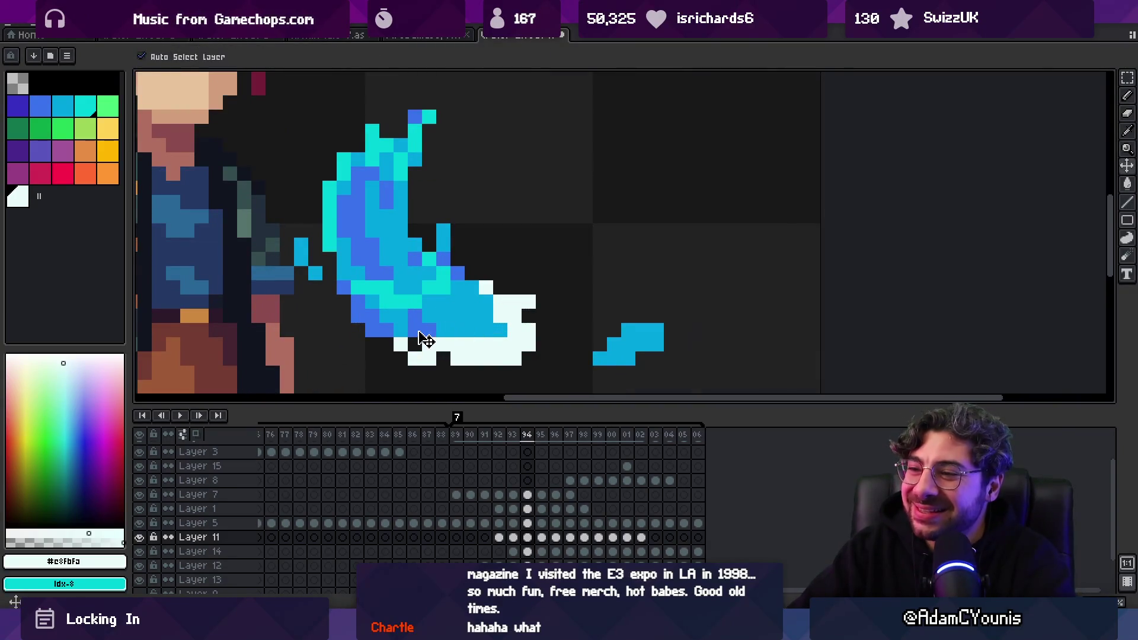
pyautogui.keyDown('alt'); pyautogui.click(418, 337); pyautogui.keyUp('alt')
pyautogui.keyDown('alt'); pyautogui.click(401, 330); pyautogui.keyUp('alt')
pyautogui.press('v')
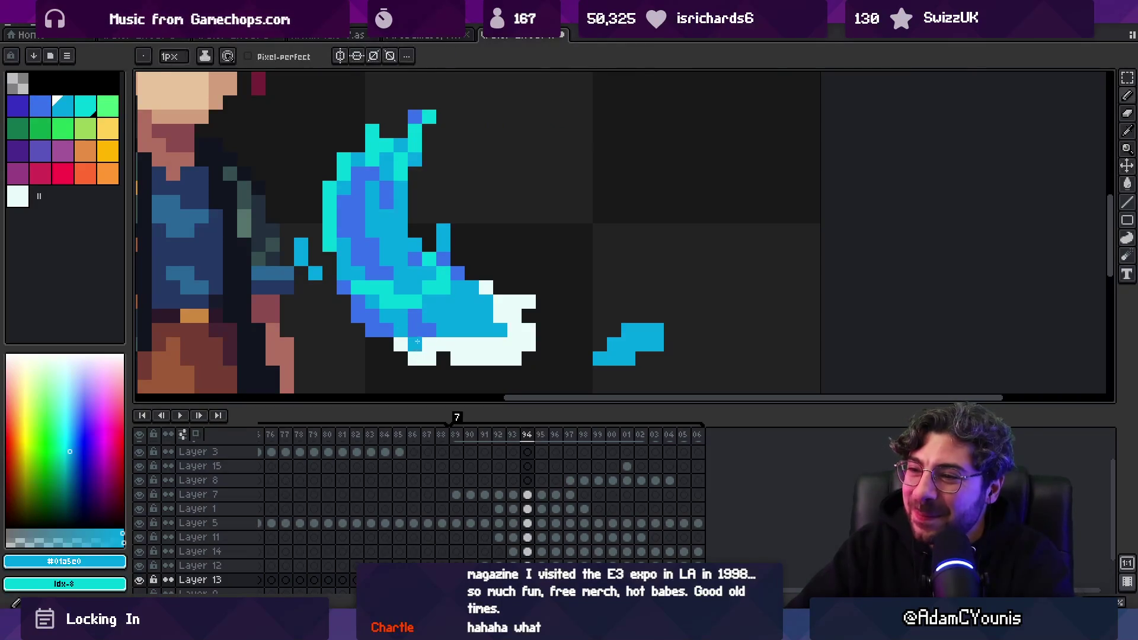
pyautogui.press('z')
pyautogui.scroll(-3, 373, 319)
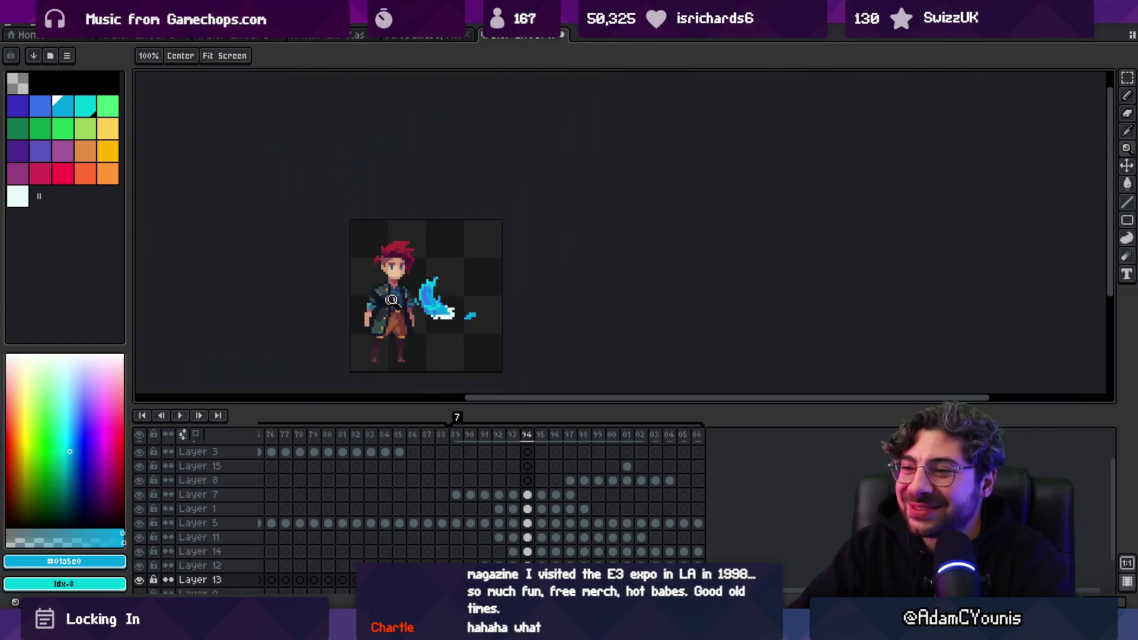
pyautogui.scroll(3, 373, 319)
pyautogui.keyDown('alt'); pyautogui.click(439, 310); pyautogui.keyUp('alt')
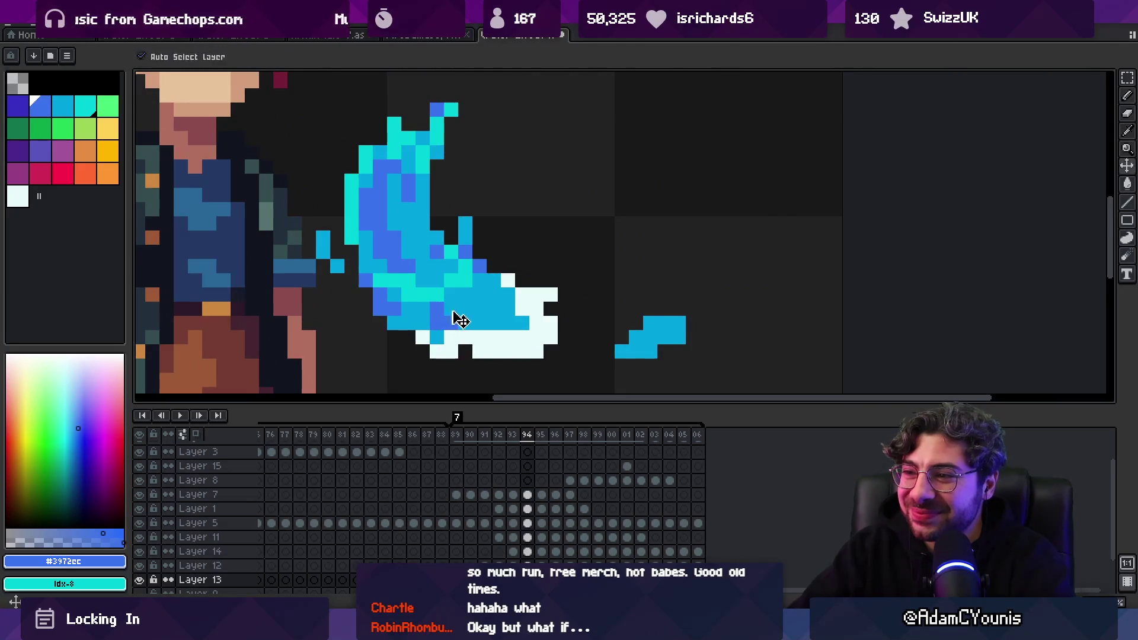
# Paint the foam pixels at the splash's bottom edge blue, then go to frame 96
pyautogui.press('b')
pyautogui.moveTo(450, 309); pyautogui.dragTo(437, 308)
pyautogui.press('z')
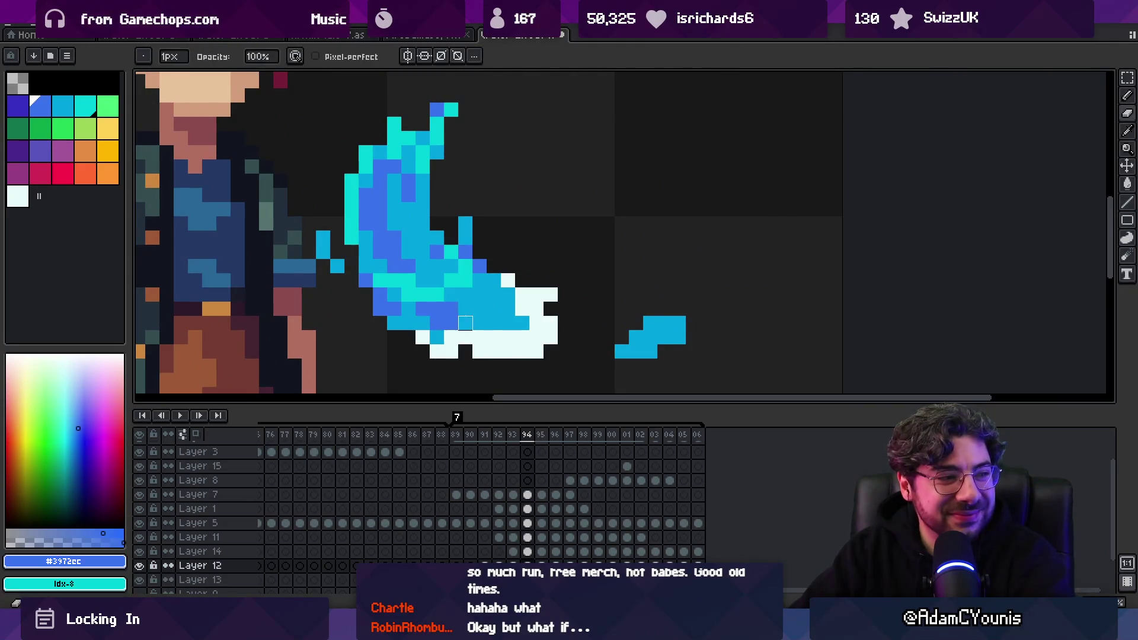
pyautogui.scroll(-3, 449, 268)
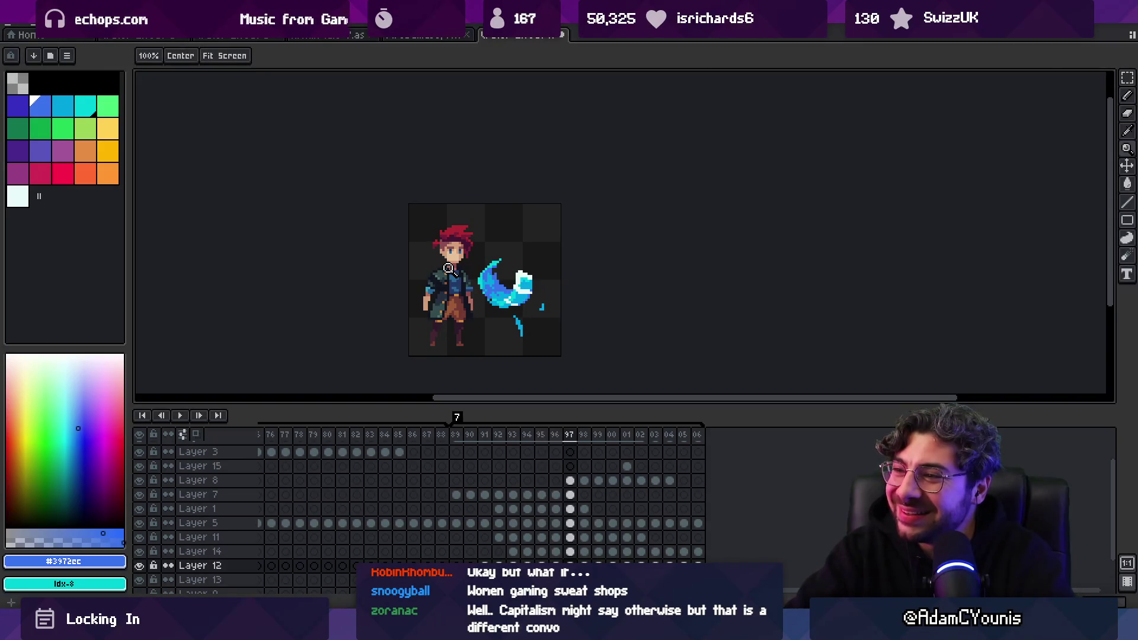
pyautogui.press('Left')
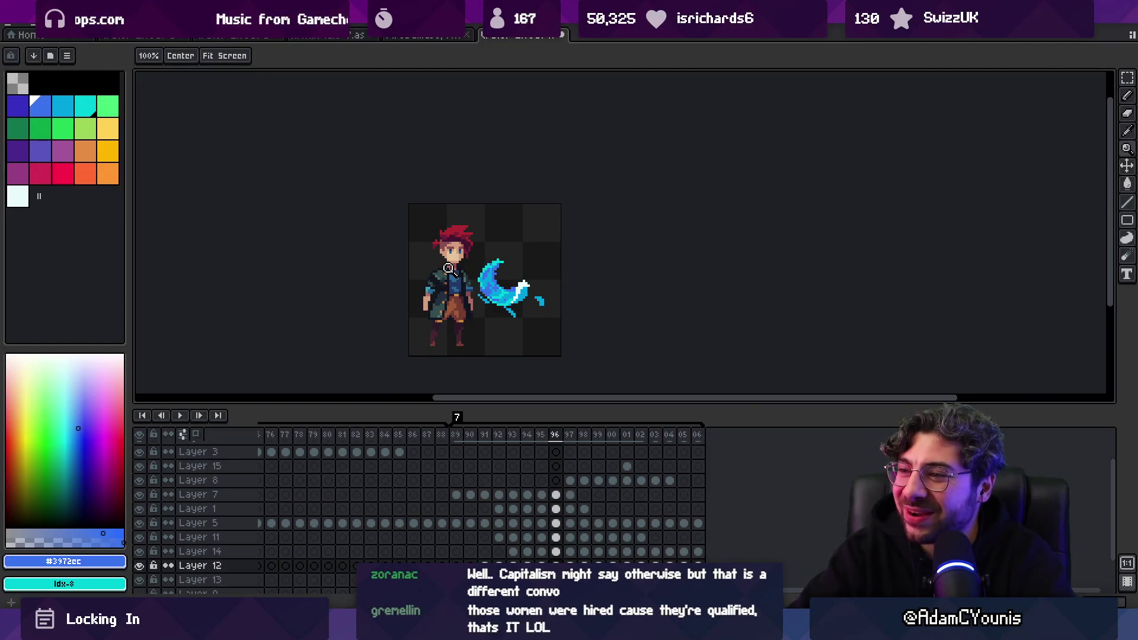
# Eyedrop the white foam and paint a white highlight along the curve's underside
pyautogui.scroll(5, 516, 292)
pyautogui.keyDown('alt'); pyautogui.click(507, 292); pyautogui.keyUp('alt')
pyautogui.press('b')
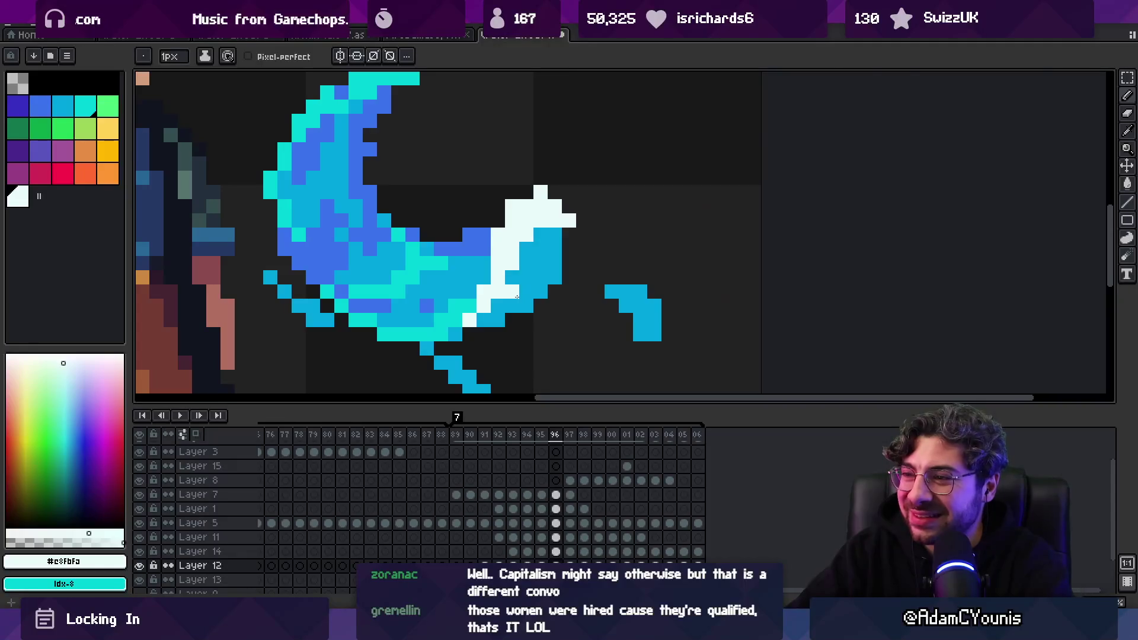
pyautogui.keyDown('alt'); pyautogui.click(529, 289); pyautogui.keyUp('alt')
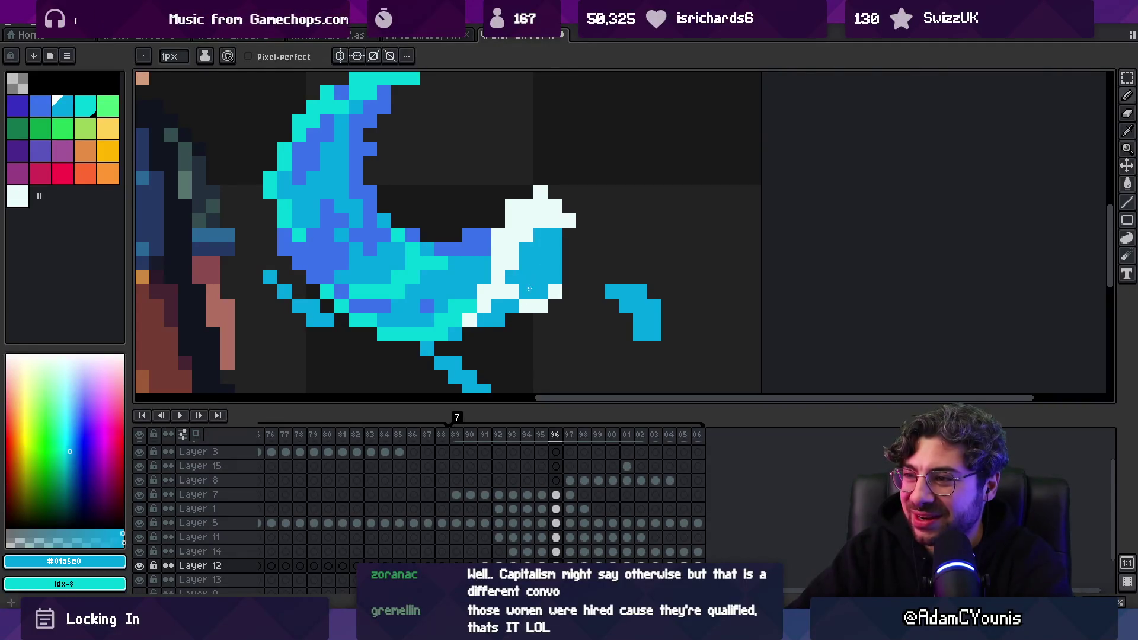
pyautogui.keyDown('ctrl'); pyautogui.click(509, 299); pyautogui.keyUp('ctrl')
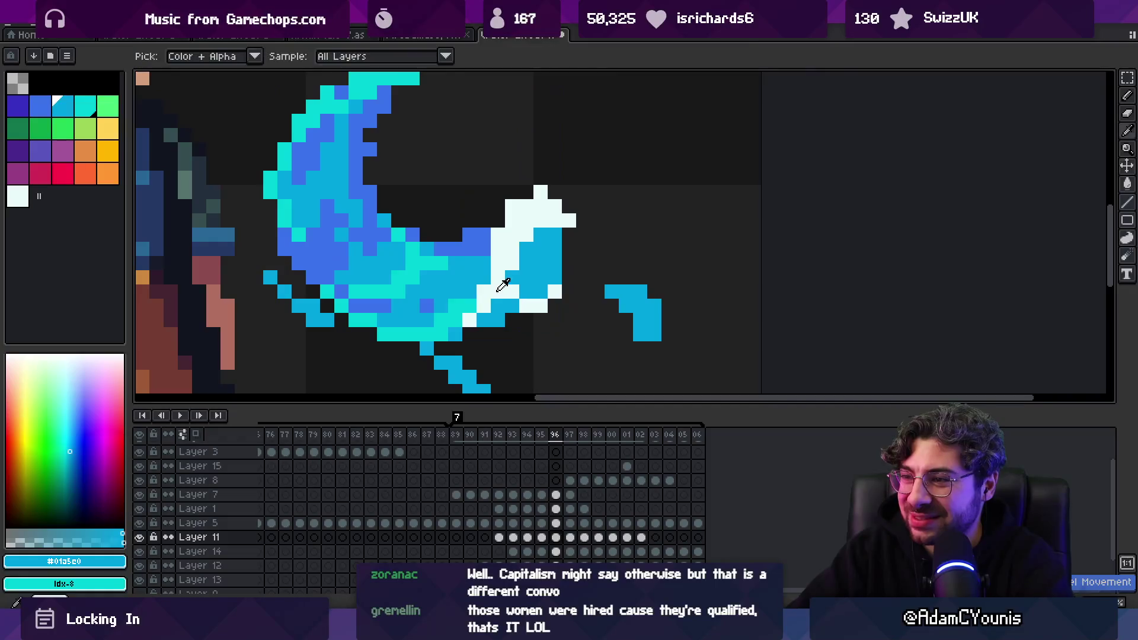
pyautogui.keyDown('alt'); pyautogui.click(509, 301); pyautogui.keyUp('alt')
pyautogui.moveTo(498, 289)
pyautogui.mouseDown()
pyautogui.moveTo(468, 312)
pyautogui.moveTo(484, 320)
pyautogui.mouseUp()
# Erase stray highlight pixels, then add and whiten a few more along the streak
pyautogui.press('e')
pyautogui.press('b')
pyautogui.click(439, 324)
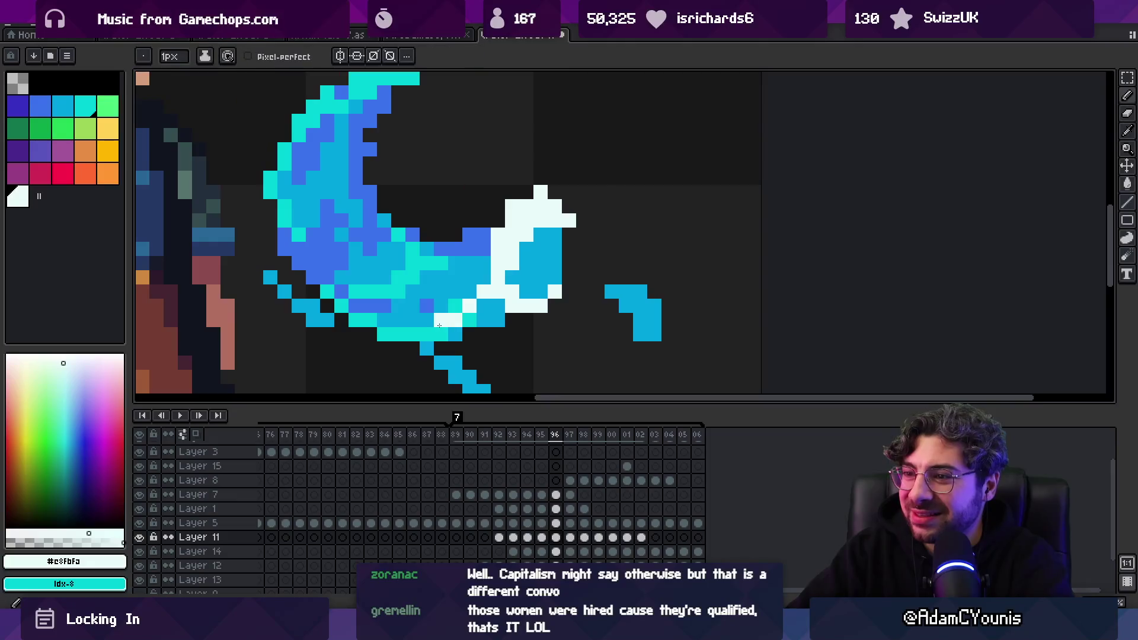
pyautogui.scroll(-6, 465, 316)
pyautogui.scroll(1, 492, 301)
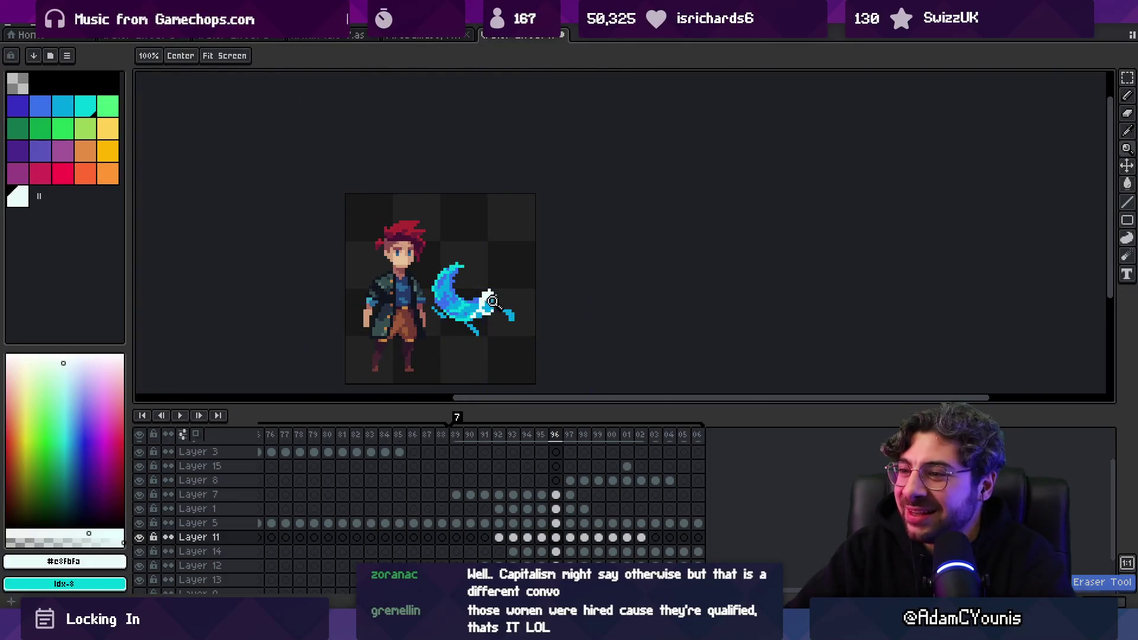
pyautogui.scroll(5, 485, 302)
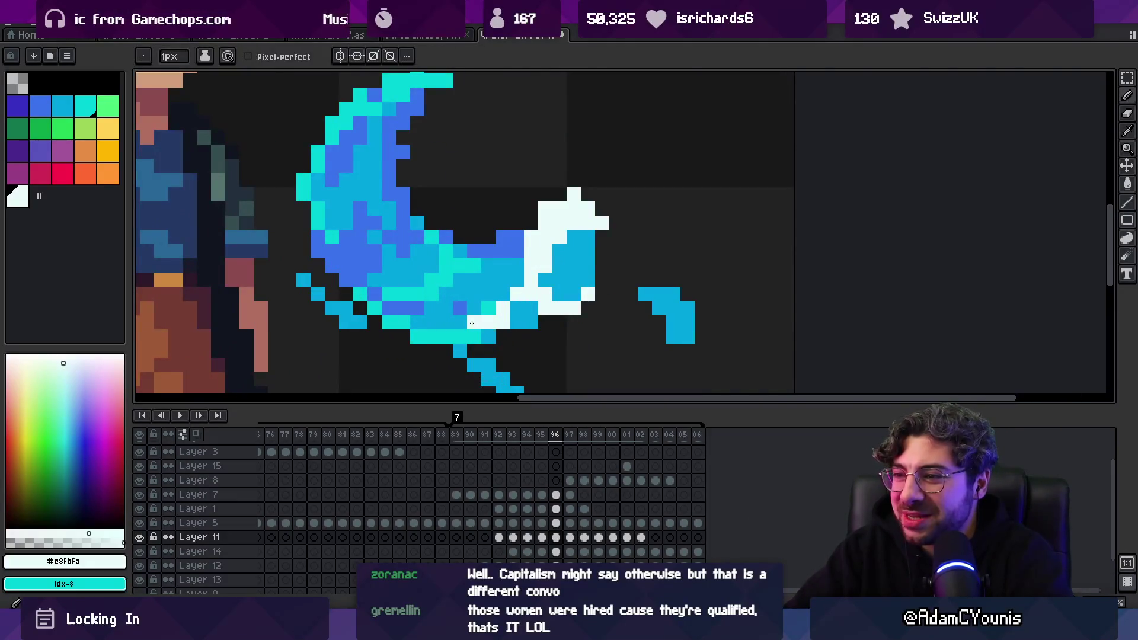
pyautogui.click(512, 307)
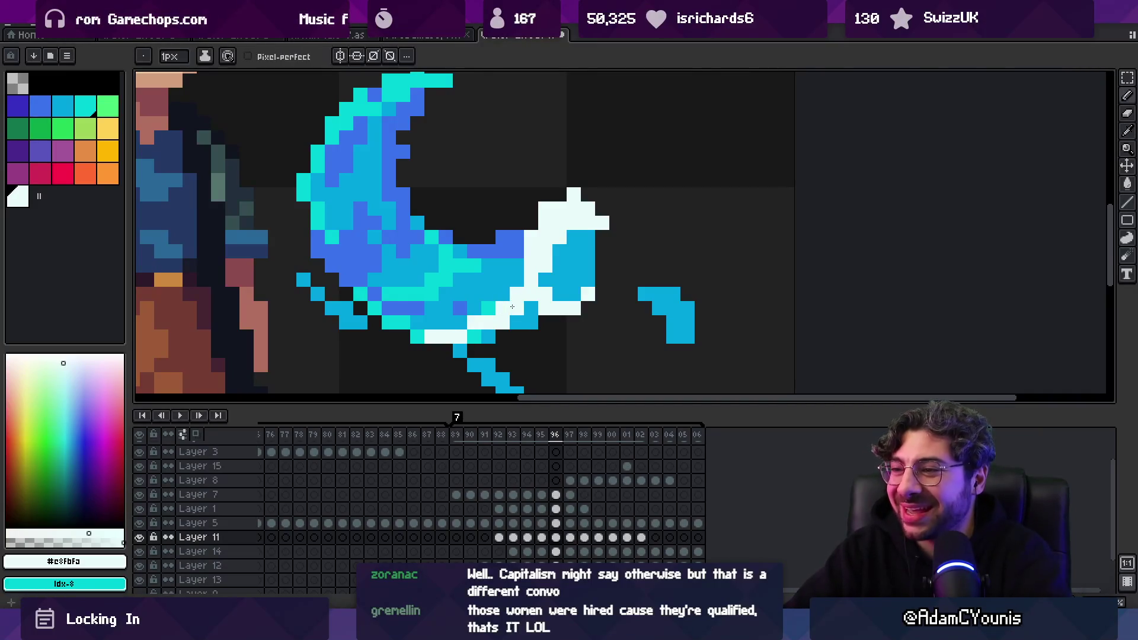
# Paint a dark blue pixel on the splash and play the animation
pyautogui.scroll(-4, 535, 289)
pyautogui.scroll(3, 528, 281)
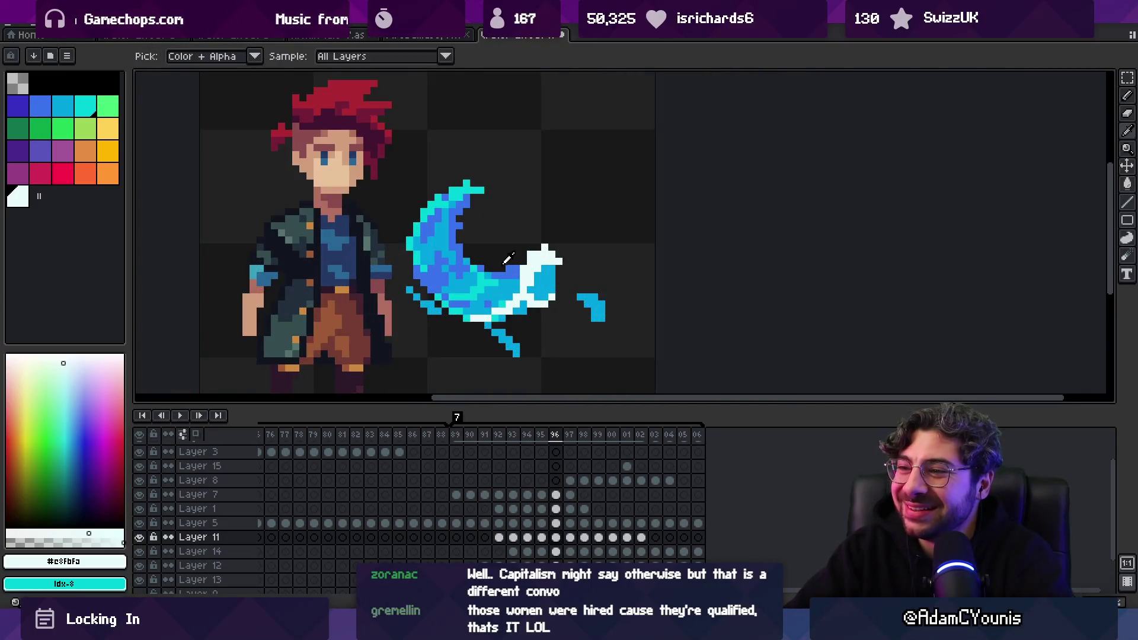
pyautogui.keyDown('alt'); pyautogui.click(524, 279); pyautogui.keyUp('alt')
pyautogui.click(540, 288)
pyautogui.press('Return')
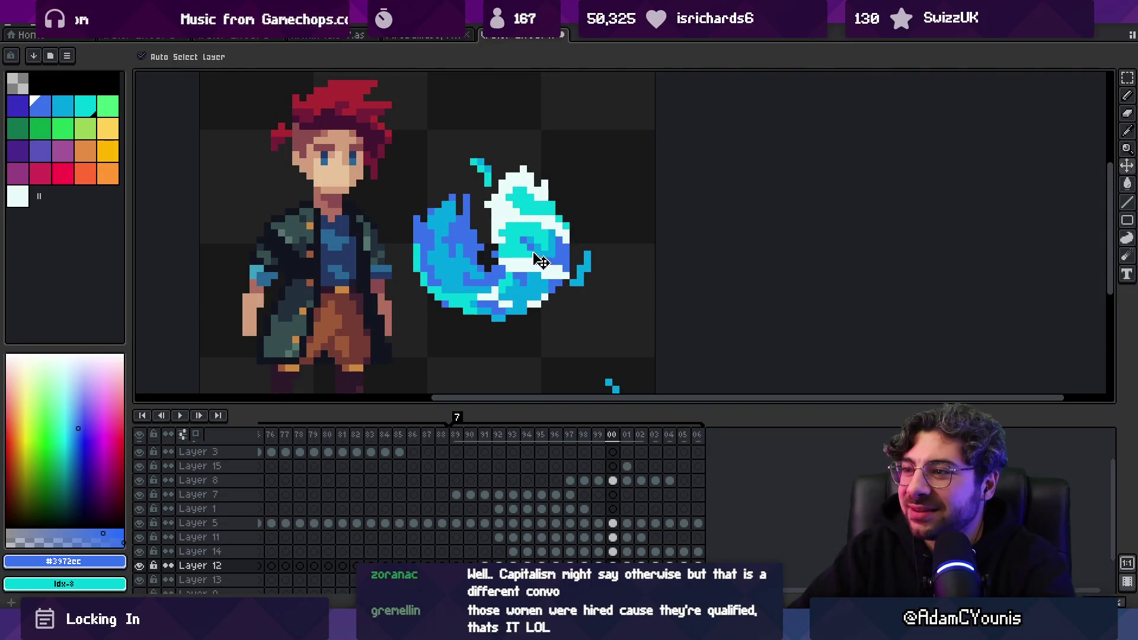
# Sample the splash's mid blue and cyan at several spots, zooming as needed
pyautogui.click(541, 261)
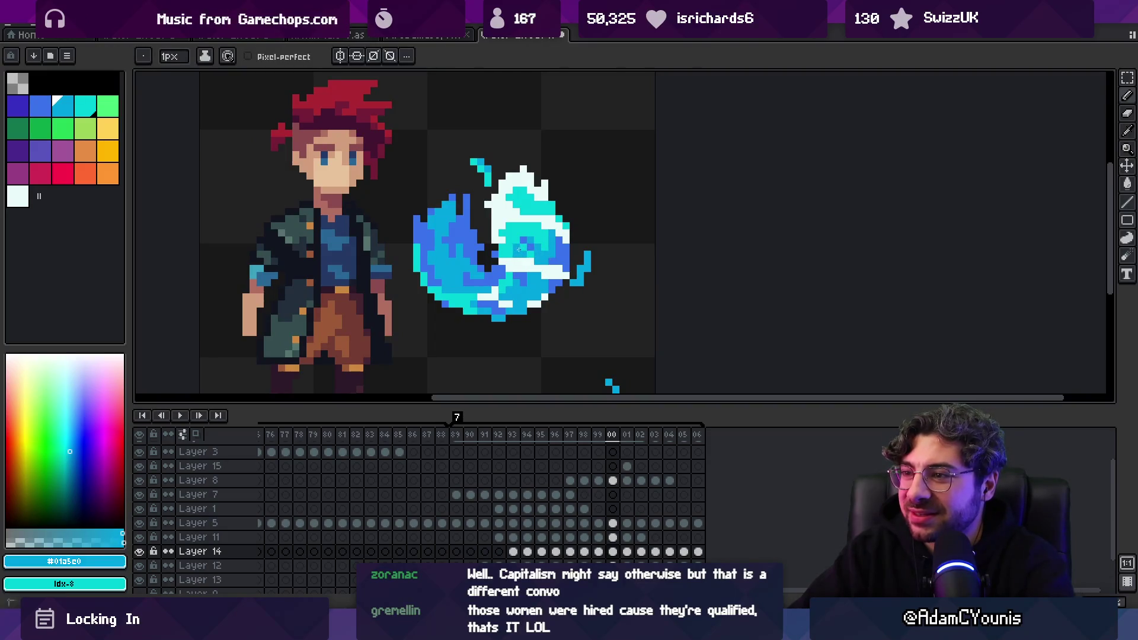
pyautogui.keyDown('alt'); pyautogui.click(517, 239); pyautogui.keyUp('alt')
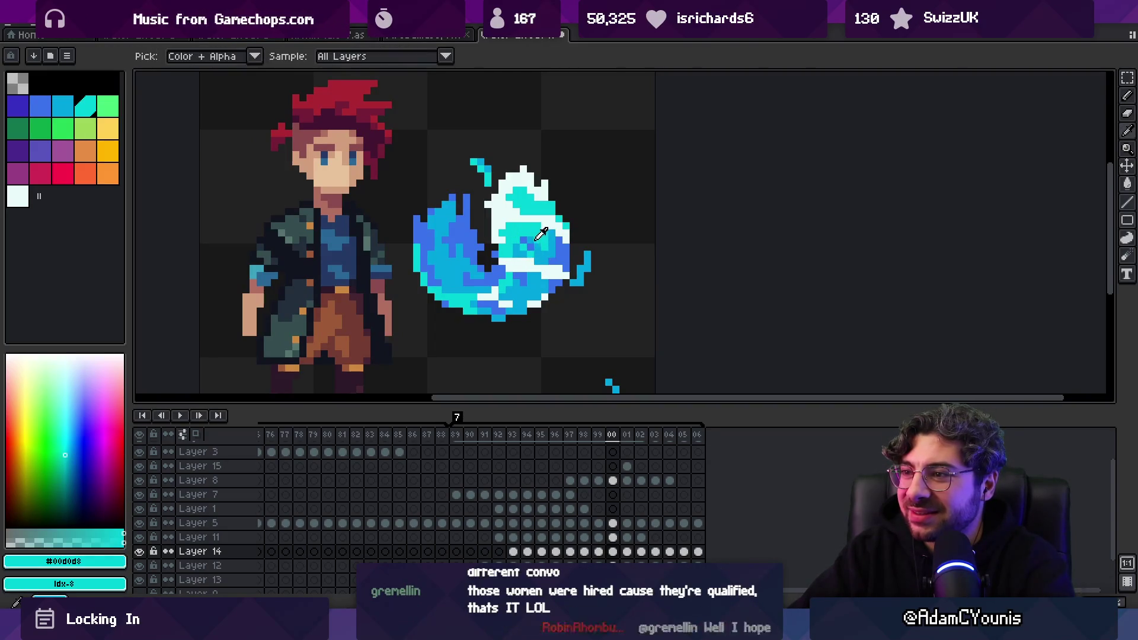
pyautogui.keyDown('alt'); pyautogui.click(524, 241); pyautogui.keyUp('alt')
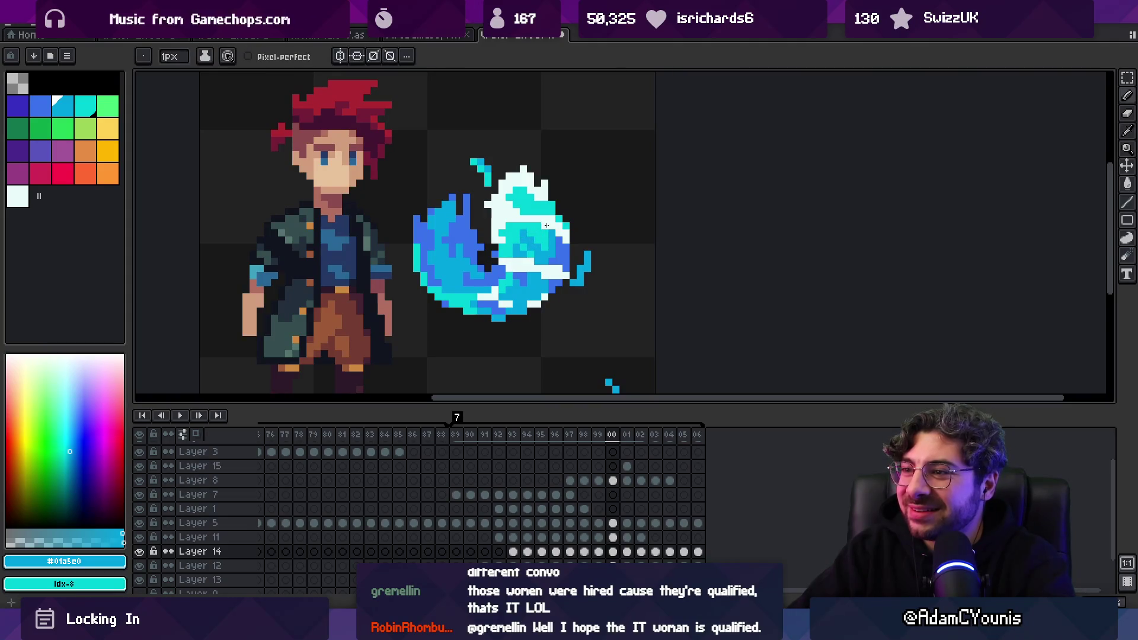
pyautogui.press('z')
pyautogui.scroll(-2, 546, 225)
pyautogui.scroll(4, 572, 208)
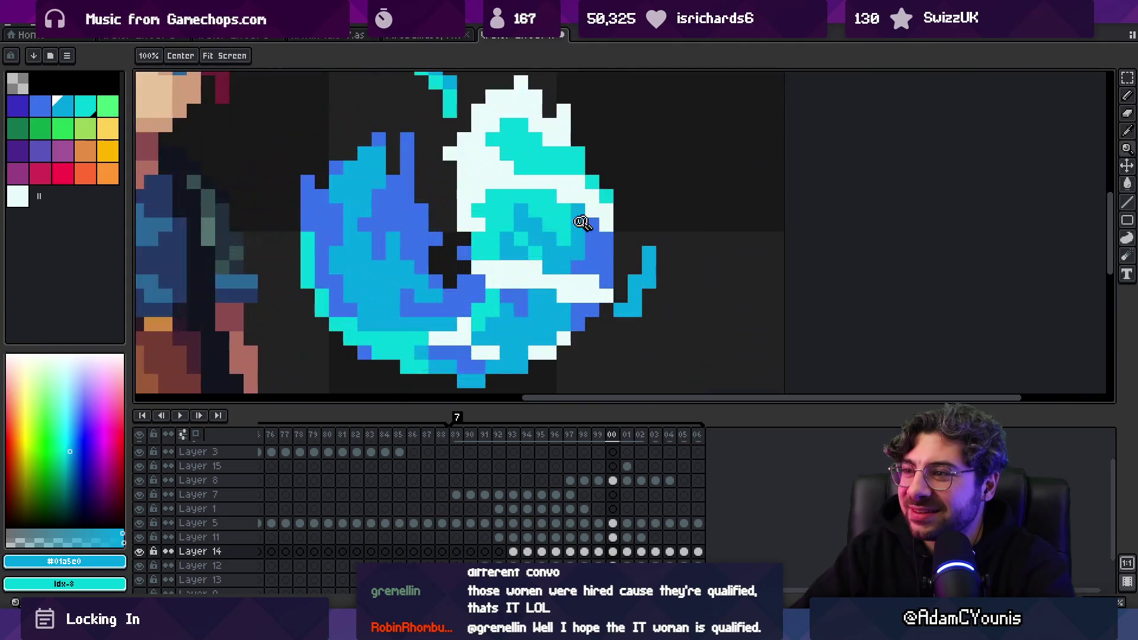
pyautogui.keyDown('alt'); pyautogui.click(569, 218); pyautogui.keyUp('alt')
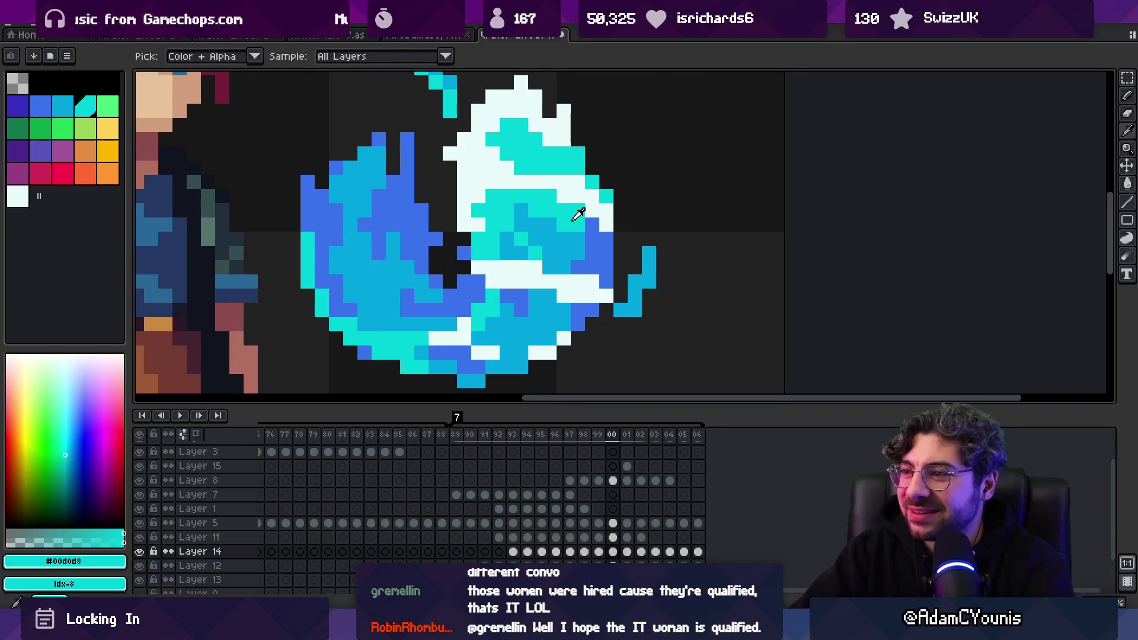
pyautogui.keyDown('alt'); pyautogui.click(590, 225); pyautogui.keyUp('alt')
# Pick the pale cyan #c8fbfa from the splash, zoom out and play the animation
pyautogui.press('z')
pyautogui.scroll(-6, 571, 214)
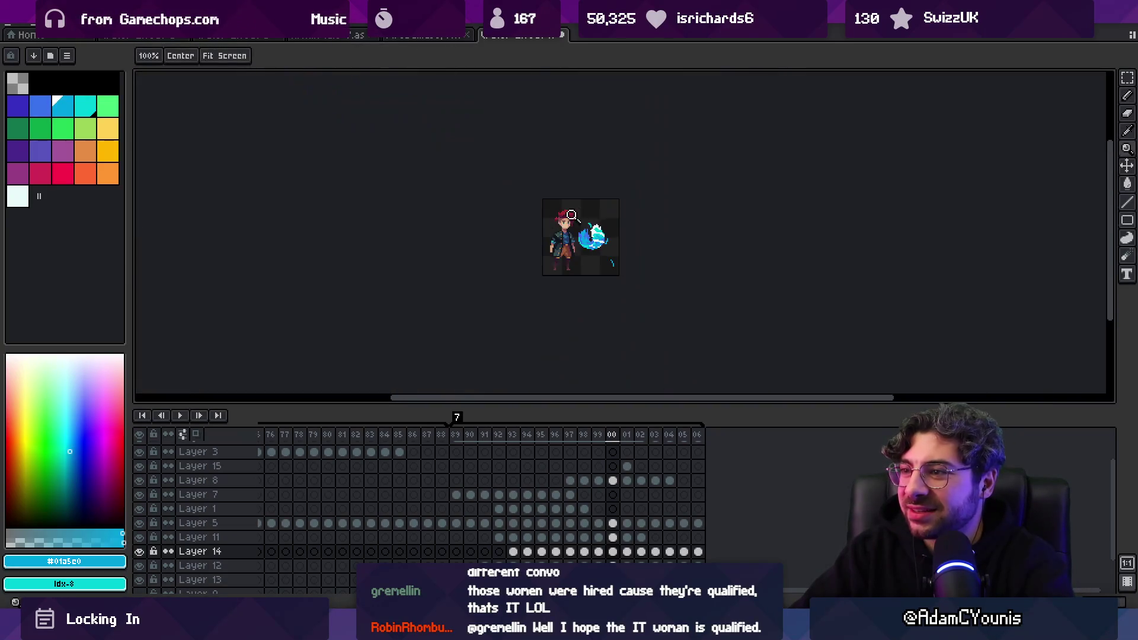
pyautogui.scroll(6, 604, 228)
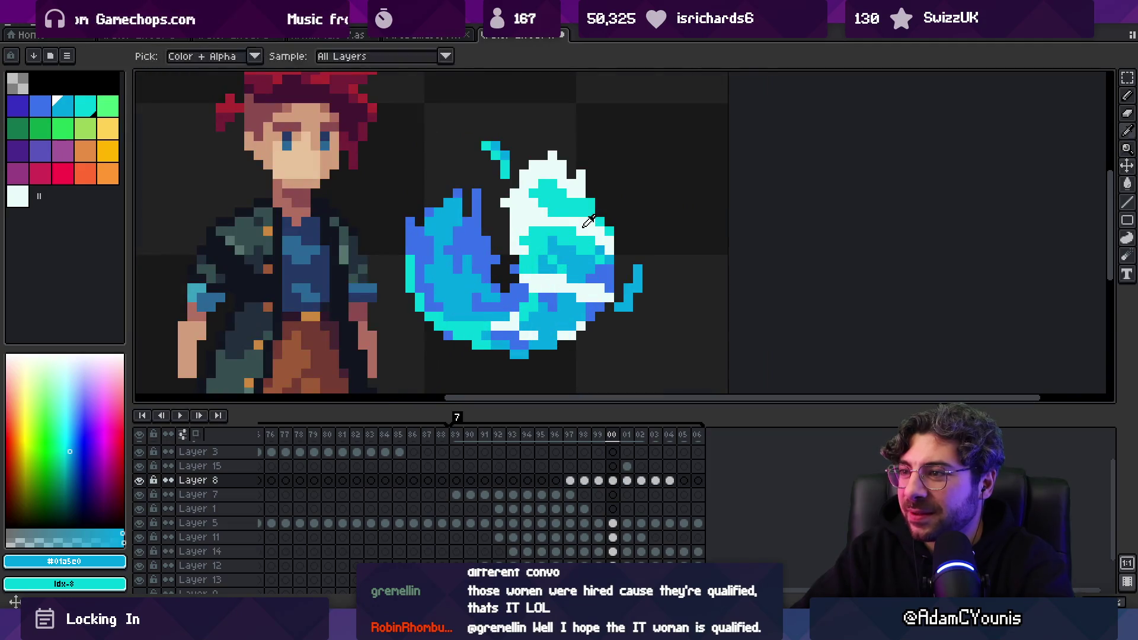
pyautogui.keyDown('alt'); pyautogui.click(587, 218); pyautogui.keyUp('alt')
pyautogui.press('z')
pyautogui.scroll(-6, 596, 230)
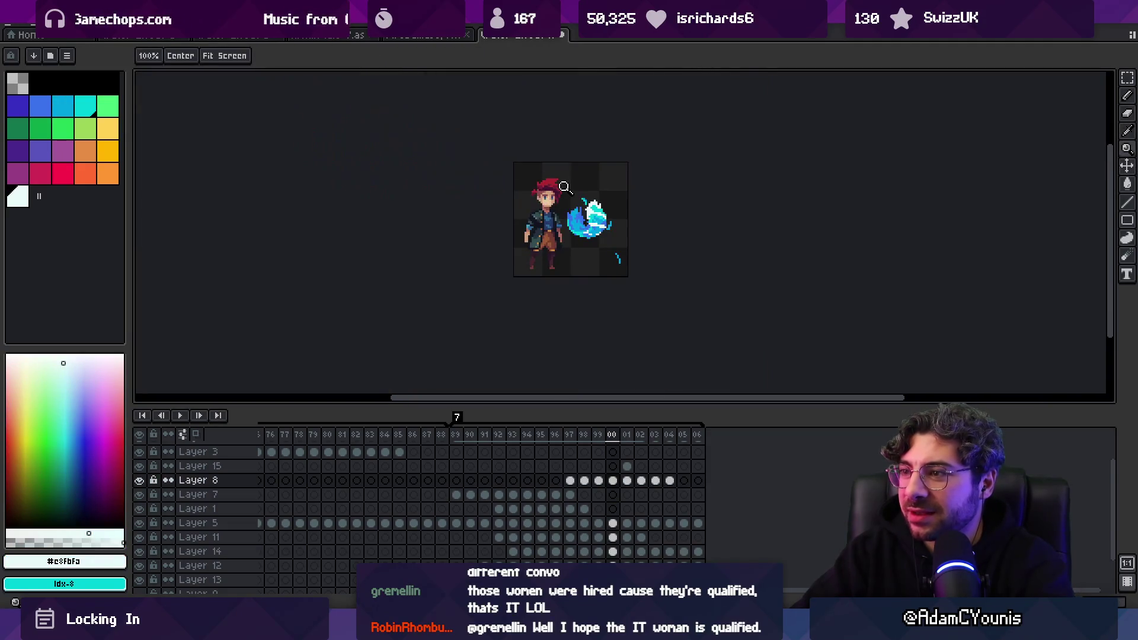
pyautogui.press('Return')
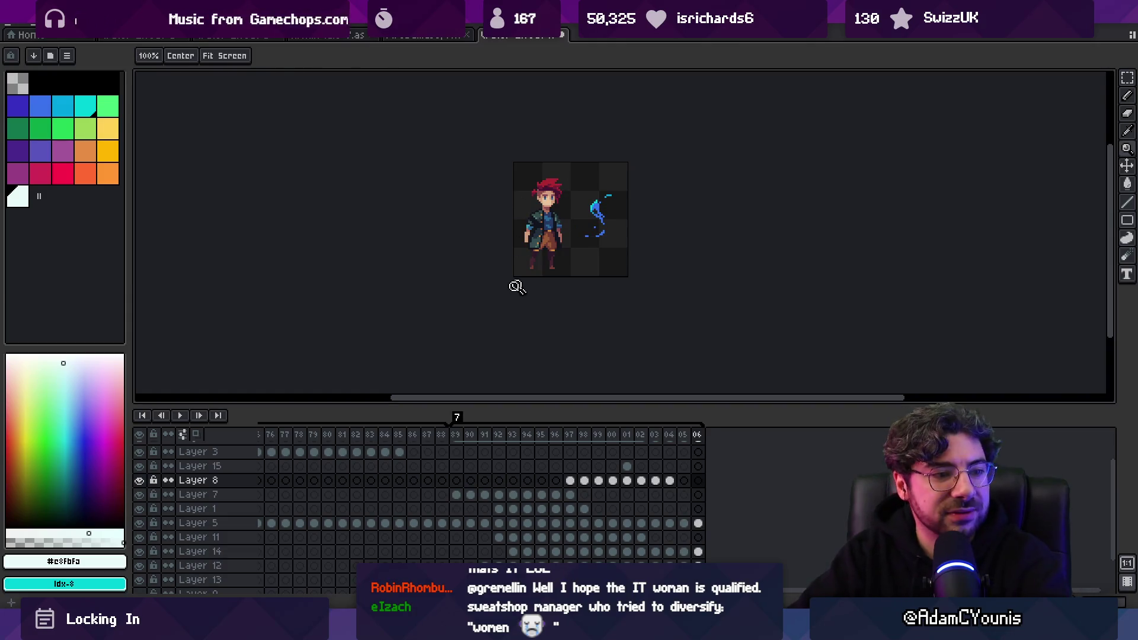
# On Layer 13, pick the wisp's blue #3972cc and pencil over its cyan pixels
pyautogui.click(539, 224)
pyautogui.click(691, 183)
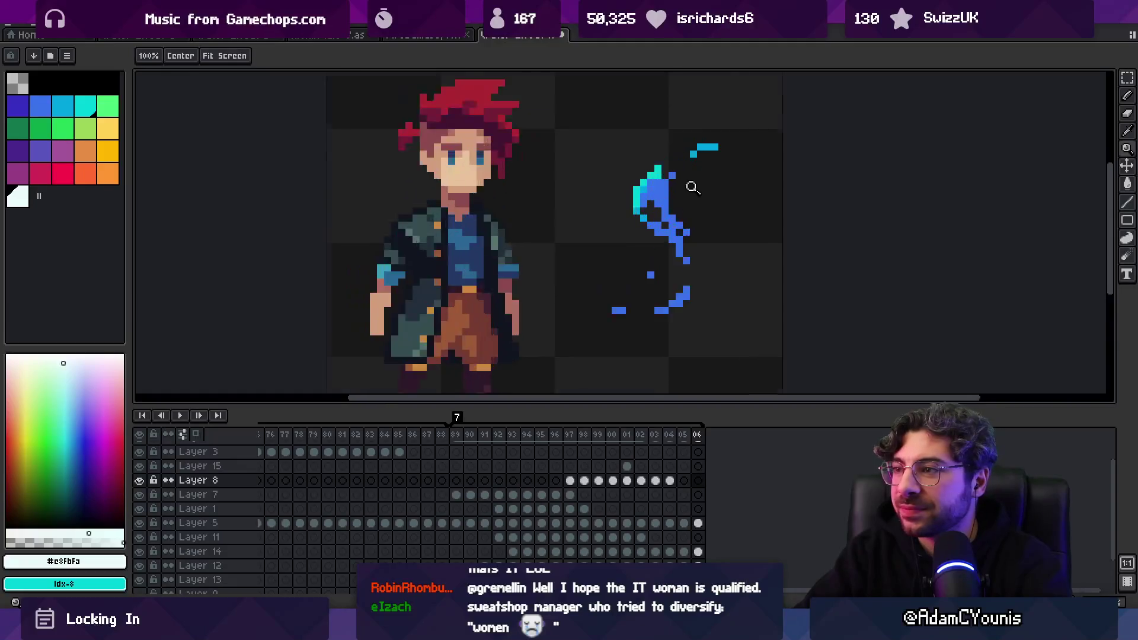
pyautogui.click(691, 184)
pyautogui.press('b')
pyautogui.hotkey('ctrl', 'z')
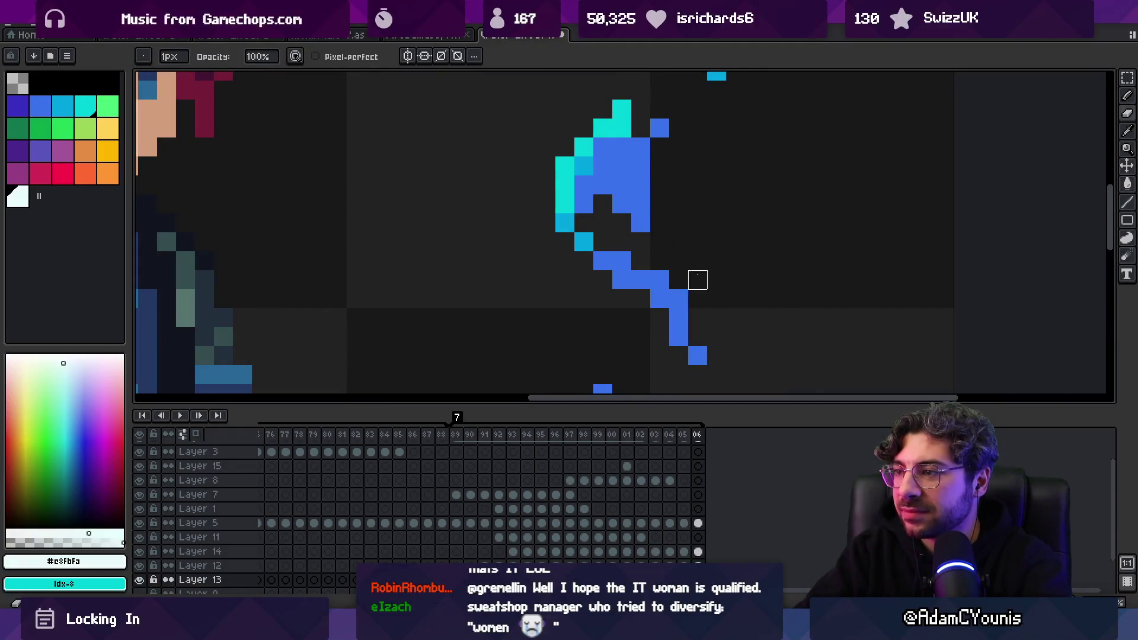
pyautogui.keyDown('alt'); pyautogui.click(641, 223); pyautogui.keyUp('alt')
pyautogui.click(655, 163)
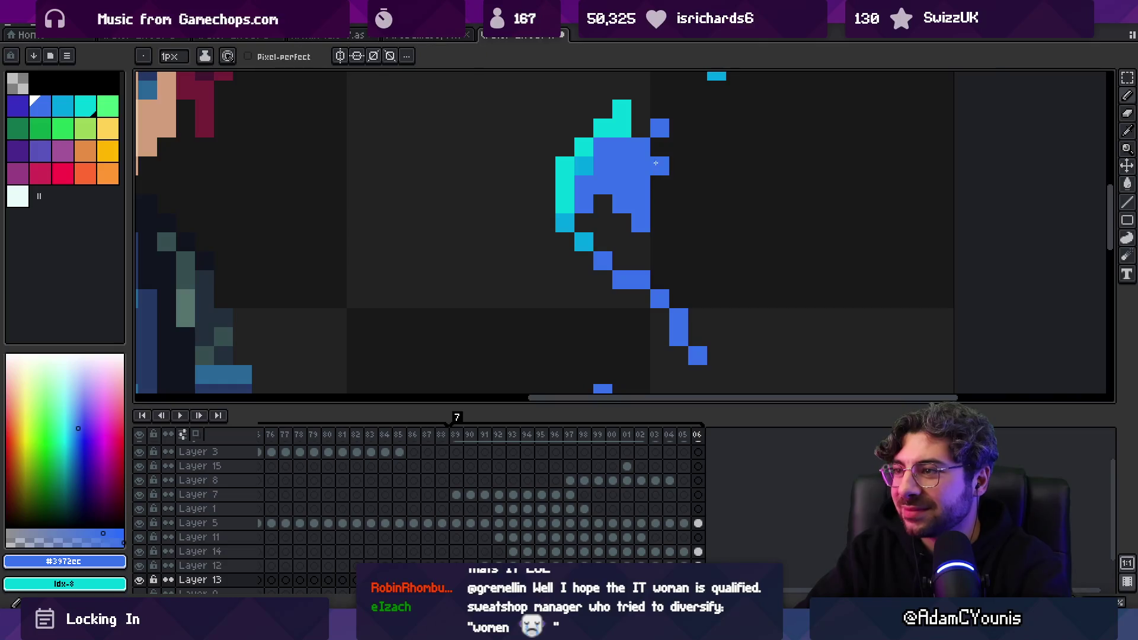
pyautogui.moveTo(675, 132); pyautogui.dragTo(667, 208)
# Zoom out, play the animation to review the wisp, and stop on the last frame
pyautogui.press('z')
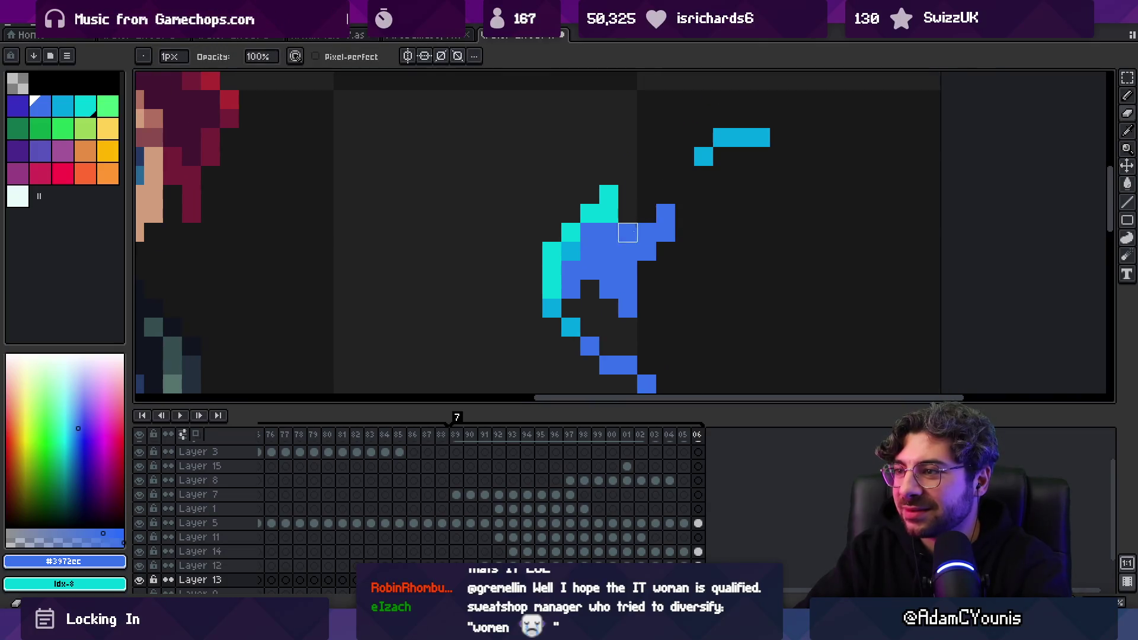
pyautogui.scroll(-5, 663, 214)
pyautogui.scroll(3, 700, 201)
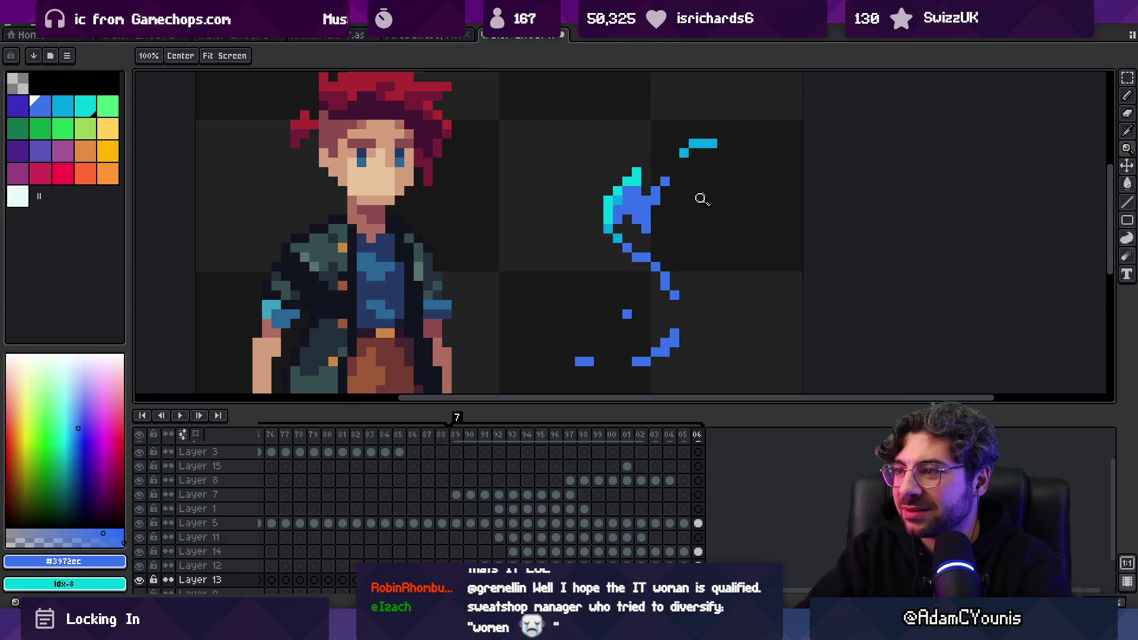
pyautogui.scroll(-3, 667, 195)
pyautogui.press('Return')
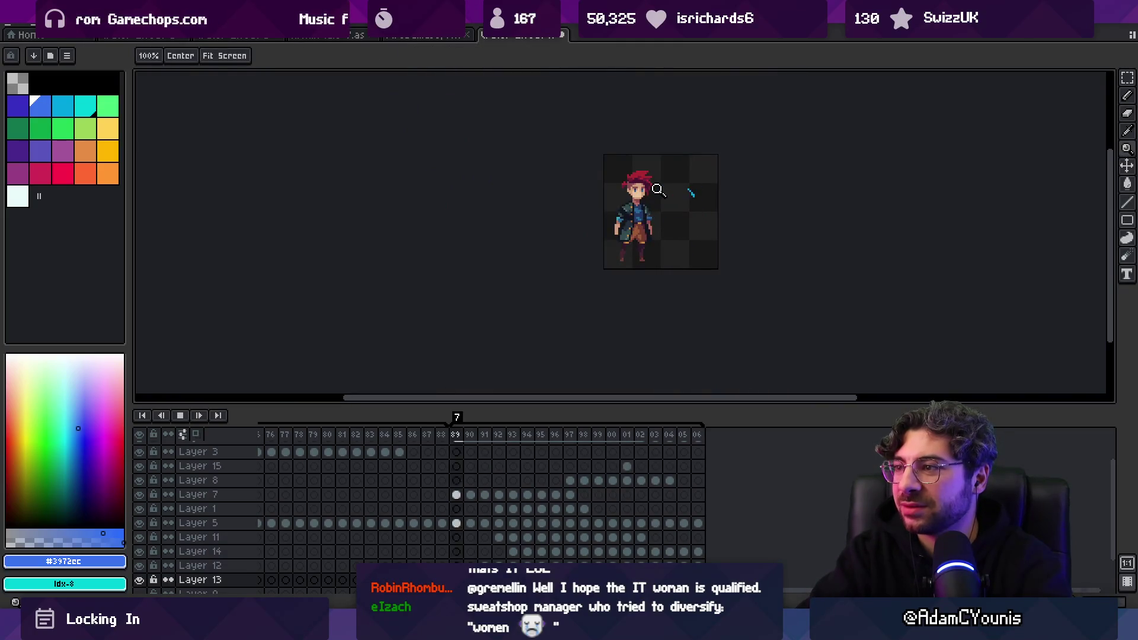
pyautogui.press('Return')
pyautogui.press('Right')
pyautogui.press('Right')
pyautogui.press('Right')
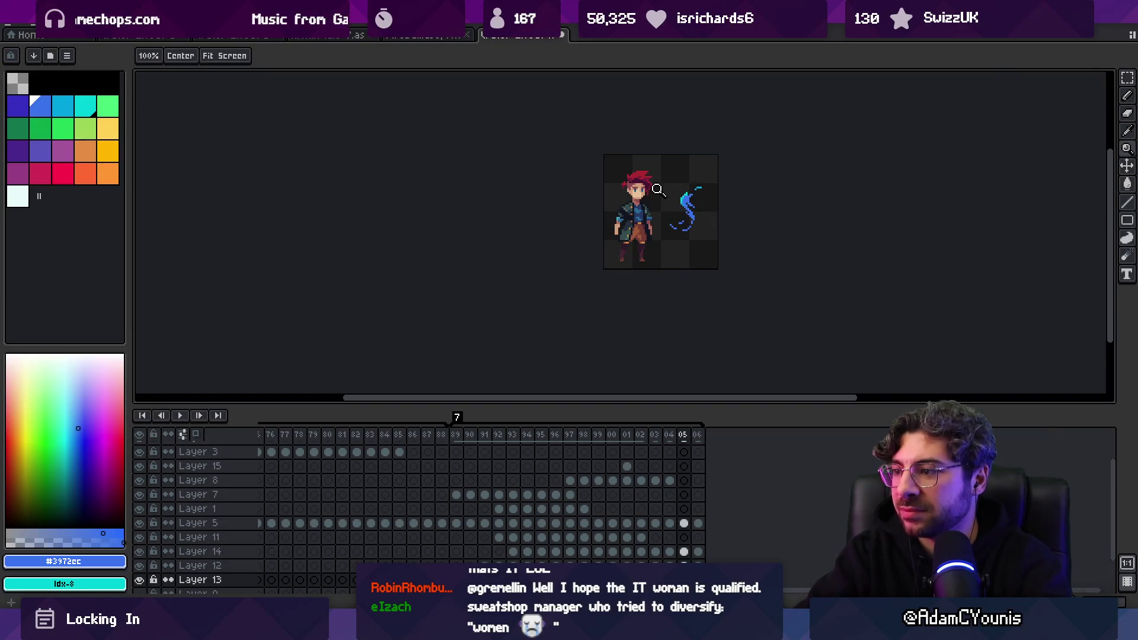
# On Layer 13 of frame 06, shift the blue pixel cluster upward
pyautogui.scroll(4, 705, 199)
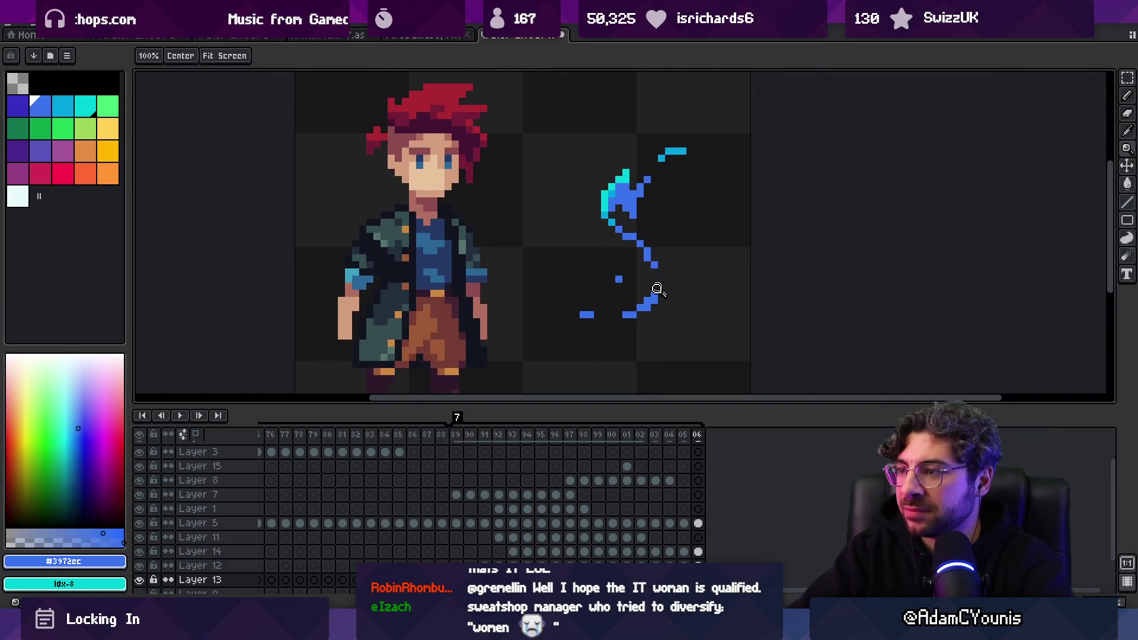
pyautogui.press('b')
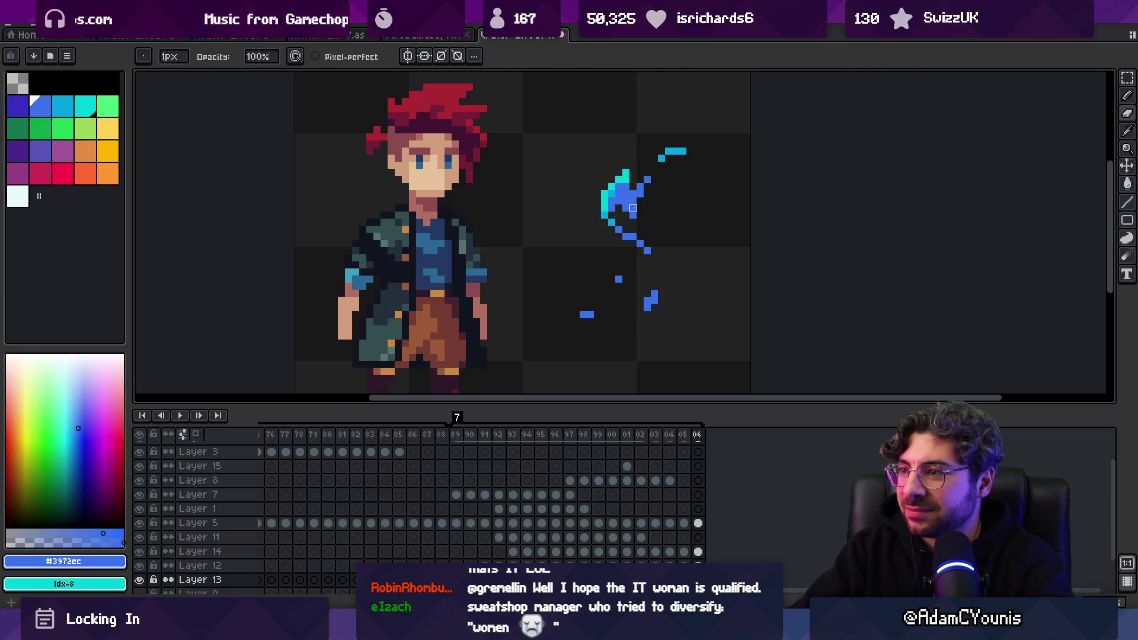
pyautogui.hotkey('ctrl', 'z')
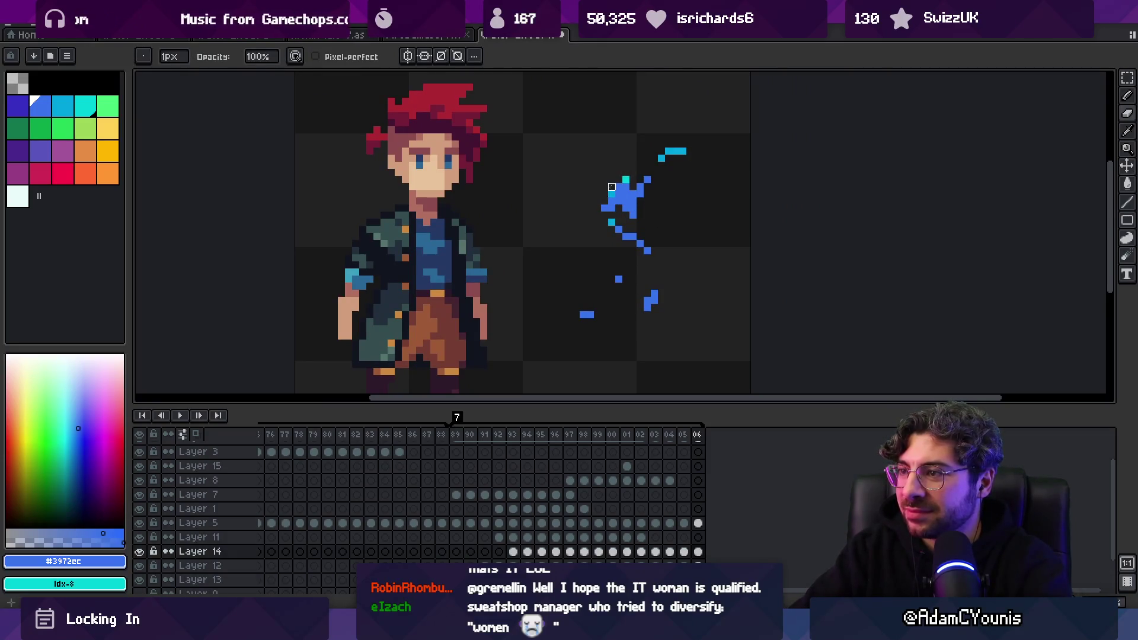
pyautogui.hotkey('ctrl', 'y')
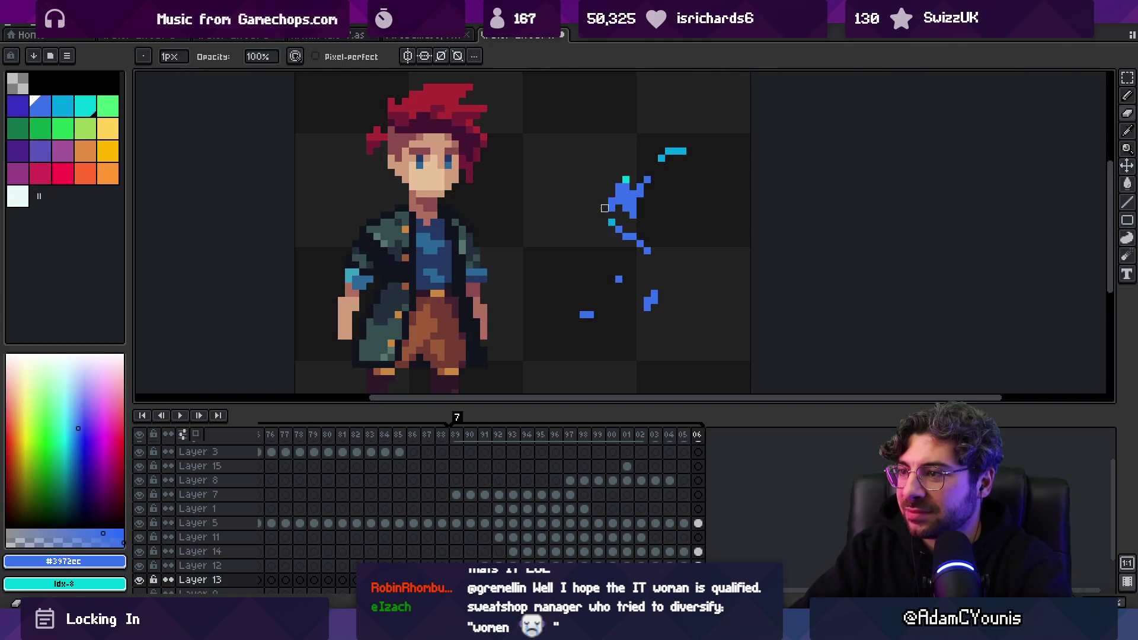
pyautogui.press('ctrl')
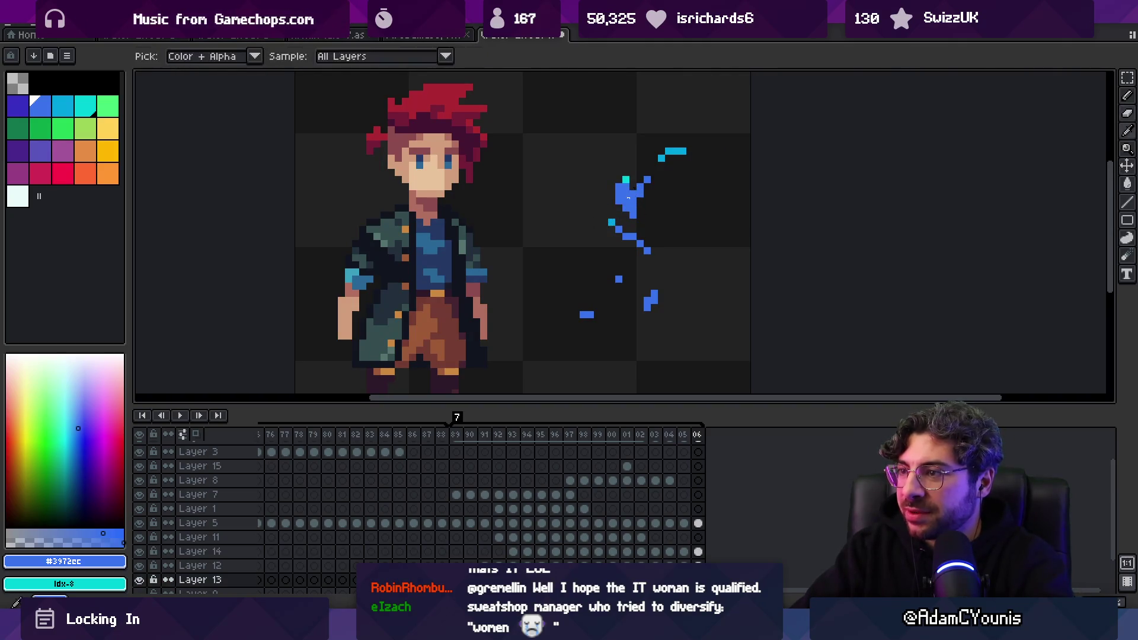
pyautogui.moveTo(626, 194); pyautogui.dragTo(648, 199)
# Select two pieces of the lower wisp with the marquee and move them up, committing each
pyautogui.hotkey('ctrl', 'd')
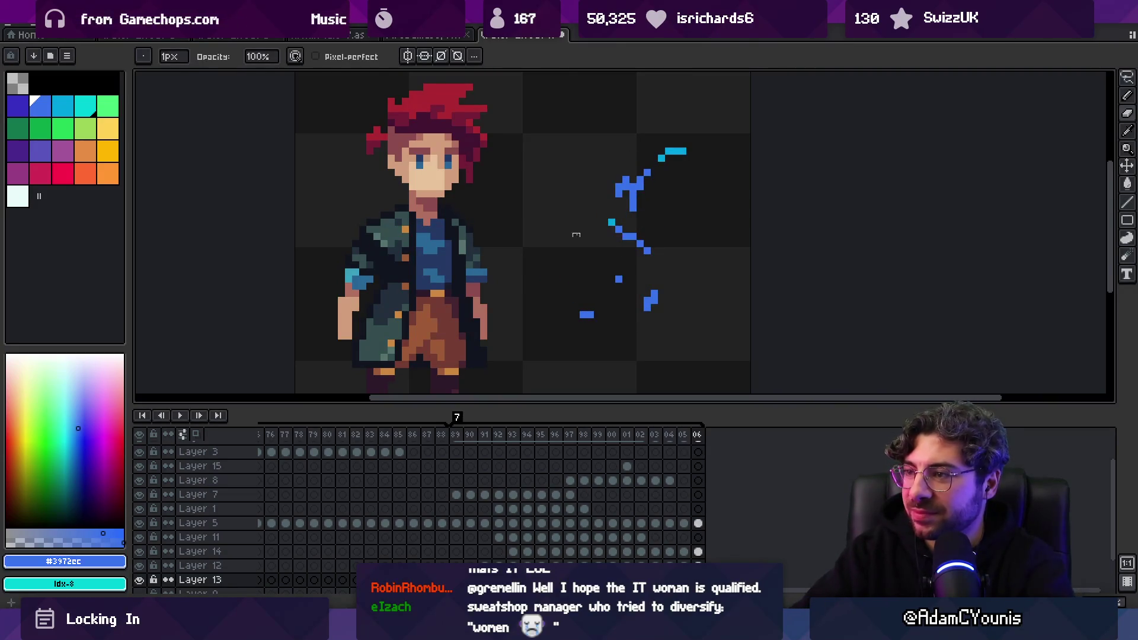
pyautogui.press('m')
pyautogui.moveTo(637, 258); pyautogui.dragTo(638, 237)
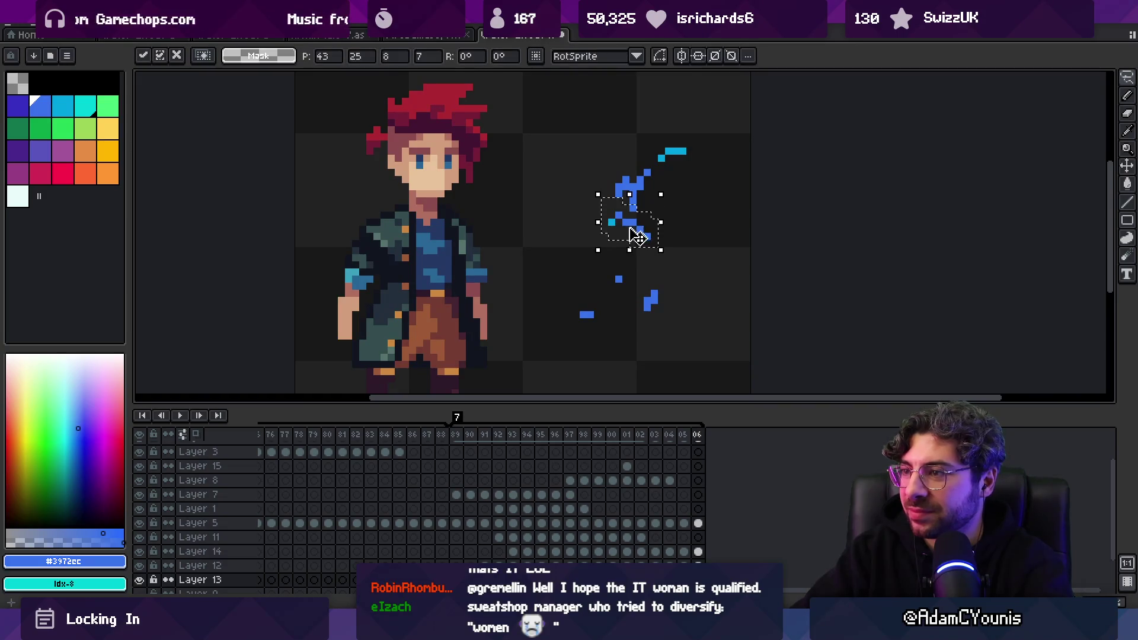
pyautogui.hotkey('ctrl', 'd')
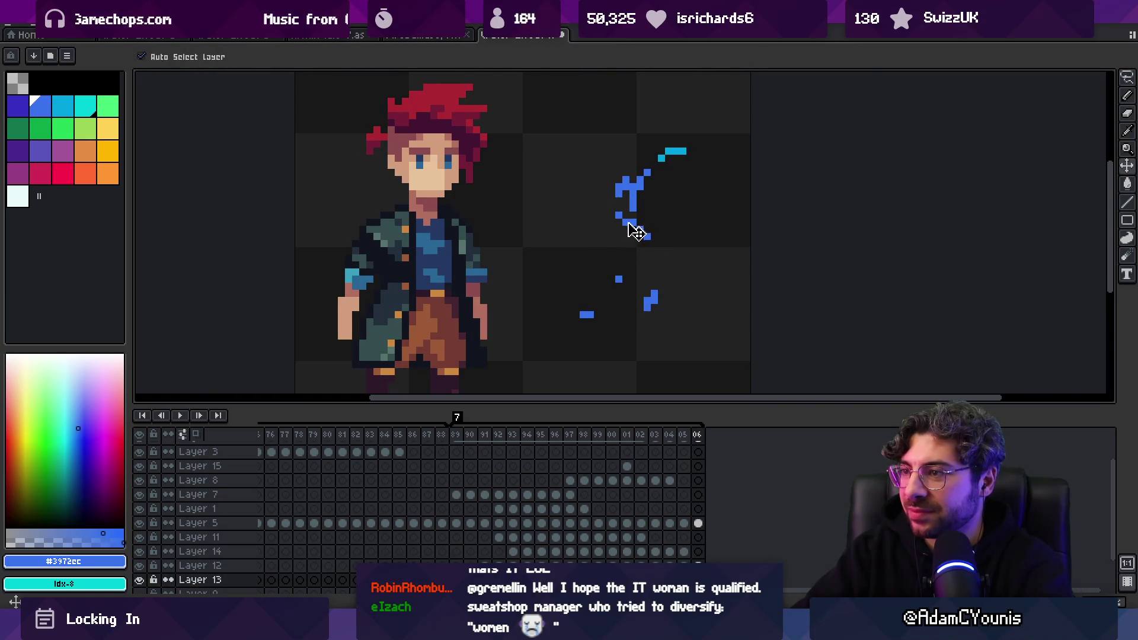
pyautogui.press('m')
pyautogui.moveTo(633, 221); pyautogui.dragTo(632, 246)
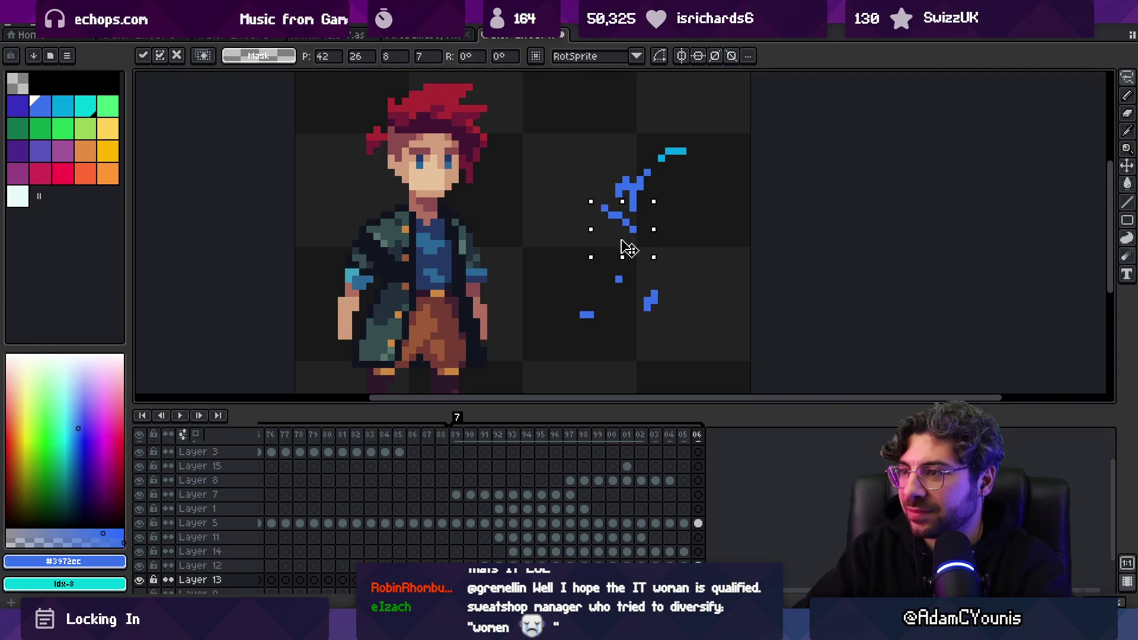
pyautogui.press('Return')
pyautogui.press('b')
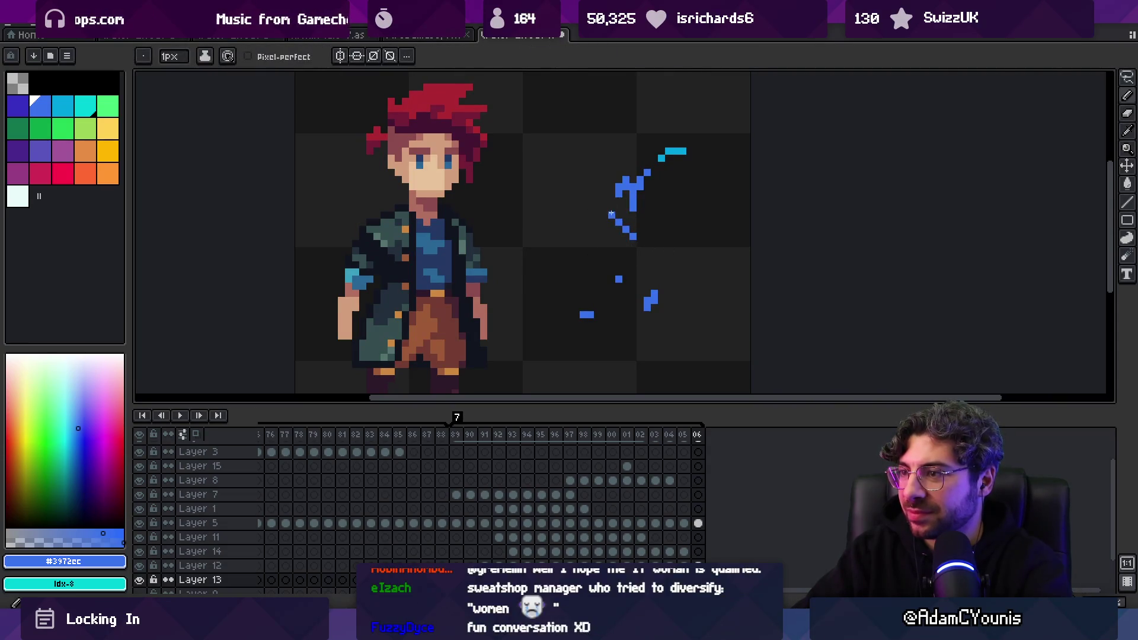
# Zoom out to the whole sprite on Layer 12 and replay the animation
pyautogui.press('z')
pyautogui.scroll(-3, 645, 186)
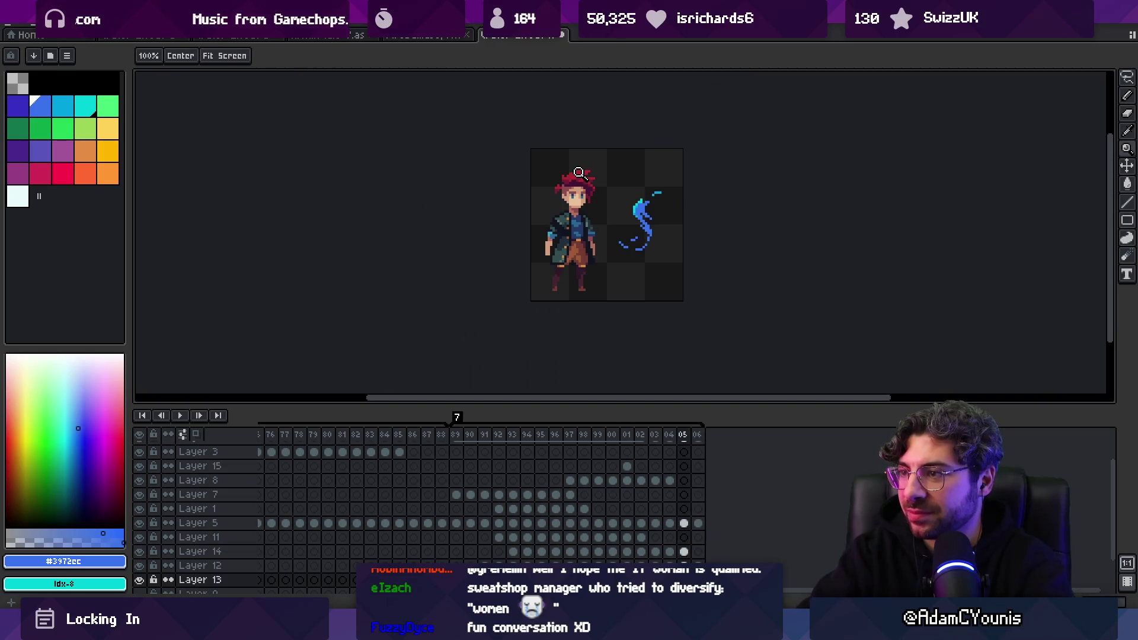
pyautogui.scroll(3, 646, 206)
pyautogui.hotkey('alt', 'Up')
pyautogui.press('b')
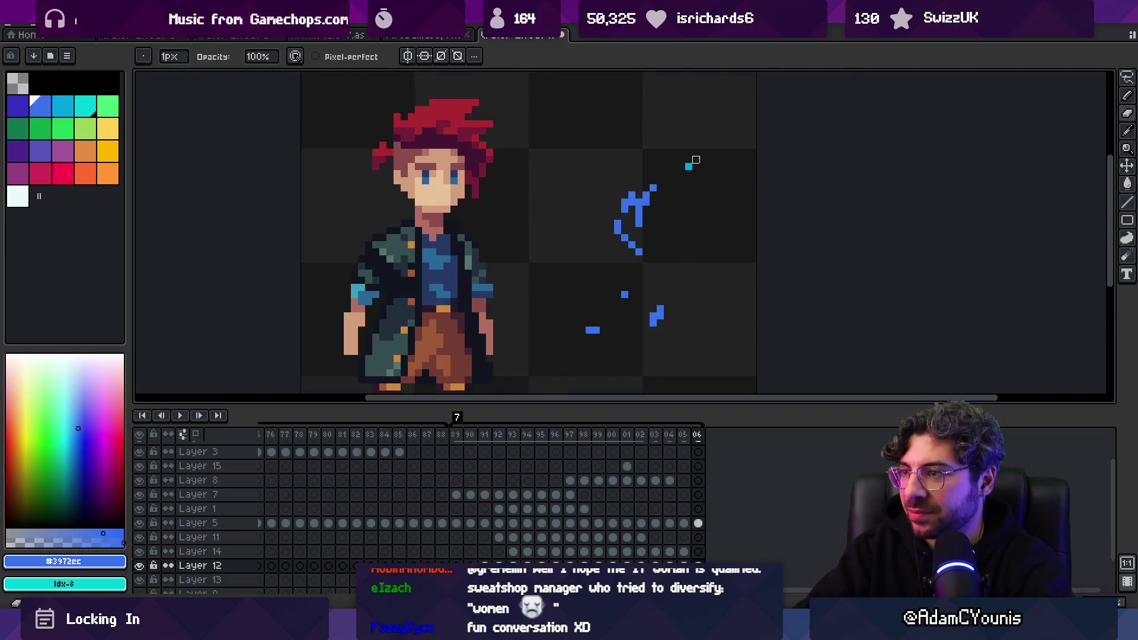
pyautogui.press('z')
pyautogui.scroll(-3, 688, 180)
pyautogui.press('Return')
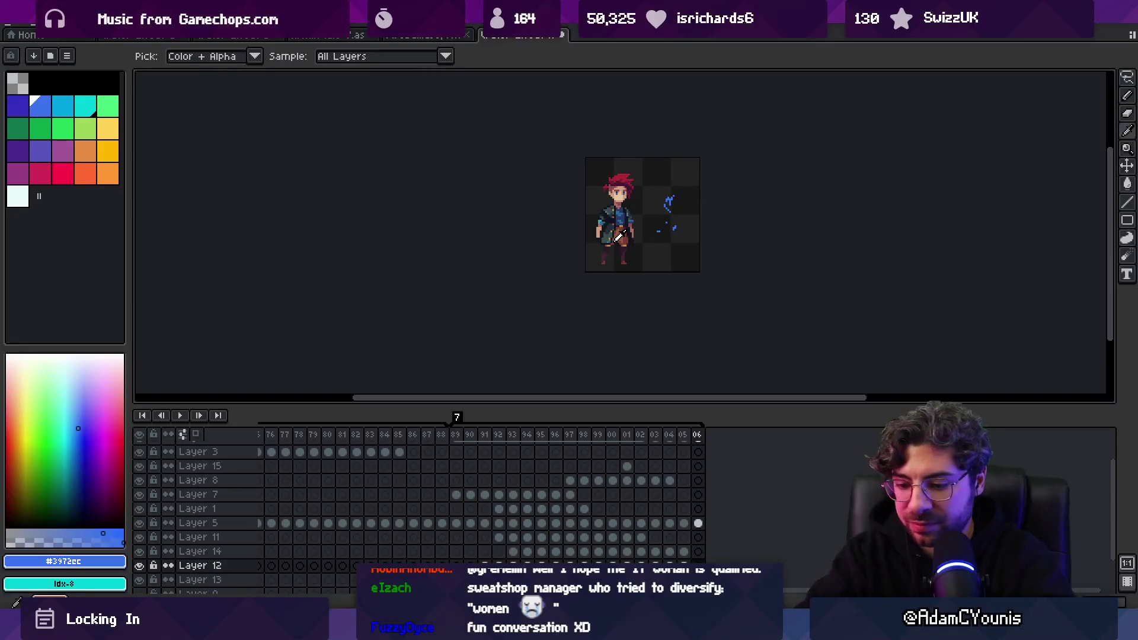
# Add frame 07, reposition its few remaining blue pixels on Layer 13, and play the animation
pyautogui.hotkey('alt', 'n')
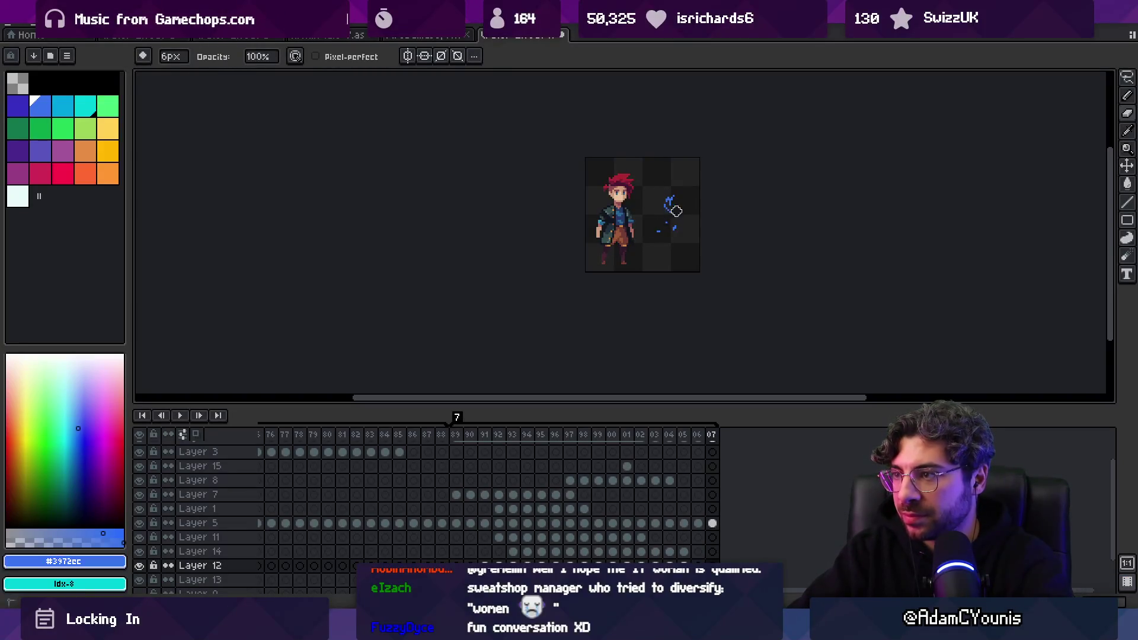
pyautogui.scroll(4, 670, 208)
pyautogui.hotkey('alt', 'Down')
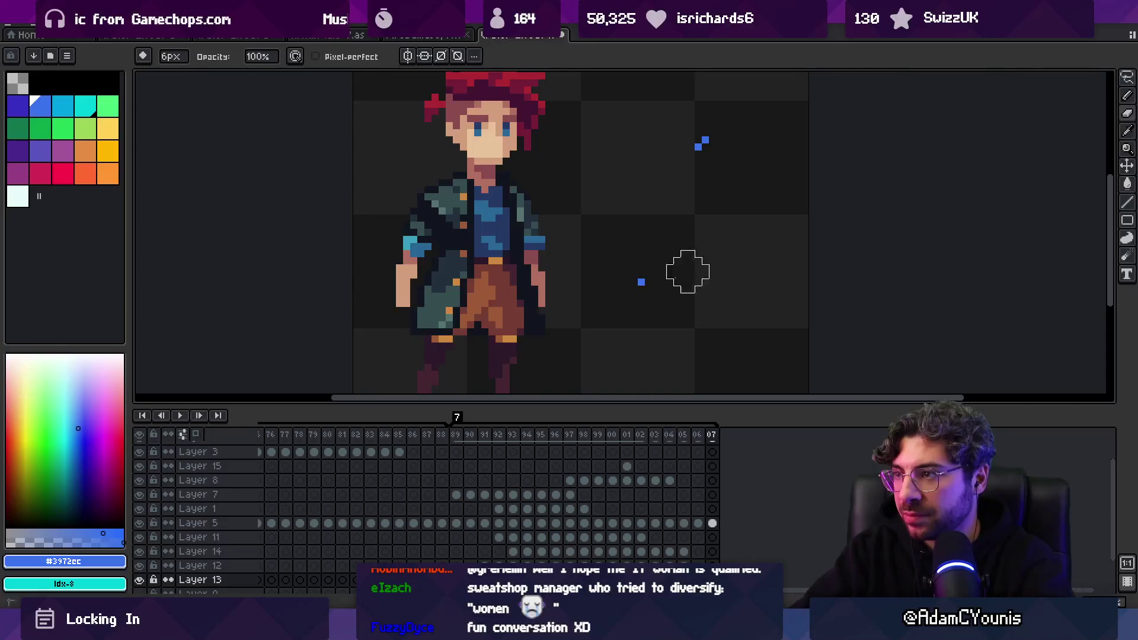
pyautogui.hotkey('ctrl', 't')
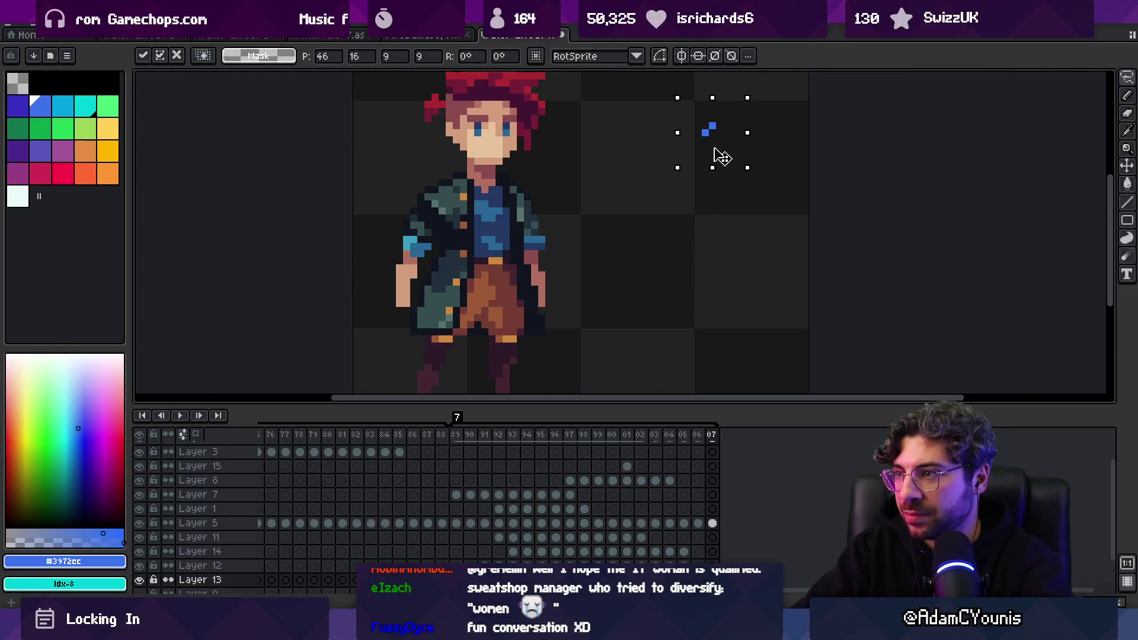
pyautogui.press('z')
pyautogui.scroll(-4, 704, 170)
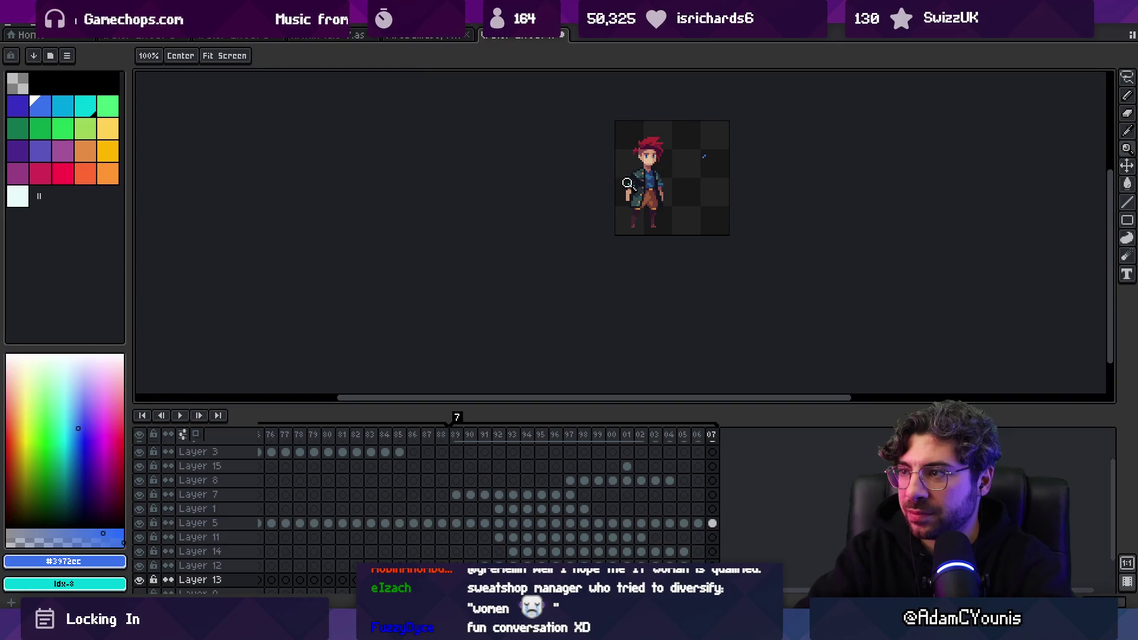
pyautogui.press('Return')
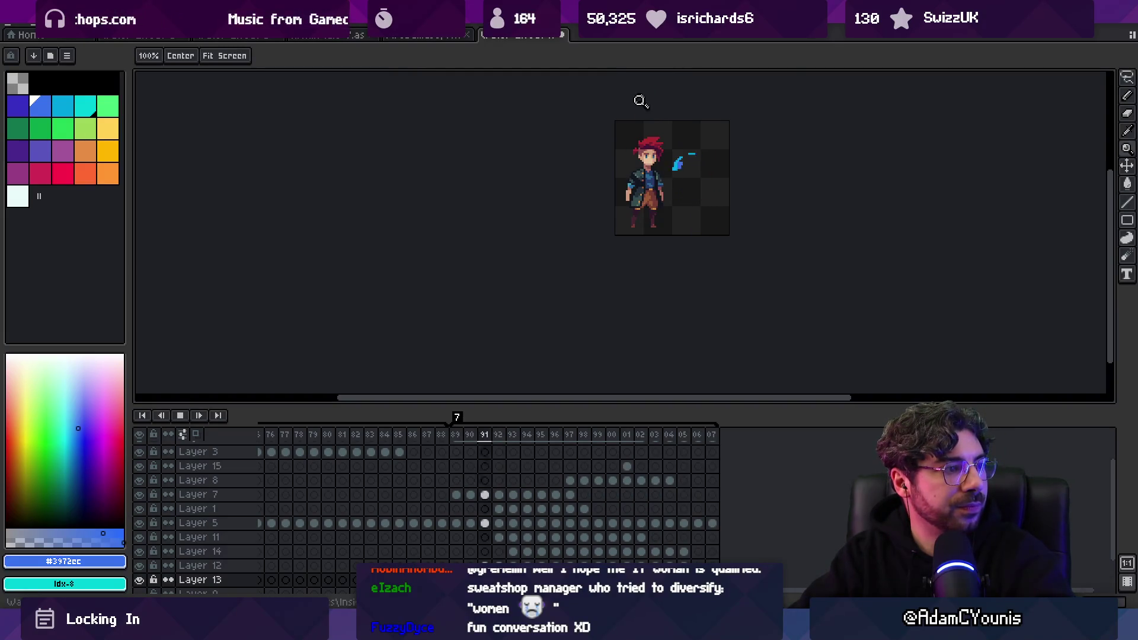
pyautogui.scroll(3, 712, 169)
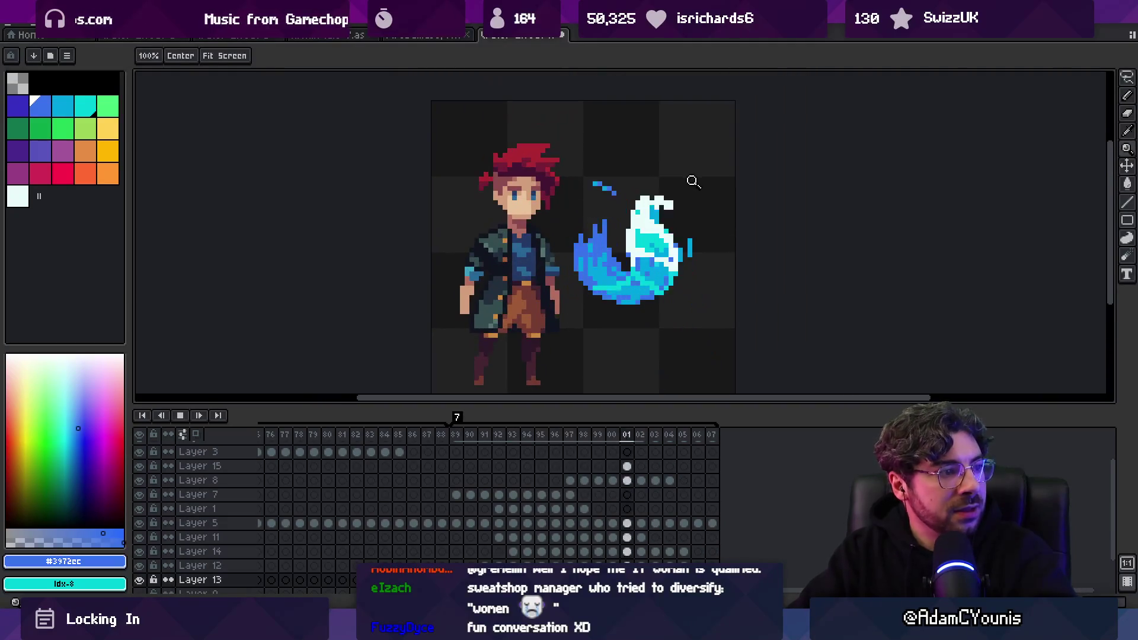
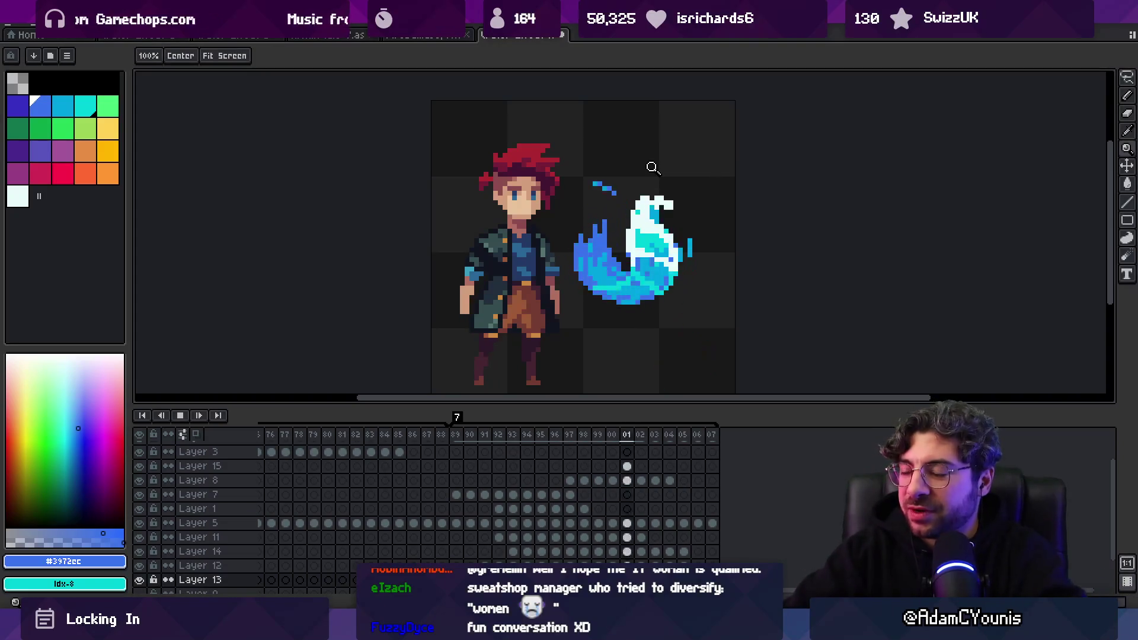
# Stop playback and hide Layer 5's character and Layer 2's dark background
pyautogui.press('Return')
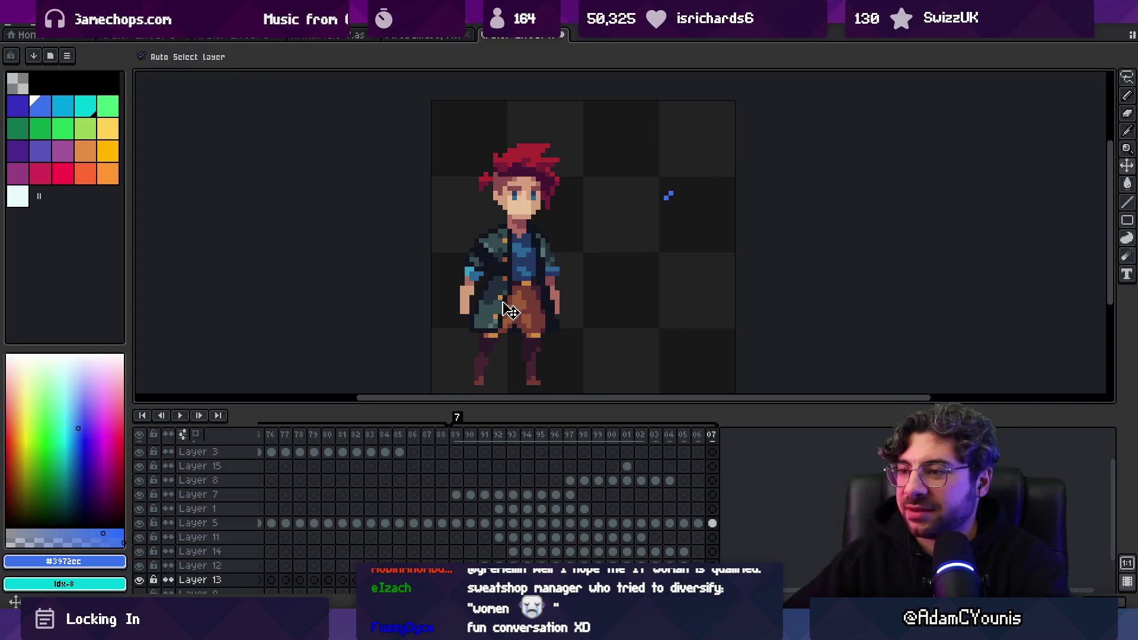
pyautogui.click(139, 523)
pyautogui.scroll(-1, 203, 551)
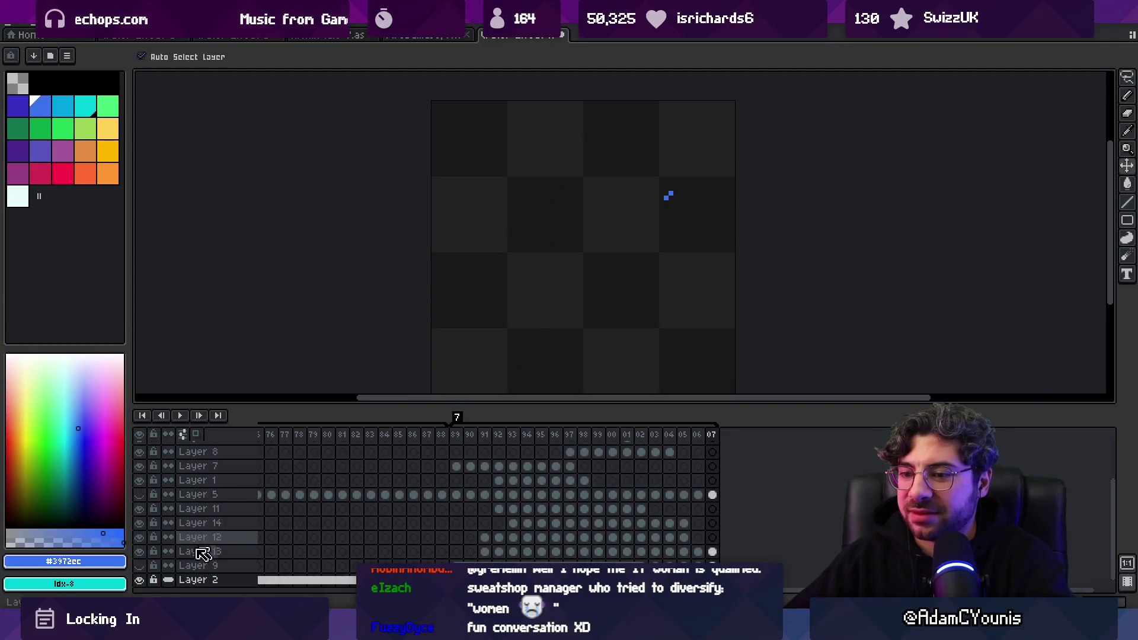
pyautogui.click(139, 580)
# Select frames from 89 onward and inspect the splash cels on Layers 8, 15 and 11
pyautogui.moveTo(470, 443); pyautogui.dragTo(720, 445)
pyautogui.click(456, 452)
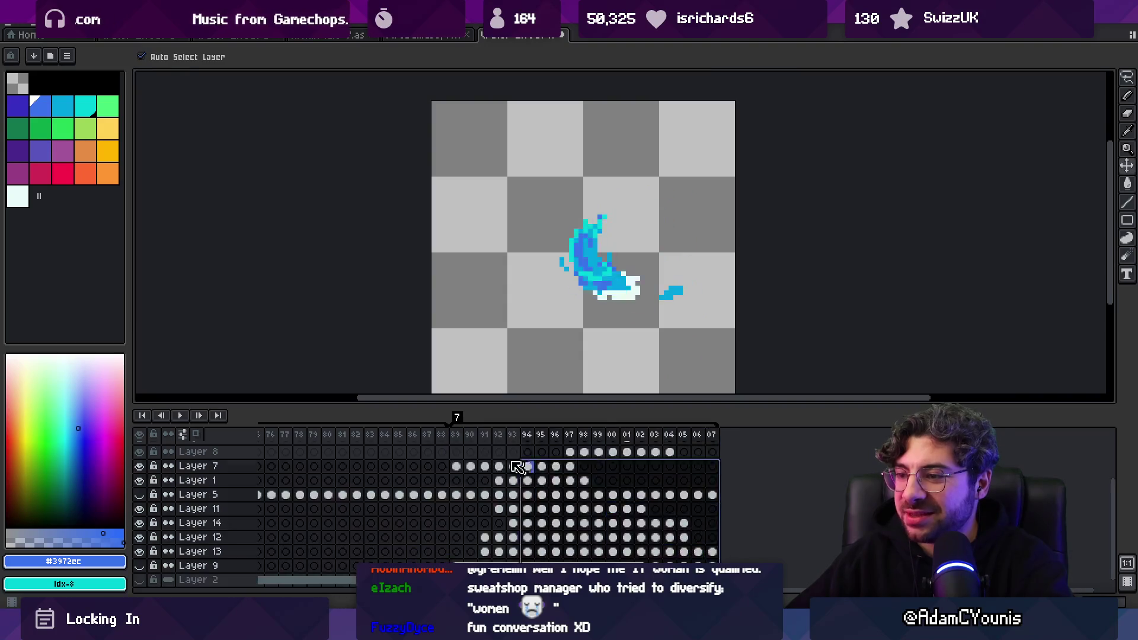
pyautogui.scroll(4, 482, 469)
pyautogui.click(456, 492)
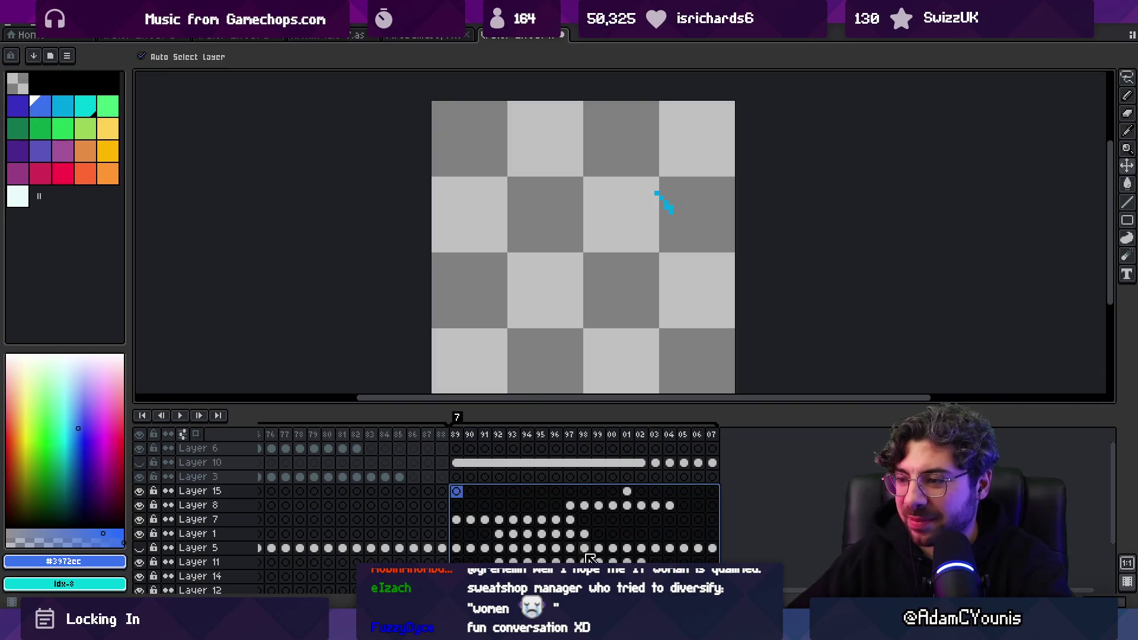
pyautogui.click(591, 559)
pyautogui.click(641, 560)
pyautogui.press('Left')
pyautogui.press('Left')
pyautogui.moveTo(641, 300)
pyautogui.mouseDown()
pyautogui.moveTo(592, 239)
pyautogui.moveTo(518, 229)
pyautogui.moveTo(531, 226)
pyautogui.mouseUp()
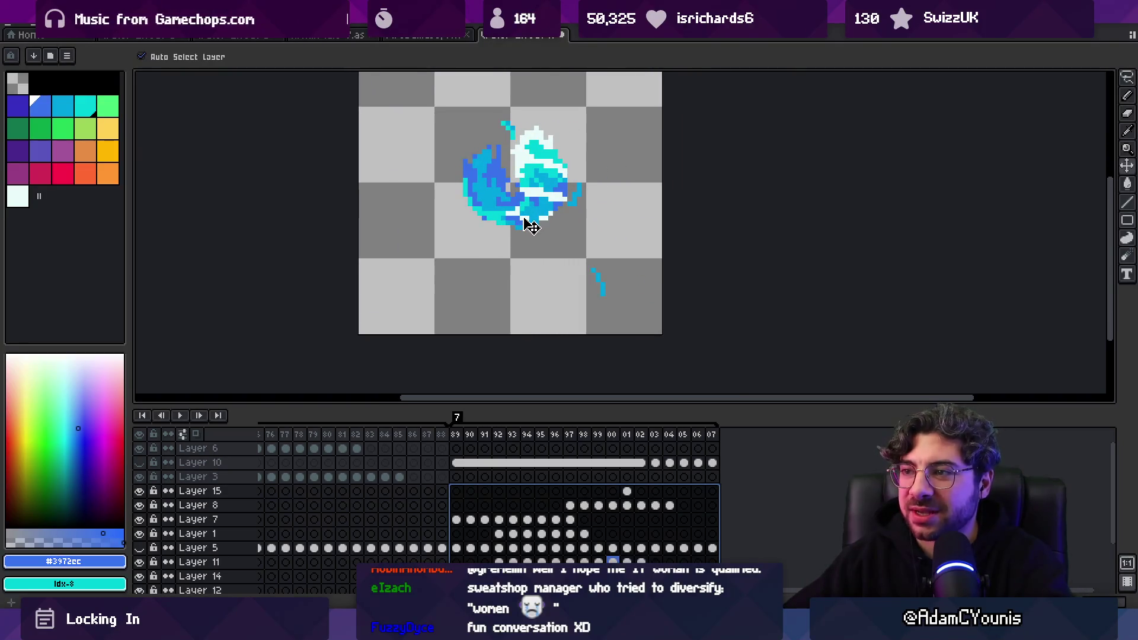
pyautogui.scroll(1, 511, 353)
pyautogui.moveTo(462, 443)
pyautogui.mouseDown()
pyautogui.moveTo(676, 436)
pyautogui.moveTo(541, 432)
pyautogui.moveTo(584, 432)
pyautogui.mouseUp()
pyautogui.scroll(-1, 515, 242)
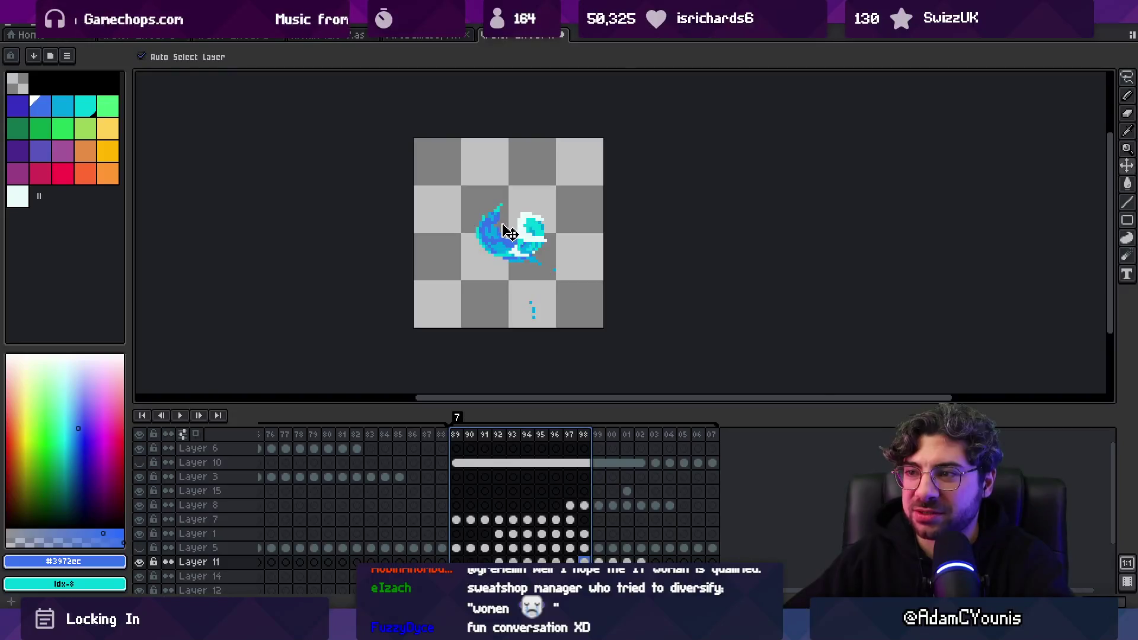
# Zoom in and erase the stray blue pixel from the splash's upper curl
pyautogui.scroll(3, 509, 233)
pyautogui.press('b')
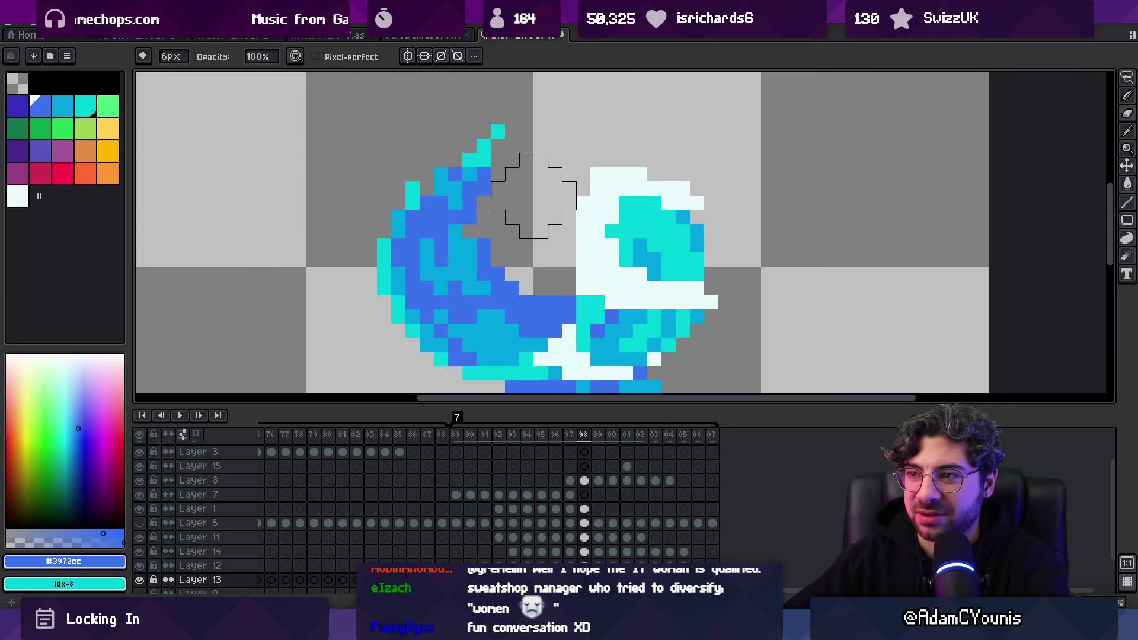
pyautogui.scroll(-3, 522, 196)
pyautogui.press('v')
pyautogui.scroll(3, 563, 218)
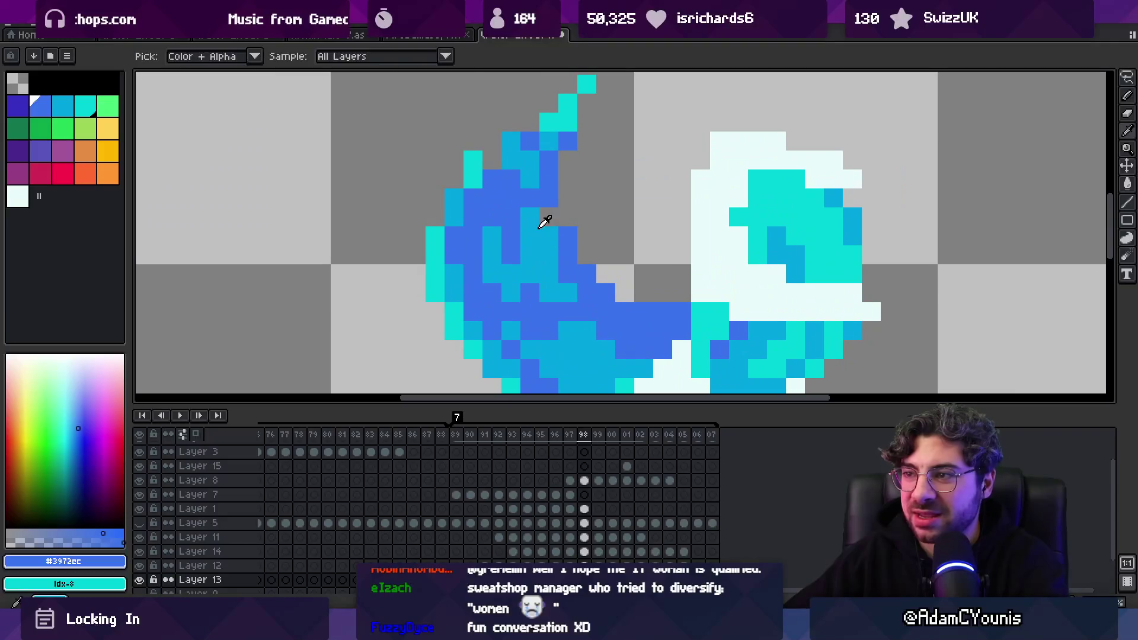
pyautogui.press('b')
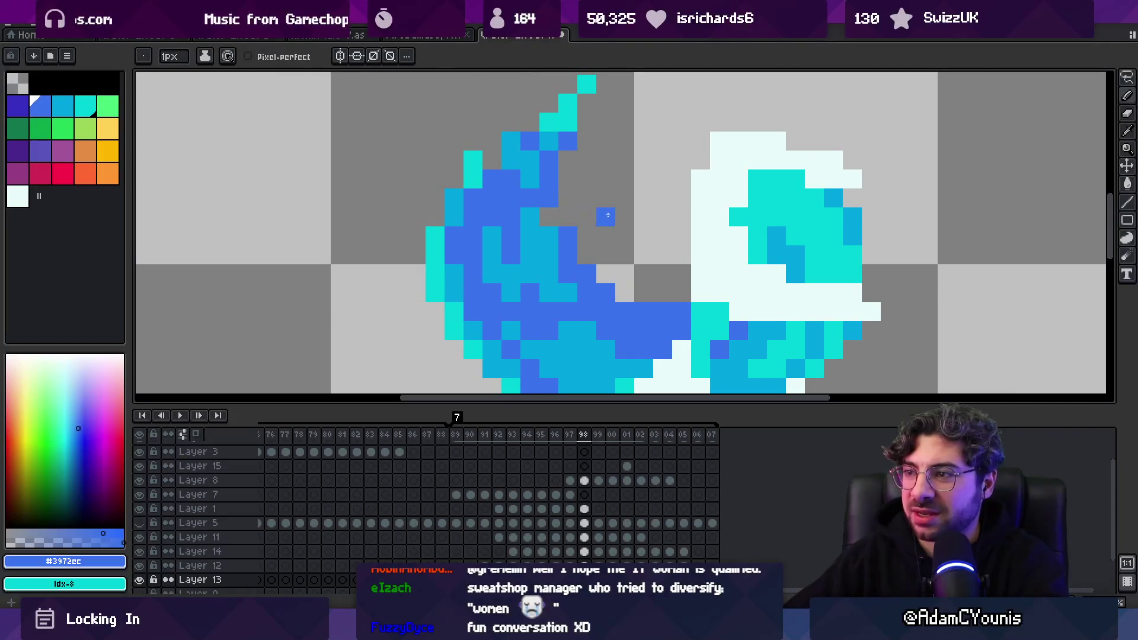
pyautogui.press('e')
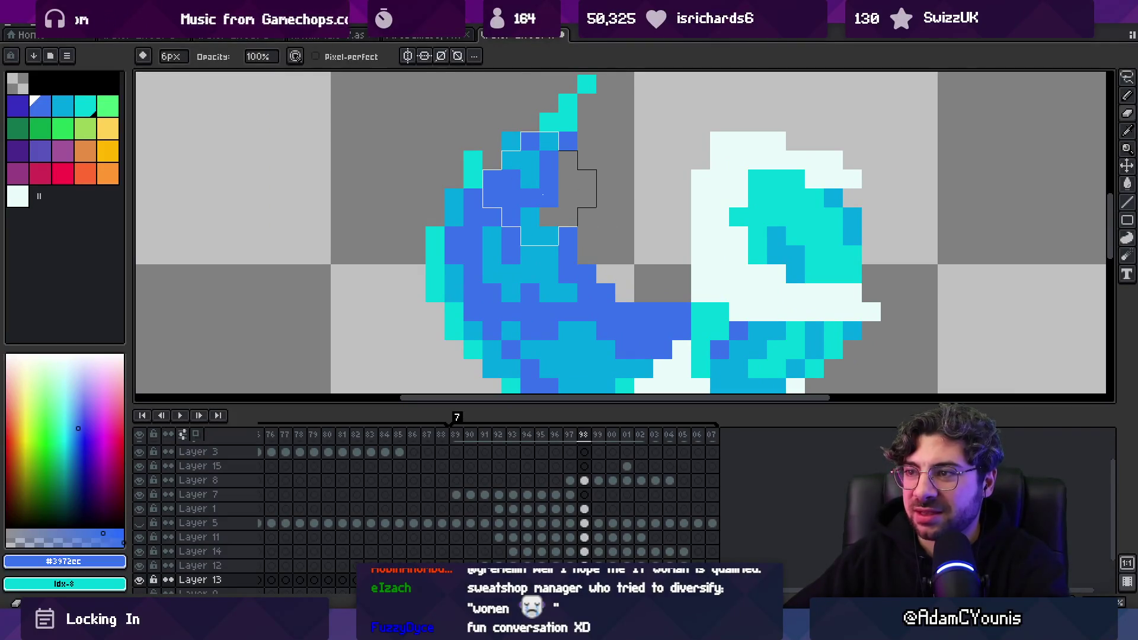
pyautogui.click(511, 160)
pyautogui.press('ctrl')
pyautogui.press('b')
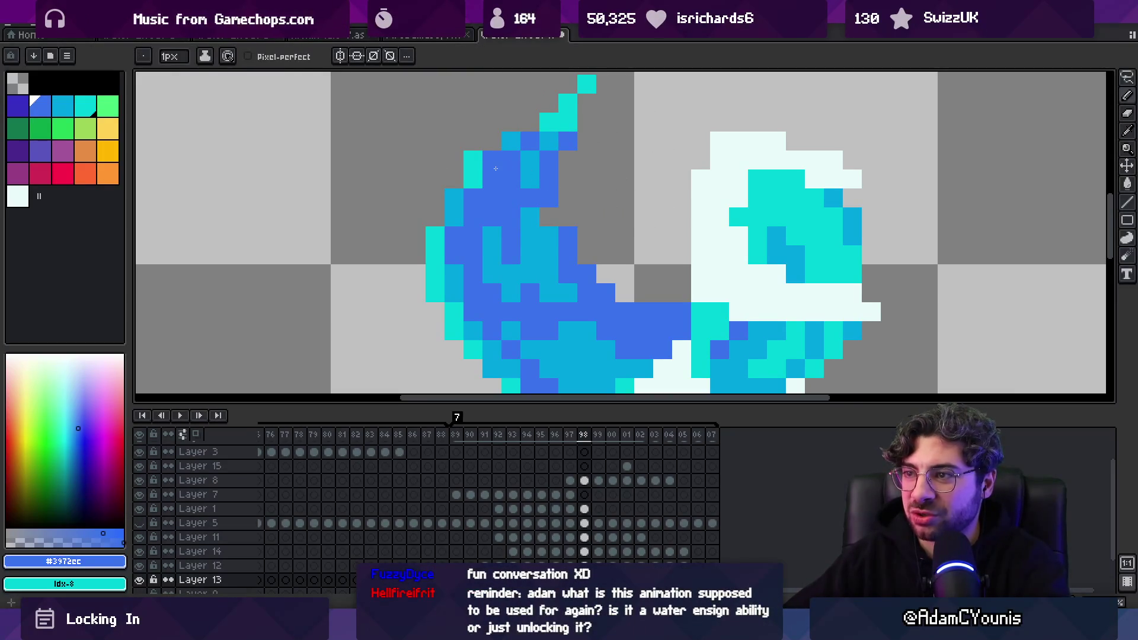
# Sample the cyan and medium blue from the splash and make Layer 14 active
pyautogui.scroll(-5, 503, 190)
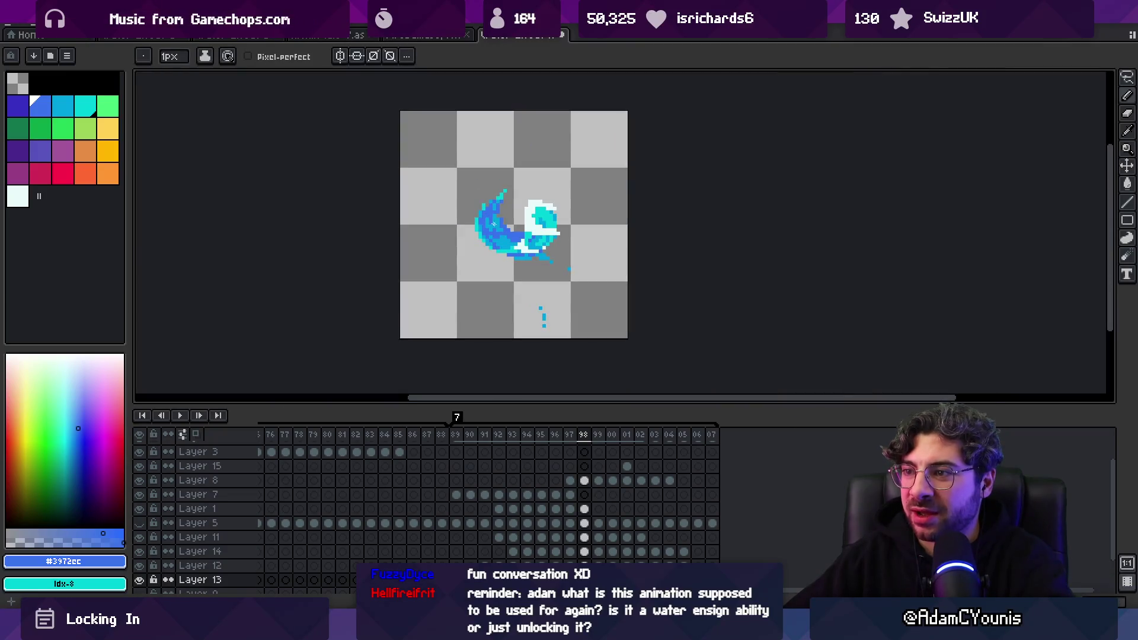
pyautogui.scroll(5, 509, 228)
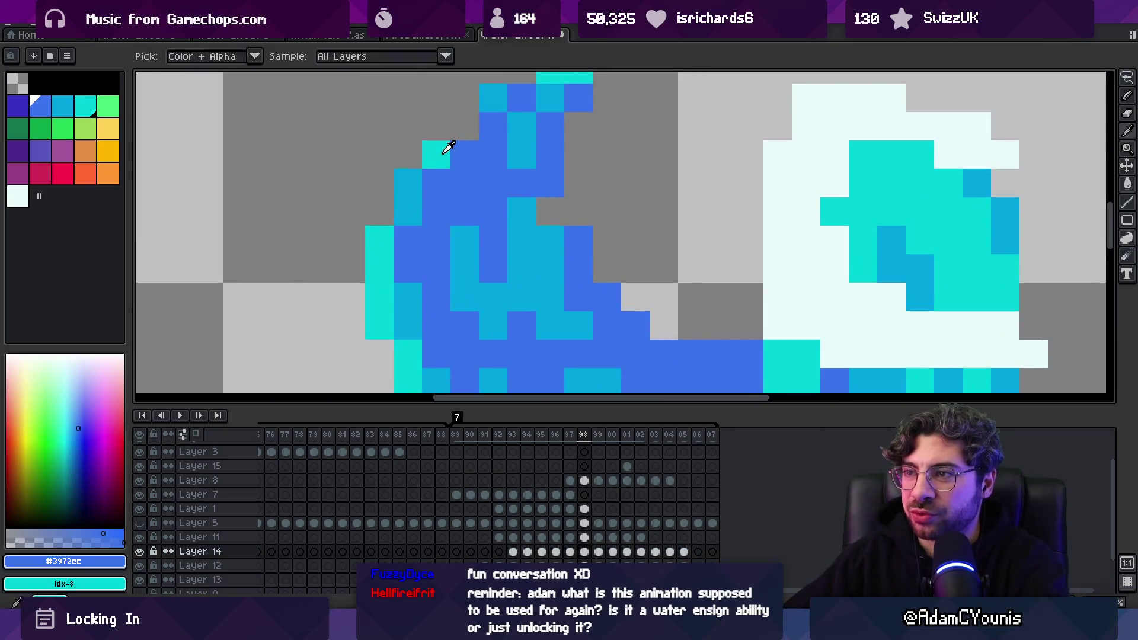
pyautogui.keyDown('alt'); pyautogui.click(461, 136); pyautogui.keyUp('alt')
pyautogui.scroll(-5, 462, 242)
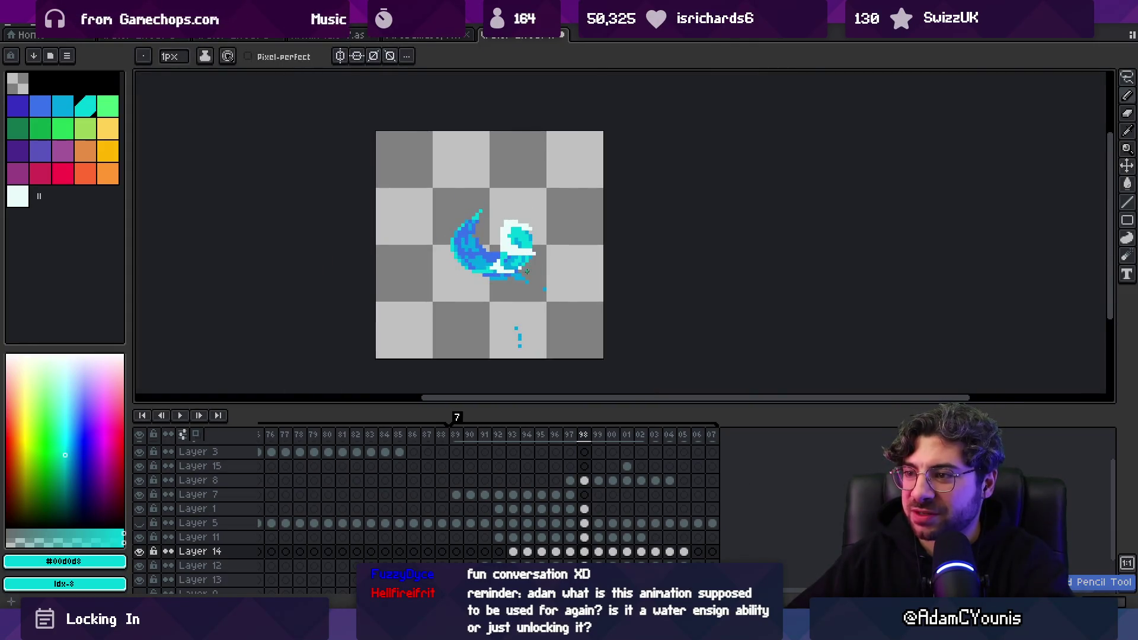
pyautogui.scroll(1, 516, 281)
pyautogui.scroll(4, 517, 282)
pyautogui.keyDown('alt'); pyautogui.click(471, 276); pyautogui.keyUp('alt')
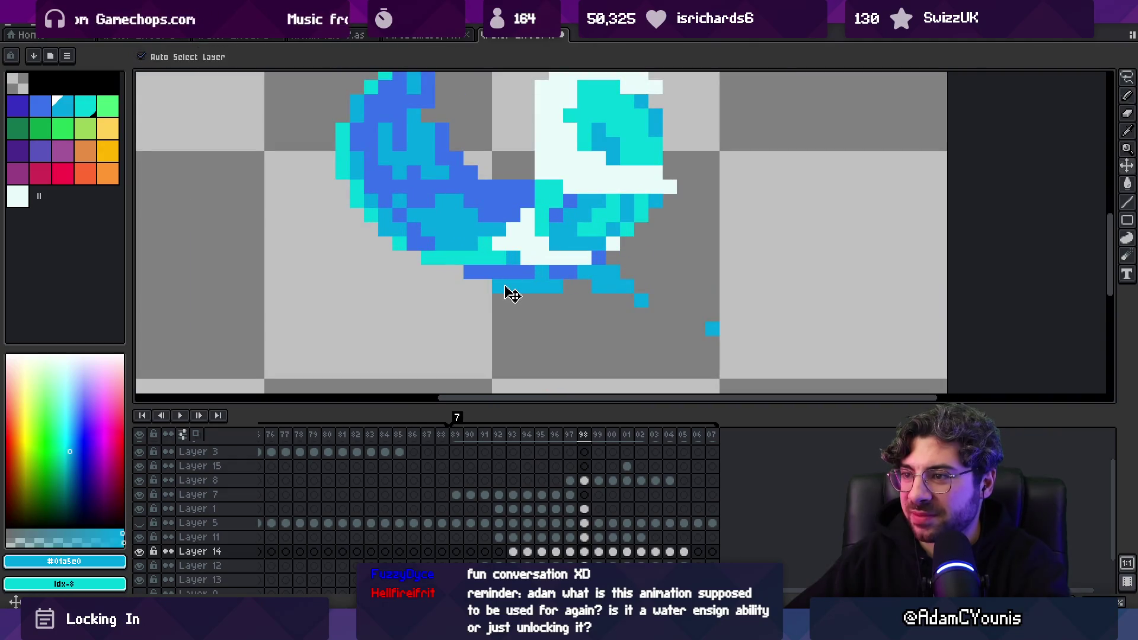
pyautogui.scroll(-5, 458, 275)
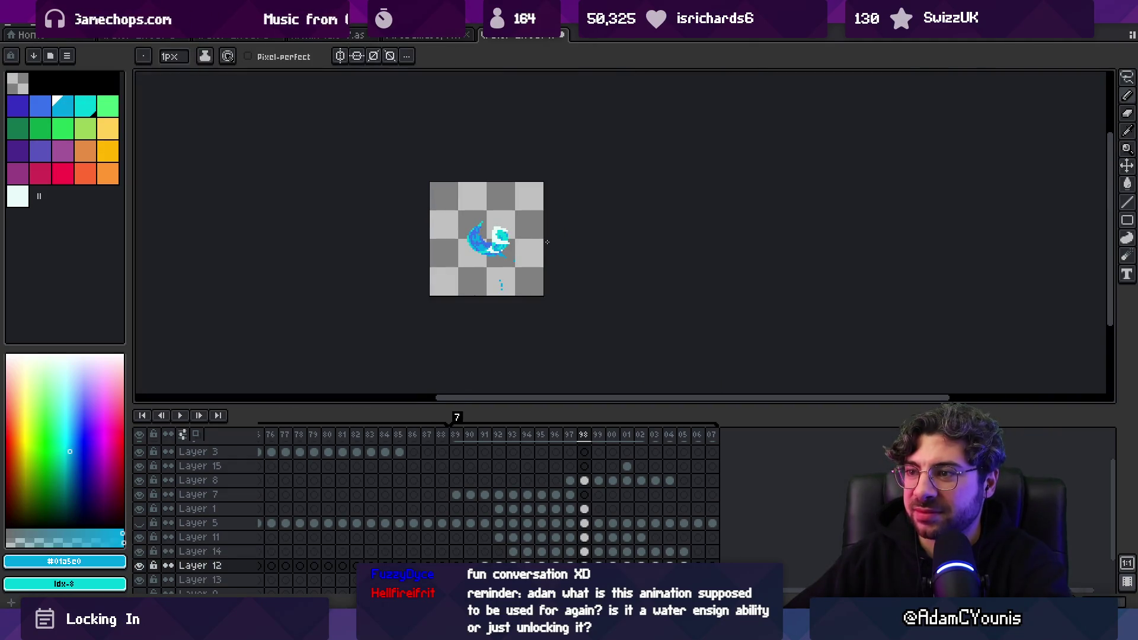
pyautogui.press('Up')
# Play the splash animation once to review it, then bring up the water-motion sketch board
pyautogui.press('Return')
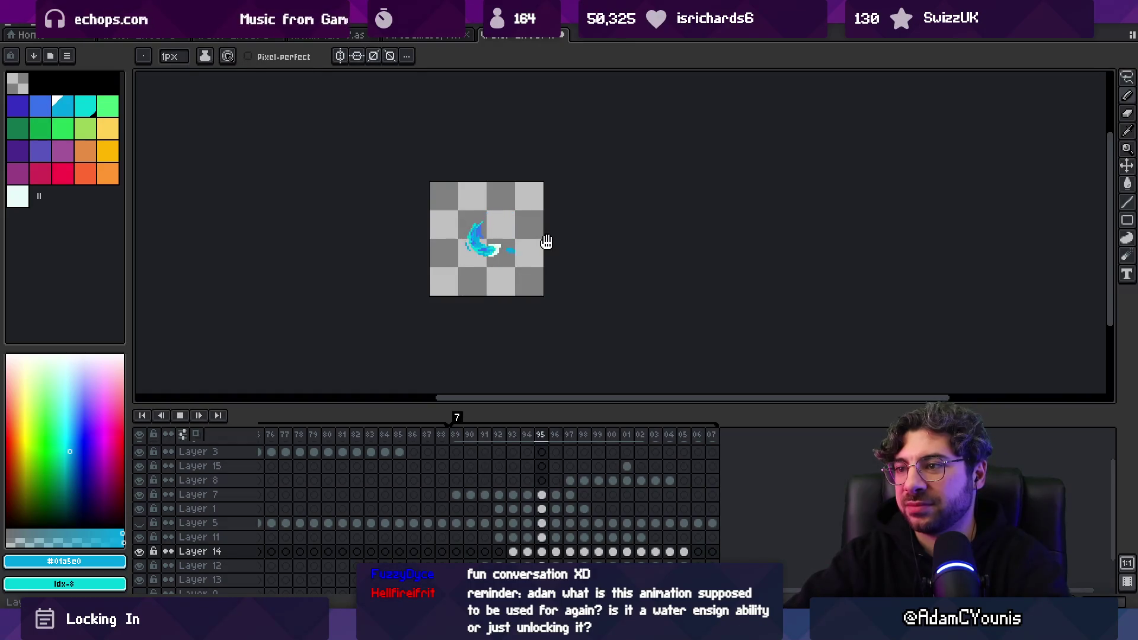
pyautogui.press('Return')
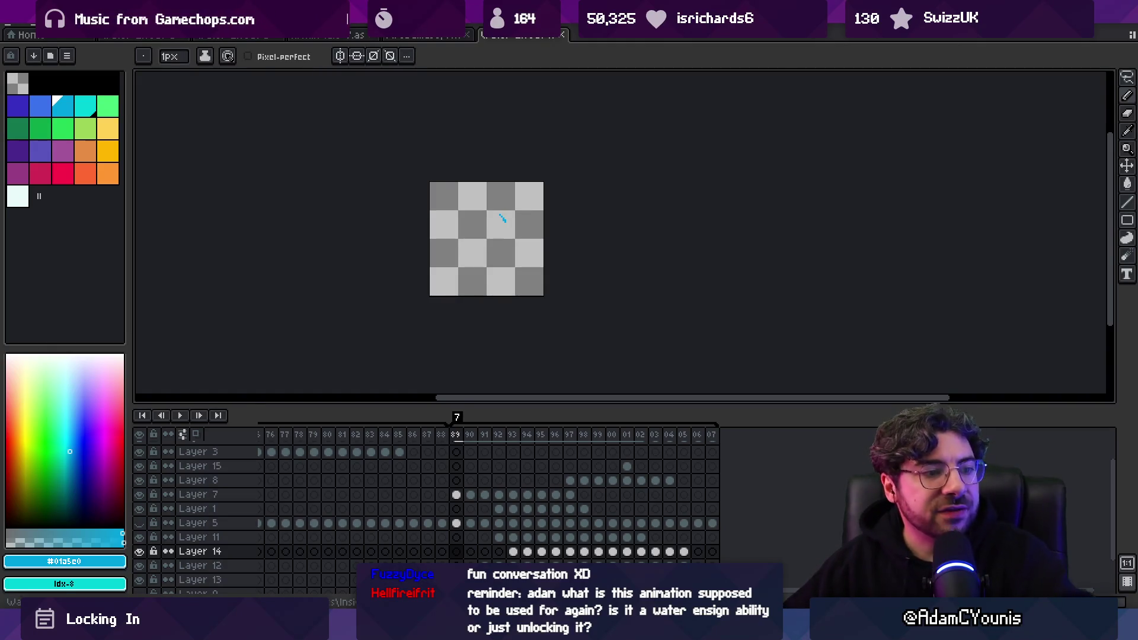
pyautogui.moveTo(765, 628)
pyautogui.click(788, 591)
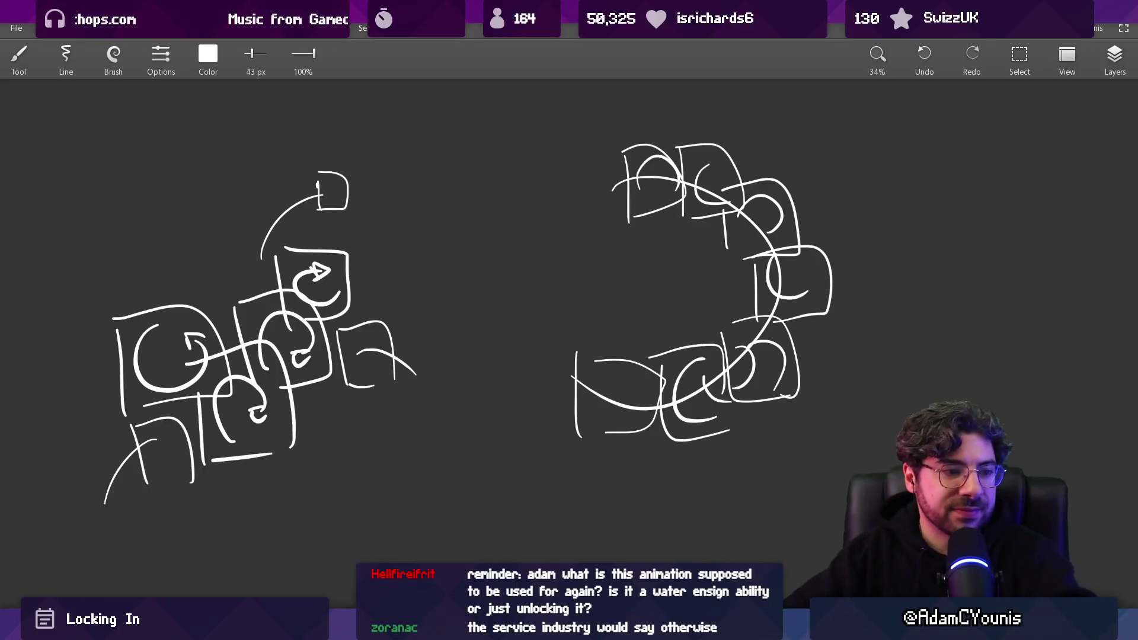
# Pan over the row of water sketches and undo the small upward arrow stroke
pyautogui.scroll(-10, 427, 257)
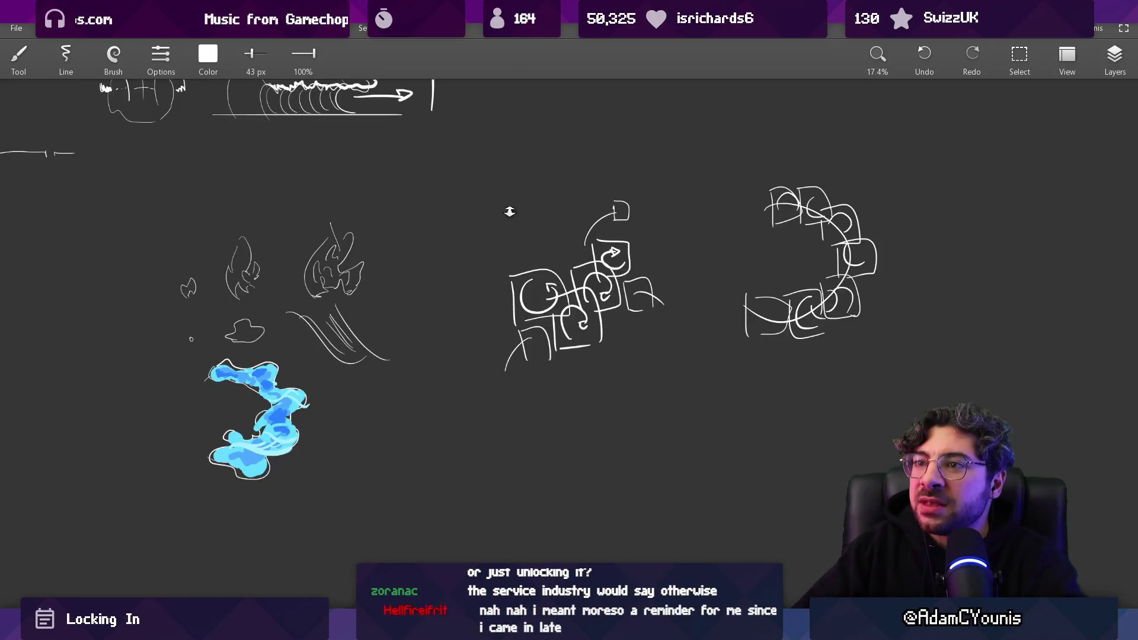
pyautogui.scroll(5, 544, 243)
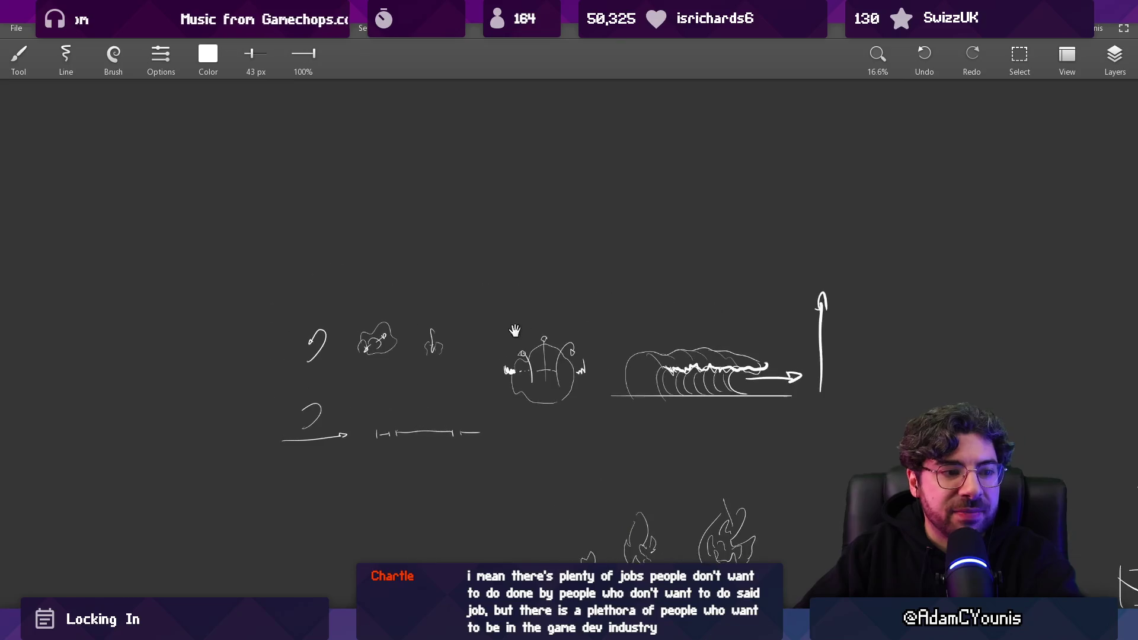
pyautogui.moveTo(471, 258); pyautogui.dragTo(421, 333)
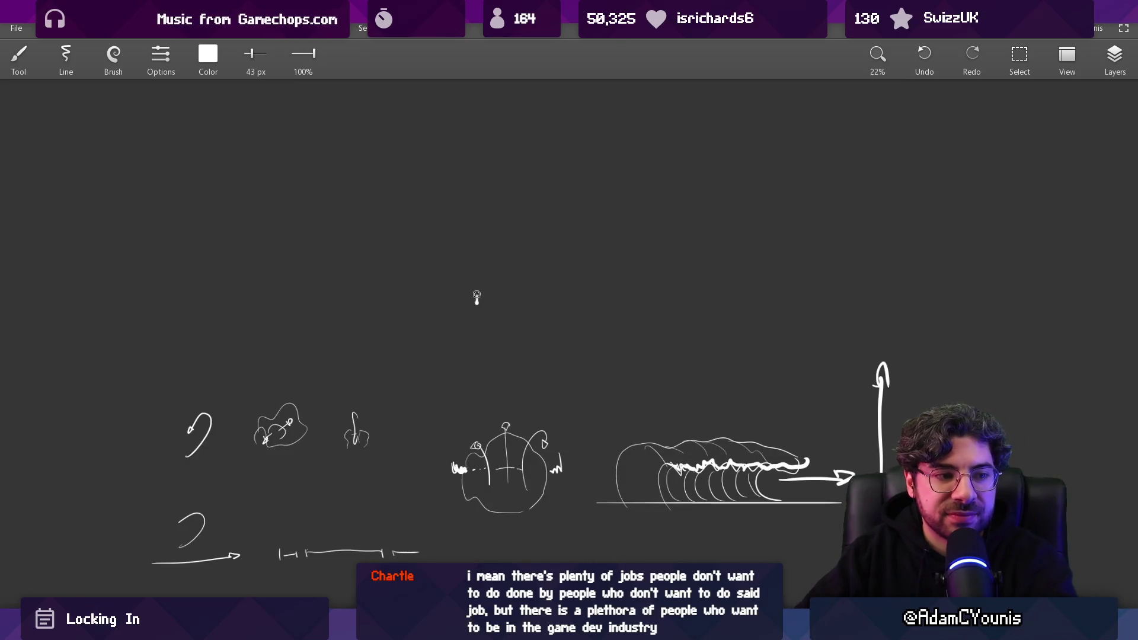
pyautogui.hscroll(3, 513, 273)
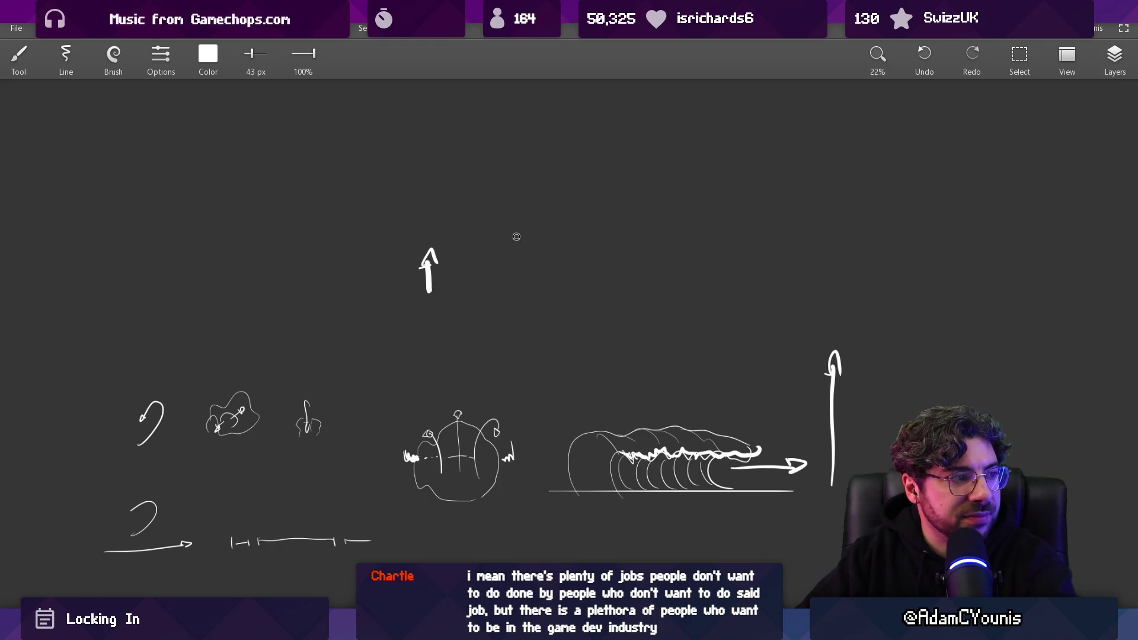
pyautogui.hotkey('ctrl', 'z')
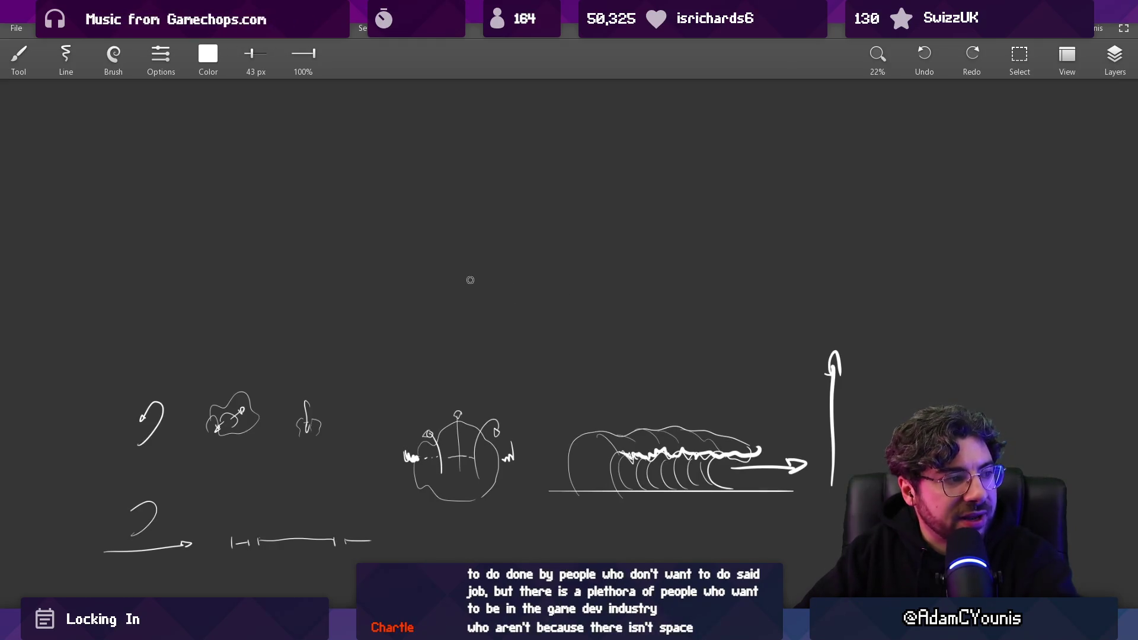
pyautogui.hscroll(5, 533, 256)
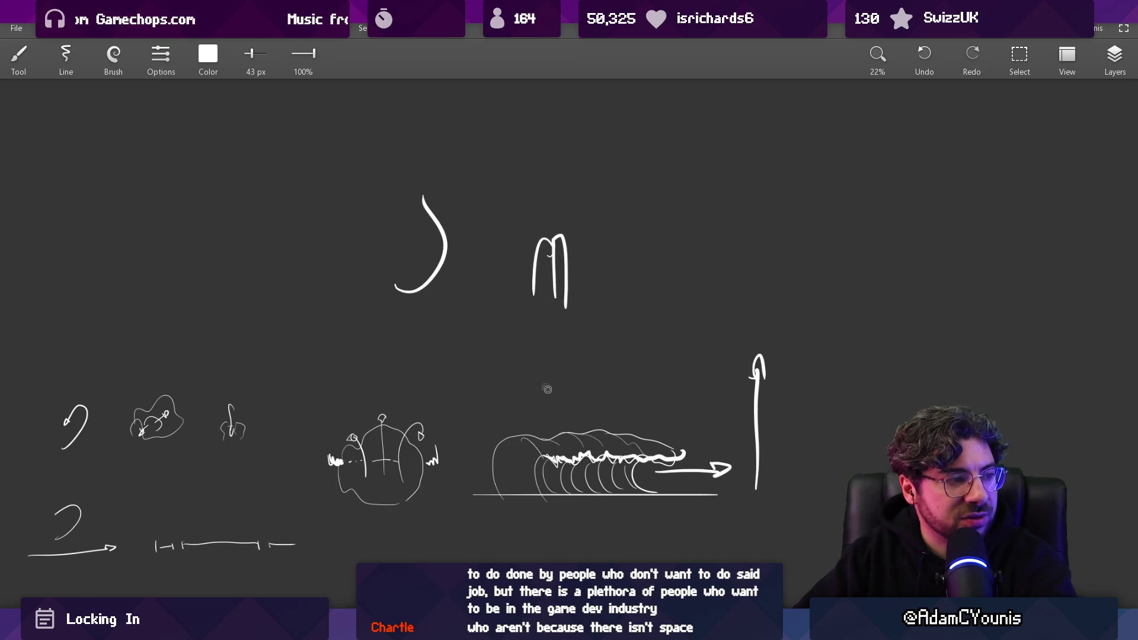
pyautogui.moveTo(658, 406)
pyautogui.mouseDown()
pyautogui.moveTo(599, 134)
pyautogui.moveTo(806, 317)
pyautogui.moveTo(807, 436)
pyautogui.moveTo(769, 441)
pyautogui.moveTo(646, 338)
pyautogui.moveTo(533, 401)
pyautogui.mouseUp()
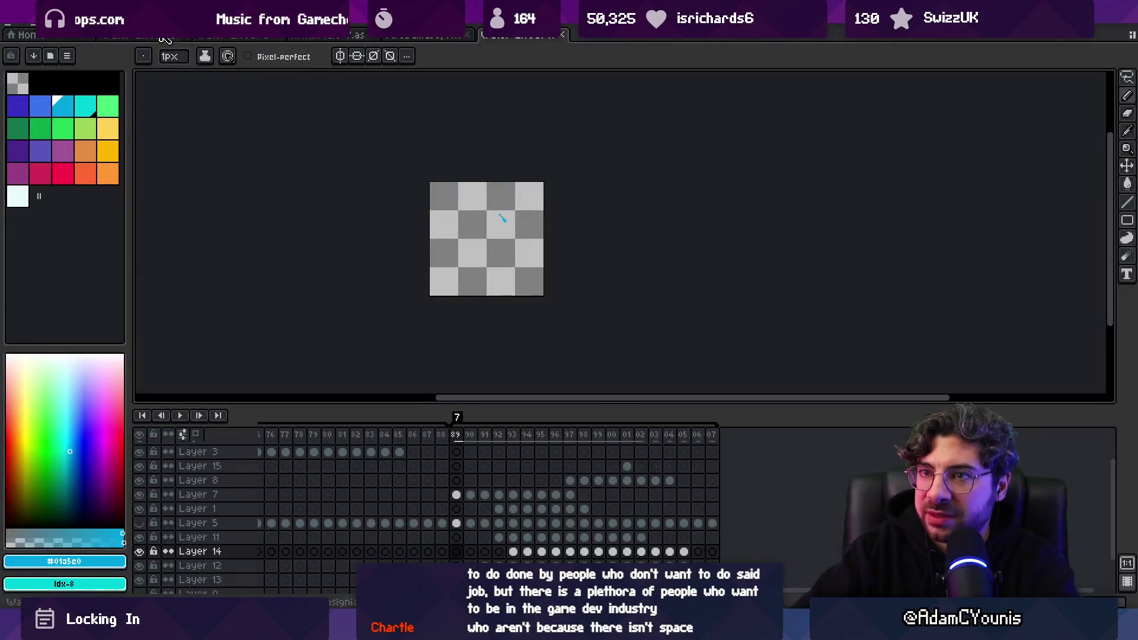
# Preview the first sprite file's animation and select frames 10 to 41 on all layers
pyautogui.click(165, 37)
pyautogui.press('Return')
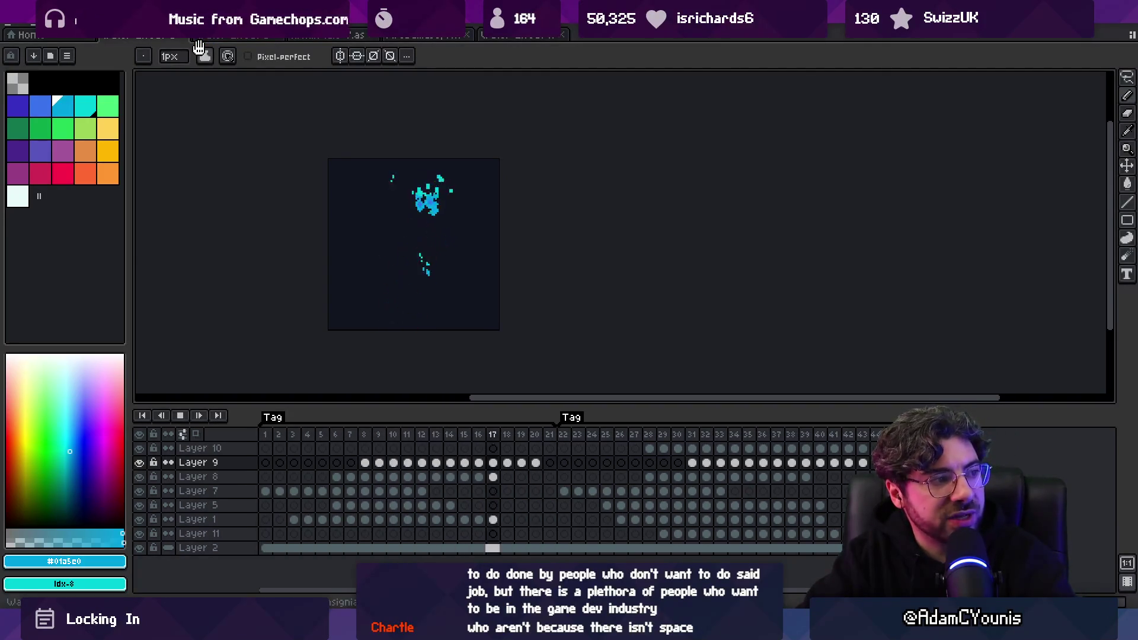
pyautogui.press('Return')
pyautogui.press('Return')
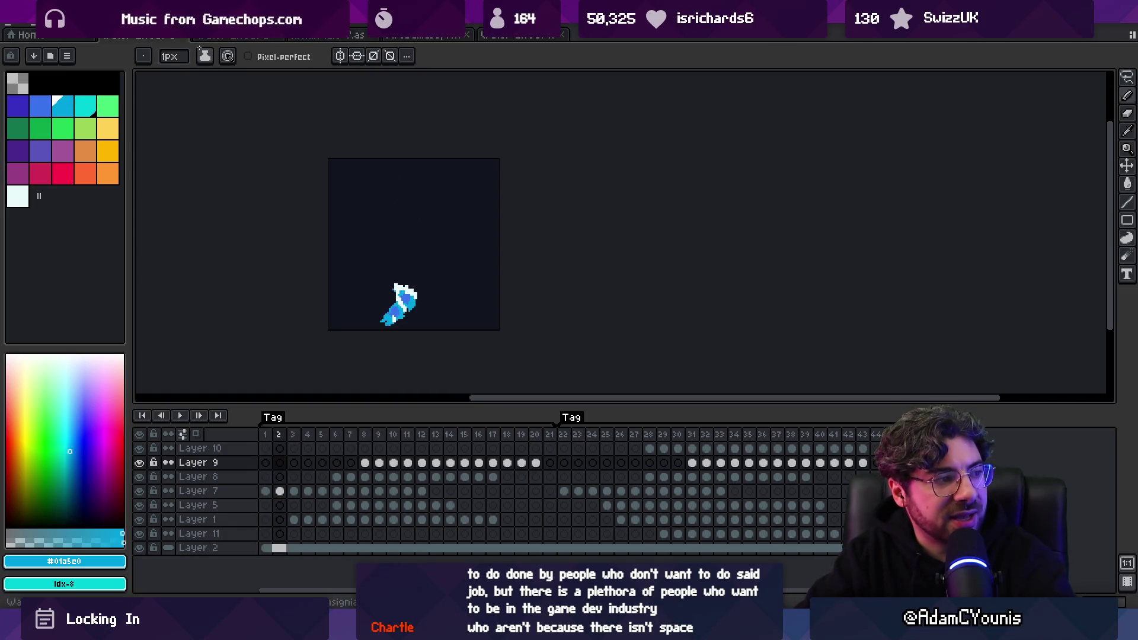
pyautogui.press('m')
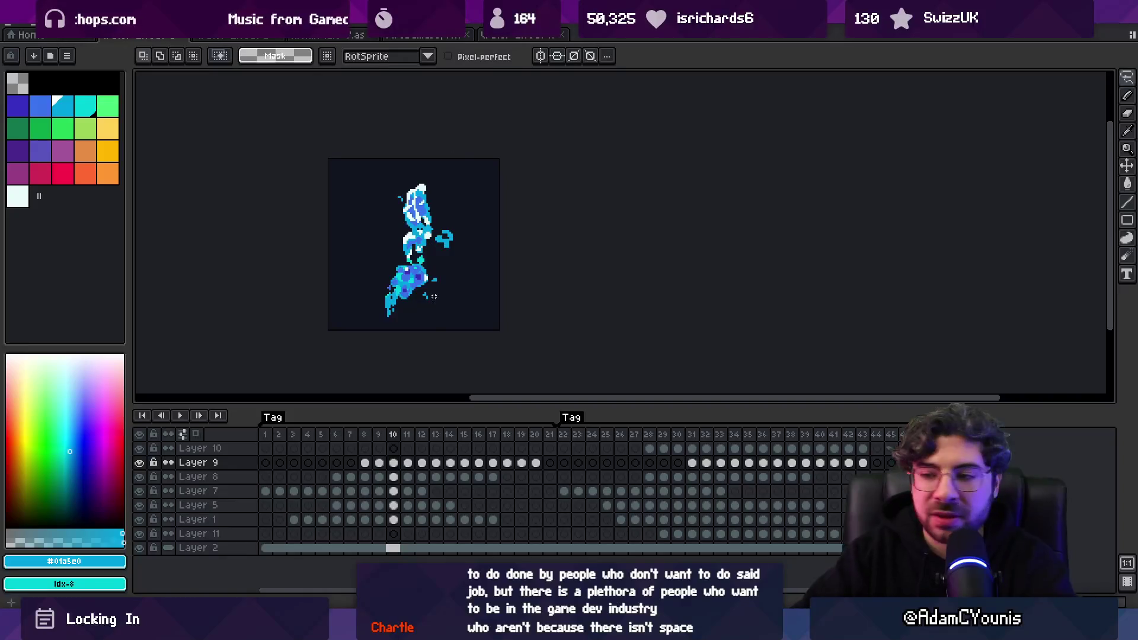
pyautogui.moveTo(394, 451)
pyautogui.mouseDown()
pyautogui.moveTo(851, 447)
pyautogui.moveTo(797, 461)
pyautogui.moveTo(593, 465)
pyautogui.moveTo(713, 476)
pyautogui.moveTo(877, 461)
pyautogui.mouseUp()
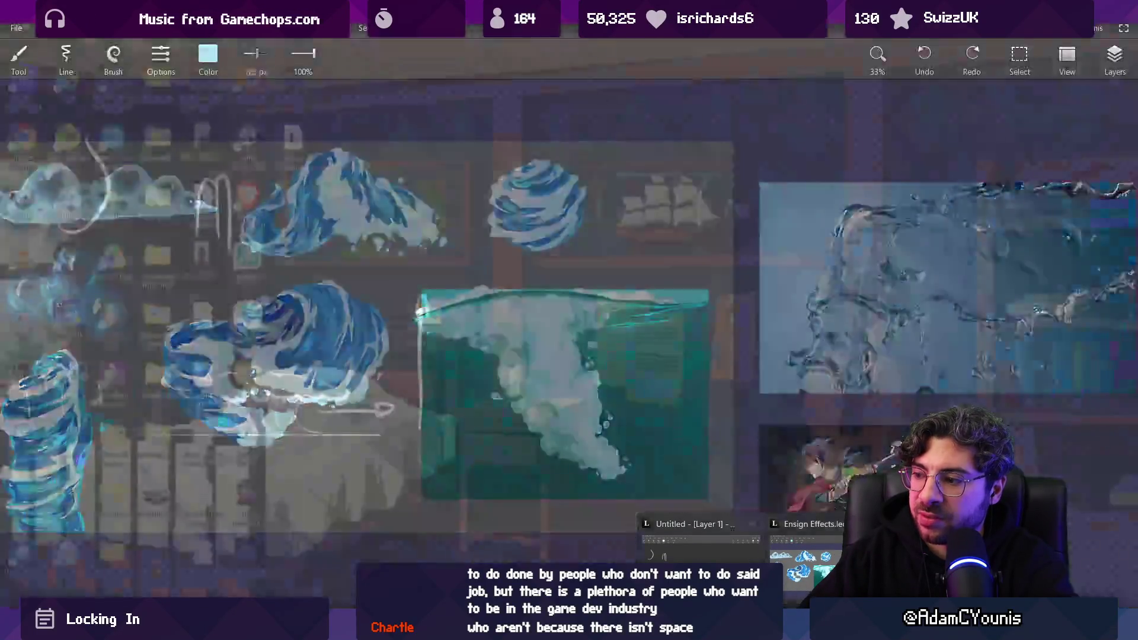
pyautogui.click(687, 540)
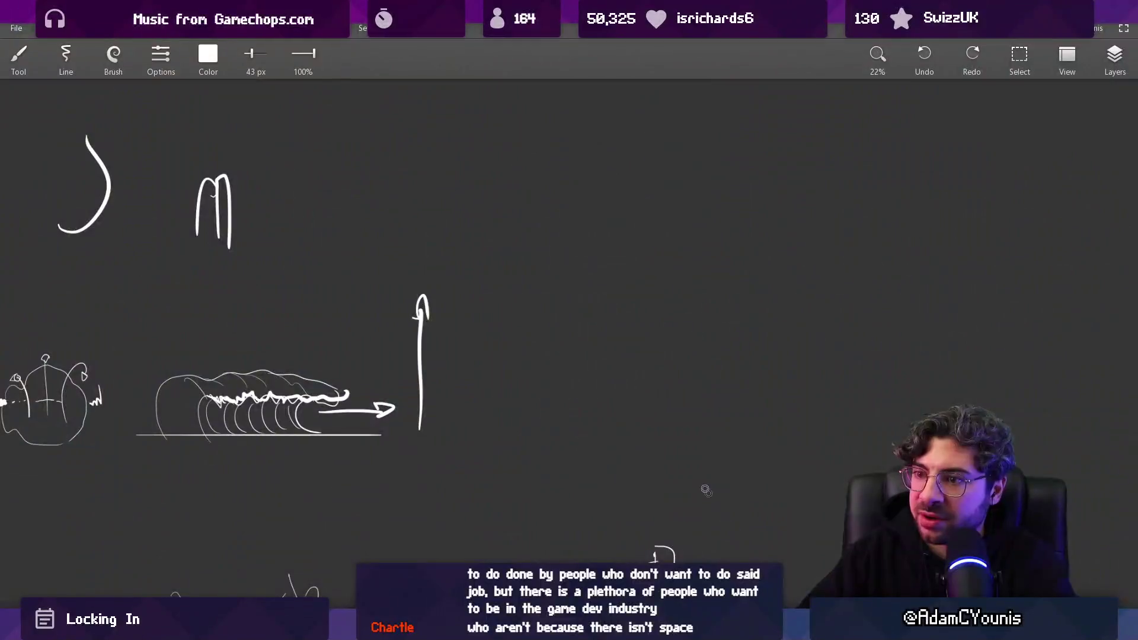
# Finish the box sketch by drawing its right side and bottom edge
pyautogui.moveTo(332, 224); pyautogui.dragTo(77, 70)
pyautogui.moveTo(367, 395); pyautogui.dragTo(434, 274)
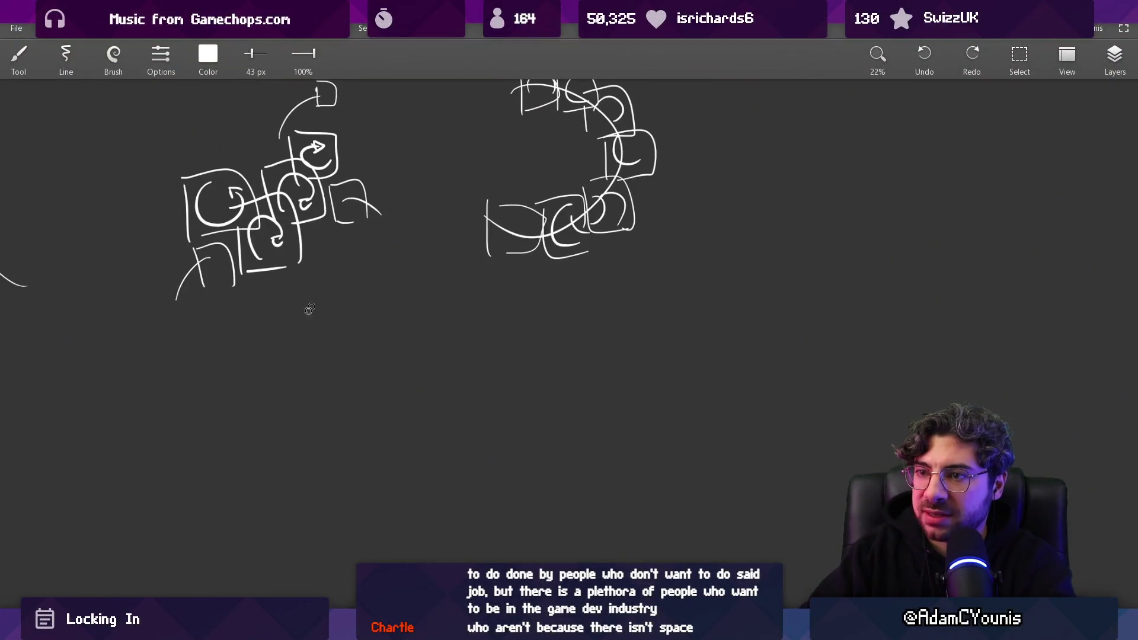
pyautogui.moveTo(391, 351); pyautogui.dragTo(388, 457)
pyautogui.moveTo(307, 437); pyautogui.dragTo(368, 435)
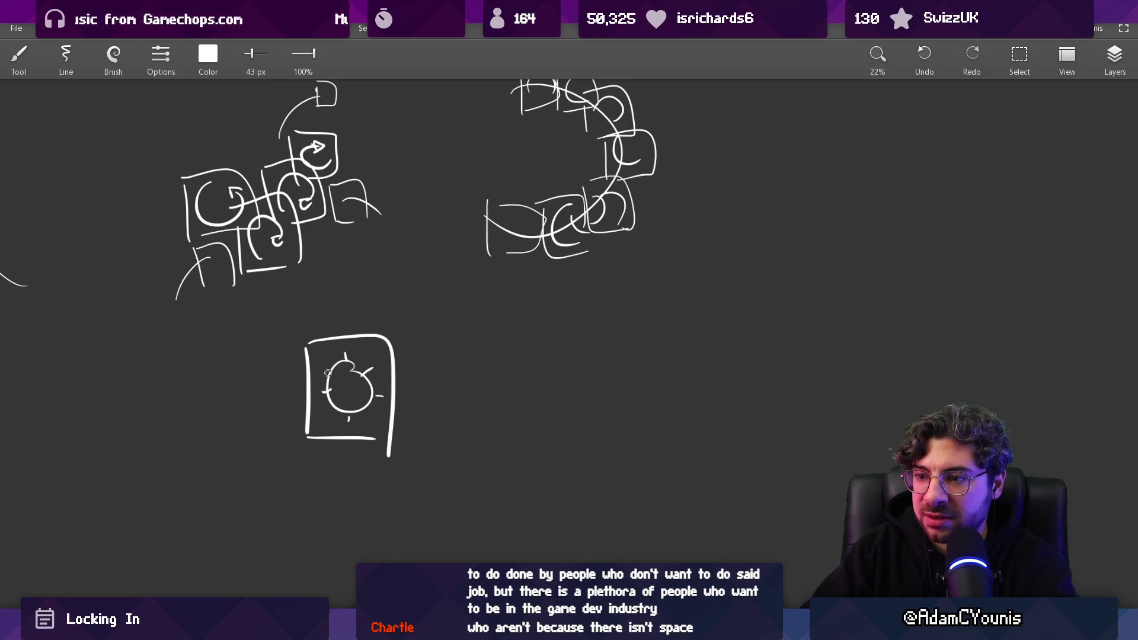
# Lasso the framed splash sketch and place an overlapping copy to its right
pyautogui.press('l')
pyautogui.moveTo(352, 286); pyautogui.dragTo(427, 283)
pyautogui.moveTo(329, 404); pyautogui.dragTo(386, 427)
pyautogui.press('Escape')
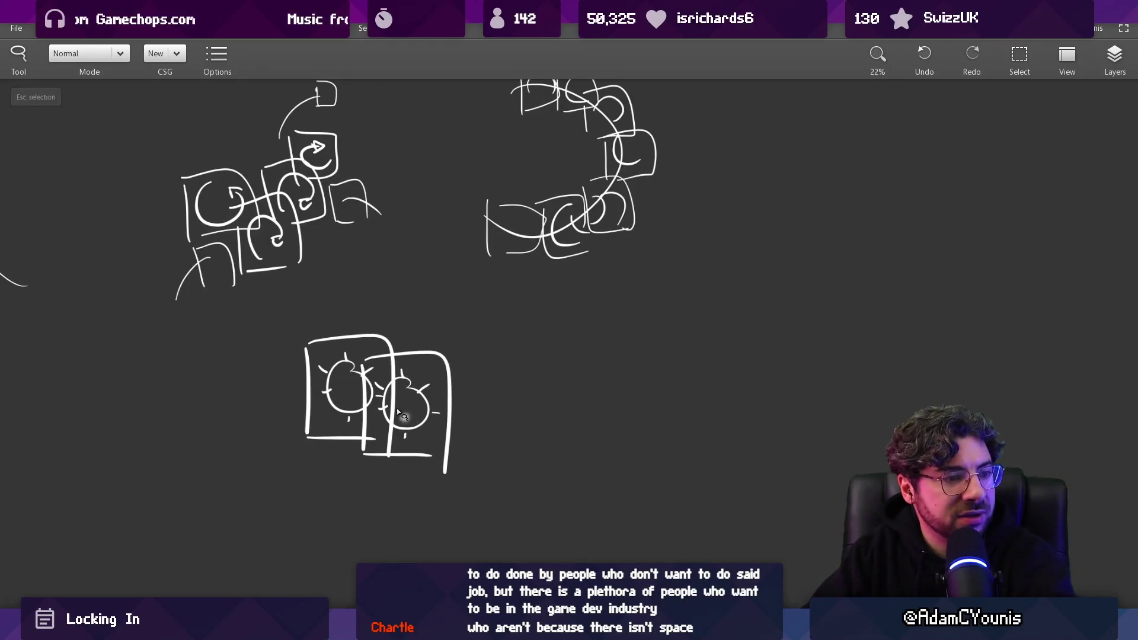
pyautogui.moveTo(456, 375); pyautogui.dragTo(379, 350)
# Try out curl, spiral and C-shaped swirl strokes, then undo them
pyautogui.press('b')
pyautogui.moveTo(471, 388)
pyautogui.mouseDown()
pyautogui.moveTo(539, 374)
pyautogui.moveTo(586, 326)
pyautogui.mouseUp()
pyautogui.hotkey('ctrl', 'z')
pyautogui.hotkey('ctrl', 'z')
pyautogui.moveTo(434, 381)
pyautogui.mouseDown()
pyautogui.moveTo(456, 335)
pyautogui.moveTo(490, 365)
pyautogui.mouseUp()
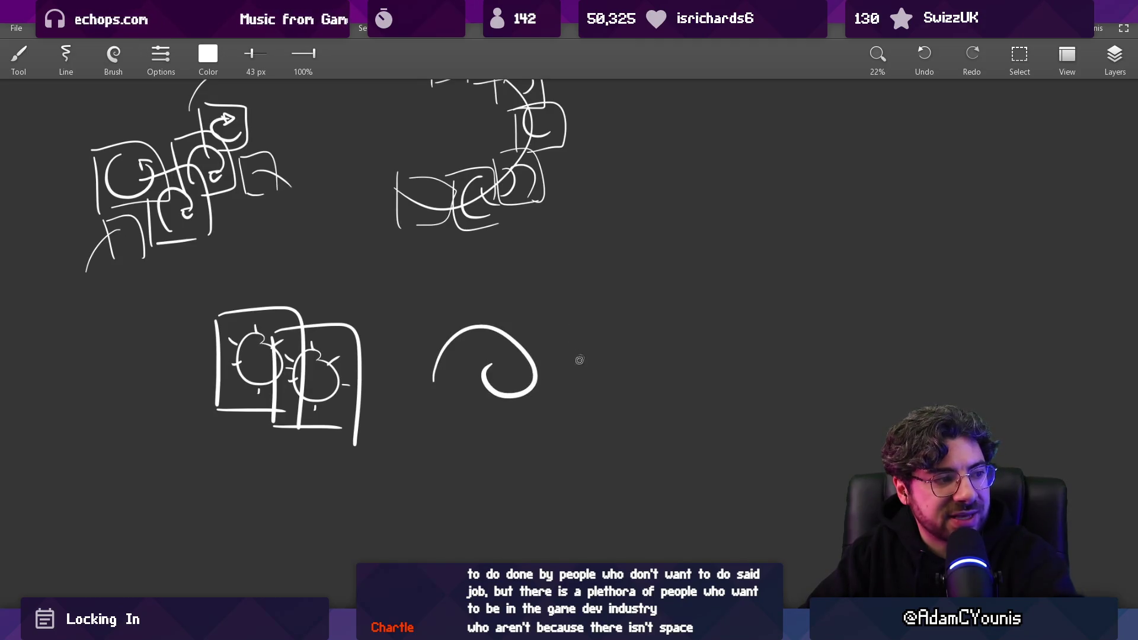
pyautogui.moveTo(592, 318); pyautogui.dragTo(595, 389)
pyautogui.moveTo(594, 325); pyautogui.dragTo(643, 290)
pyautogui.scroll(-2, 598, 296)
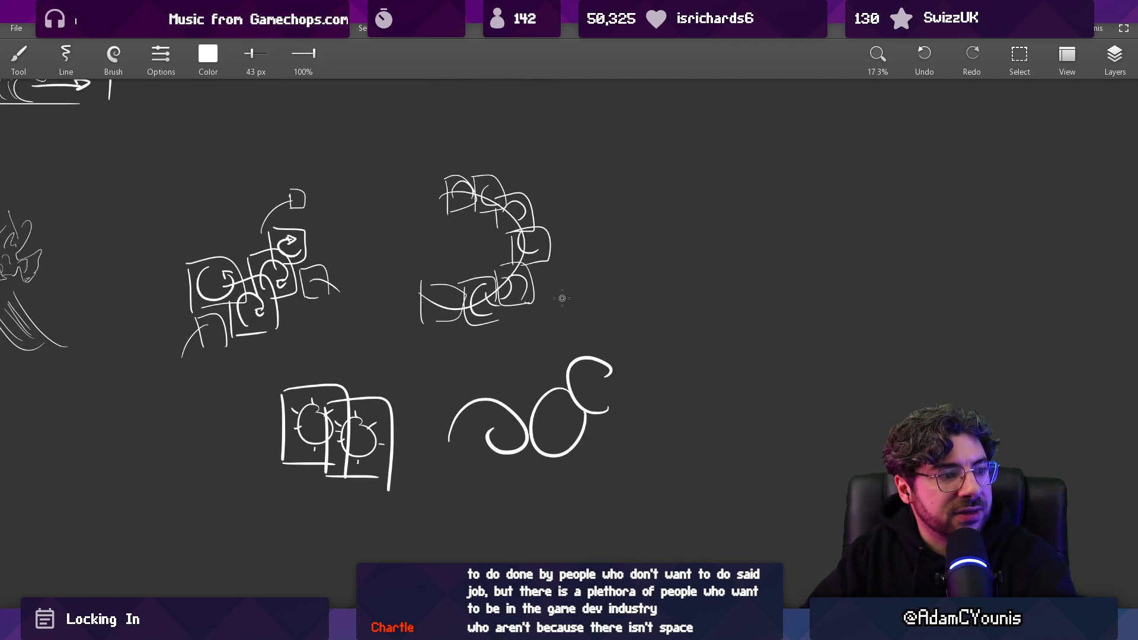
pyautogui.hotkey('ctrl', 'z')
pyautogui.hotkey('ctrl', 'z')
# Draw two vertical rising streaks with a downward arrow beside them
pyautogui.moveTo(563, 399); pyautogui.dragTo(562, 443)
pyautogui.moveTo(576, 385); pyautogui.dragTo(578, 443)
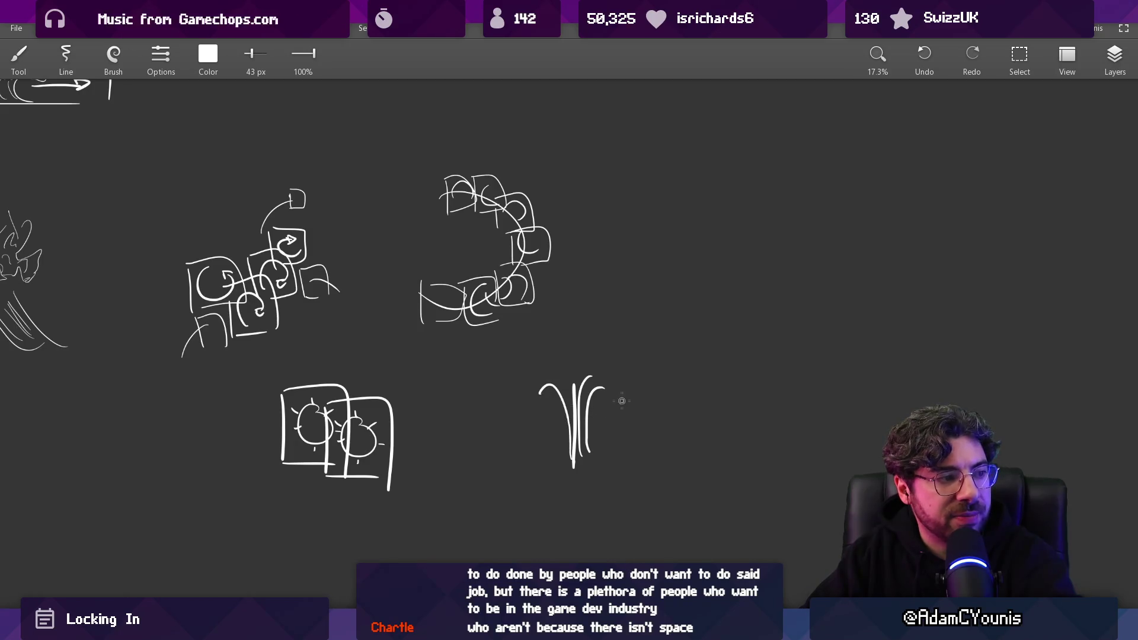
pyautogui.moveTo(633, 481); pyautogui.dragTo(620, 483)
pyautogui.moveTo(643, 422); pyautogui.dragTo(623, 404)
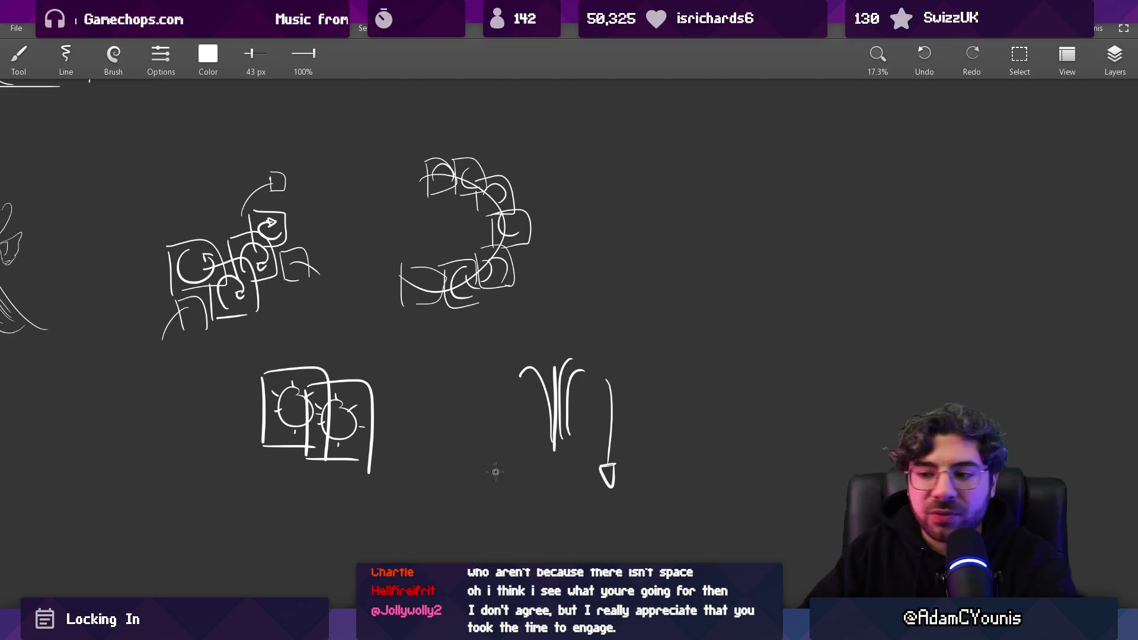
pyautogui.hotkey('alt', 'Tab')
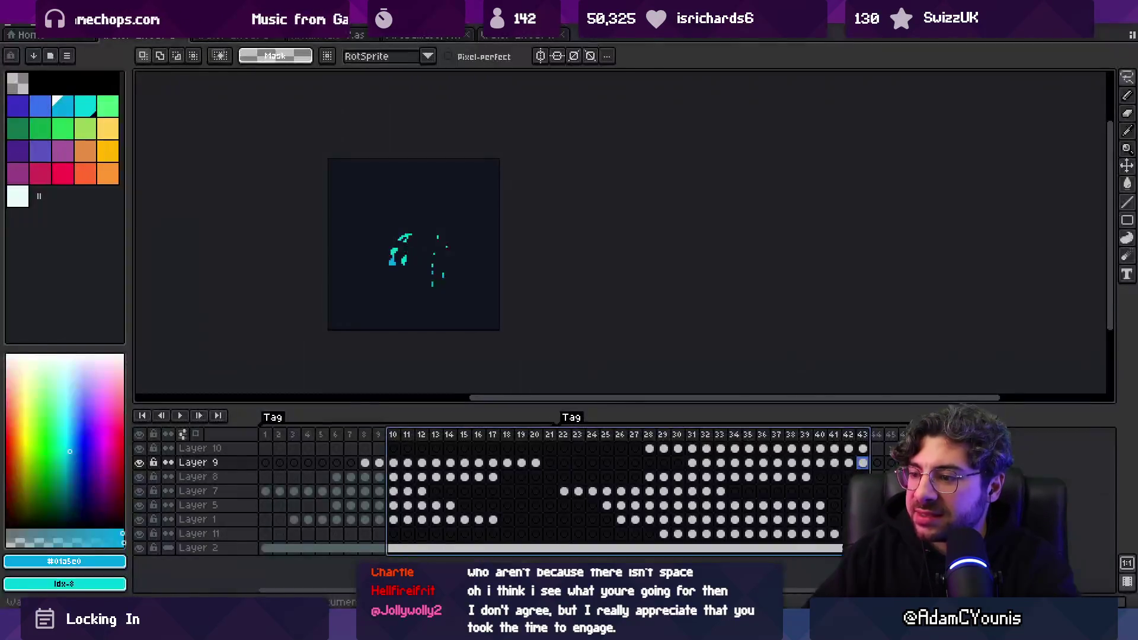
# Switch through the open sprite tabs to the many-layered curl-splash sprite
pyautogui.click(265, 37)
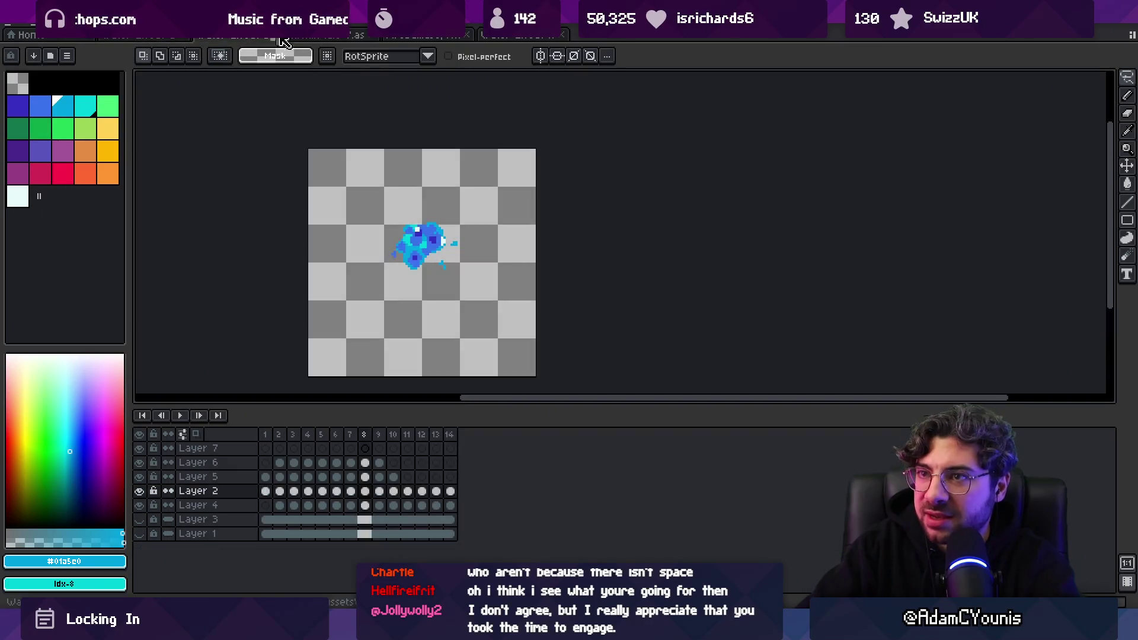
pyautogui.click(332, 36)
pyautogui.click(441, 36)
pyautogui.click(514, 37)
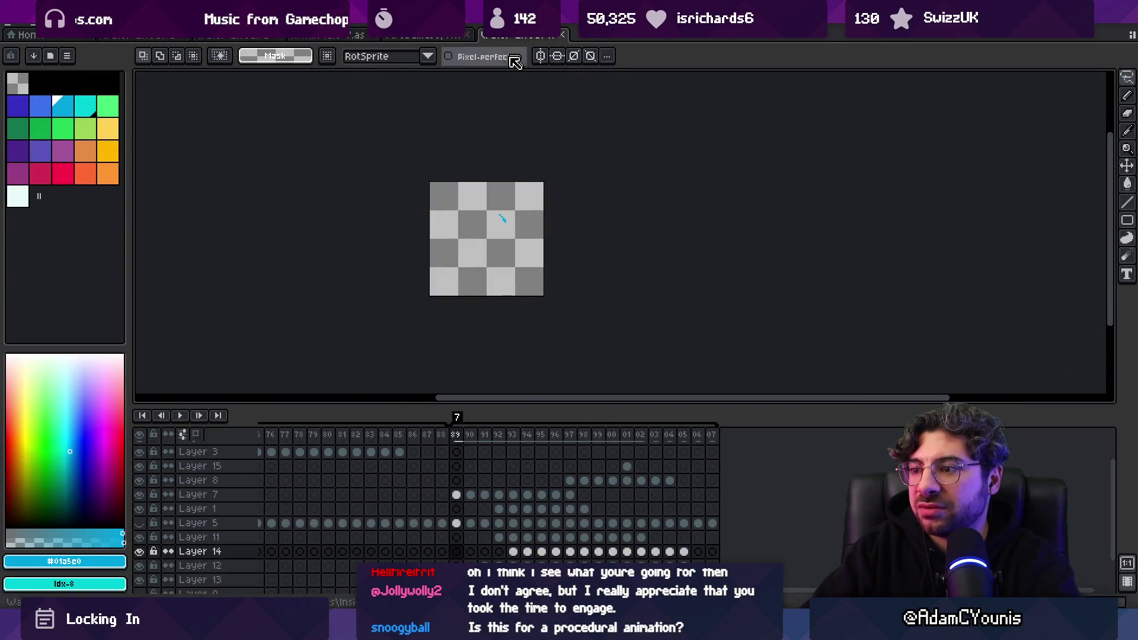
# Select frames 89 to 02 in the timeline and step to frame 94
pyautogui.moveTo(456, 434); pyautogui.dragTo(671, 437)
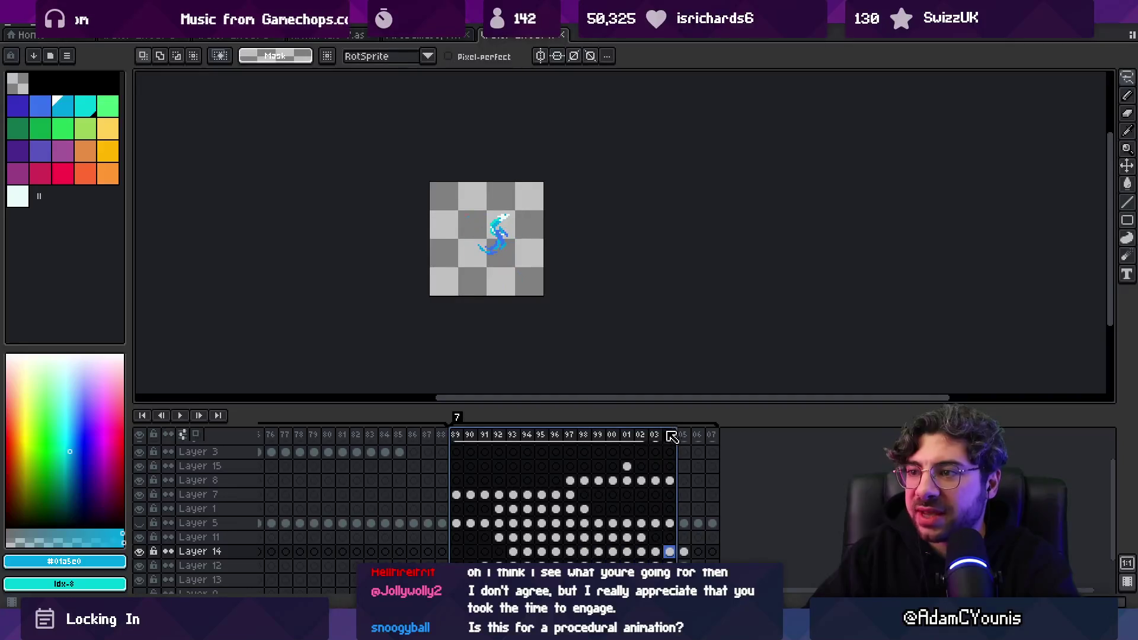
pyautogui.scroll(-2, 289, 521)
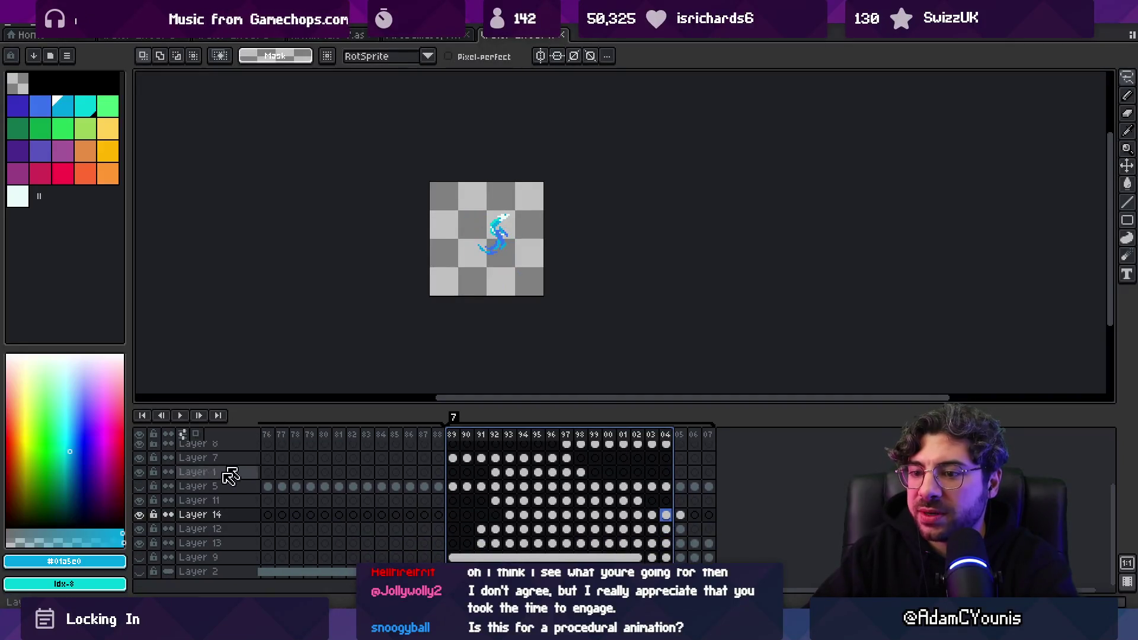
pyautogui.click(464, 438)
pyautogui.moveTo(467, 443)
pyautogui.mouseDown()
pyautogui.moveTo(699, 444)
pyautogui.moveTo(679, 445)
pyautogui.mouseUp()
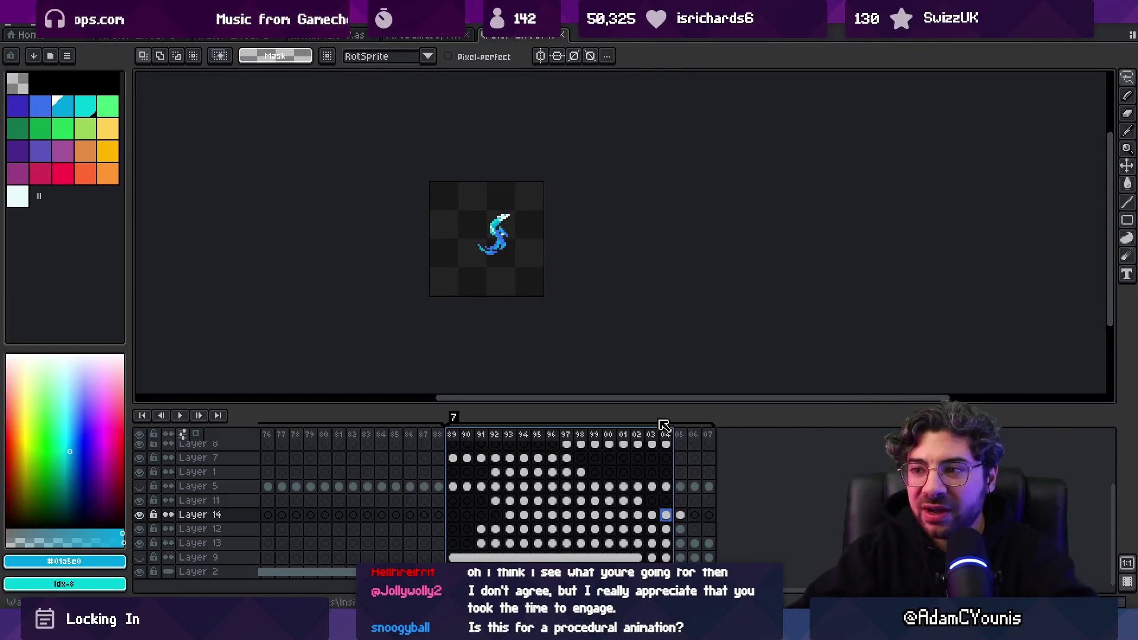
pyautogui.moveTo(467, 439)
pyautogui.mouseDown()
pyautogui.moveTo(708, 440)
pyautogui.moveTo(500, 439)
pyautogui.moveTo(610, 450)
pyautogui.moveTo(466, 455)
pyautogui.moveTo(549, 455)
pyautogui.moveTo(509, 455)
pyautogui.mouseUp()
pyautogui.scroll(9, 483, 224)
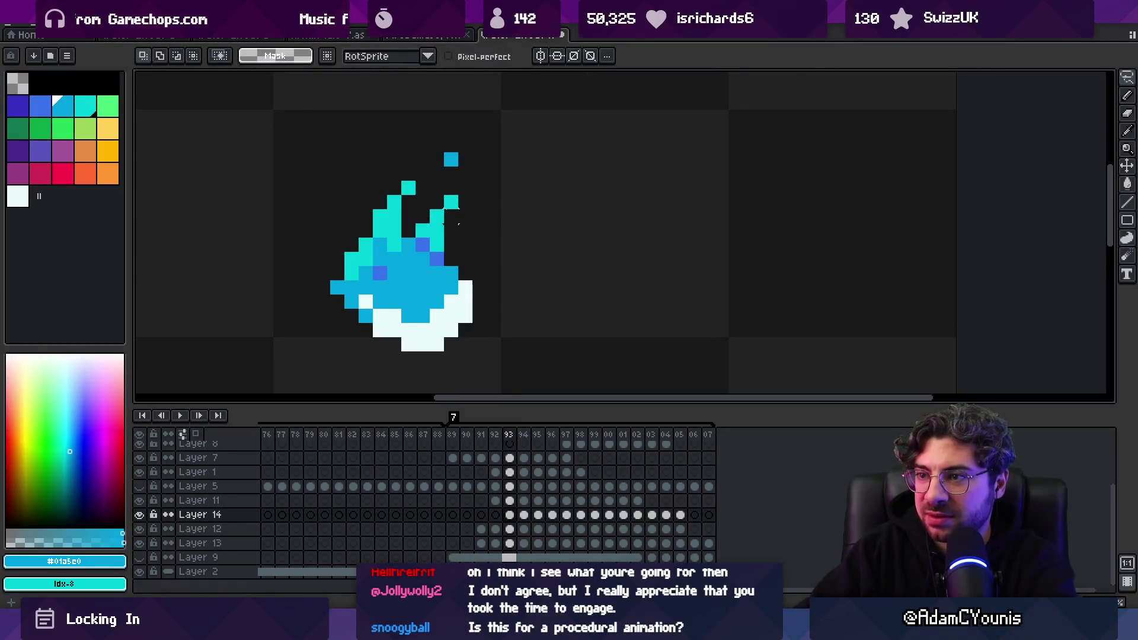
pyautogui.press('Left')
pyautogui.press('Right')
pyautogui.press('Right')
# On frame 95, remove the stray cyan pixel at the top and sample blue #3972cc
pyautogui.moveTo(429, 267); pyautogui.dragTo(472, 209)
pyautogui.hotkey('ctrl', 'z')
pyautogui.hotkey('ctrl', 'z')
pyautogui.hotkey('ctrl', 'z')
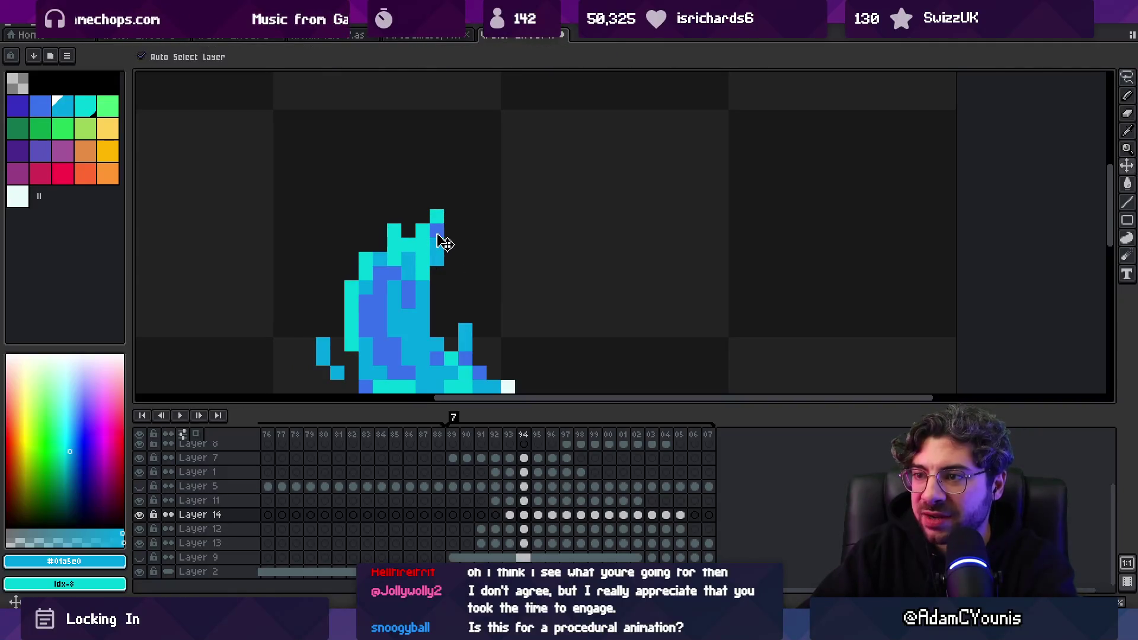
pyautogui.scroll(-5, 492, 247)
pyautogui.press('m')
pyautogui.press('Right')
pyautogui.press('z')
pyautogui.scroll(4, 484, 225)
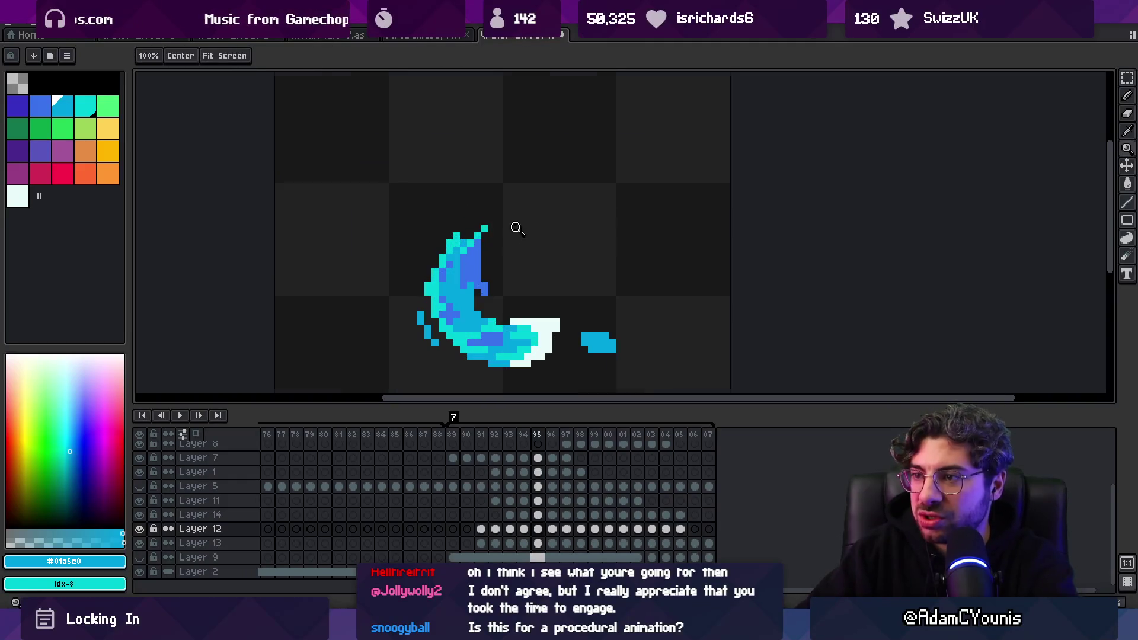
pyautogui.click(484, 232)
pyautogui.press('b')
pyautogui.click(480, 260)
pyautogui.press('b')
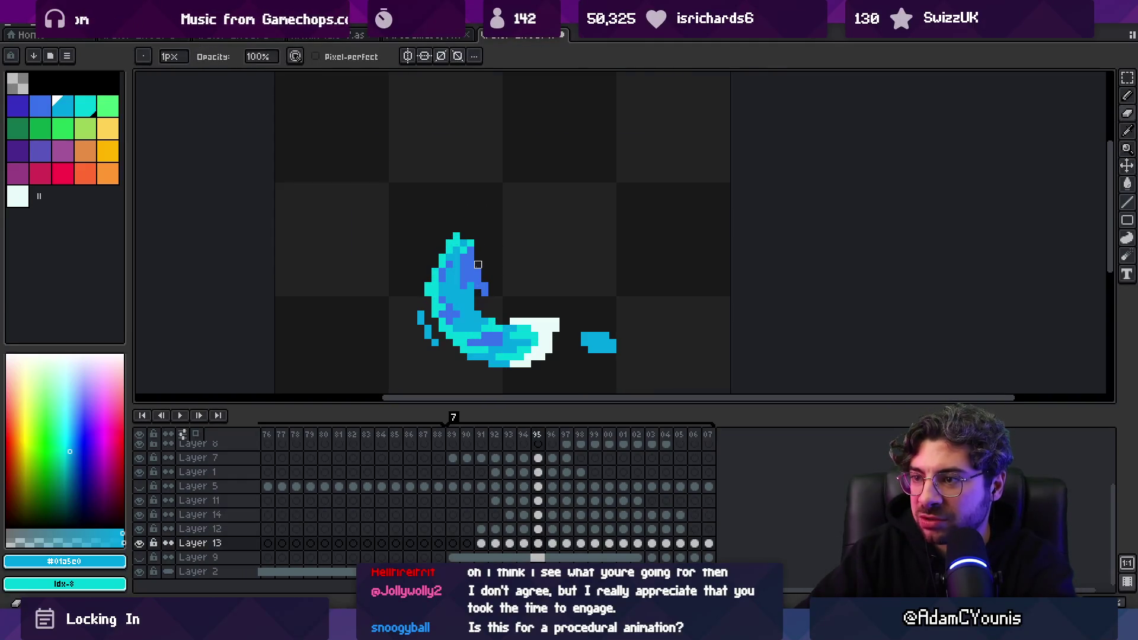
pyautogui.keyDown('alt'); pyautogui.click(468, 266); pyautogui.keyUp('alt')
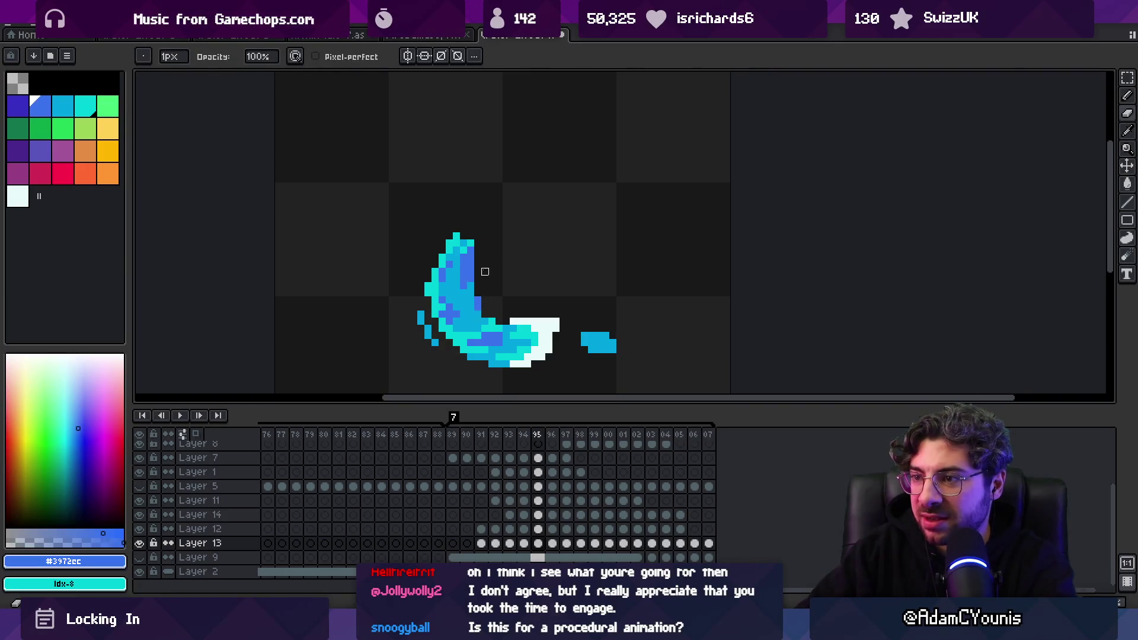
# Flip between frames 95 and 96 to check the curl's motion
pyautogui.press('Right')
pyautogui.press('Left')
pyautogui.press('Left')
pyautogui.press('Right')
pyautogui.press('Right')
pyautogui.press('Left')
pyautogui.press('Right')
pyautogui.press('Left')
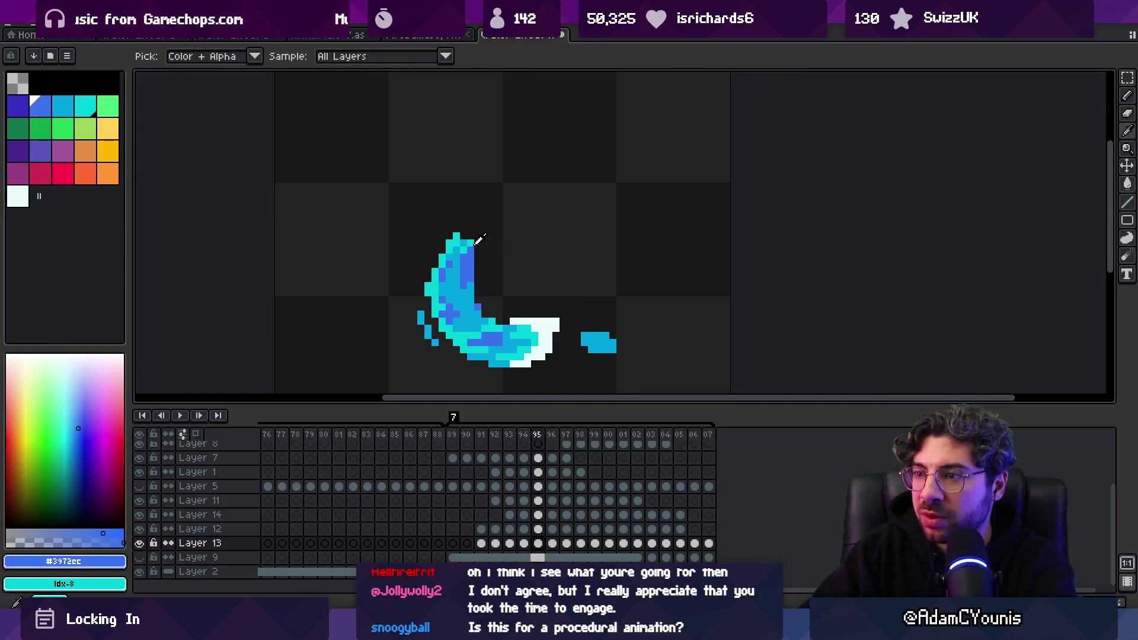
# Retouch the curl tip using cyan #00d0d8 and blues #3972cc and #01a5c0, ending on Layer 14
pyautogui.keyDown('alt'); pyautogui.click(478, 236); pyautogui.keyUp('alt')
pyautogui.keyDown('alt'); pyautogui.click(473, 251); pyautogui.keyUp('alt')
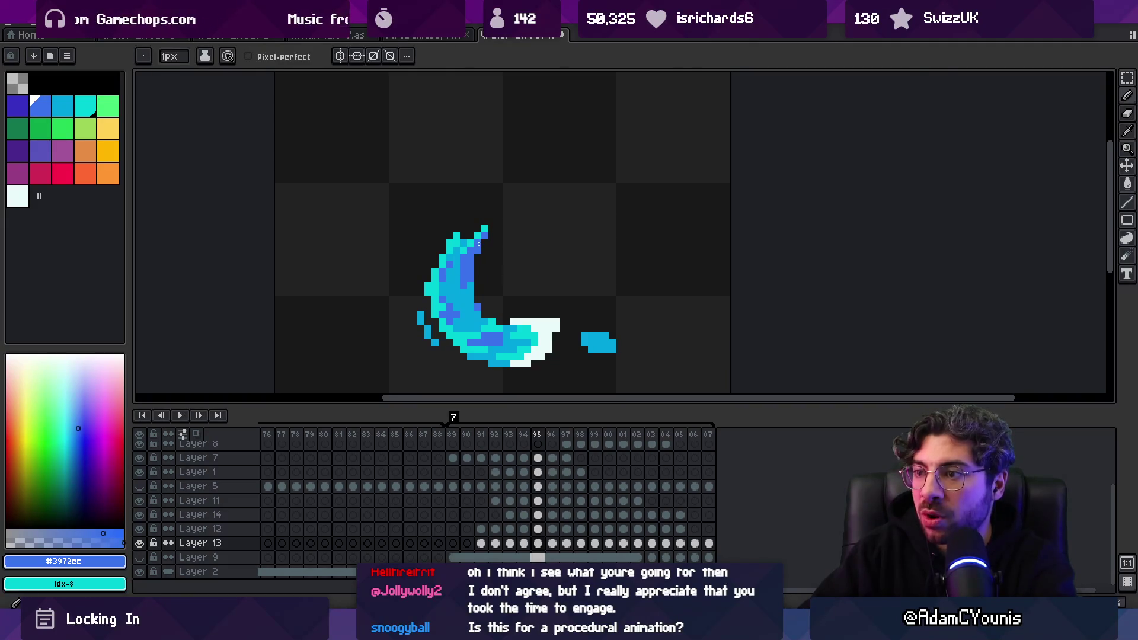
pyautogui.keyDown('alt'); pyautogui.click(459, 268); pyautogui.keyUp('alt')
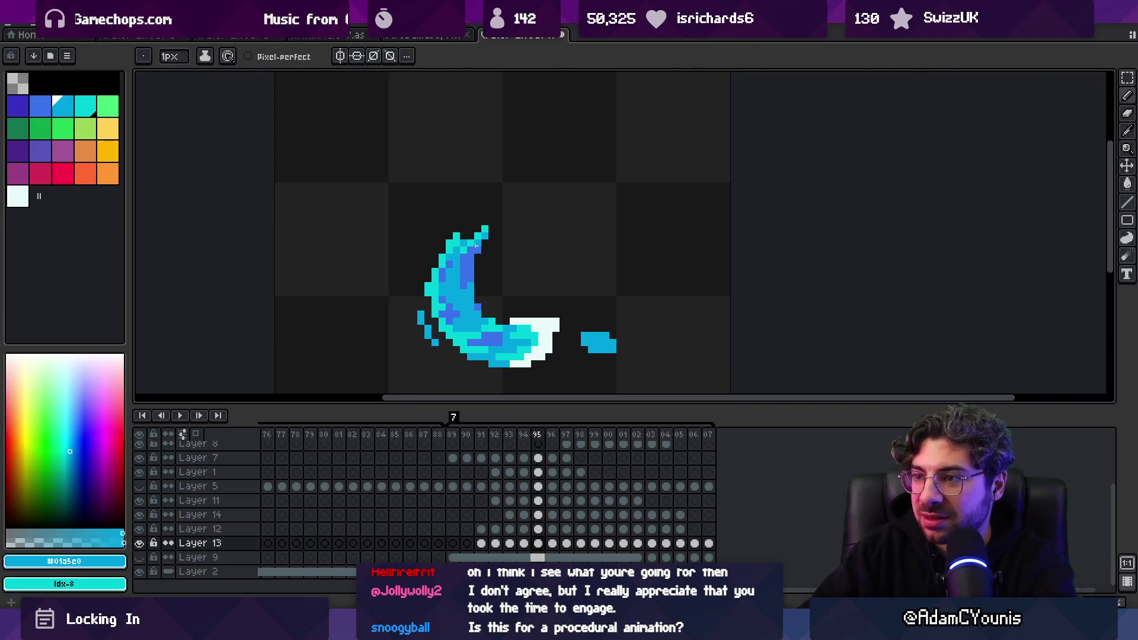
pyautogui.scroll(-2, 526, 208)
pyautogui.scroll(1, 536, 223)
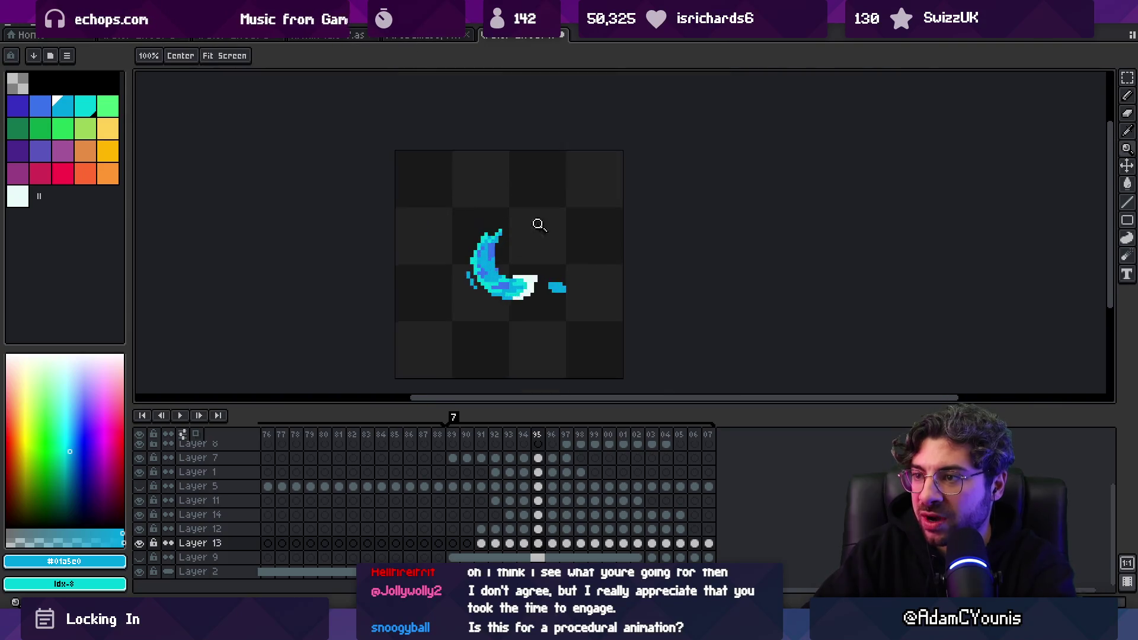
pyautogui.scroll(3, 426, 246)
pyautogui.keyDown('alt'); pyautogui.click(421, 256); pyautogui.keyUp('alt')
pyautogui.keyDown('alt'); pyautogui.click(425, 273); pyautogui.keyUp('alt')
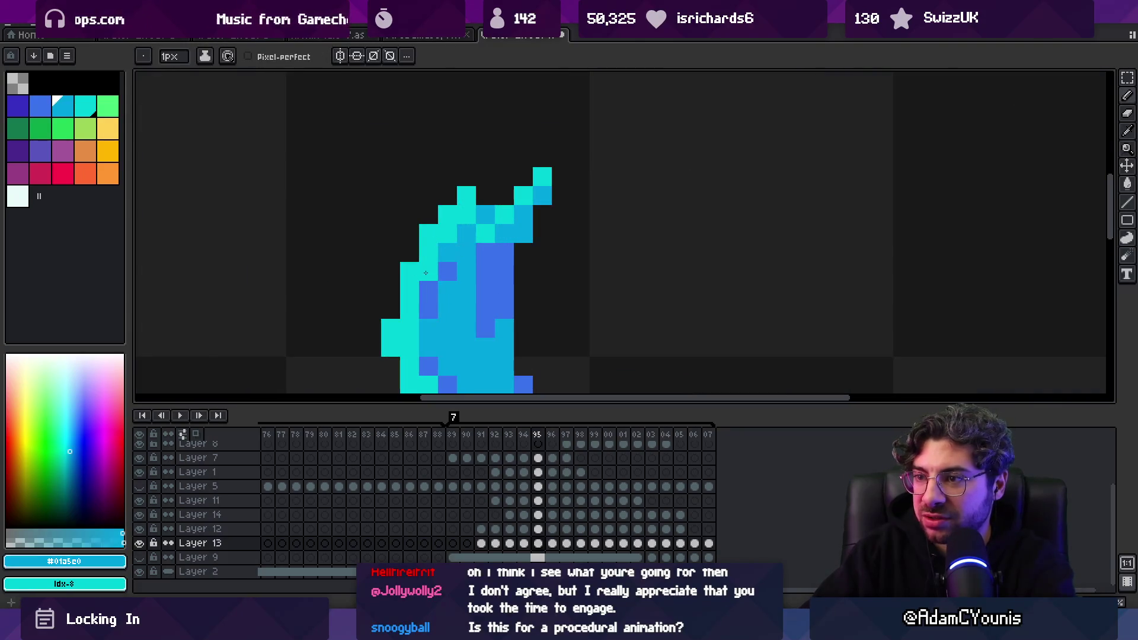
pyautogui.keyDown('ctrl'); pyautogui.click(440, 265); pyautogui.keyUp('ctrl')
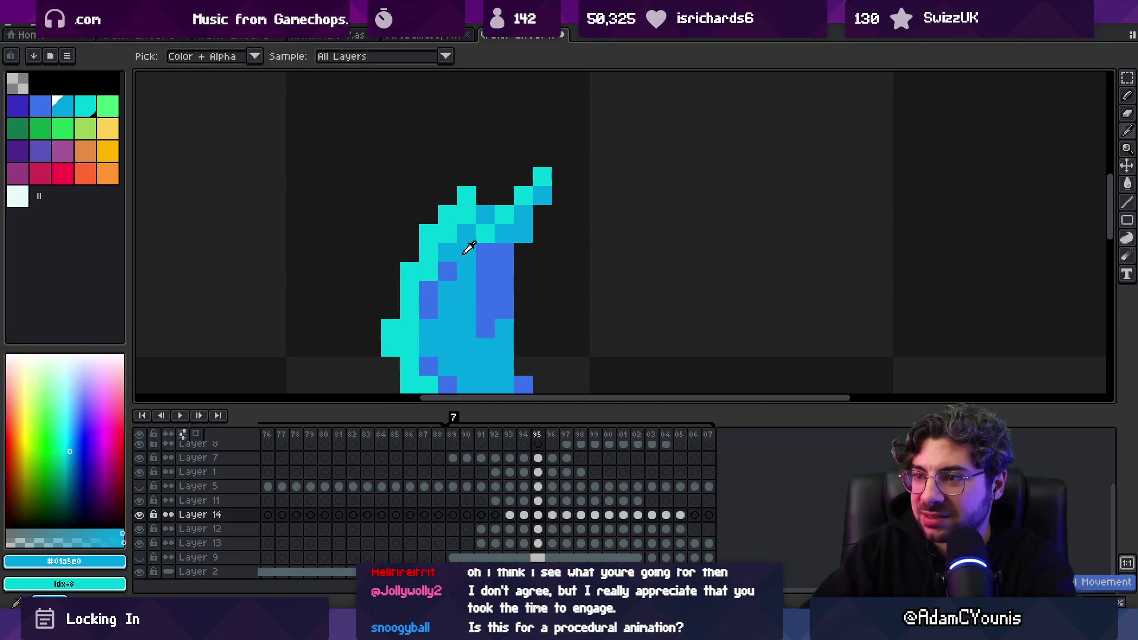
# Zoom out, pick up cyan #00d0d8, and go back to frame 91
pyautogui.press('z')
pyautogui.scroll(-5, 420, 241)
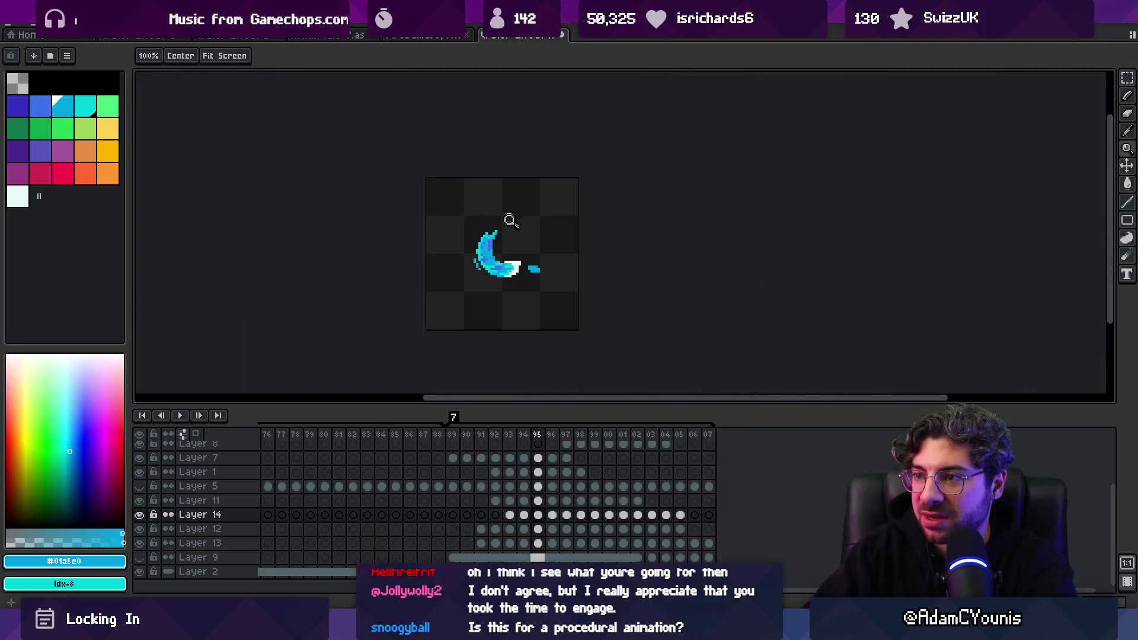
pyautogui.scroll(5, 510, 221)
pyautogui.press('b')
pyautogui.keyDown('alt'); pyautogui.click(460, 243); pyautogui.keyUp('alt')
pyautogui.scroll(-5, 499, 228)
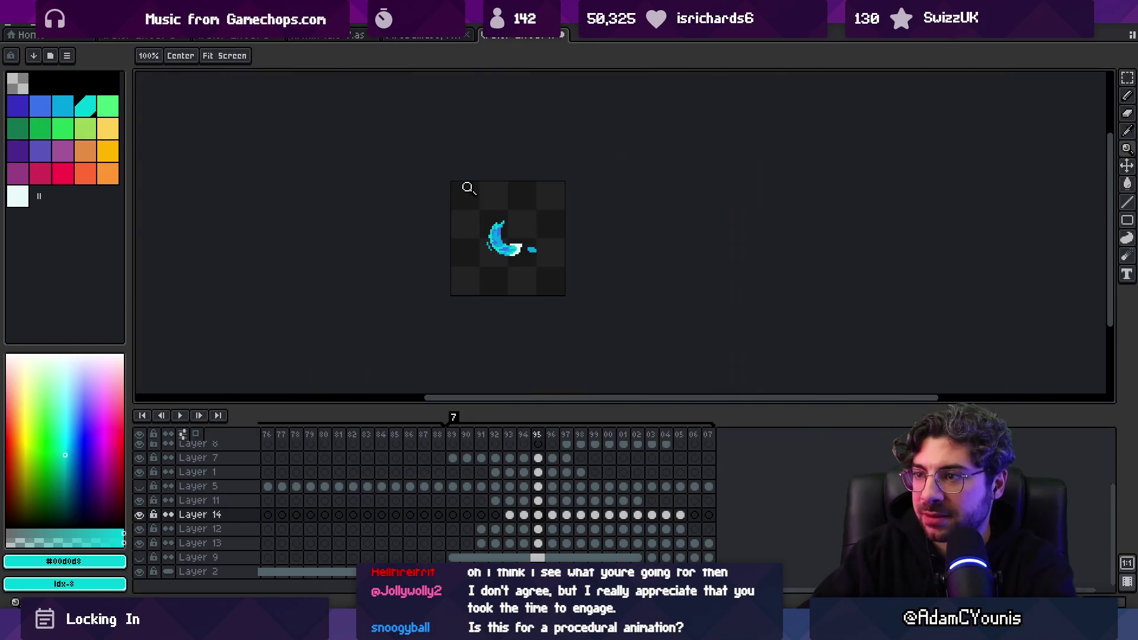
pyautogui.press('m')
pyautogui.press('Left')
pyautogui.press('Left')
pyautogui.press('Left')
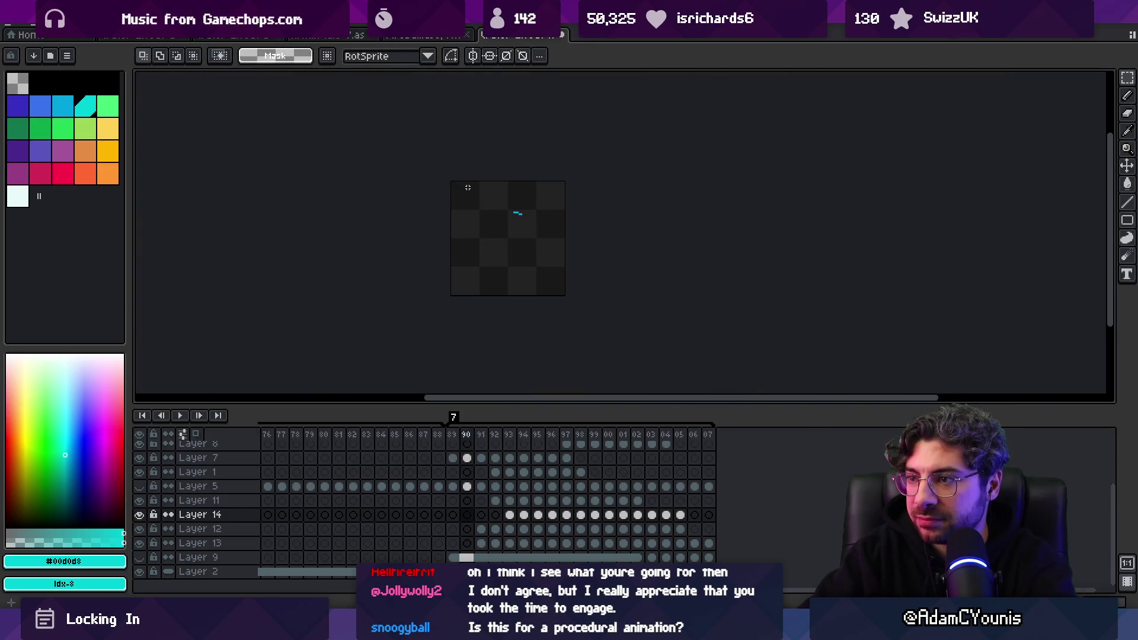
# Paint blue #3972cc pixels into the splash on Layer 12, then return to cyan
pyautogui.press('z')
pyautogui.scroll(5, 490, 211)
pyautogui.press('b')
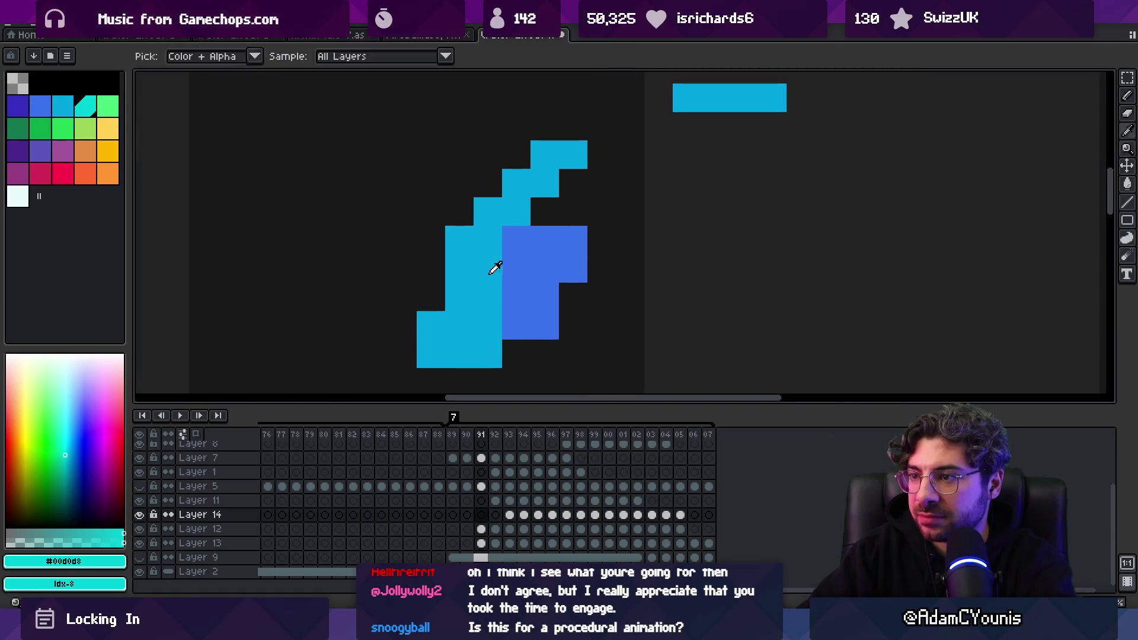
pyautogui.keyDown('alt'); pyautogui.click(498, 265); pyautogui.keyUp('alt')
pyautogui.keyDown('alt'); pyautogui.click(513, 269); pyautogui.keyUp('alt')
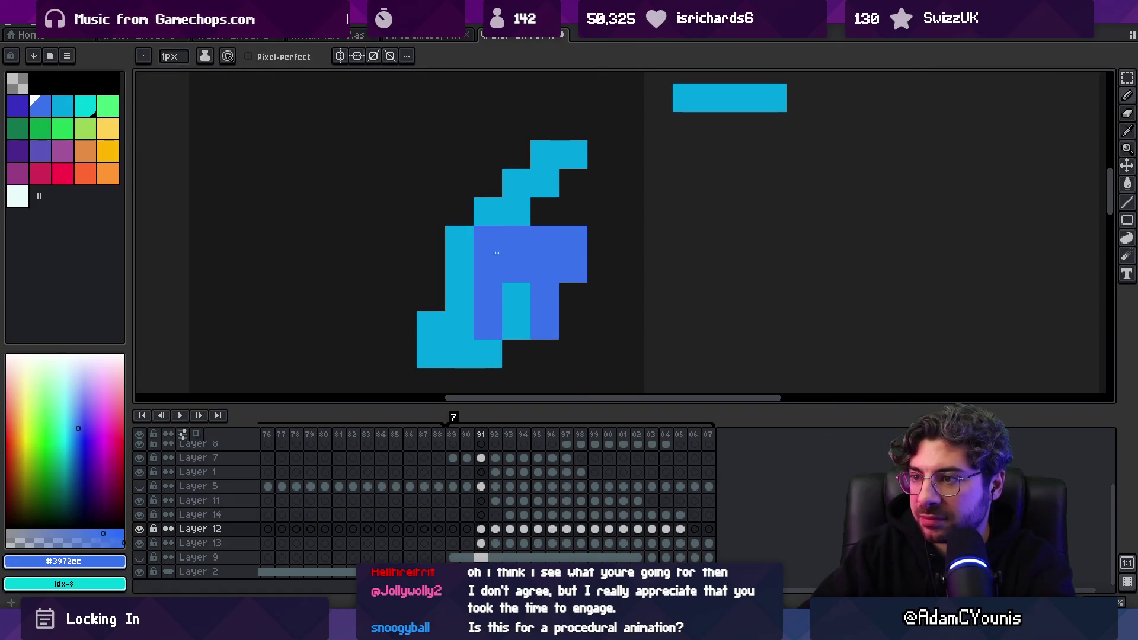
pyautogui.keyDown('alt'); pyautogui.click(515, 296); pyautogui.keyUp('alt')
pyautogui.keyDown('alt'); pyautogui.click(489, 302); pyautogui.keyUp('alt')
pyautogui.click(466, 320)
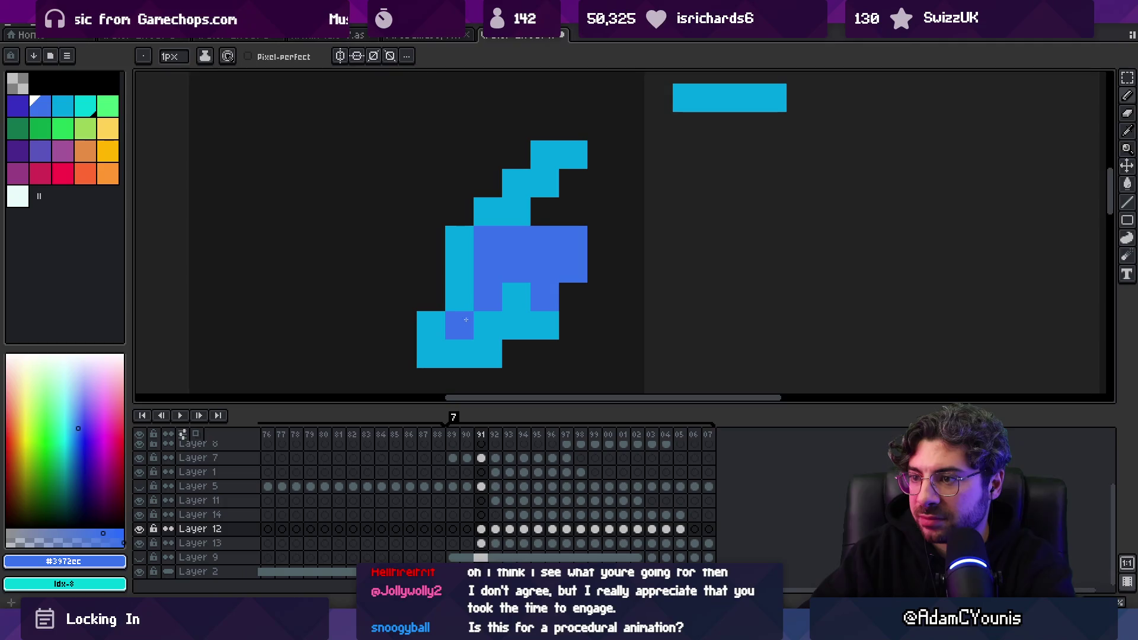
pyautogui.keyDown('alt'); pyautogui.click(510, 285); pyautogui.keyUp('alt')
pyautogui.scroll(-5, 419, 261)
pyautogui.scroll(5, 529, 265)
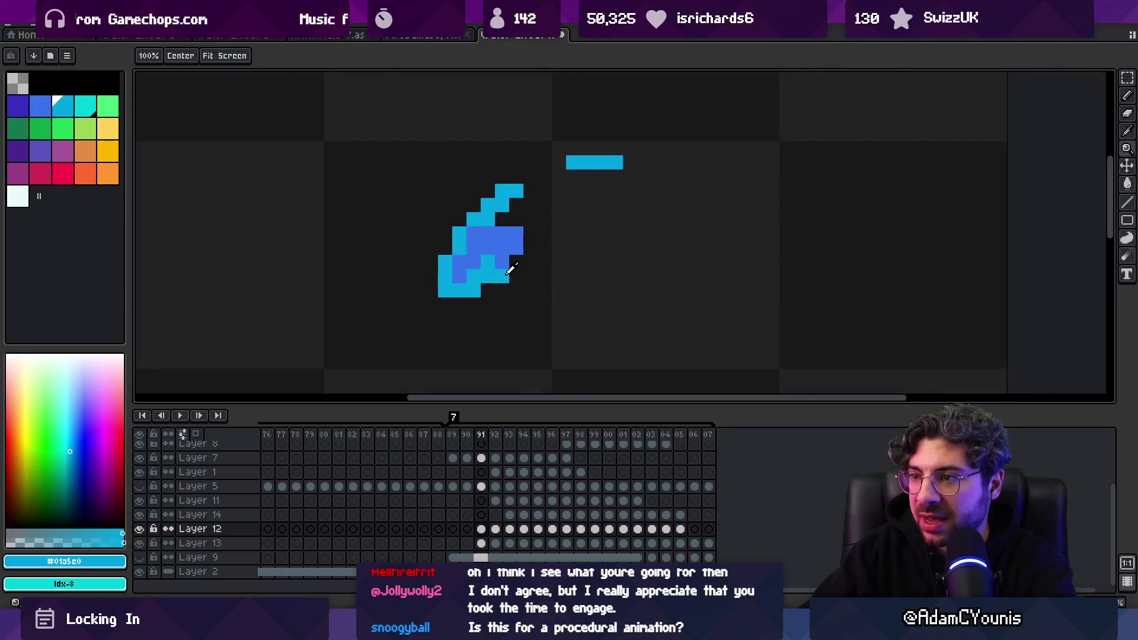
# Recentre the splash, step back one frame, and play the full animation
pyautogui.press('z')
pyautogui.moveTo(515, 270); pyautogui.dragTo(515, 280)
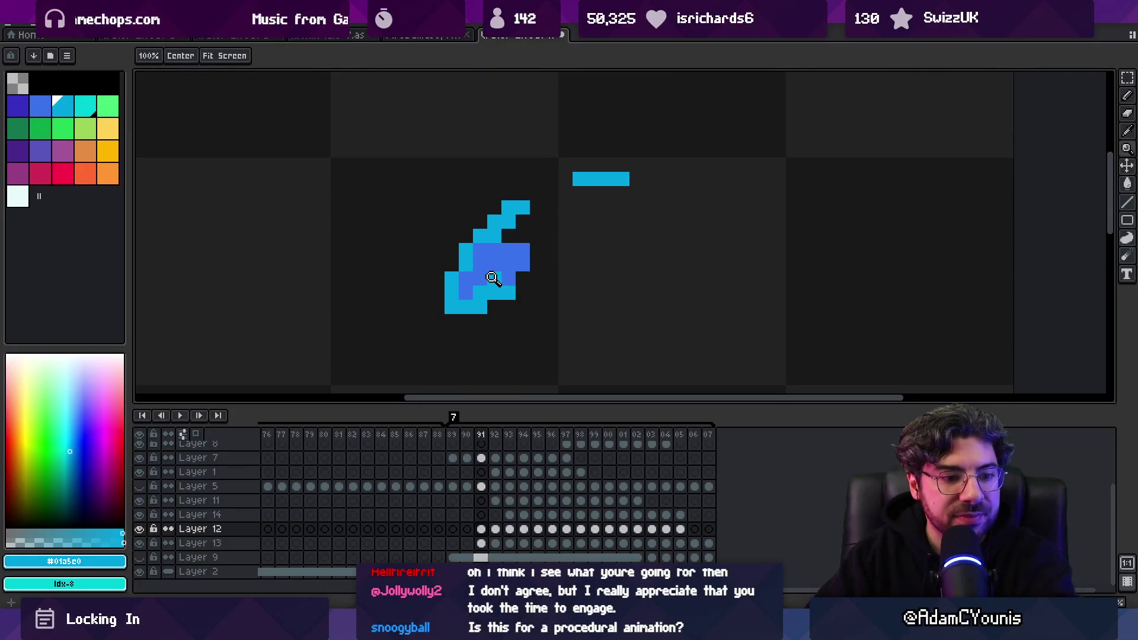
pyautogui.press(',')
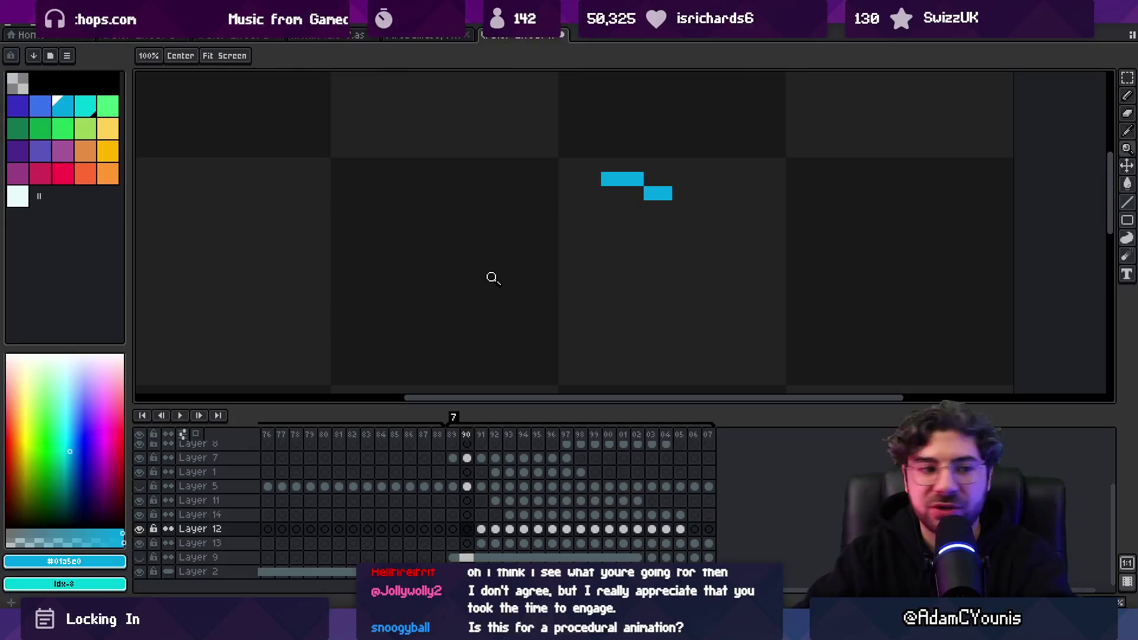
pyautogui.scroll(-3, 479, 228)
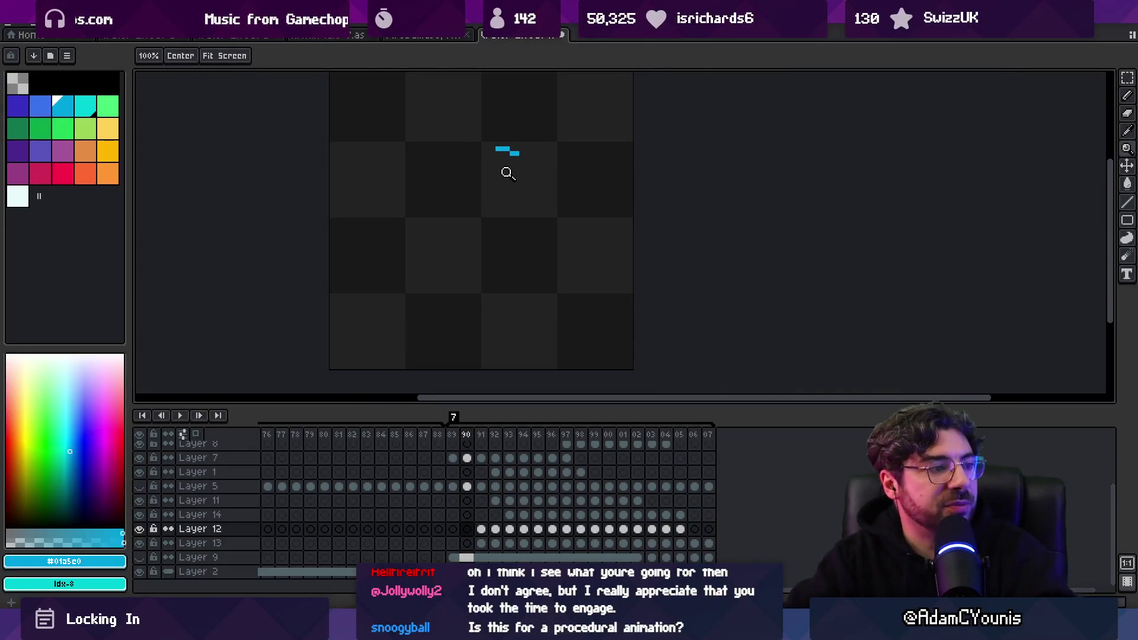
pyautogui.press('Return')
pyautogui.scroll(-1, 423, 275)
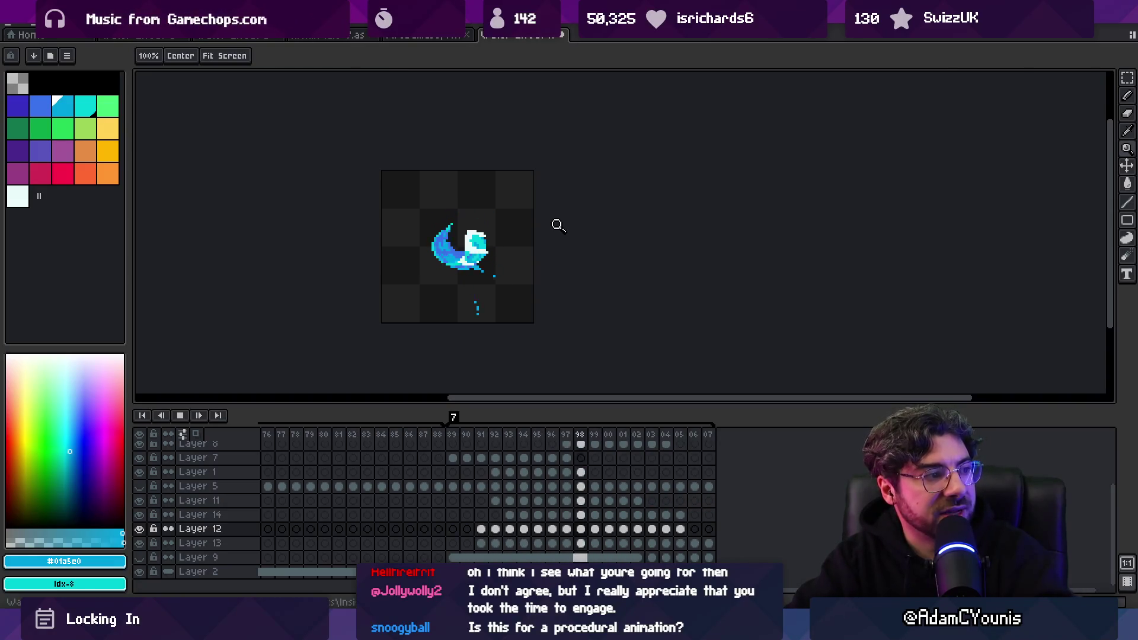
# Save the splash animation and hide Layer 2 for a transparent background
pyautogui.press('Return')
pyautogui.hotkey('ctrl', 's')
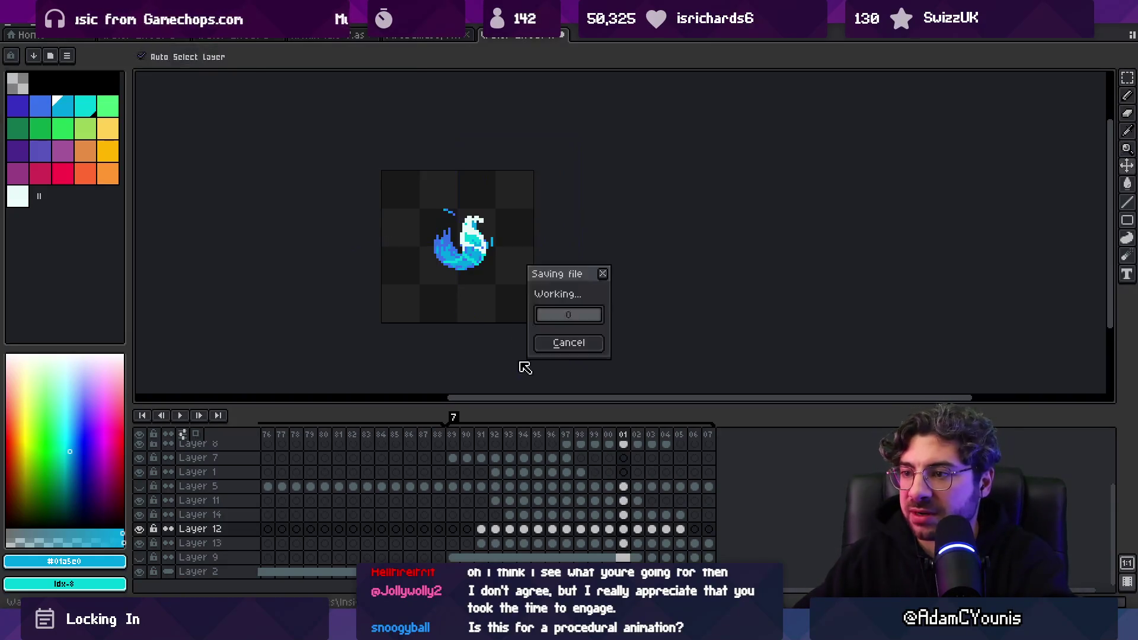
pyautogui.moveTo(709, 549)
pyautogui.mouseDown()
pyautogui.moveTo(498, 474)
pyautogui.moveTo(463, 516)
pyautogui.moveTo(452, 443)
pyautogui.mouseUp()
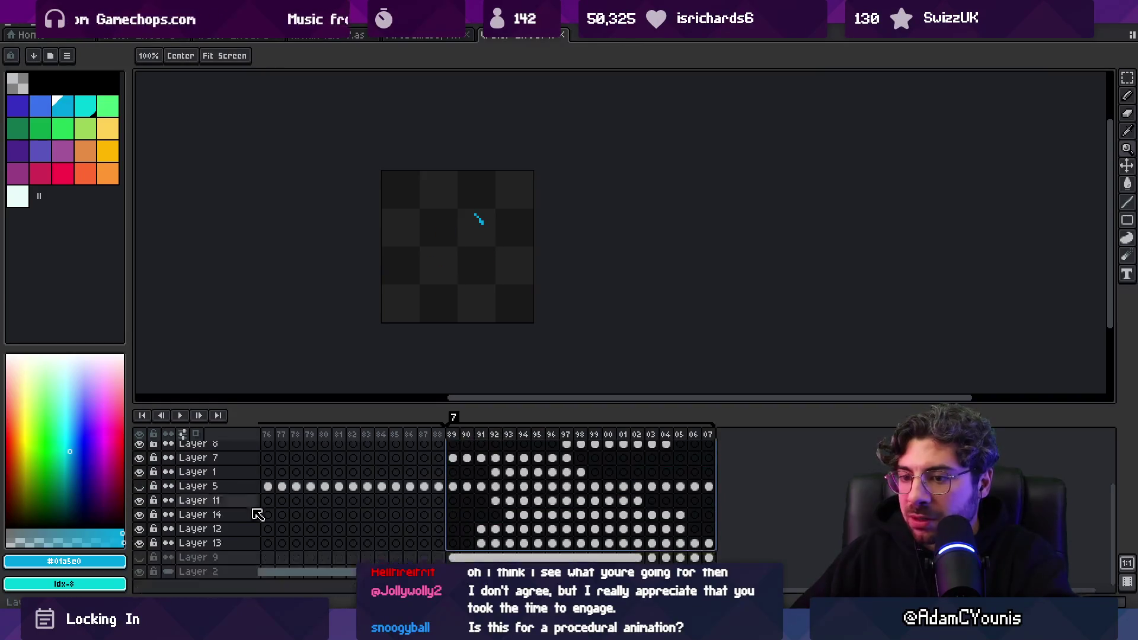
pyautogui.click(140, 572)
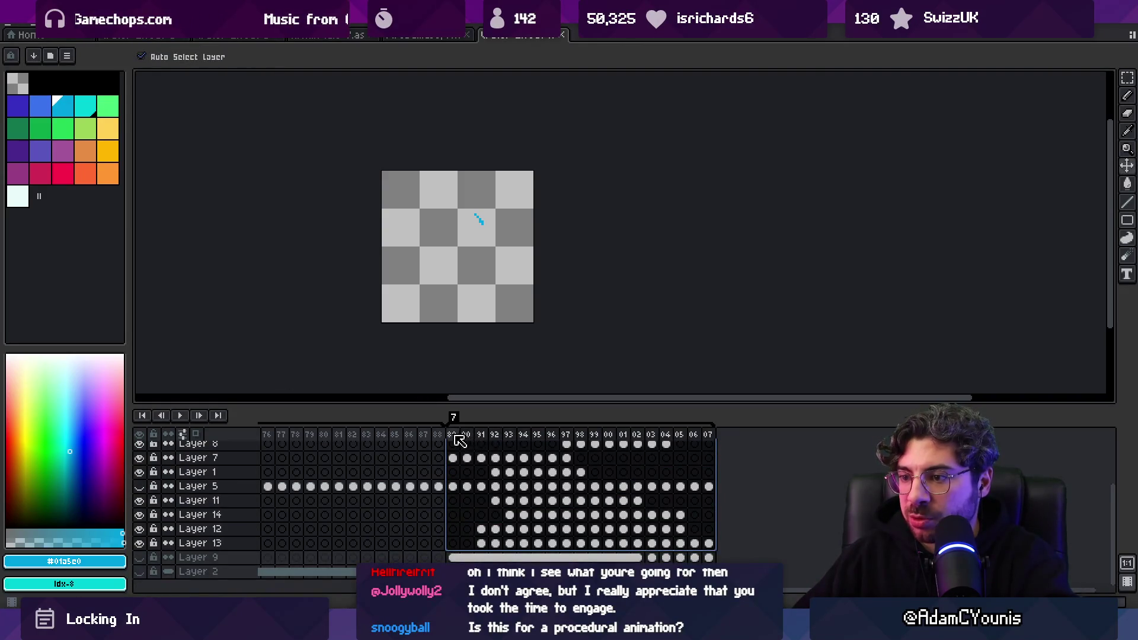
# Play back the splash with frames 89 to 07 selected on every layer
pyautogui.press('Return')
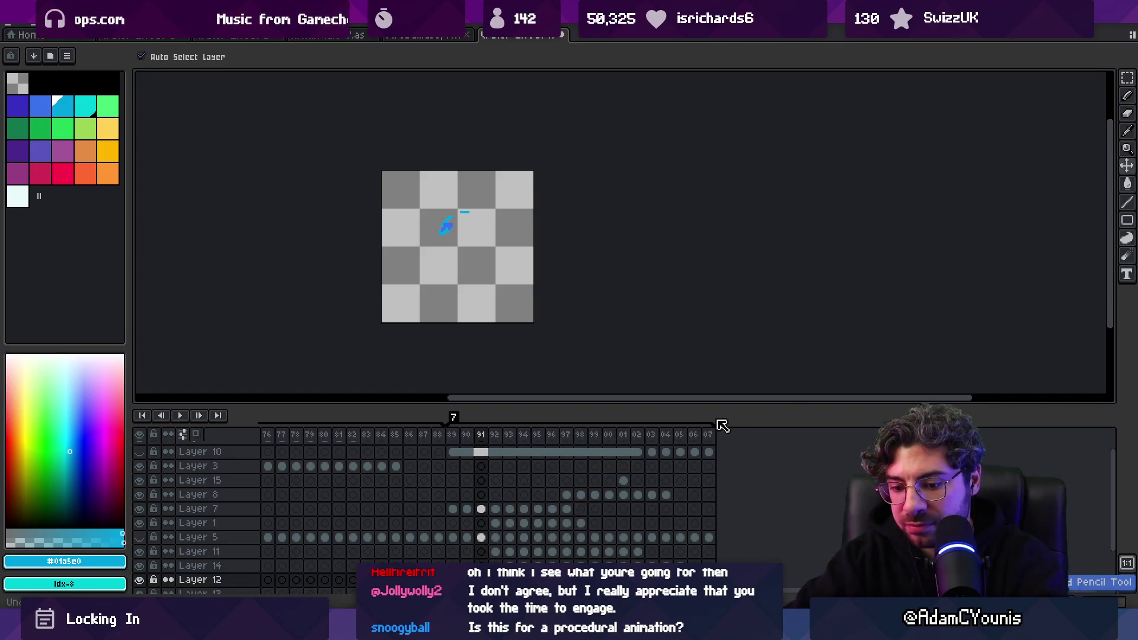
pyautogui.moveTo(453, 434); pyautogui.dragTo(720, 438)
pyautogui.hotkey('alt', 'Tab')
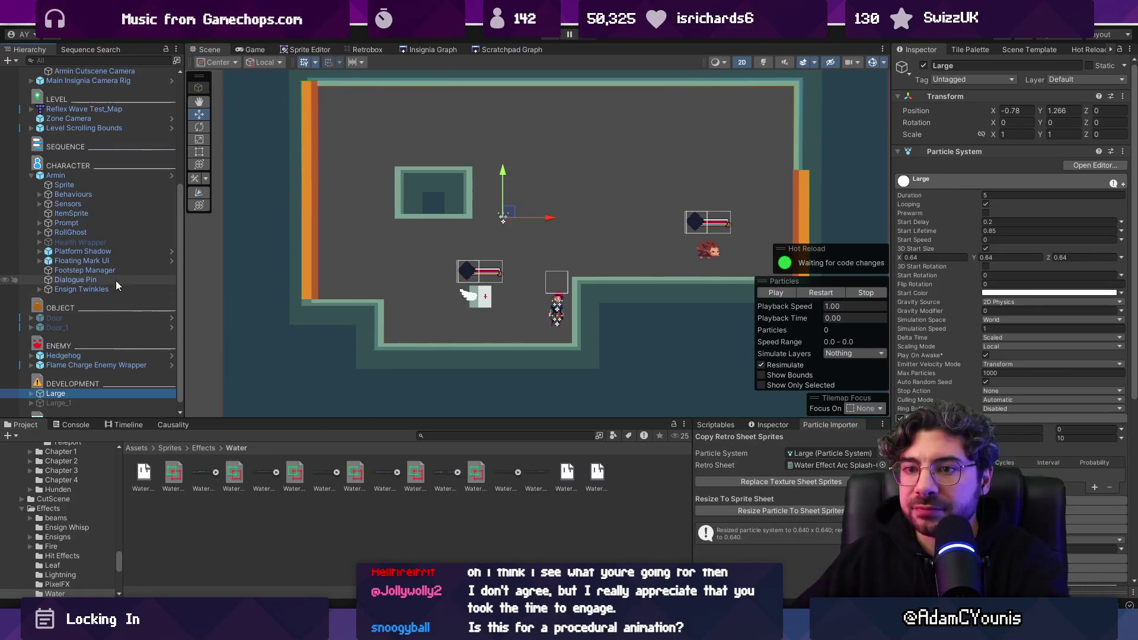
# Duplicate the Medium particle object as Medium_2 and place it above Large under DEVELOPMENT
pyautogui.scroll(-1, 28, 386)
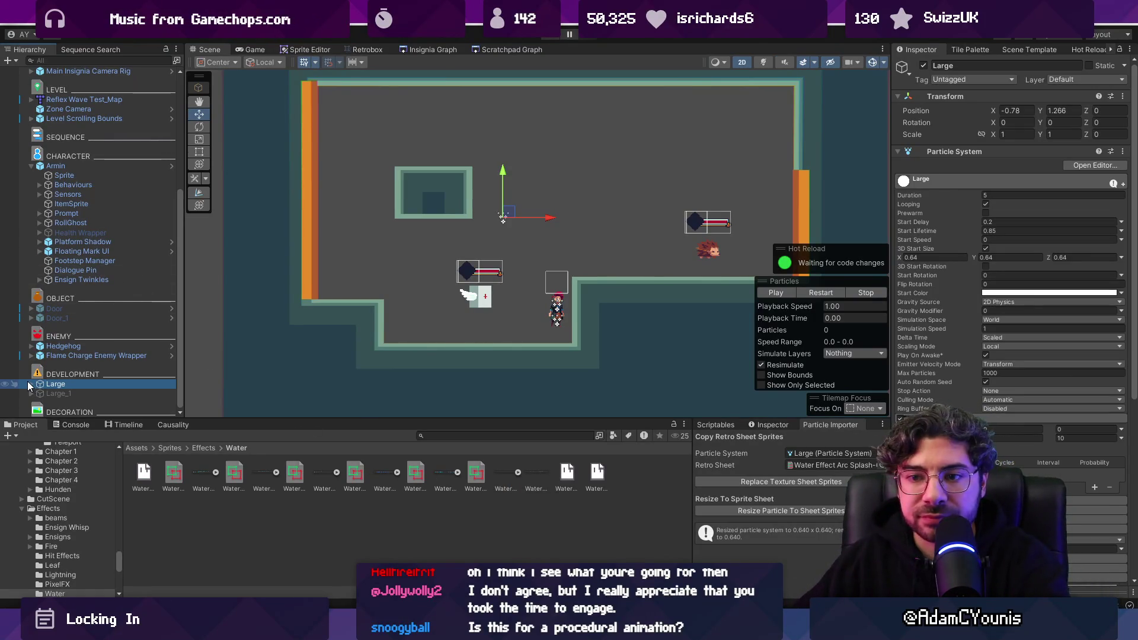
pyautogui.scroll(-3, 57, 366)
pyautogui.click(71, 374)
pyautogui.click(68, 356)
pyautogui.hotkey('ctrl', 'd')
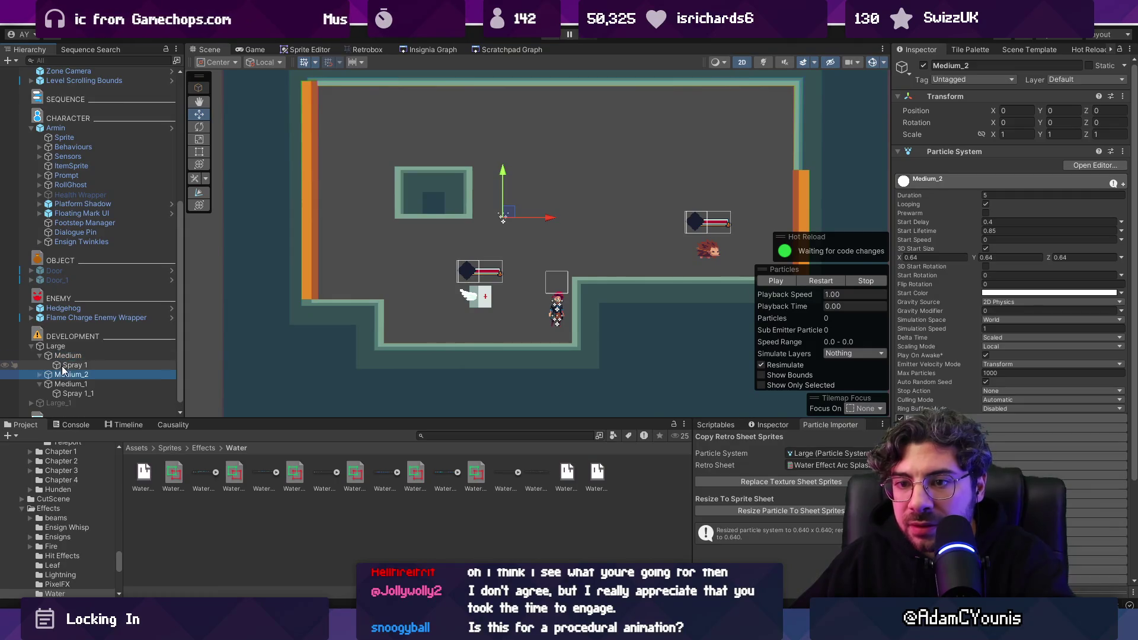
pyautogui.moveTo(67, 347); pyautogui.dragTo(39, 358)
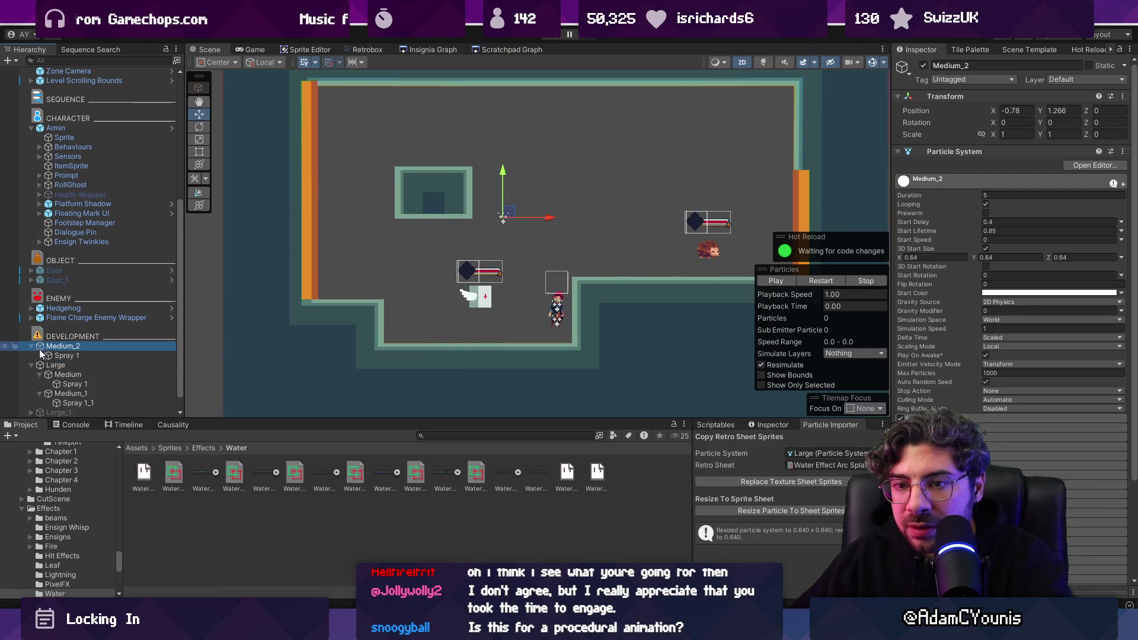
pyautogui.click(31, 346)
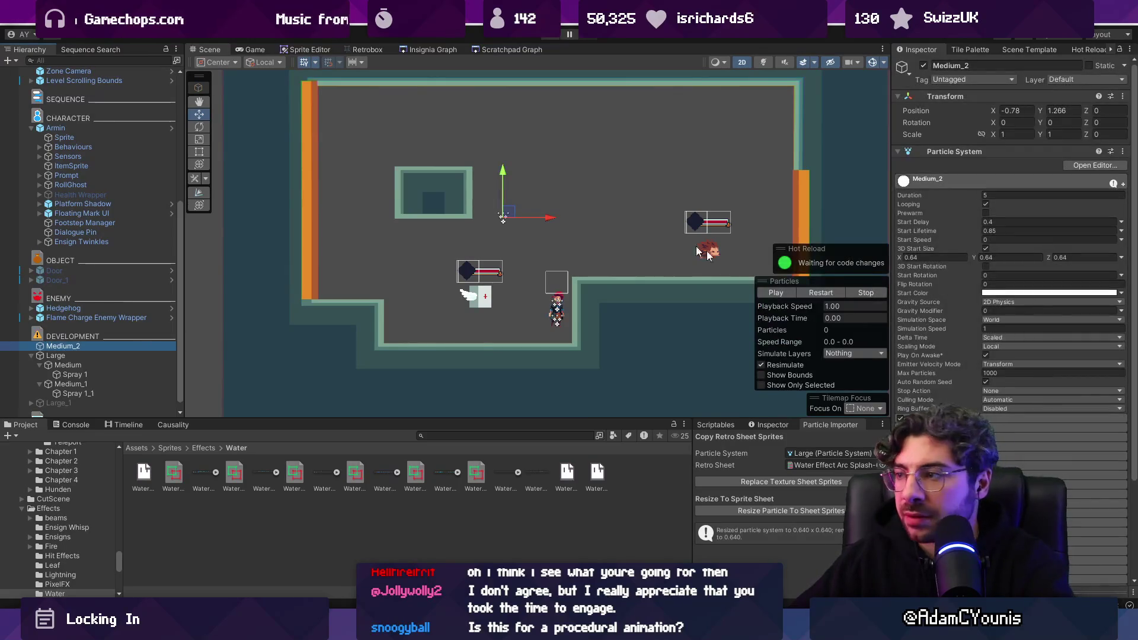
# Import Water Effect Arc Splash-7 as a new 19-sprite Retrobox sheet and preview its animation
pyautogui.click(859, 466)
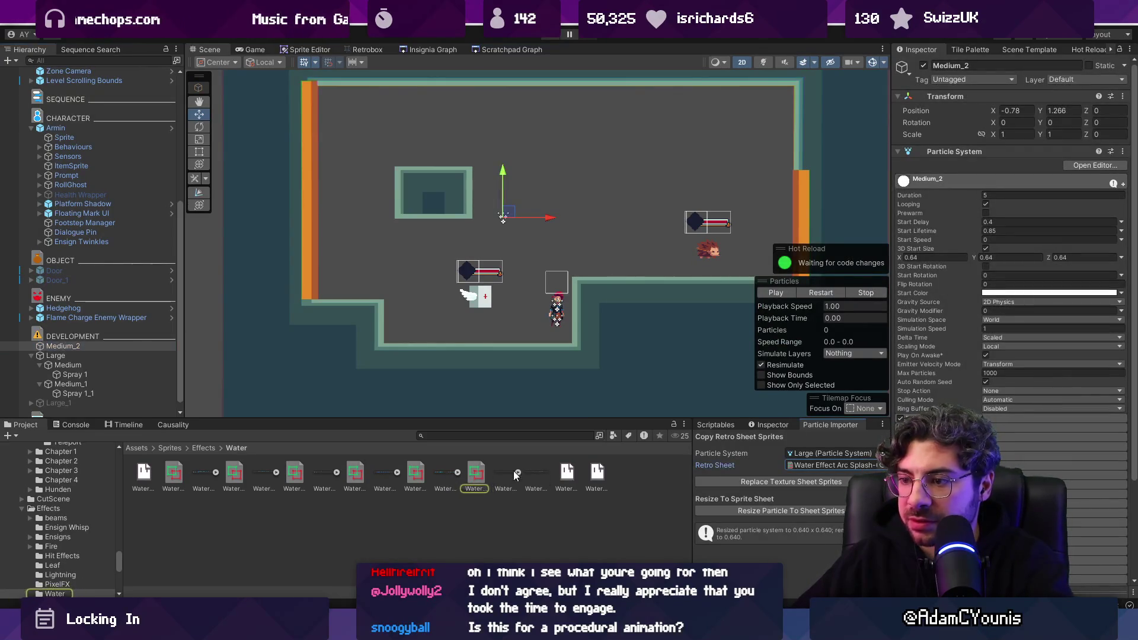
pyautogui.click(537, 472)
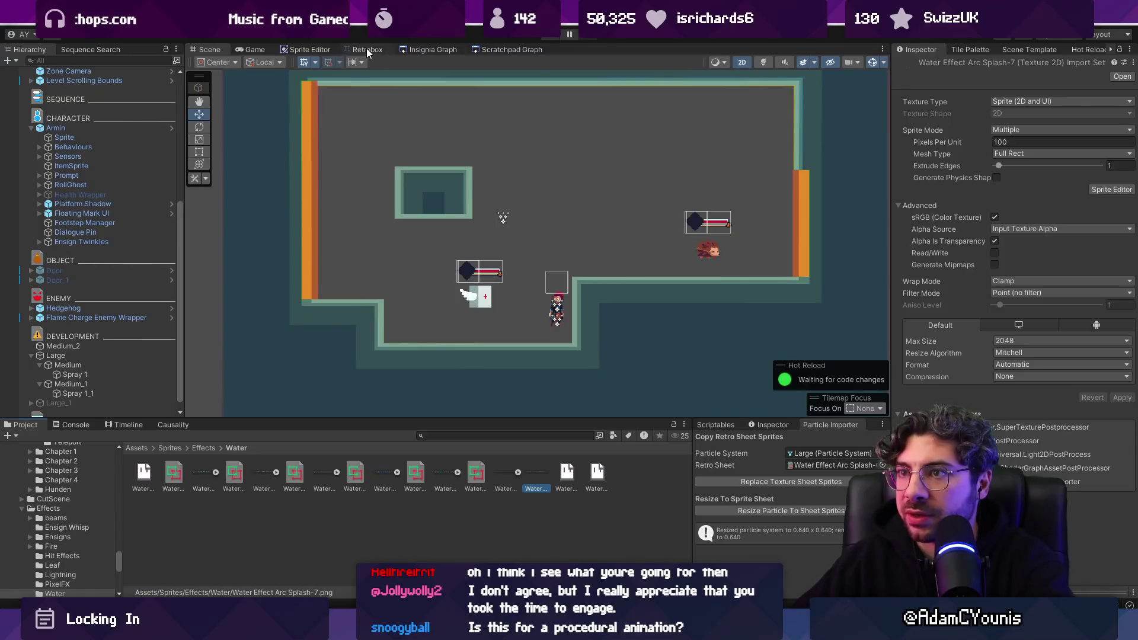
pyautogui.click(367, 50)
pyautogui.click(476, 472)
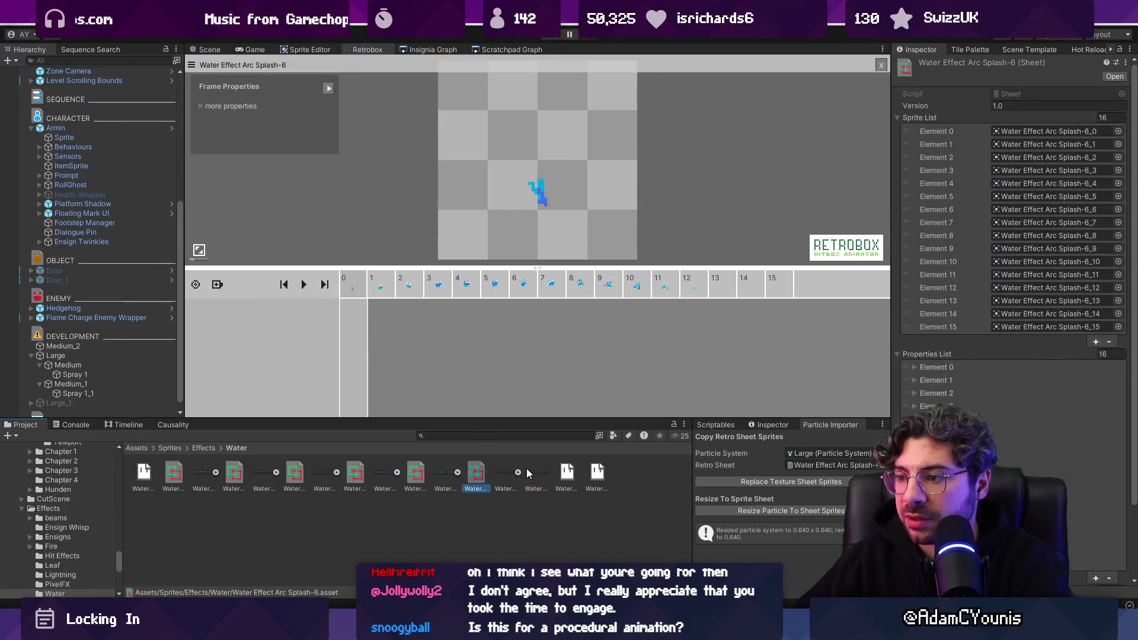
pyautogui.click(534, 471)
pyautogui.click(881, 65)
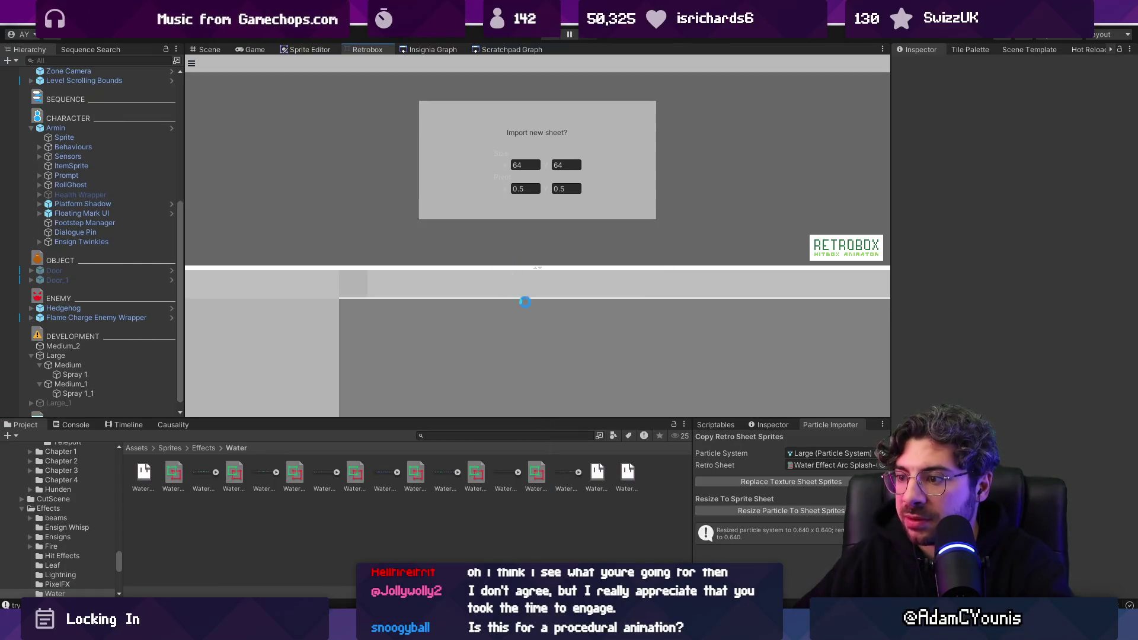
pyautogui.click(303, 285)
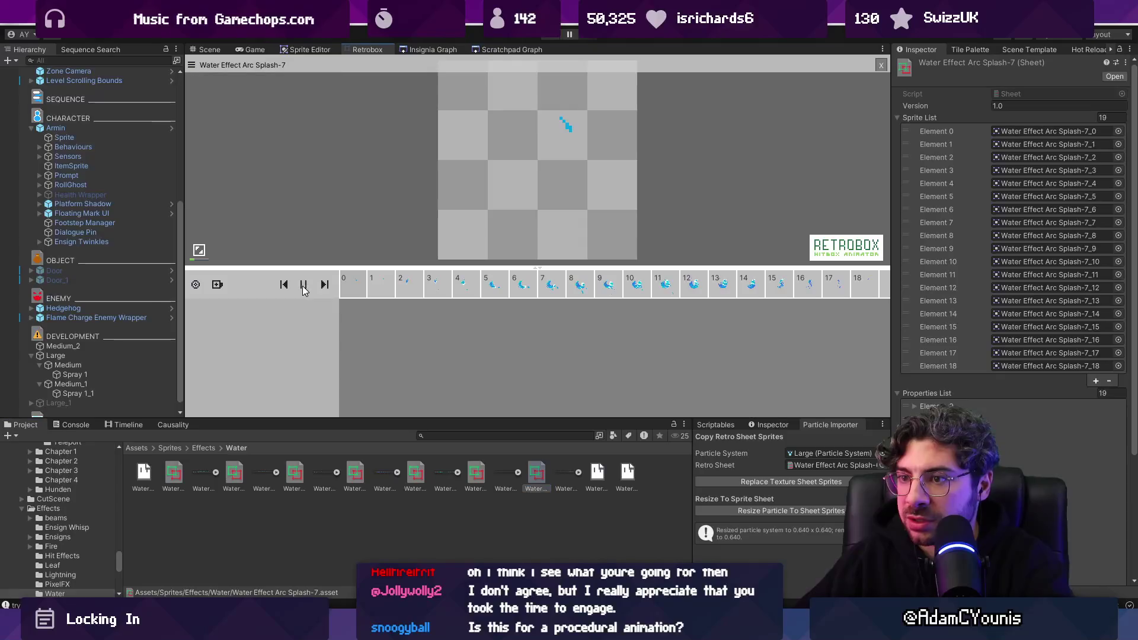
pyautogui.click(305, 286)
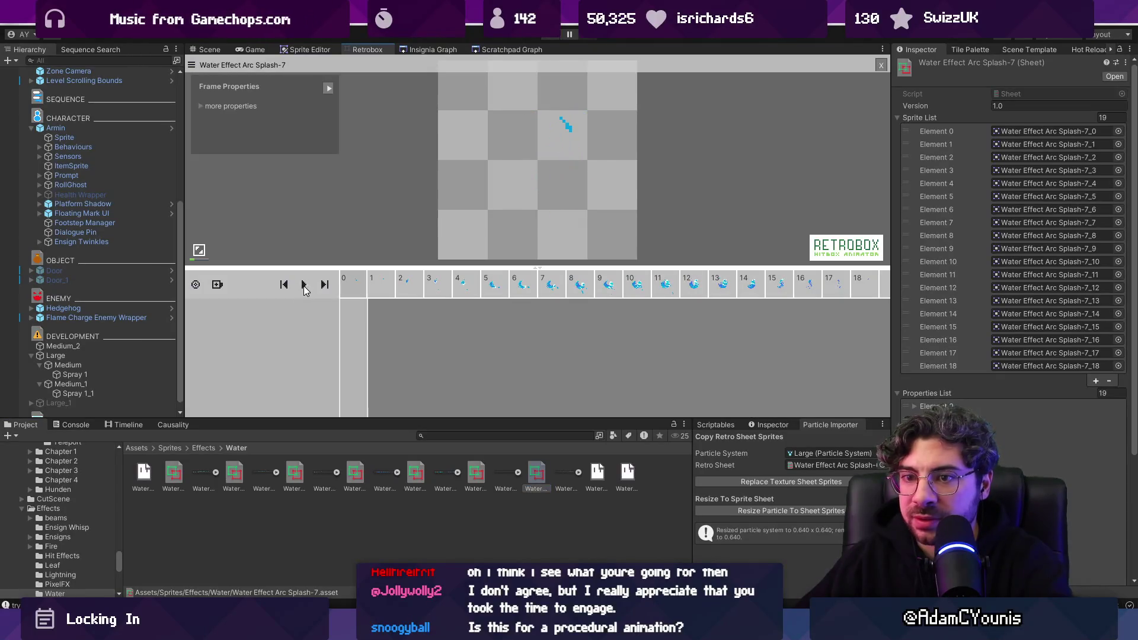
pyautogui.click(193, 51)
pyautogui.scroll(-1, 102, 302)
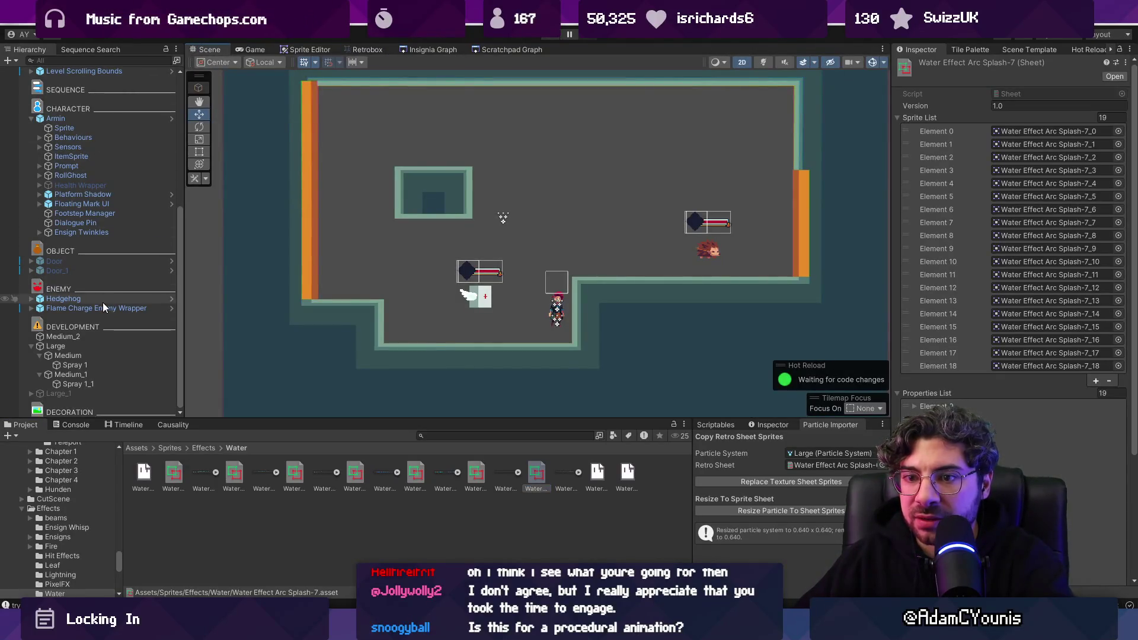
# Give Medium_2 the 19 water splash sprites, resized to 0.64, and play it
pyautogui.click(81, 337)
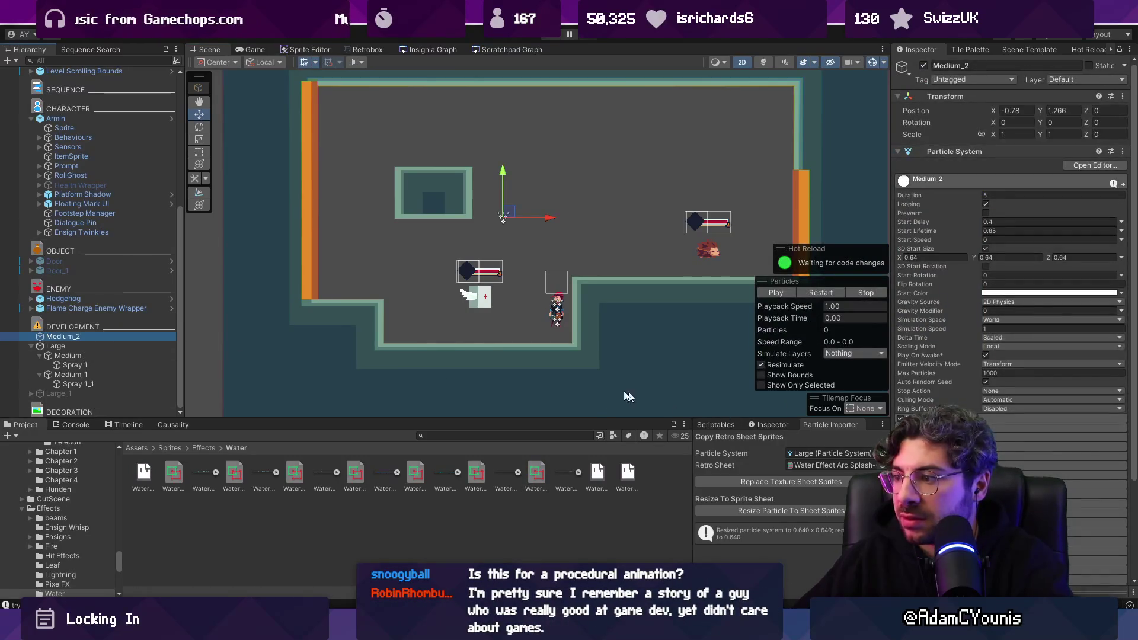
pyautogui.click(882, 465)
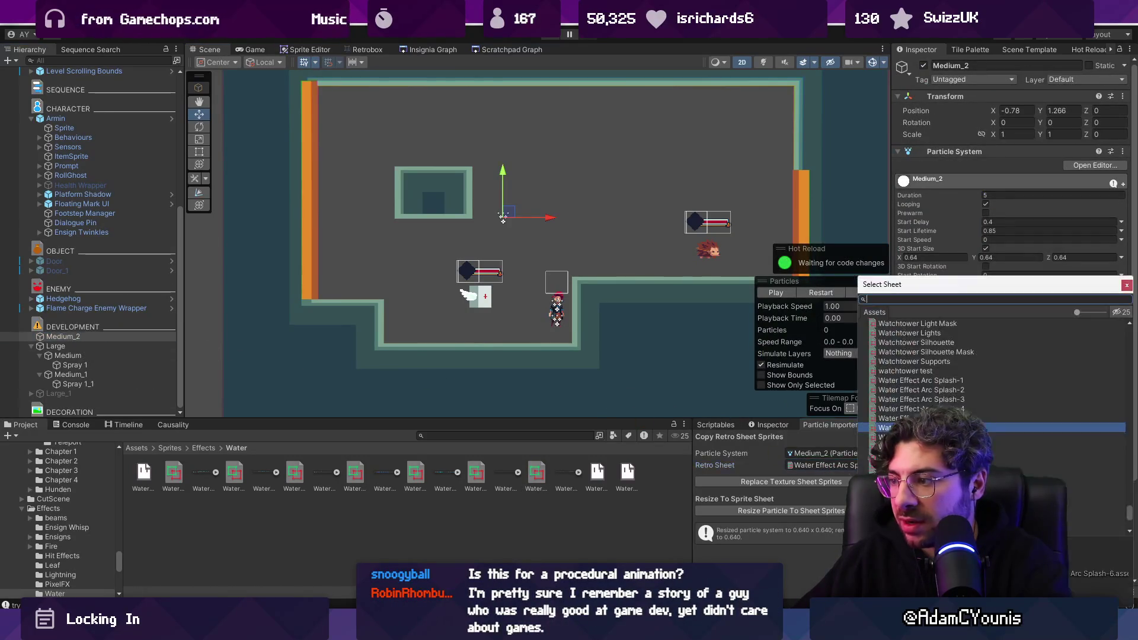
pyautogui.press('Return')
pyautogui.click(801, 480)
pyautogui.click(791, 511)
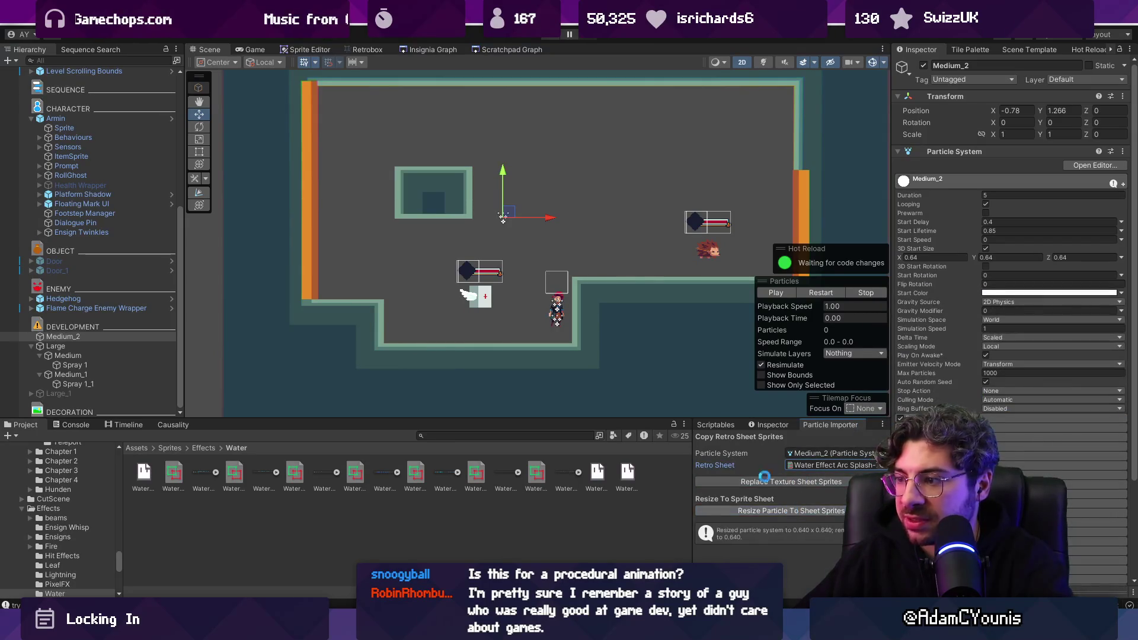
pyautogui.click(777, 293)
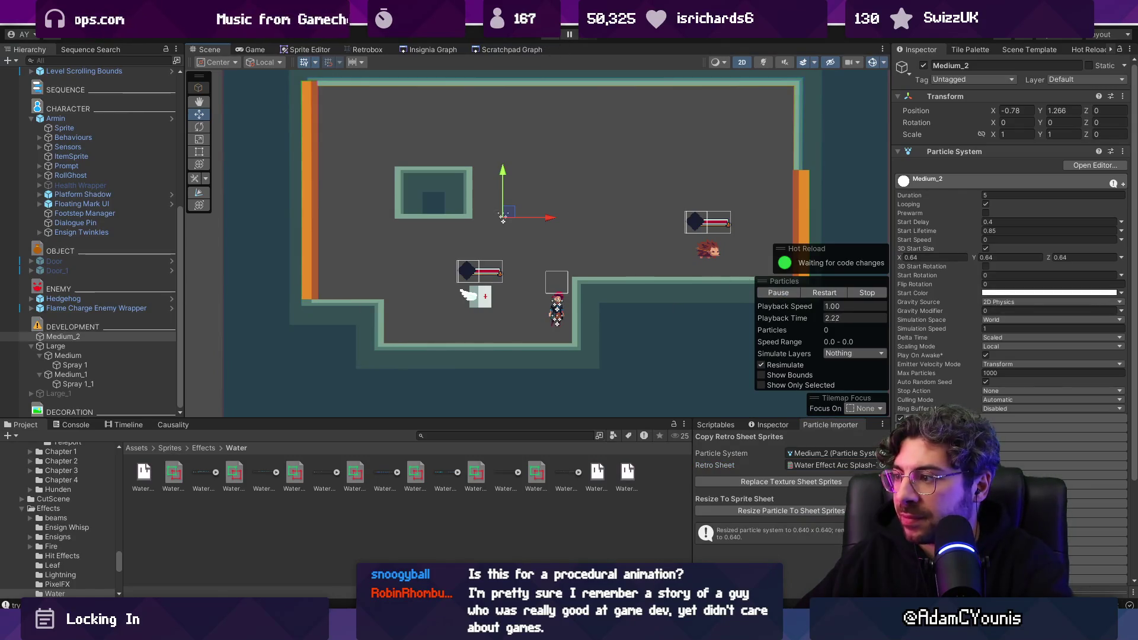
# Set Medium_2's emission burst to 10 and move the emitter to -0.195, 1.045
pyautogui.click(948, 419)
pyautogui.write('10')
pyautogui.press('Tab')
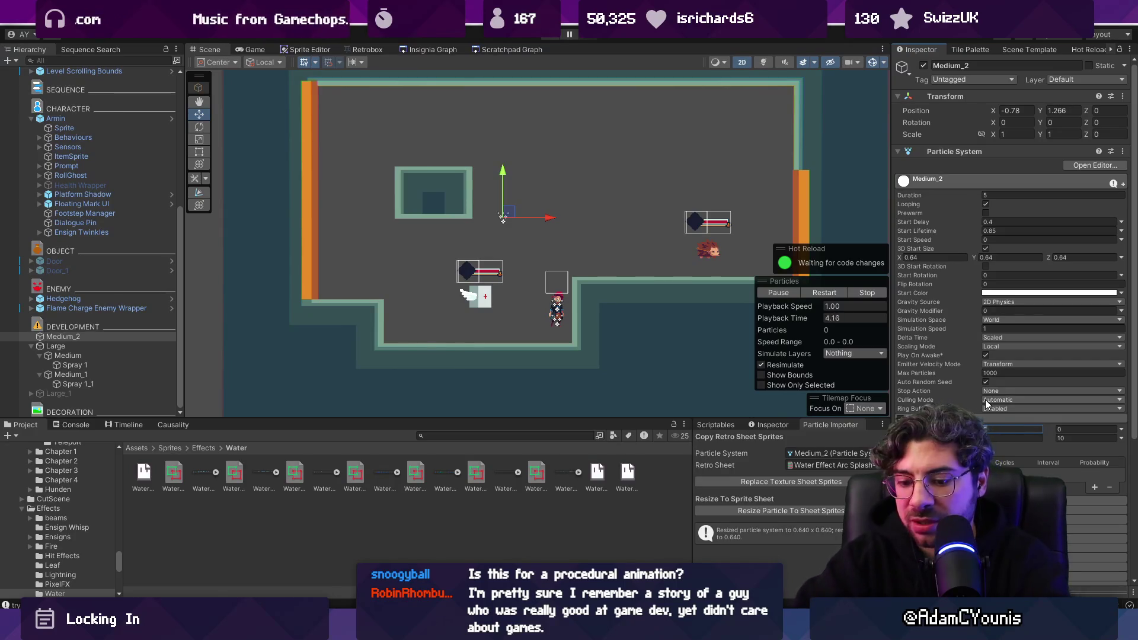
pyautogui.write('1')
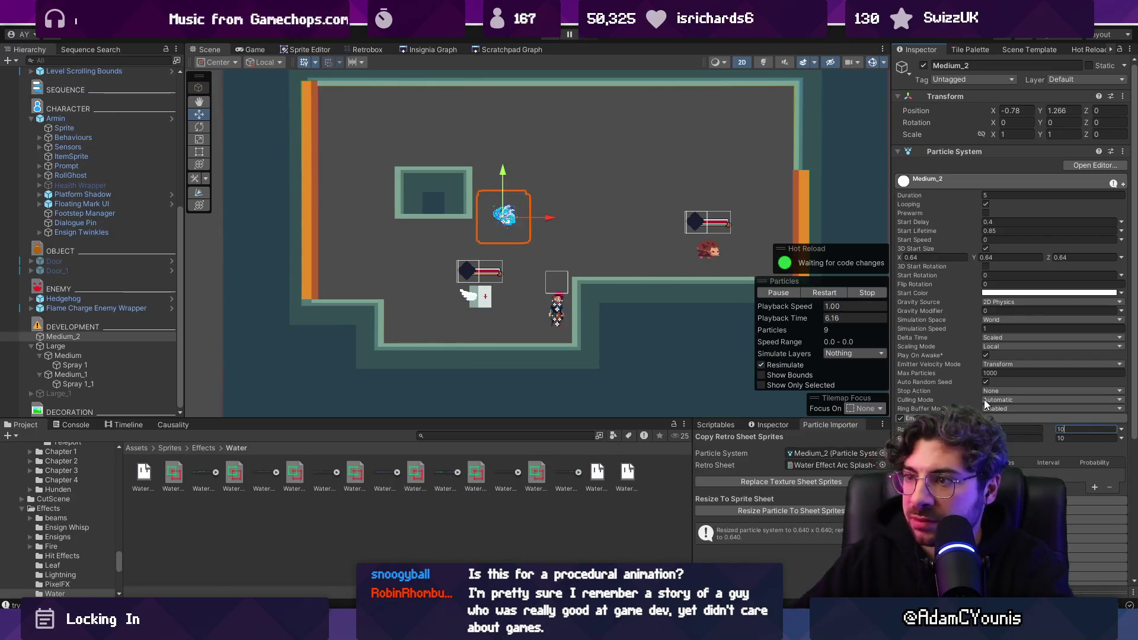
pyautogui.scroll(3, 542, 211)
pyautogui.moveTo(562, 238)
pyautogui.mouseDown()
pyautogui.moveTo(593, 190)
pyautogui.moveTo(681, 190)
pyautogui.moveTo(602, 243)
pyautogui.moveTo(554, 253)
pyautogui.mouseUp()
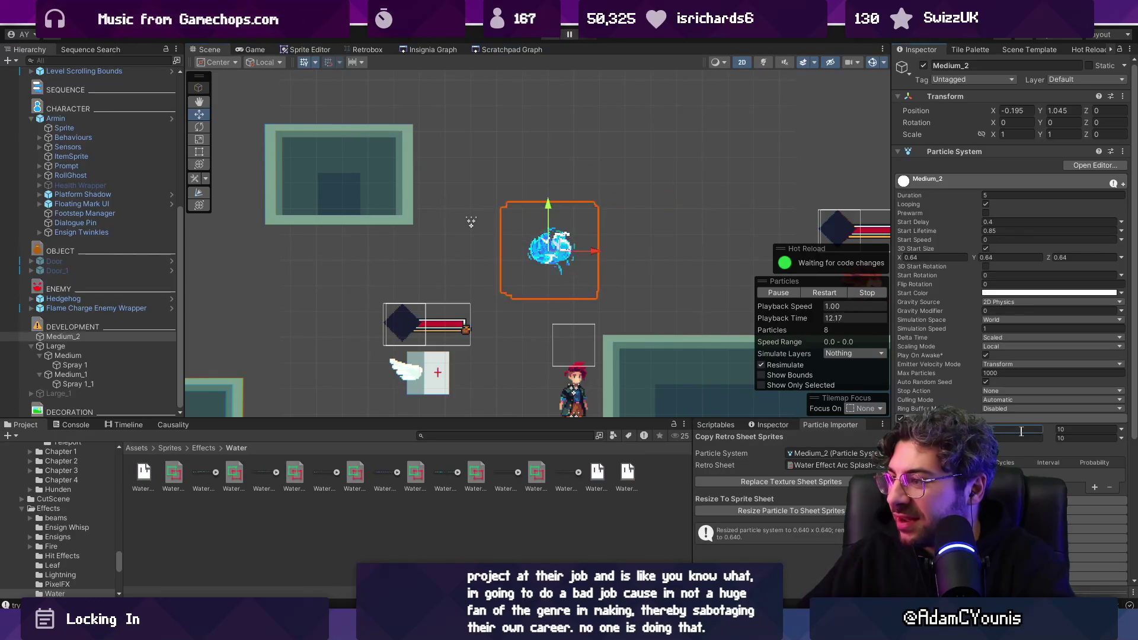
pyautogui.press('Tab')
# Raise Medium_2's burst count from 3 to 6 and sweep the emitter to watch its particles
pyautogui.write('0')
pyautogui.press('Tab')
pyautogui.write('3')
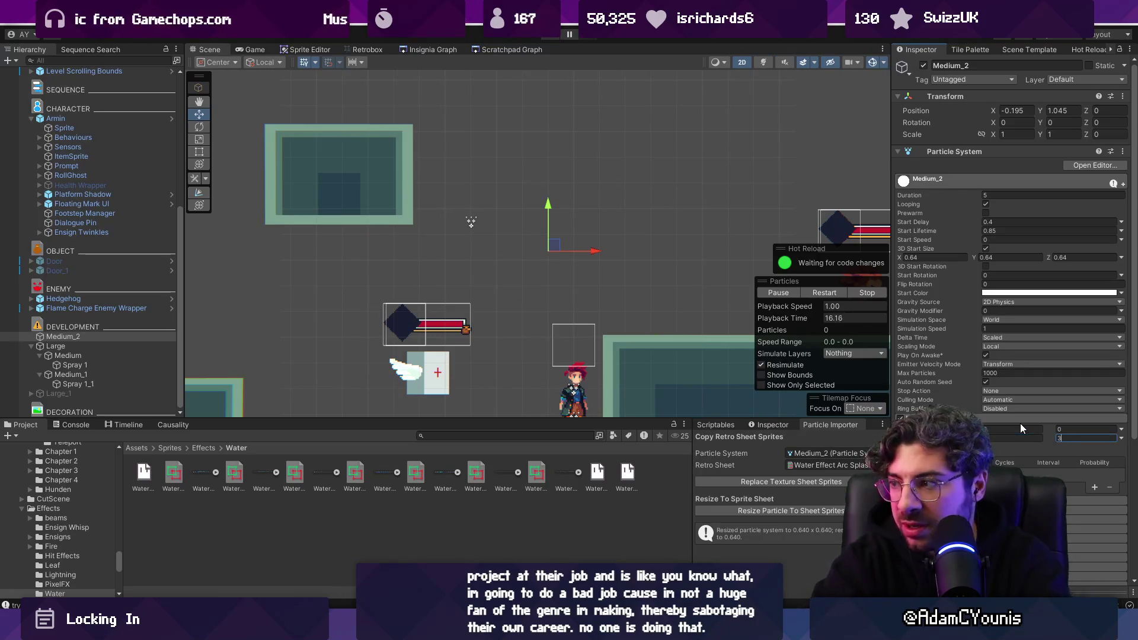
pyautogui.moveTo(553, 244)
pyautogui.mouseDown()
pyautogui.moveTo(634, 189)
pyautogui.moveTo(592, 225)
pyautogui.moveTo(537, 196)
pyautogui.moveTo(625, 255)
pyautogui.moveTo(580, 311)
pyautogui.moveTo(569, 261)
pyautogui.moveTo(628, 234)
pyautogui.moveTo(724, 233)
pyautogui.mouseUp()
pyautogui.moveTo(797, 233); pyautogui.dragTo(502, 224)
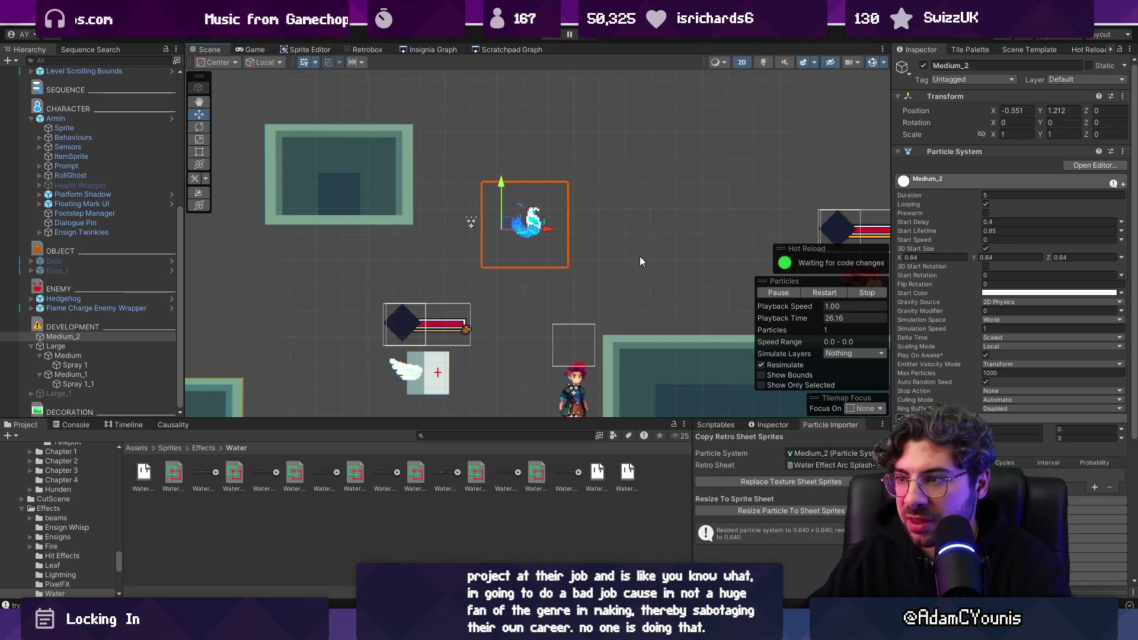
pyautogui.press('Tab')
pyautogui.write('6')
pyautogui.moveTo(523, 227)
pyautogui.mouseDown()
pyautogui.moveTo(587, 190)
pyautogui.moveTo(569, 195)
pyautogui.moveTo(551, 249)
pyautogui.moveTo(521, 236)
pyautogui.moveTo(626, 242)
pyautogui.moveTo(626, 255)
pyautogui.moveTo(425, 254)
pyautogui.moveTo(500, 310)
pyautogui.moveTo(577, 254)
pyautogui.moveTo(596, 308)
pyautogui.moveTo(667, 214)
pyautogui.moveTo(630, 159)
pyautogui.mouseUp()
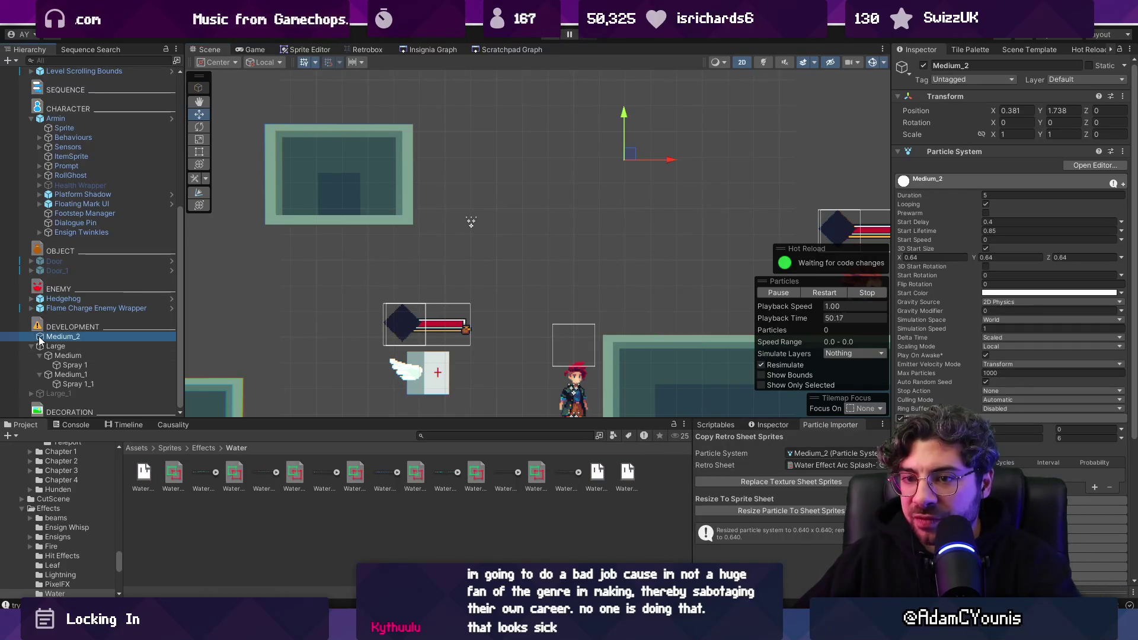
# Disable Medium_2 and preview the Large emitter by moving it to -0.668, 1.451
pyautogui.click(923, 65)
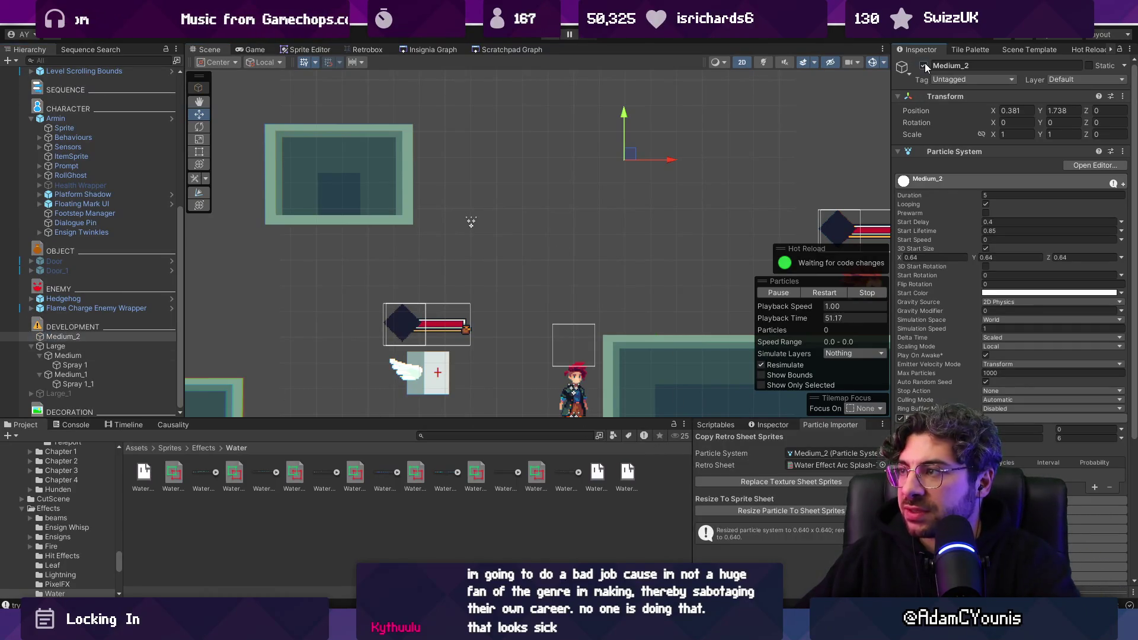
pyautogui.click(56, 346)
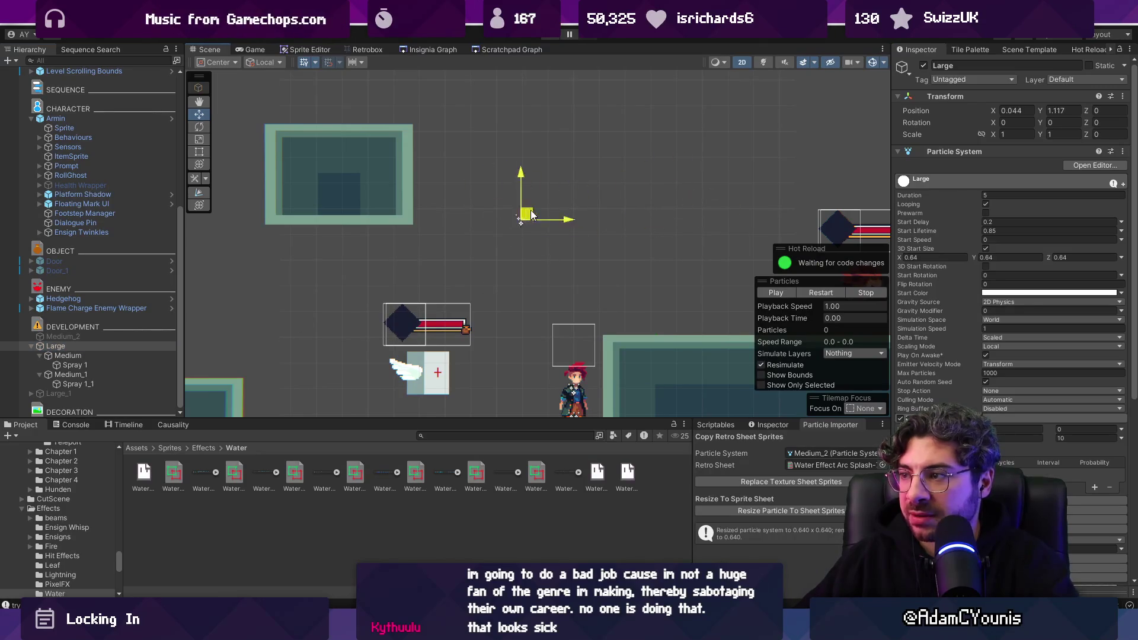
pyautogui.moveTo(571, 213)
pyautogui.mouseDown()
pyautogui.moveTo(666, 185)
pyautogui.moveTo(508, 186)
pyautogui.moveTo(526, 224)
pyautogui.moveTo(600, 210)
pyautogui.moveTo(596, 180)
pyautogui.moveTo(598, 203)
pyautogui.moveTo(606, 194)
pyautogui.moveTo(563, 205)
pyautogui.mouseUp()
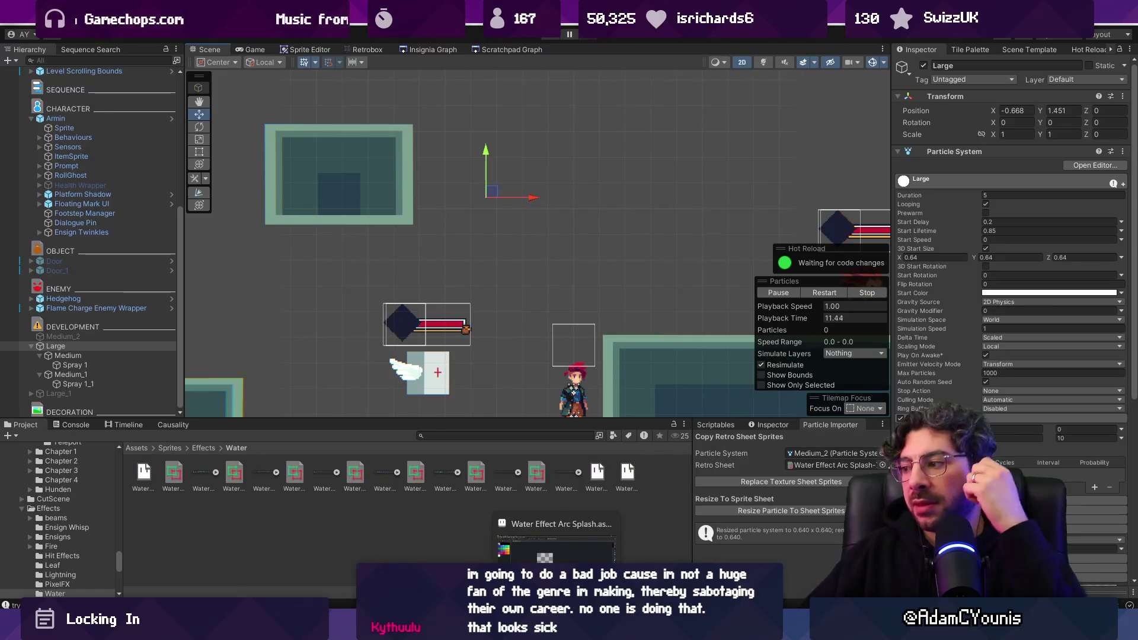
pyautogui.click(556, 543)
pyautogui.click(140, 35)
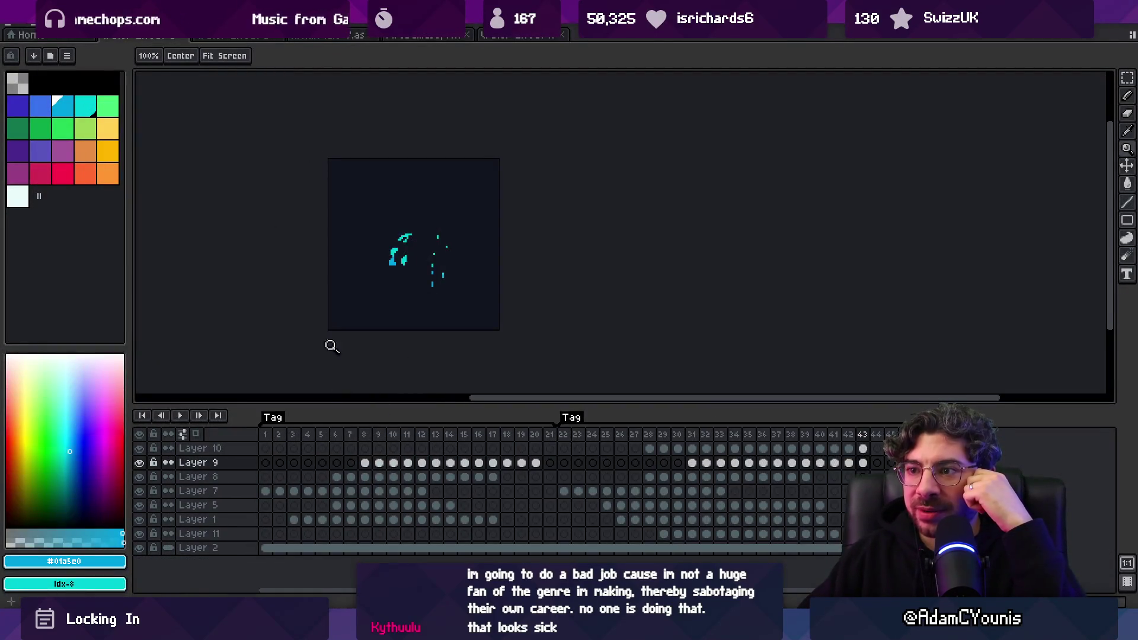
pyautogui.moveTo(274, 434)
pyautogui.mouseDown()
pyautogui.moveTo(817, 443)
pyautogui.moveTo(805, 442)
pyautogui.moveTo(273, 439)
pyautogui.moveTo(853, 461)
pyautogui.moveTo(279, 439)
pyautogui.moveTo(344, 459)
pyautogui.moveTo(886, 463)
pyautogui.mouseUp()
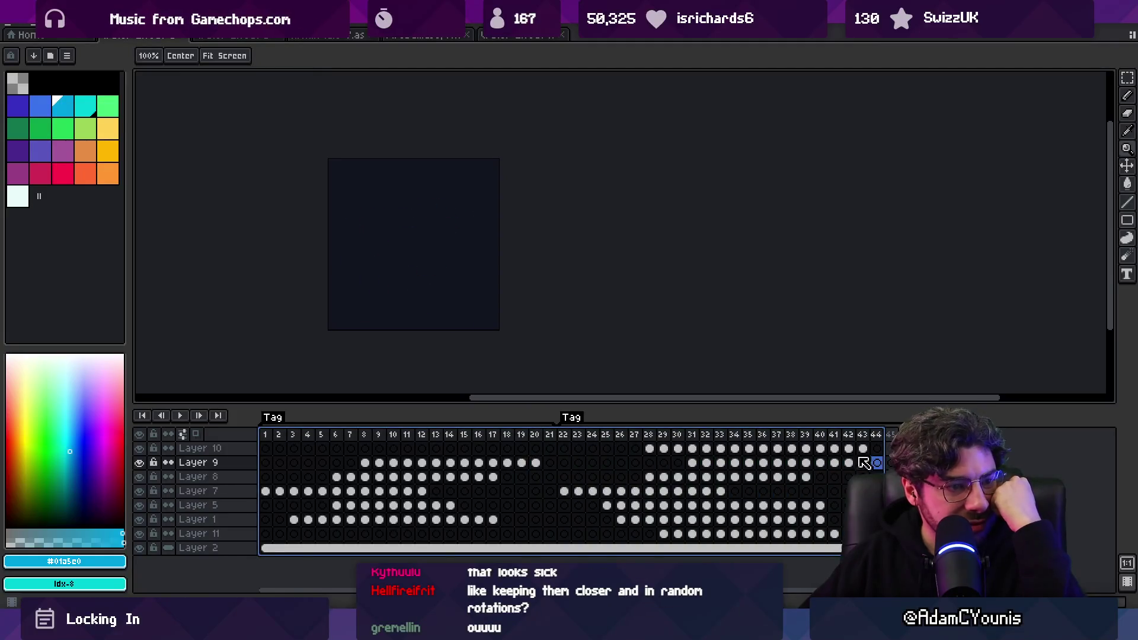
pyautogui.moveTo(271, 438); pyautogui.dragTo(509, 445)
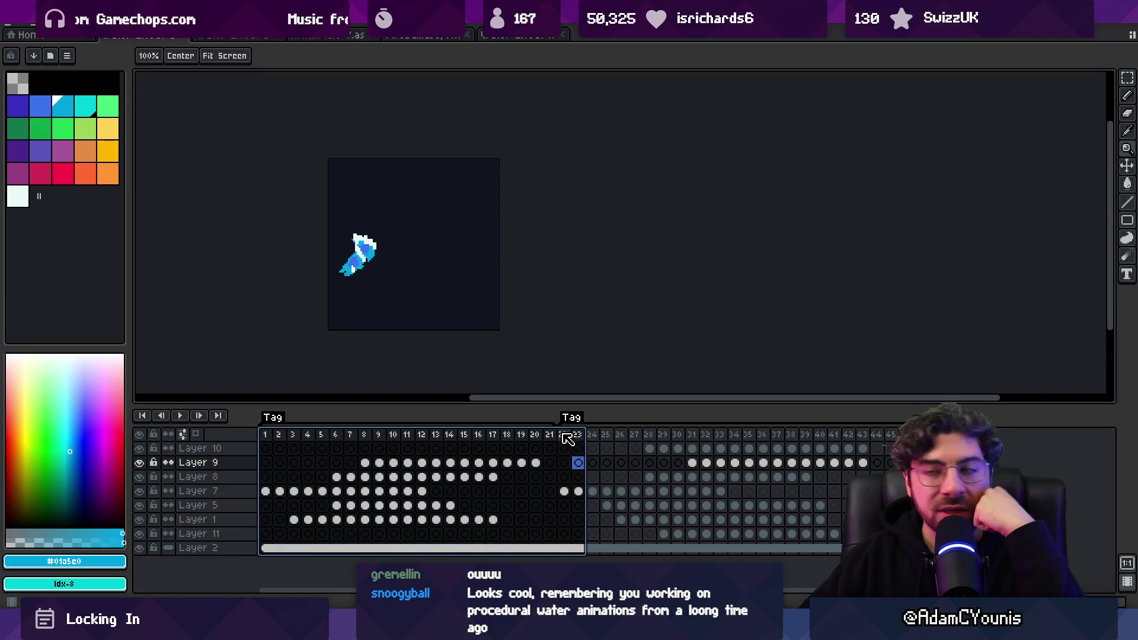
pyautogui.hotkey('ctrl', 'Tab')
pyautogui.hotkey('ctrl', 'Tab')
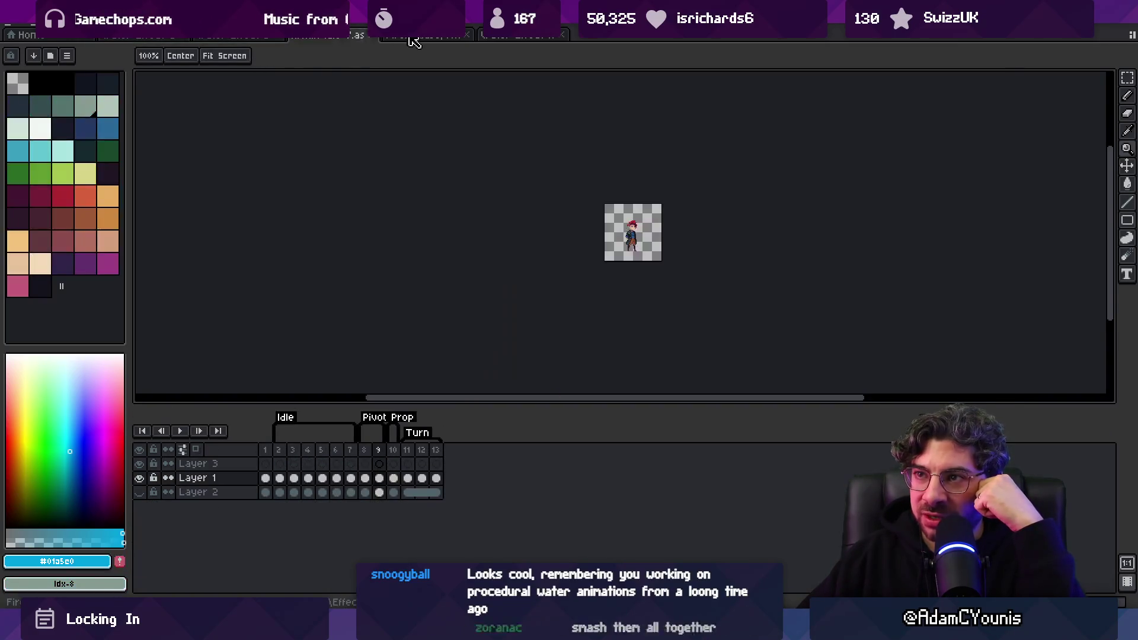
pyautogui.hotkey('ctrl', 'Tab')
pyautogui.hotkey('ctrl', 'Tab')
pyautogui.moveTo(281, 452)
pyautogui.mouseDown()
pyautogui.moveTo(664, 448)
pyautogui.moveTo(264, 448)
pyautogui.moveTo(1130, 431)
pyautogui.moveTo(1076, 433)
pyautogui.mouseUp()
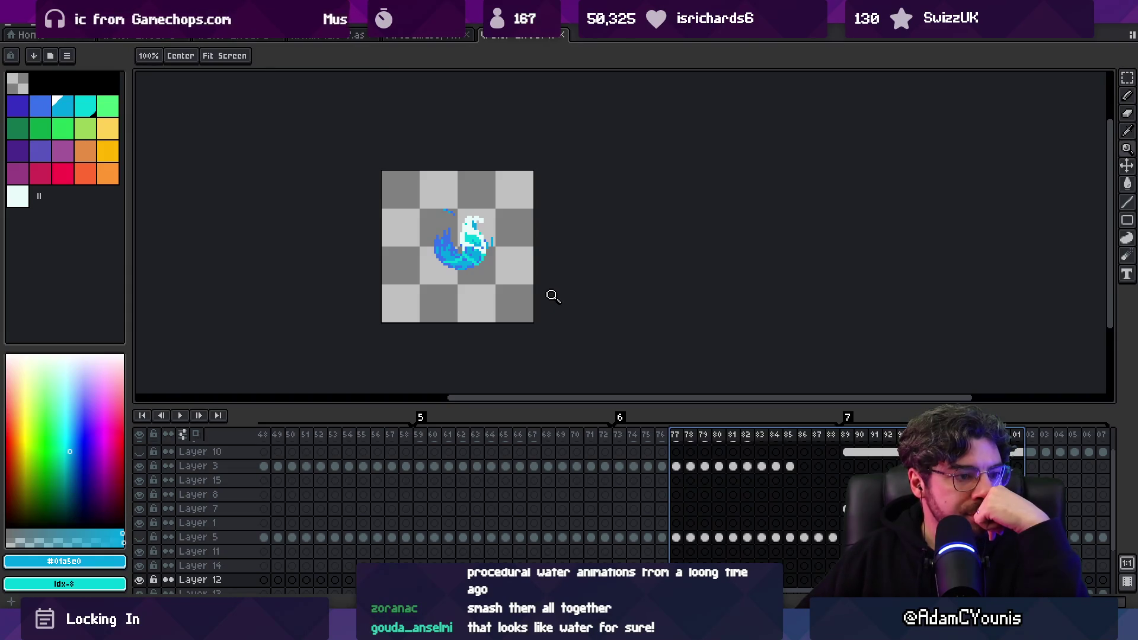
pyautogui.click(141, 37)
pyautogui.click(271, 437)
pyautogui.press('Return')
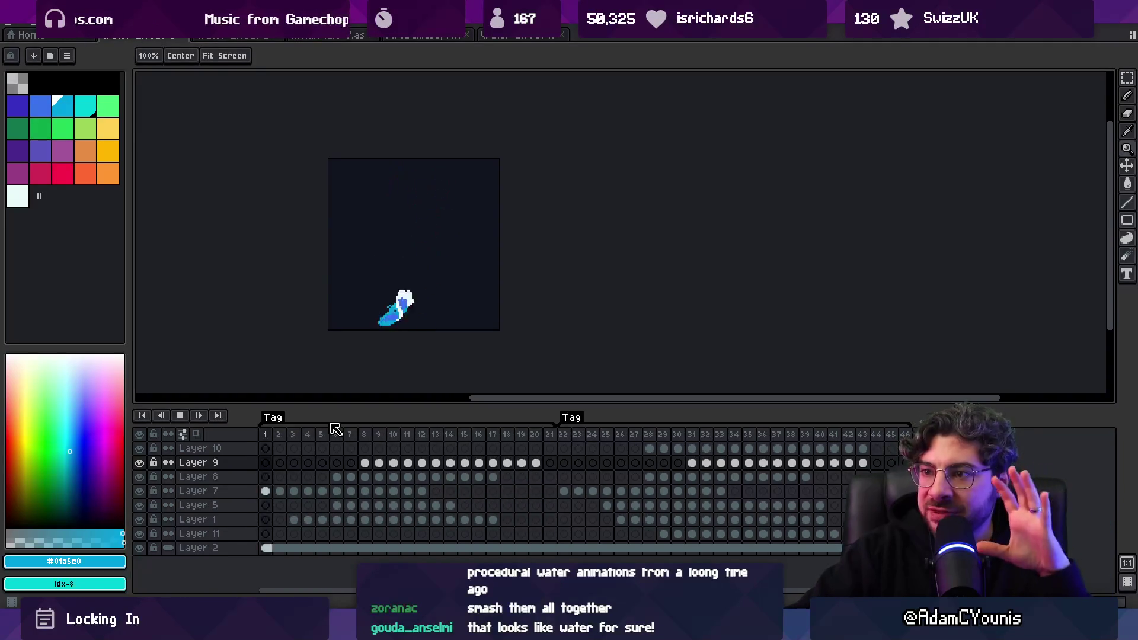
pyautogui.press('Return')
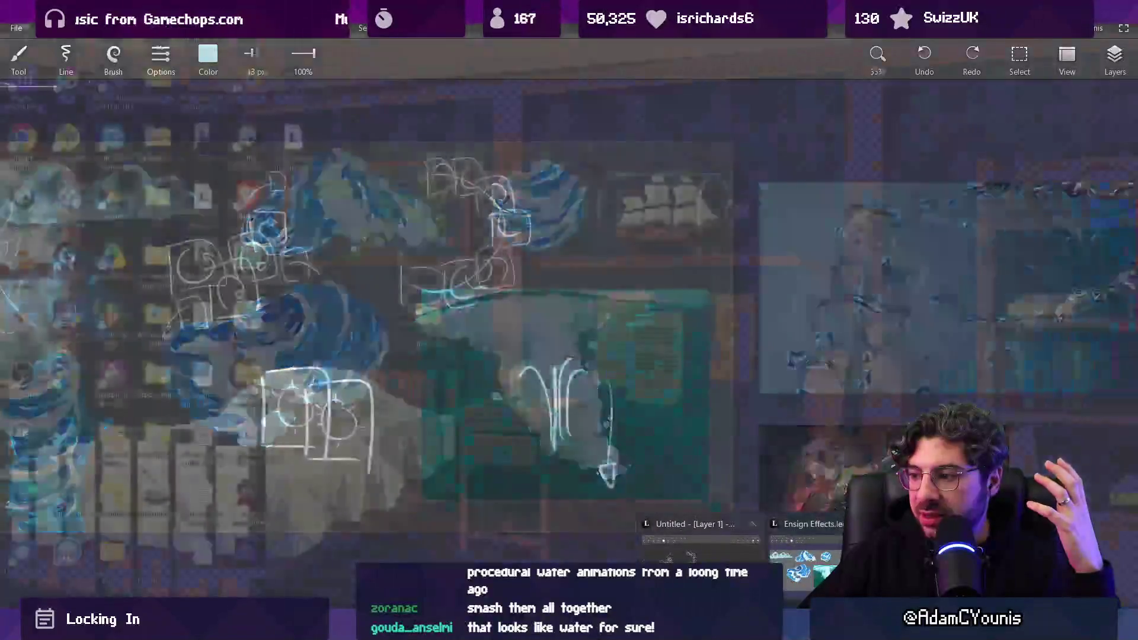
# Draw a crescent arc stroke beside the ring of square swirls in the Concepts sketch
pyautogui.click(700, 542)
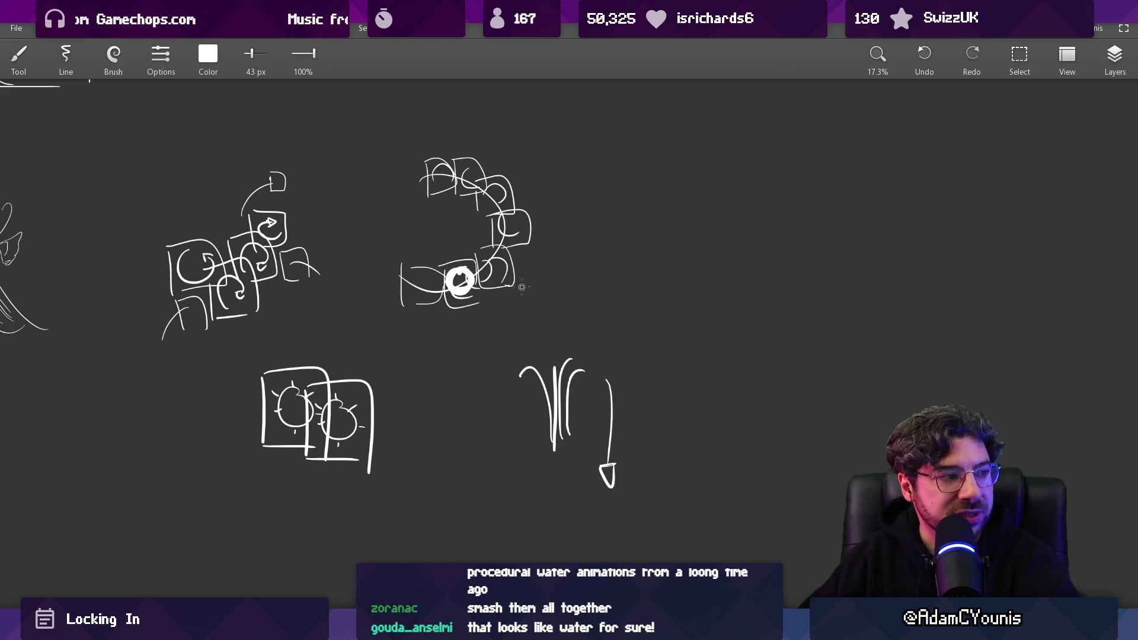
pyautogui.moveTo(627, 314); pyautogui.dragTo(762, 276)
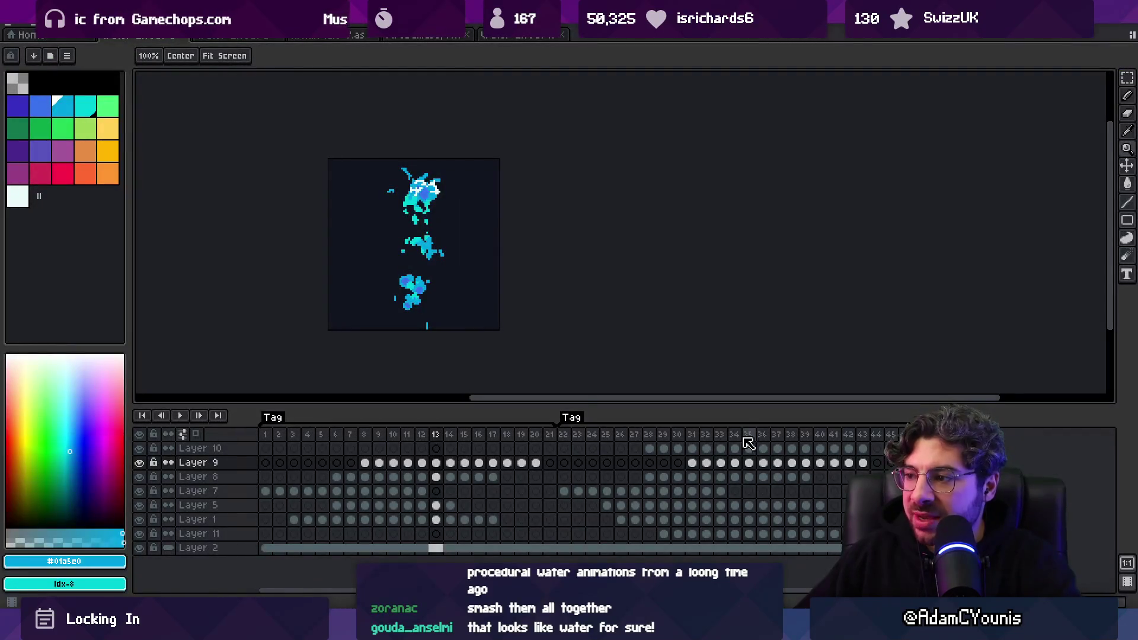
# Review frames 89 through 03 of the wave splash sprite in Aseprite
pyautogui.click(521, 35)
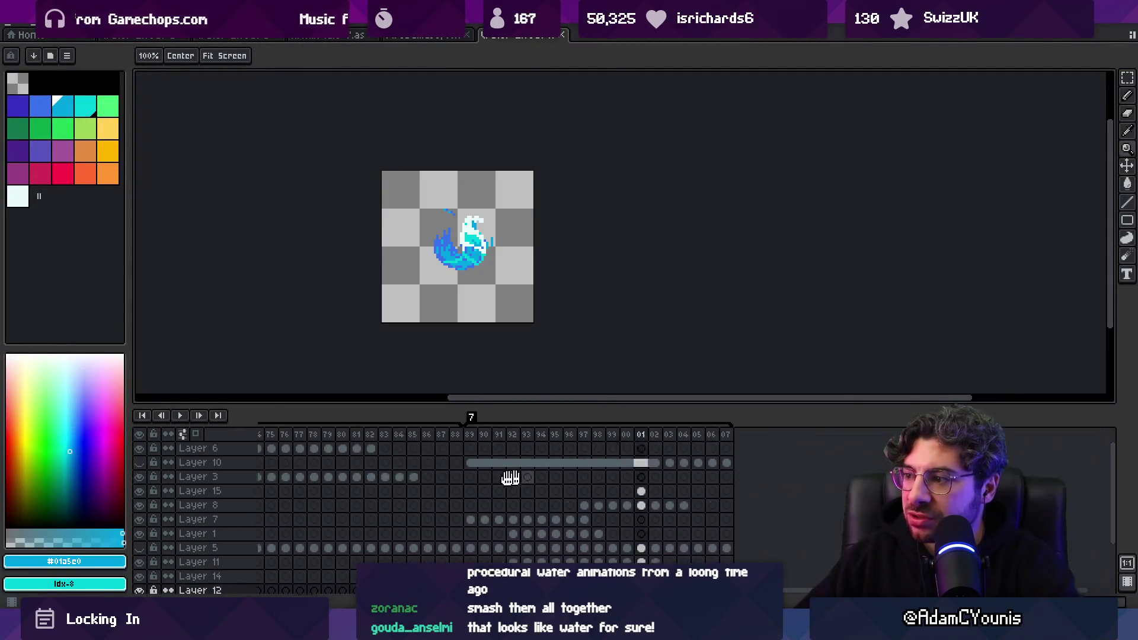
pyautogui.moveTo(437, 440)
pyautogui.mouseDown()
pyautogui.moveTo(665, 438)
pyautogui.moveTo(483, 438)
pyautogui.moveTo(612, 425)
pyautogui.mouseUp()
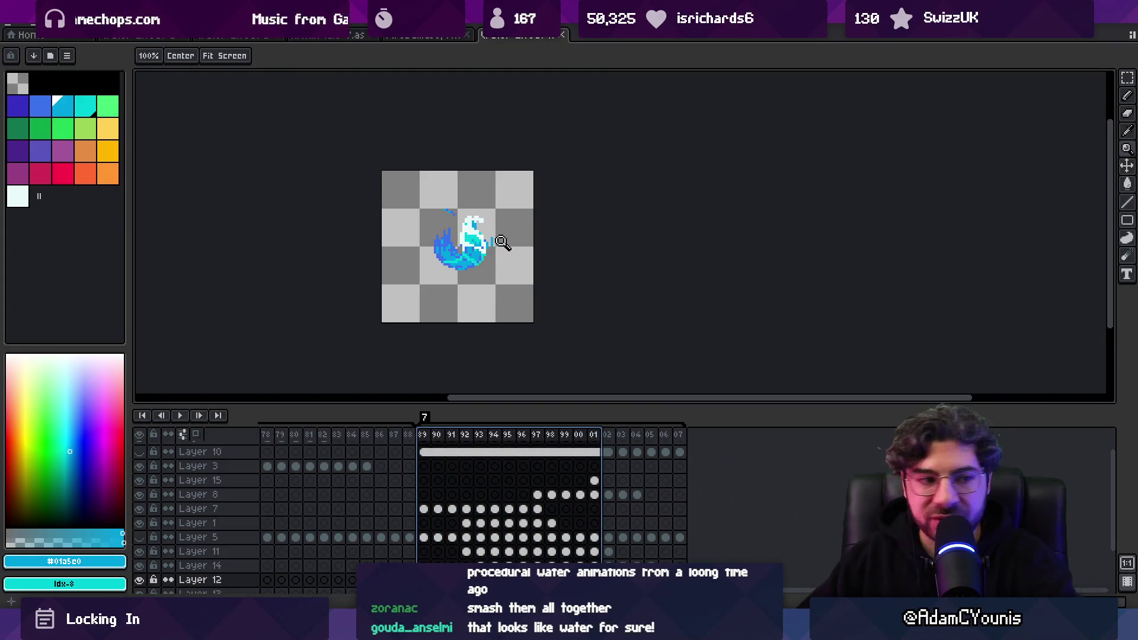
pyautogui.moveTo(430, 441)
pyautogui.mouseDown()
pyautogui.moveTo(682, 441)
pyautogui.moveTo(629, 460)
pyautogui.moveTo(424, 442)
pyautogui.moveTo(692, 469)
pyautogui.mouseUp()
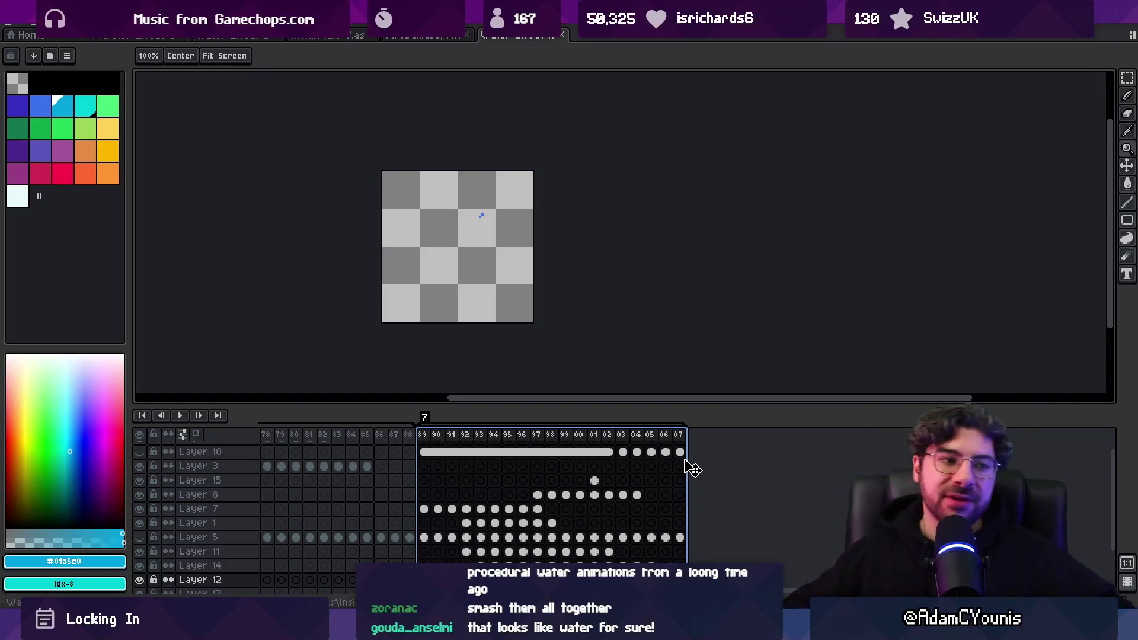
pyautogui.hscroll(-5, 396, 474)
pyautogui.moveTo(409, 439)
pyautogui.mouseDown()
pyautogui.moveTo(279, 451)
pyautogui.moveTo(668, 465)
pyautogui.moveTo(515, 467)
pyautogui.mouseUp()
pyautogui.hscroll(-5, 589, 506)
pyautogui.hotkey('alt', 'Tab')
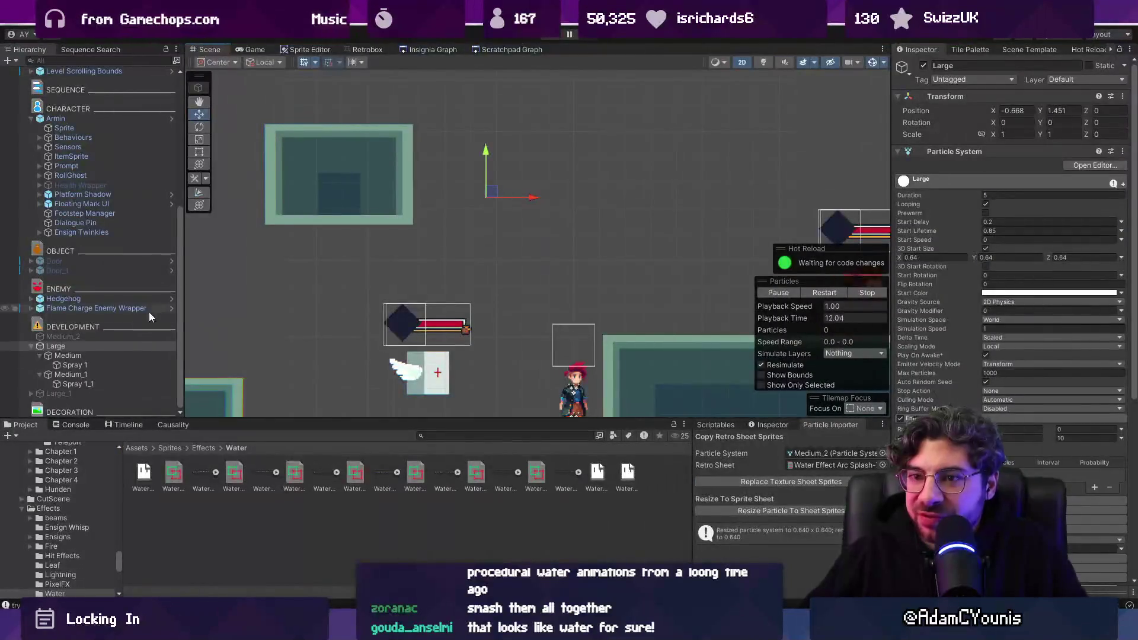
# Select Medium_2 and check frame 75 of the wave animation in Aseprite
pyautogui.click(84, 336)
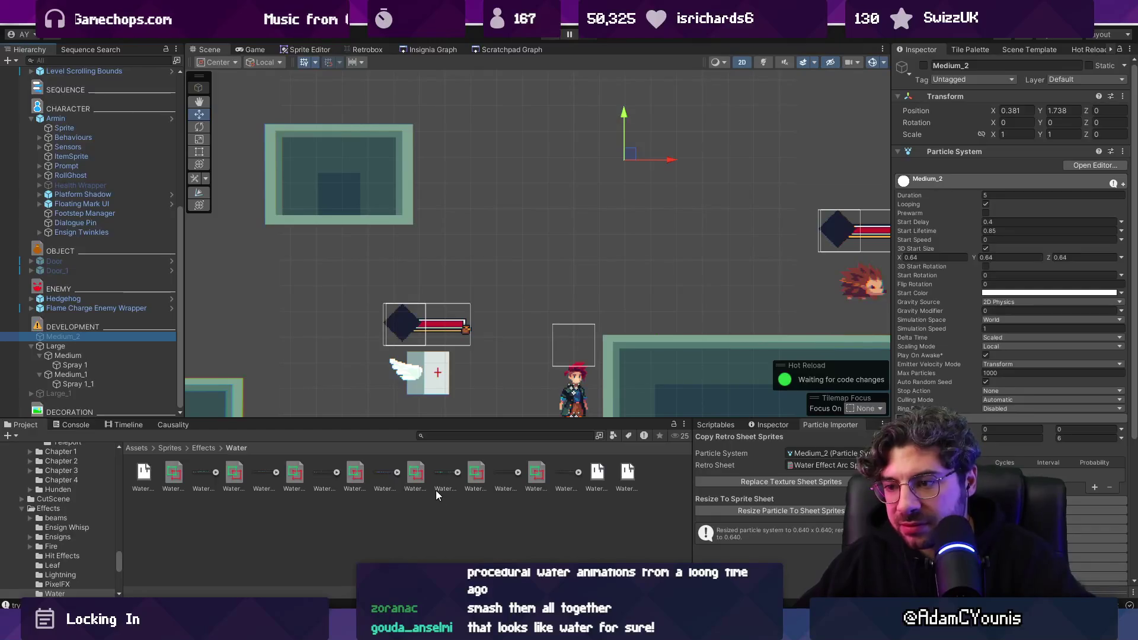
pyautogui.scroll(2, 434, 489)
pyautogui.scroll(-5, 432, 489)
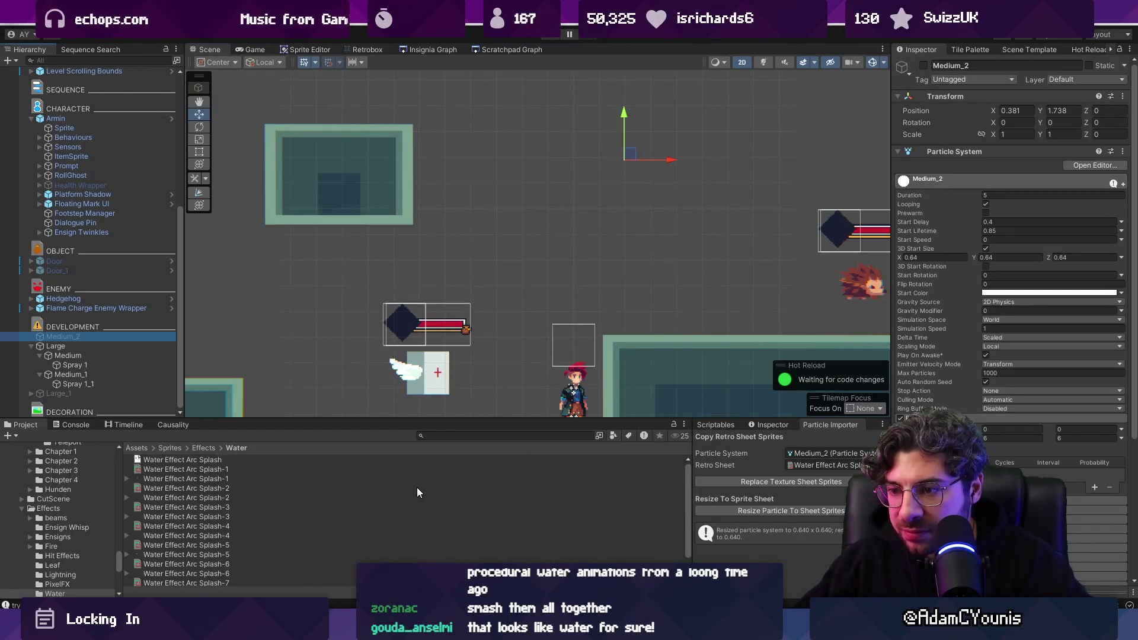
pyautogui.scroll(-2, 195, 527)
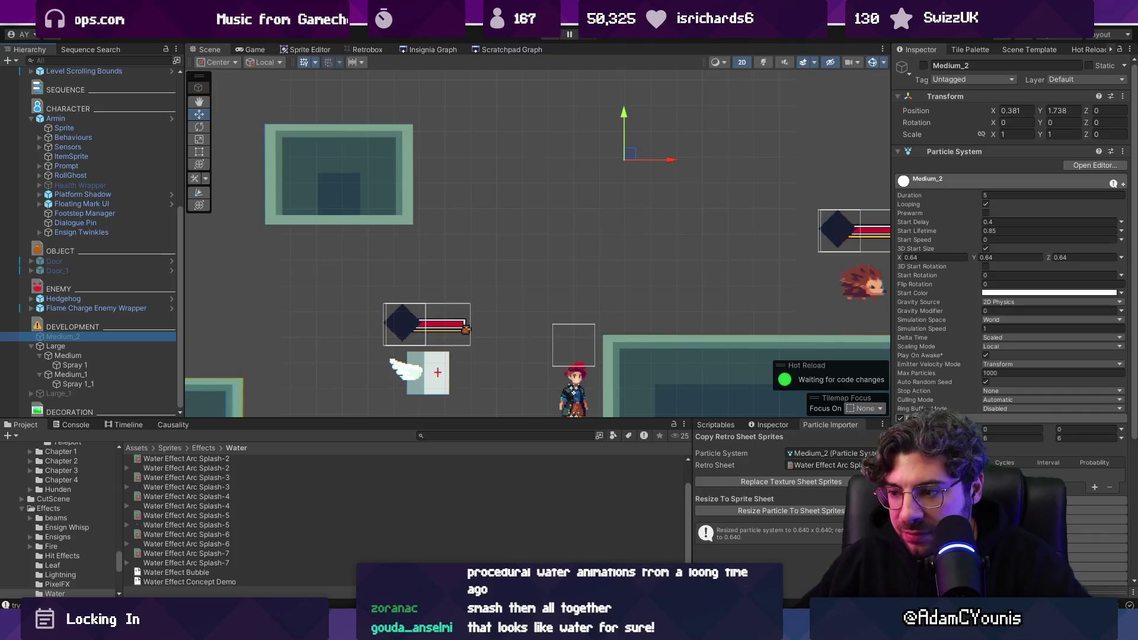
pyautogui.hotkey('alt', 'Tab')
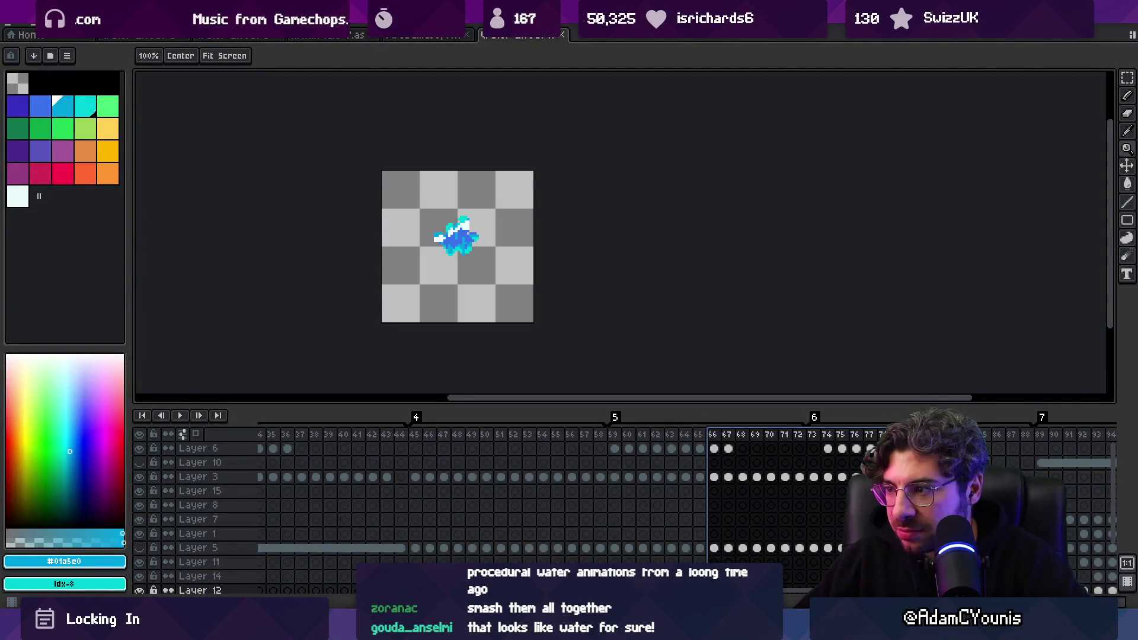
pyautogui.click(842, 439)
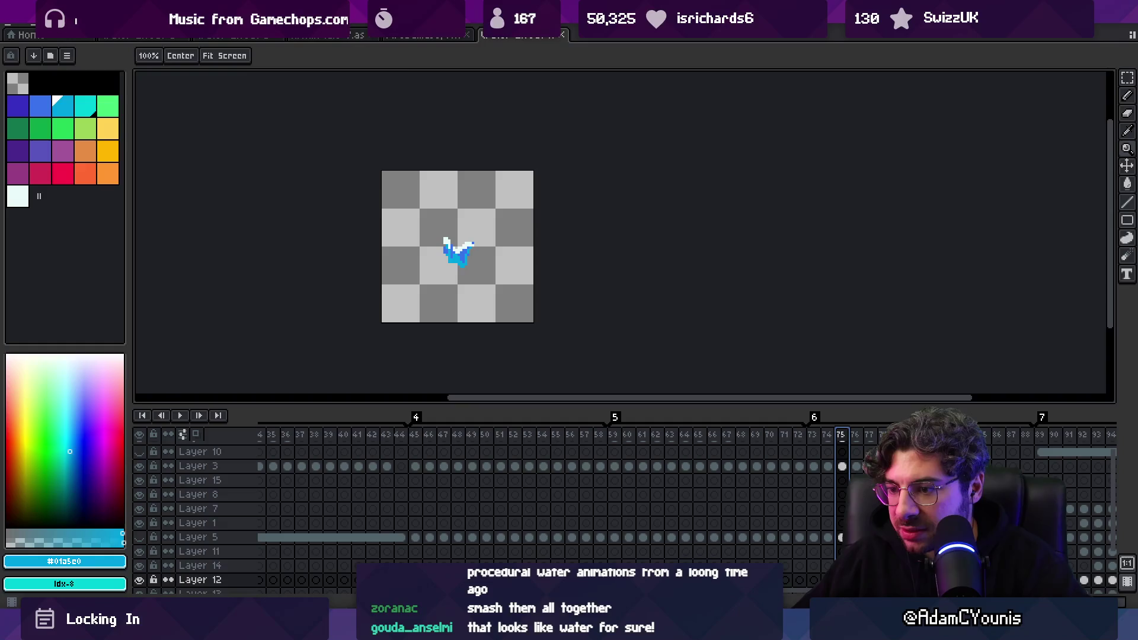
pyautogui.hotkey('alt', 'Tab')
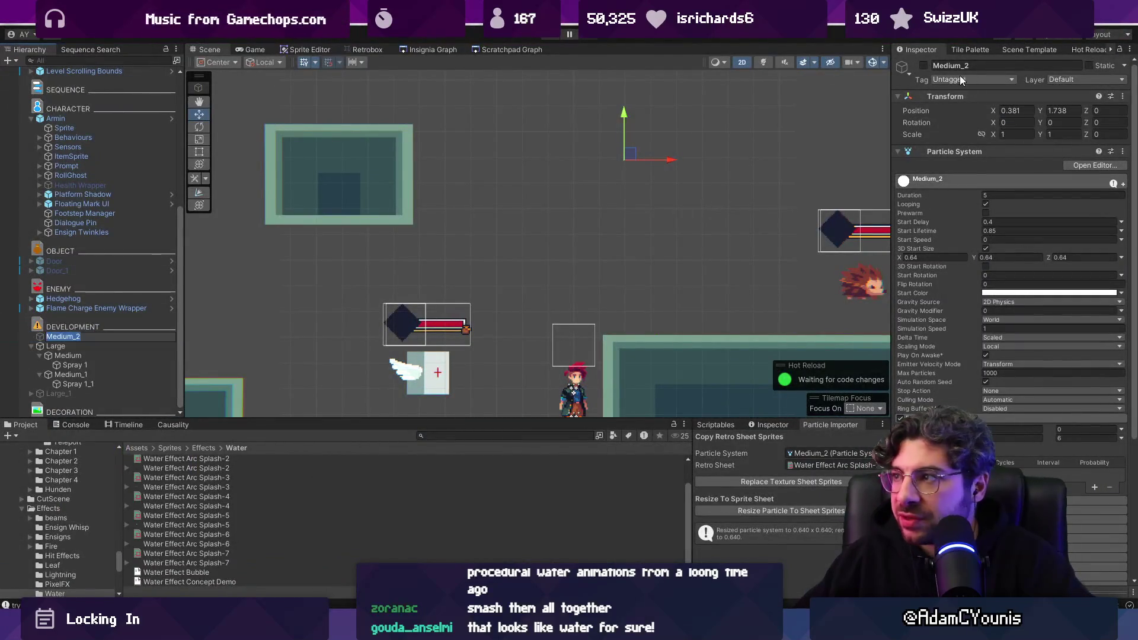
# Re-enable Medium_2, assign the Water Effect Arc Splash sheet, and preview its blue splashes
pyautogui.click(923, 66)
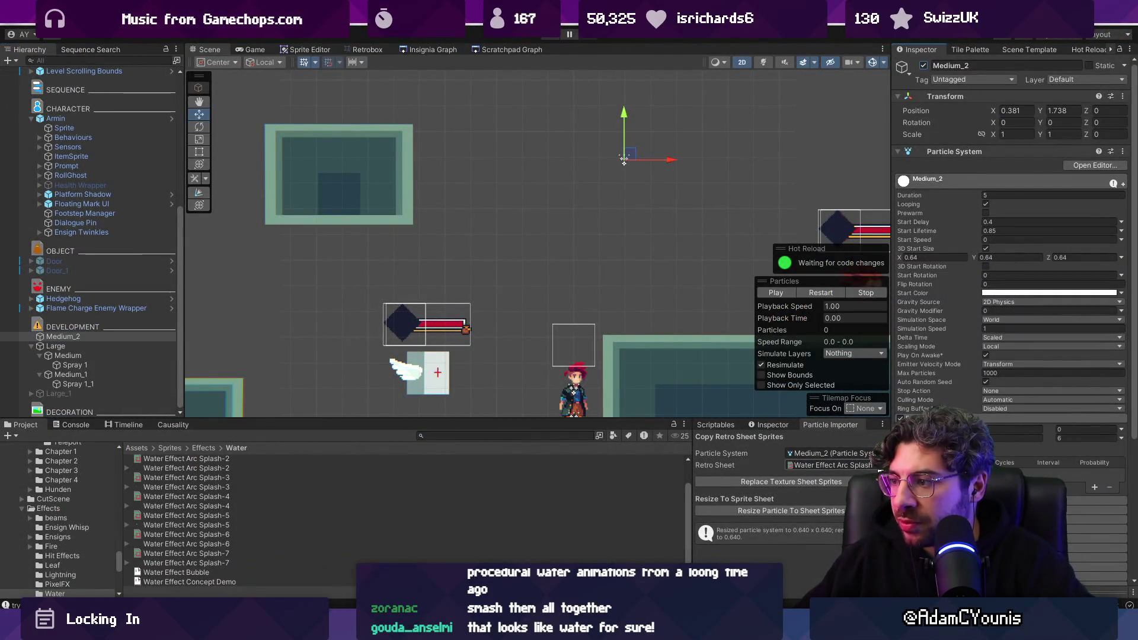
pyautogui.click(879, 468)
pyautogui.doubleClick(883, 427)
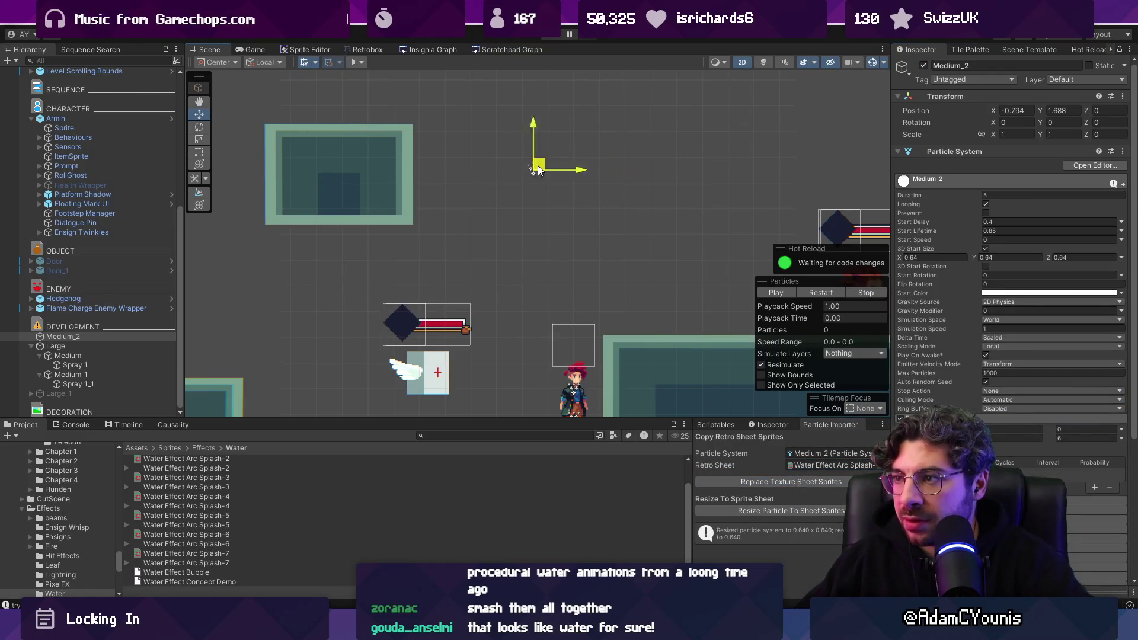
pyautogui.moveTo(566, 178)
pyautogui.mouseDown()
pyautogui.moveTo(787, 176)
pyautogui.moveTo(413, 190)
pyautogui.moveTo(436, 197)
pyautogui.moveTo(694, 191)
pyautogui.moveTo(371, 185)
pyautogui.moveTo(599, 205)
pyautogui.moveTo(461, 201)
pyautogui.moveTo(764, 208)
pyautogui.moveTo(376, 177)
pyautogui.moveTo(539, 221)
pyautogui.moveTo(695, 231)
pyautogui.mouseUp()
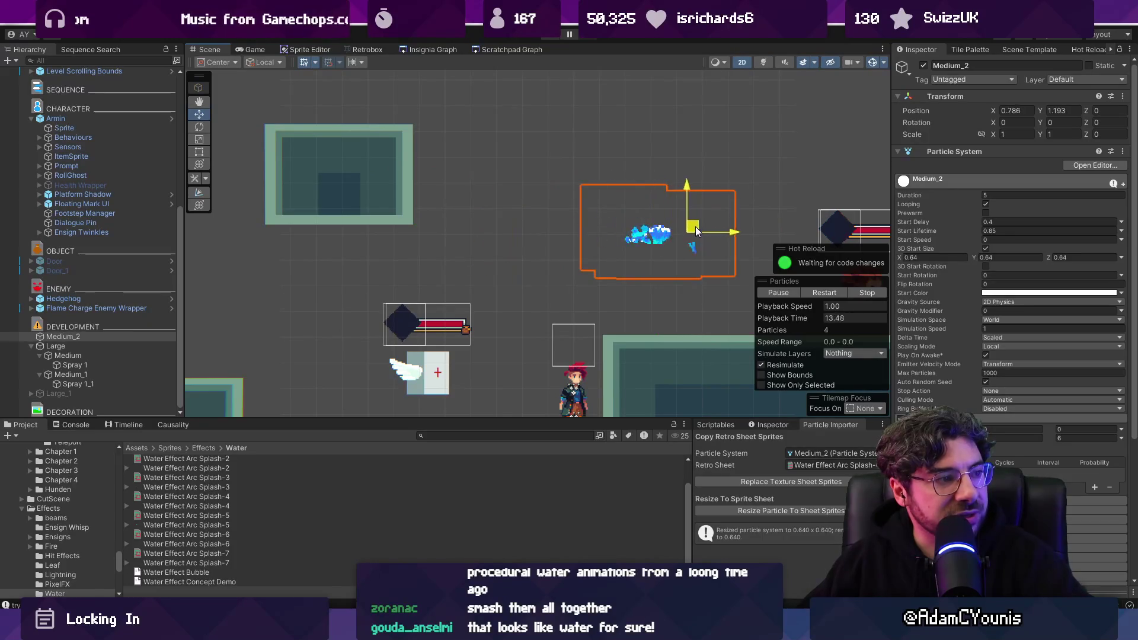
pyautogui.moveTo(600, 230); pyautogui.dragTo(527, 228)
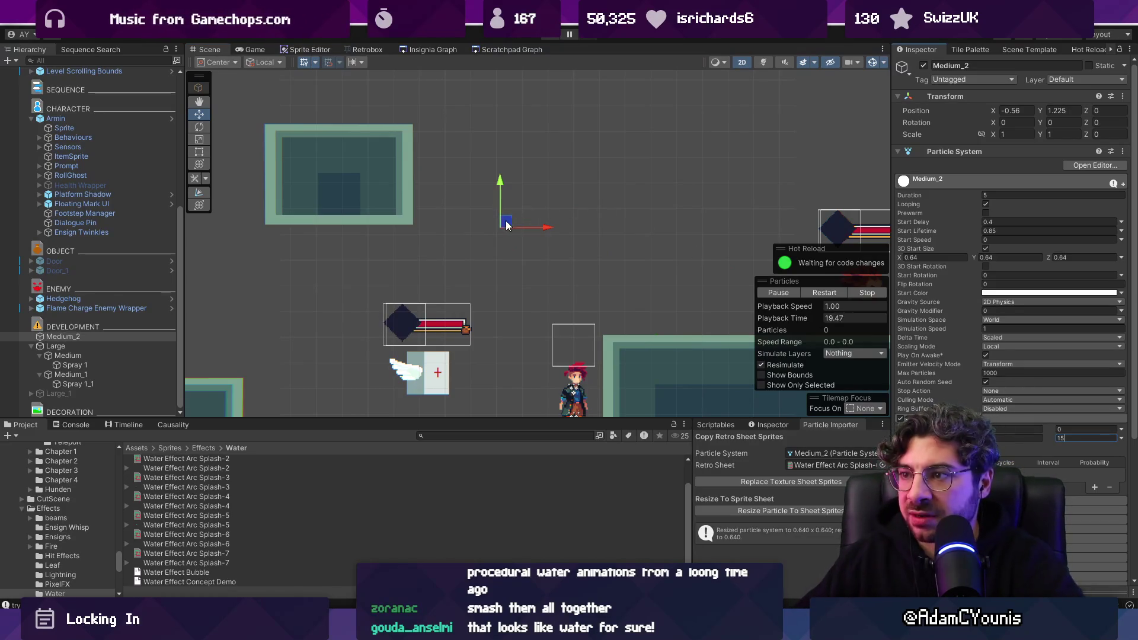
pyautogui.moveTo(569, 224)
pyautogui.mouseDown()
pyautogui.moveTo(737, 229)
pyautogui.moveTo(314, 232)
pyautogui.moveTo(592, 235)
pyautogui.mouseUp()
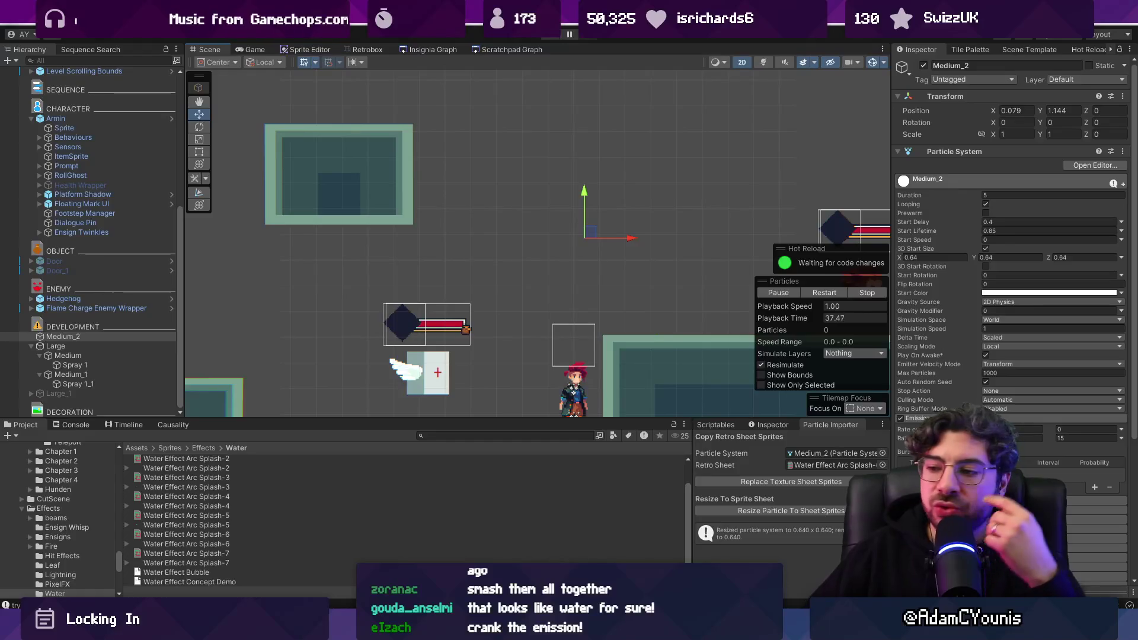
pyautogui.hotkey('alt', 'Tab')
# Preview frames 48 to 57 in Aseprite, then move Medium_2 to 1.092, 1.216 in Unity
pyautogui.moveTo(457, 435)
pyautogui.mouseDown()
pyautogui.moveTo(410, 439)
pyautogui.moveTo(759, 447)
pyautogui.moveTo(185, 432)
pyautogui.moveTo(657, 462)
pyautogui.moveTo(726, 443)
pyautogui.moveTo(841, 442)
pyautogui.moveTo(367, 442)
pyautogui.moveTo(759, 447)
pyautogui.mouseUp()
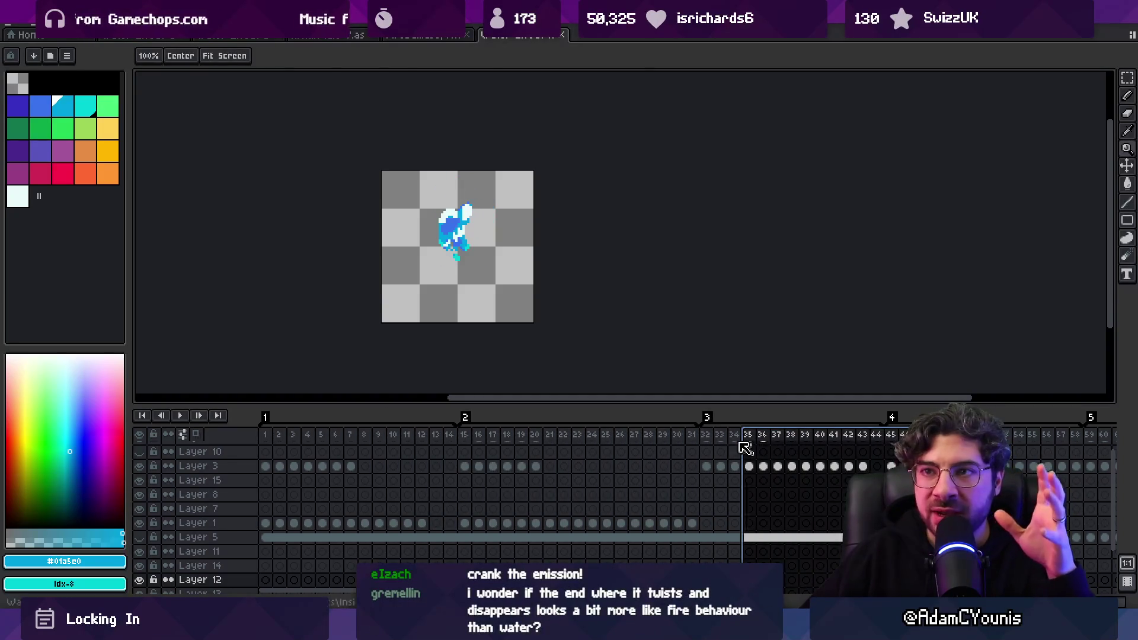
pyautogui.hotkey('alt', 'Tab')
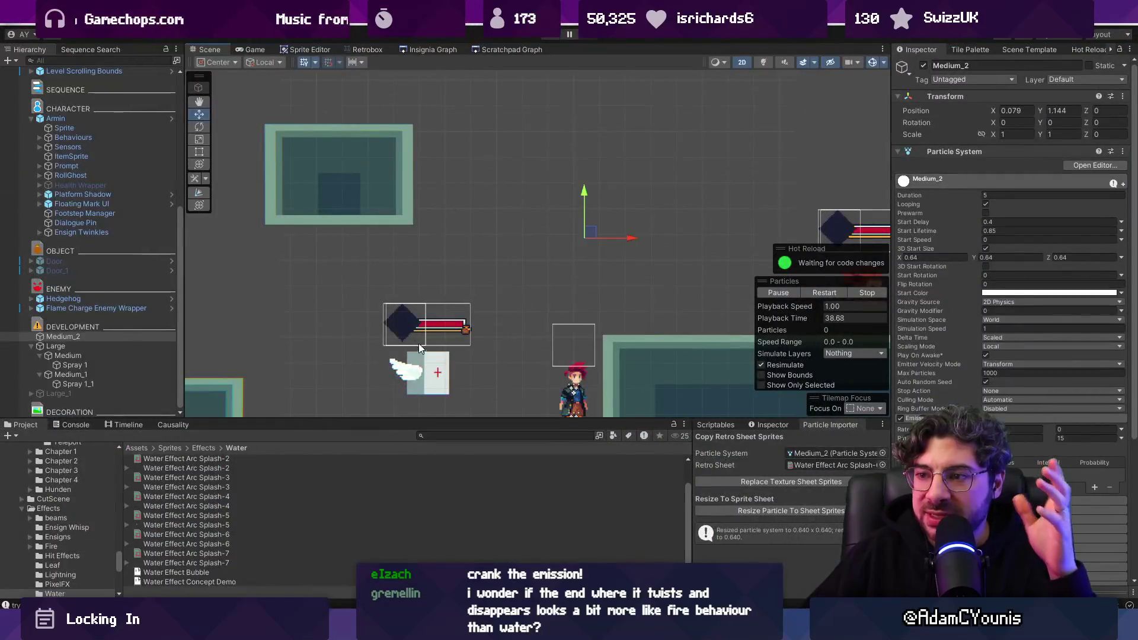
pyautogui.press('Right')
pyautogui.press('Down')
pyautogui.moveTo(444, 200); pyautogui.dragTo(578, 190)
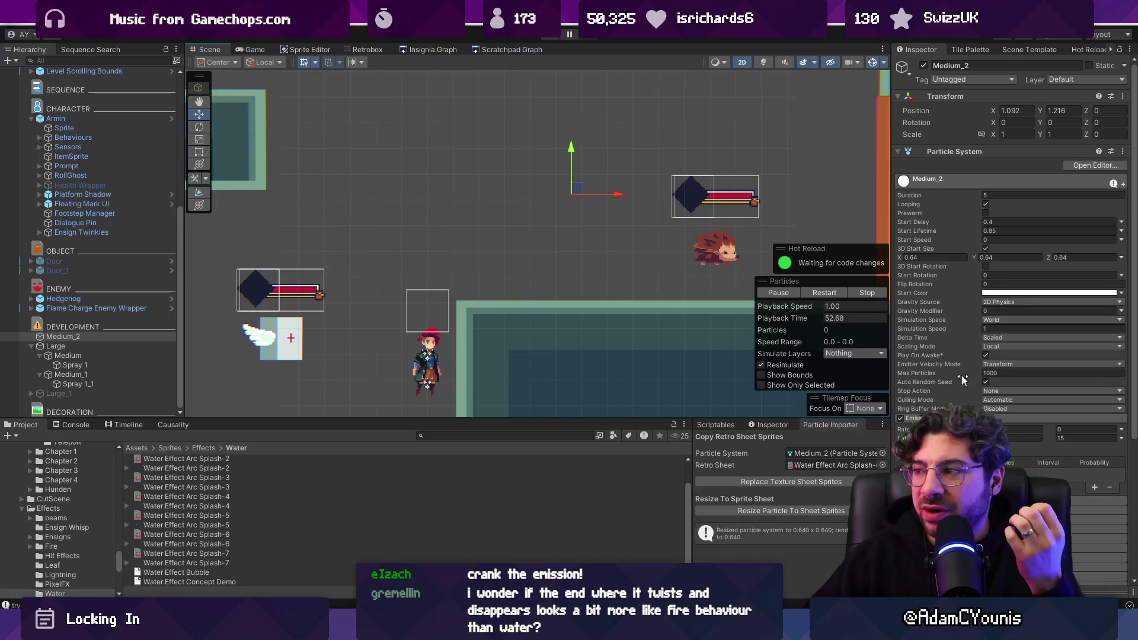
pyautogui.click(883, 461)
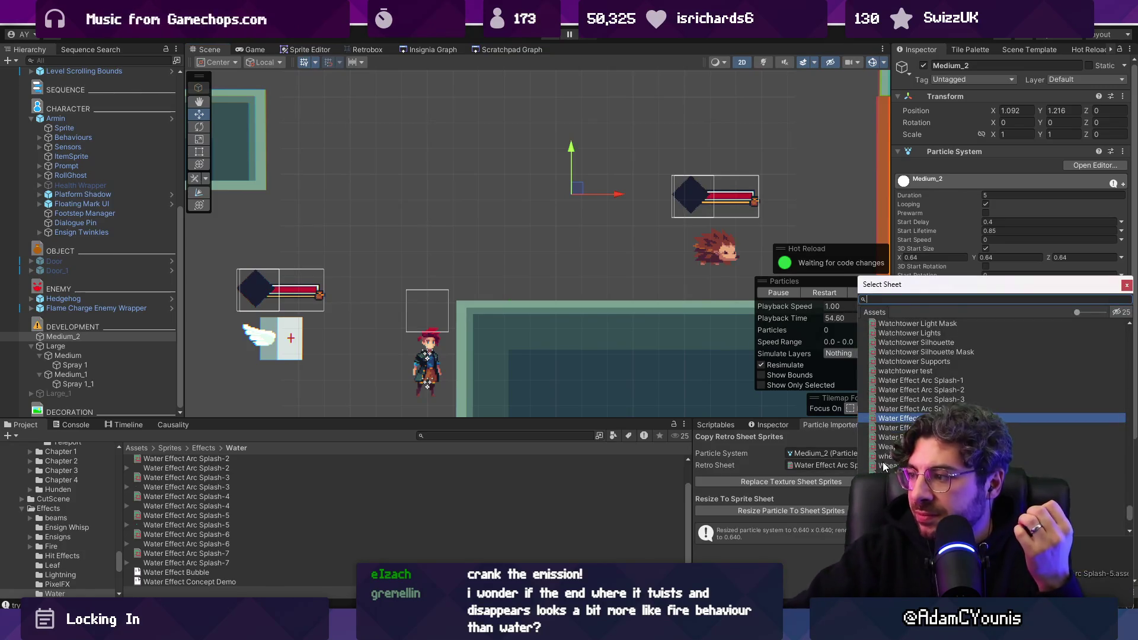
# Replace and resize Medium_2's sprites from the Water Effect Arc Splash sheet and preview them
pyautogui.doubleClick(883, 461)
pyautogui.click(828, 480)
pyautogui.click(824, 511)
pyautogui.moveTo(507, 203)
pyautogui.mouseDown()
pyautogui.moveTo(468, 199)
pyautogui.moveTo(540, 195)
pyautogui.moveTo(427, 173)
pyautogui.moveTo(538, 213)
pyautogui.moveTo(502, 161)
pyautogui.moveTo(297, 161)
pyautogui.moveTo(398, 177)
pyautogui.moveTo(308, 155)
pyautogui.moveTo(484, 137)
pyautogui.mouseUp()
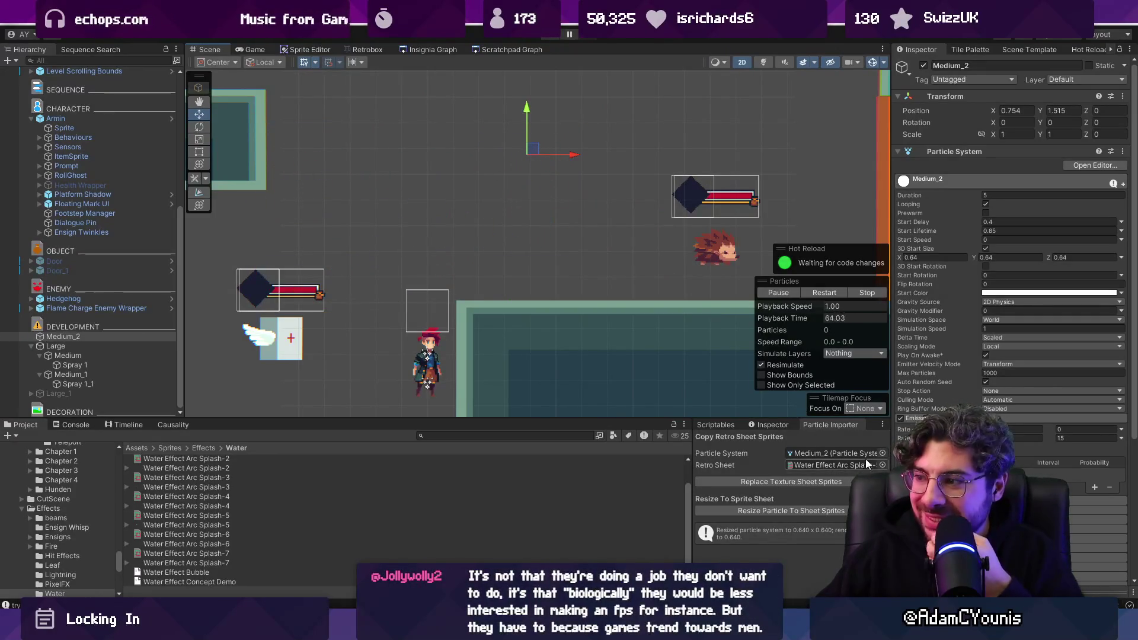
# Set the importer's target particle system back to Medium_2 after briefly choosing Medium_1
pyautogui.click(882, 452)
pyautogui.press('Up')
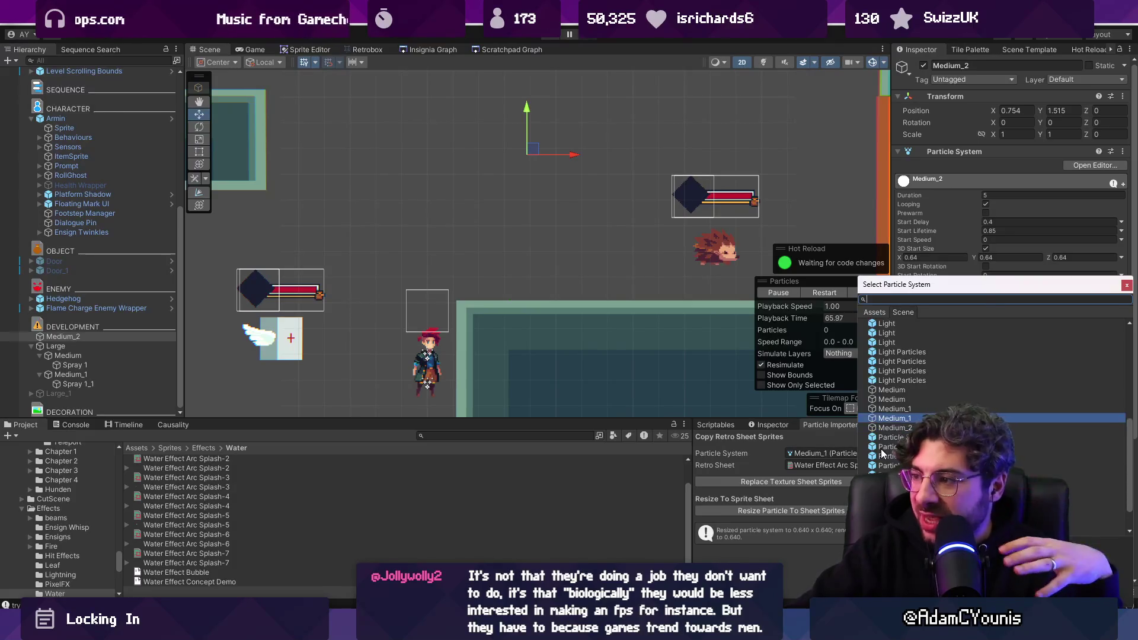
pyautogui.press('Return')
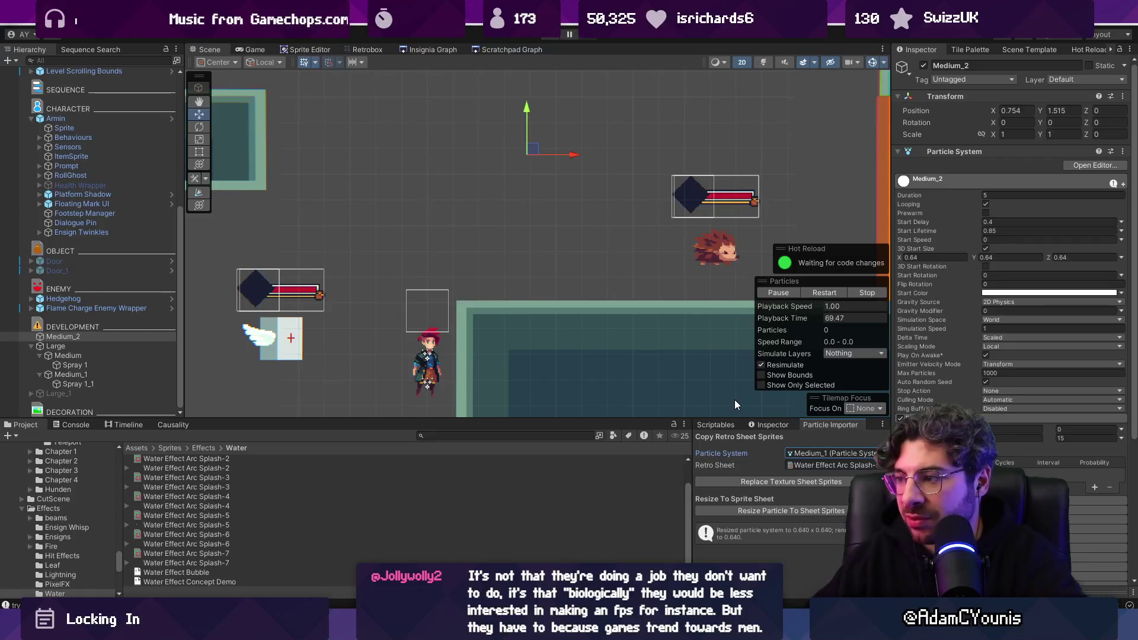
pyautogui.click(882, 452)
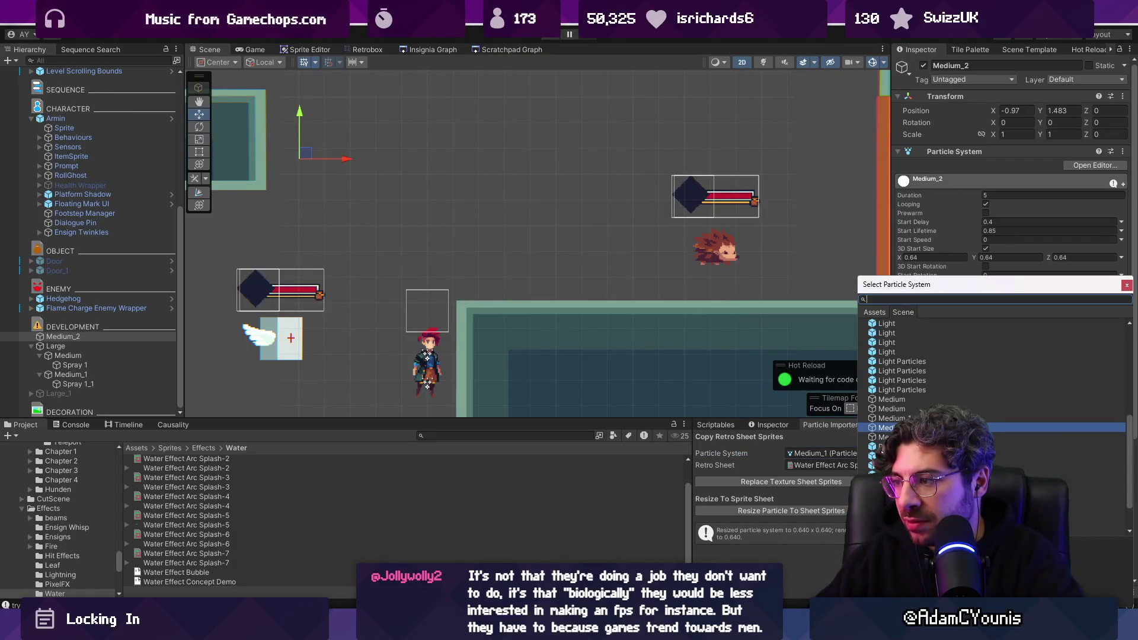
pyautogui.press('Escape')
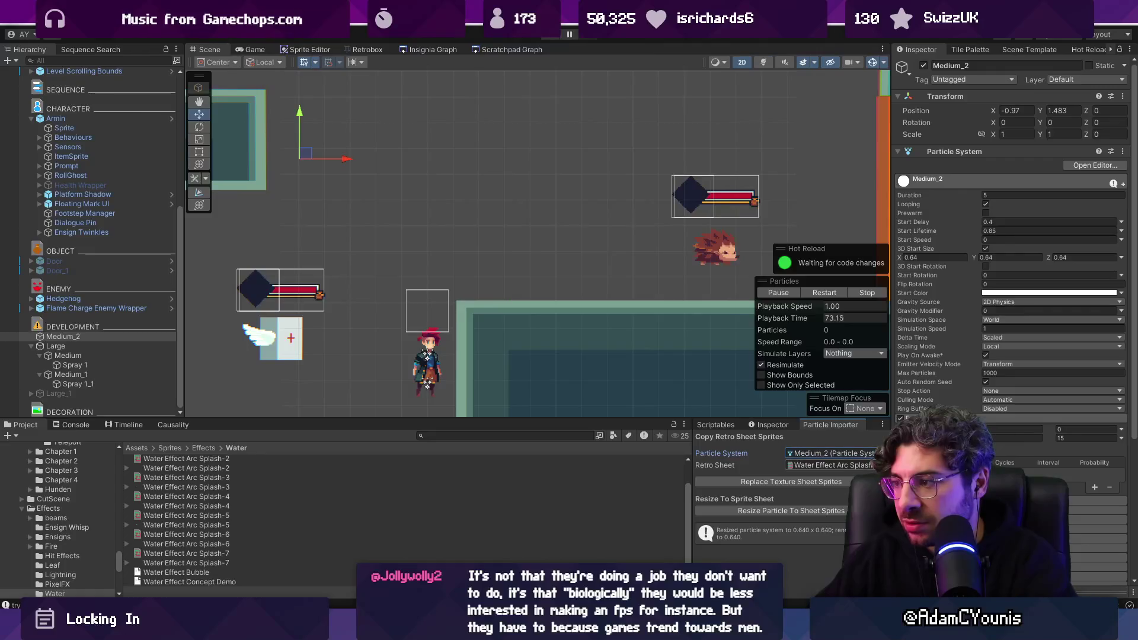
pyautogui.click(882, 453)
pyautogui.doubleClick(842, 332)
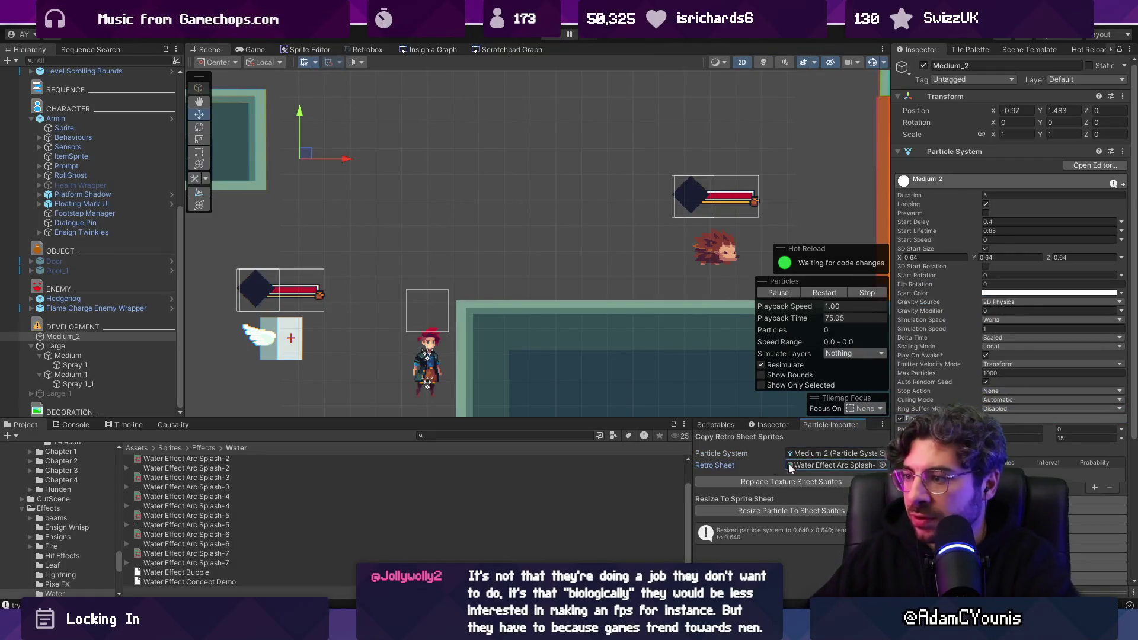
# Preview the Large splash emitter, then parent Large with its Medium and Spray children under Armin
pyautogui.moveTo(305, 153)
pyautogui.mouseDown()
pyautogui.moveTo(584, 153)
pyautogui.moveTo(533, 178)
pyautogui.moveTo(428, 166)
pyautogui.moveTo(468, 188)
pyautogui.moveTo(589, 183)
pyautogui.moveTo(573, 191)
pyautogui.mouseUp()
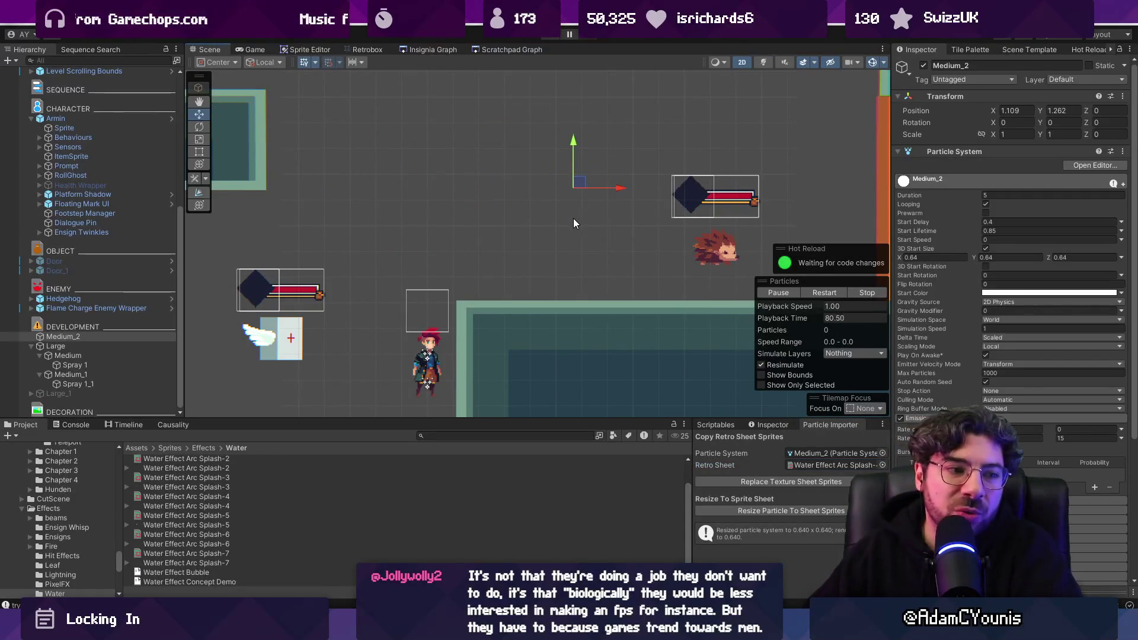
pyautogui.click(81, 346)
pyautogui.moveTo(346, 161)
pyautogui.mouseDown()
pyautogui.moveTo(526, 116)
pyautogui.moveTo(543, 127)
pyautogui.moveTo(532, 142)
pyautogui.moveTo(358, 131)
pyautogui.moveTo(376, 152)
pyautogui.moveTo(541, 186)
pyautogui.moveTo(521, 183)
pyautogui.moveTo(504, 202)
pyautogui.moveTo(358, 162)
pyautogui.moveTo(606, 145)
pyautogui.mouseUp()
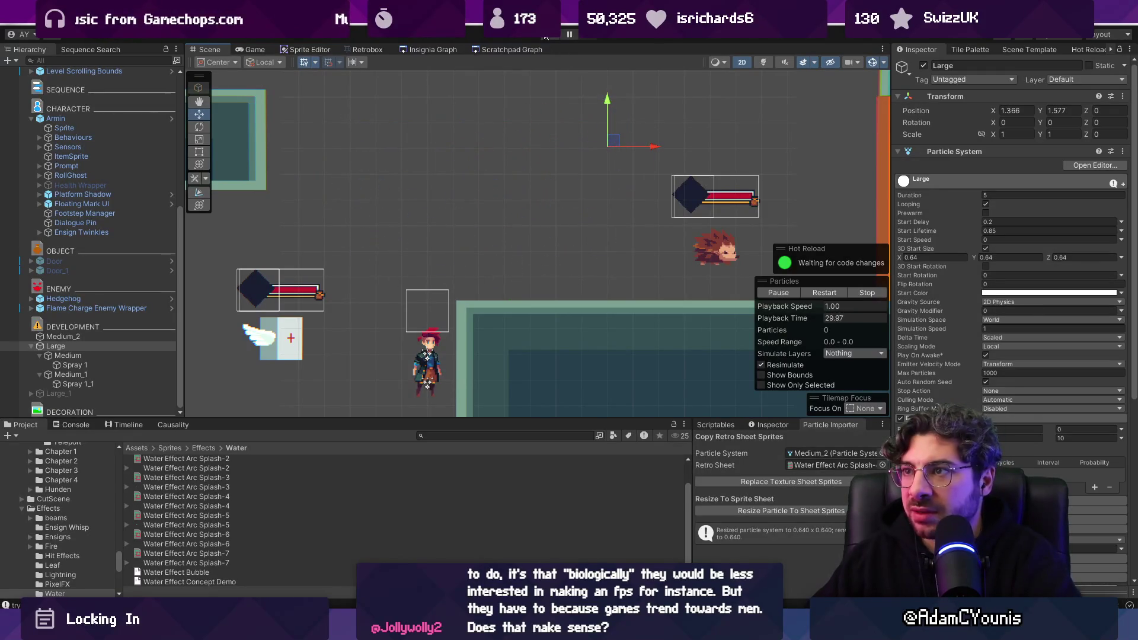
pyautogui.moveTo(72, 344); pyautogui.dragTo(99, 125)
pyautogui.click(1020, 115)
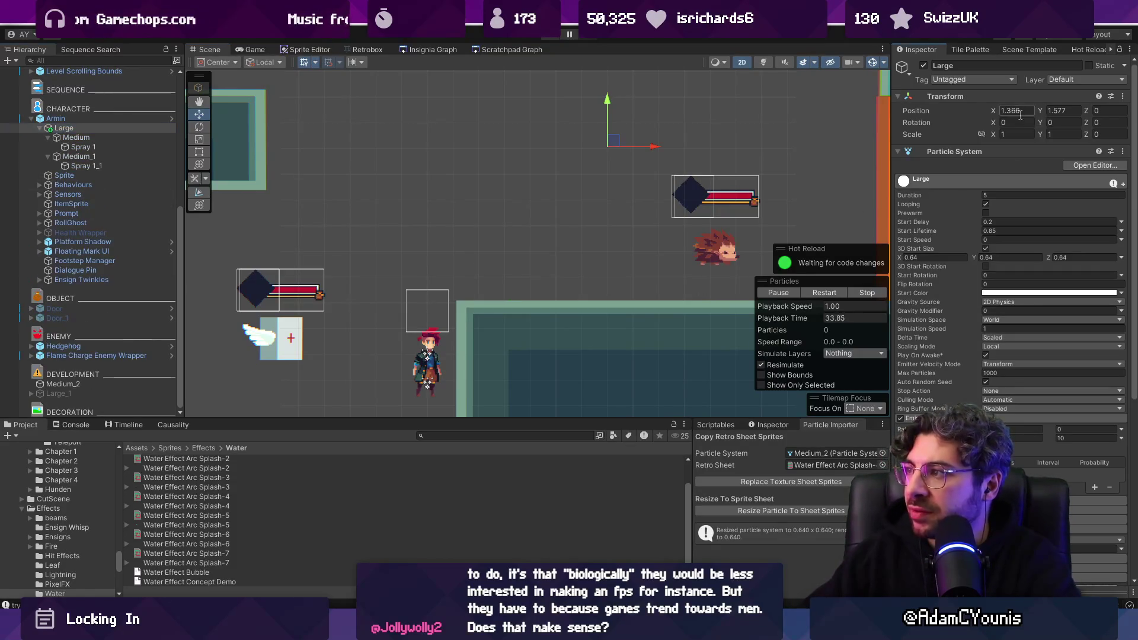
# Set Large's position X and Y to 0, and test the splash in maximized Play mode
pyautogui.write('0')
pyautogui.press('Tab')
pyautogui.write('0')
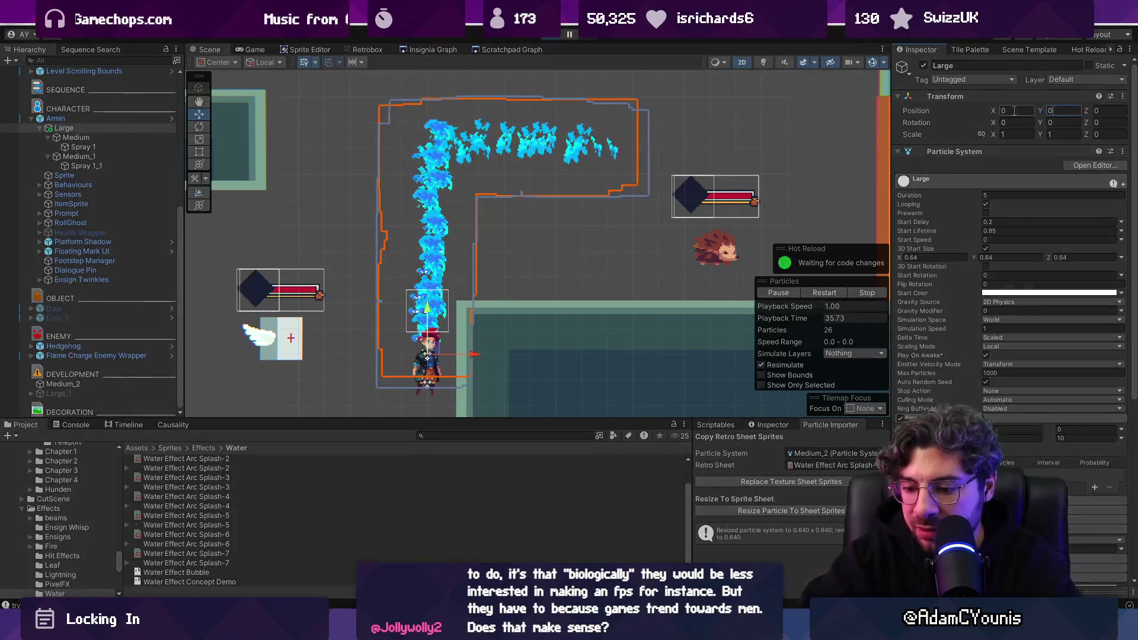
pyautogui.hotkey('ctrl', 'p')
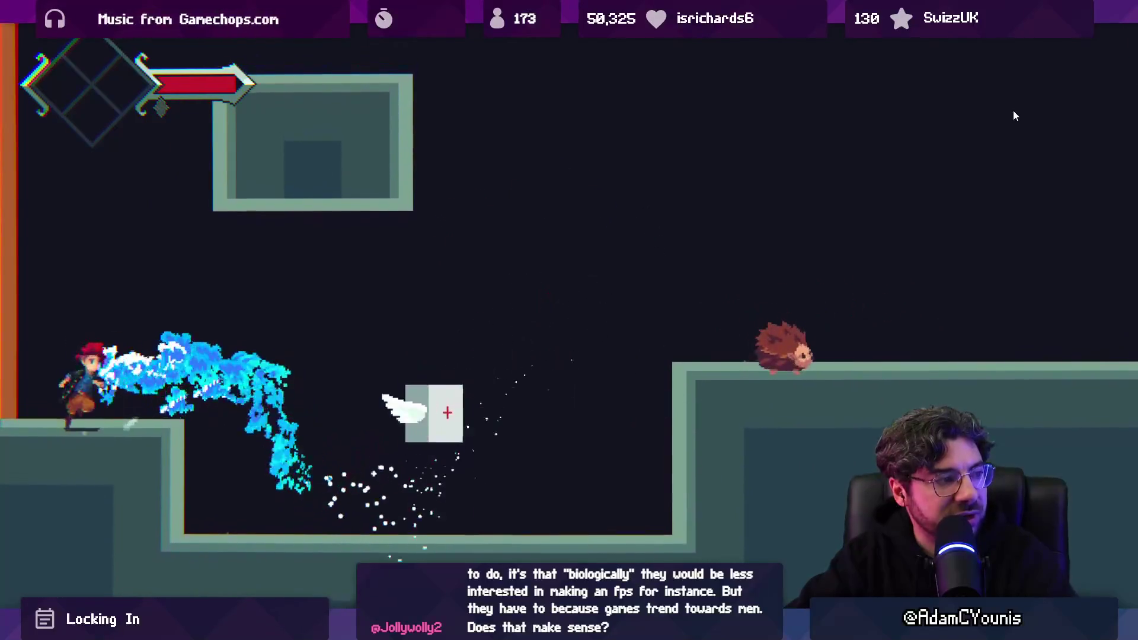
pyautogui.hotkey('shift', 'space')
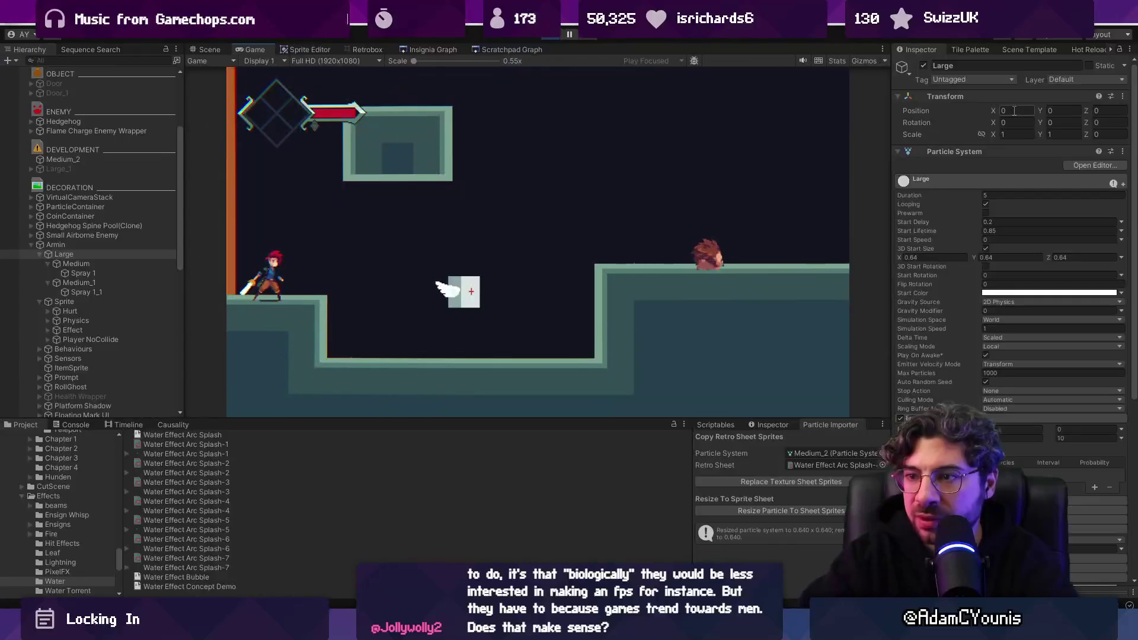
# Give Large, Medium and Medium_1 a shared Start Lifetime of 0.6
pyautogui.keyDown('ctrl'); pyautogui.click(101, 262); pyautogui.keyUp('ctrl')
pyautogui.keyDown('ctrl'); pyautogui.click(102, 282); pyautogui.keyUp('ctrl')
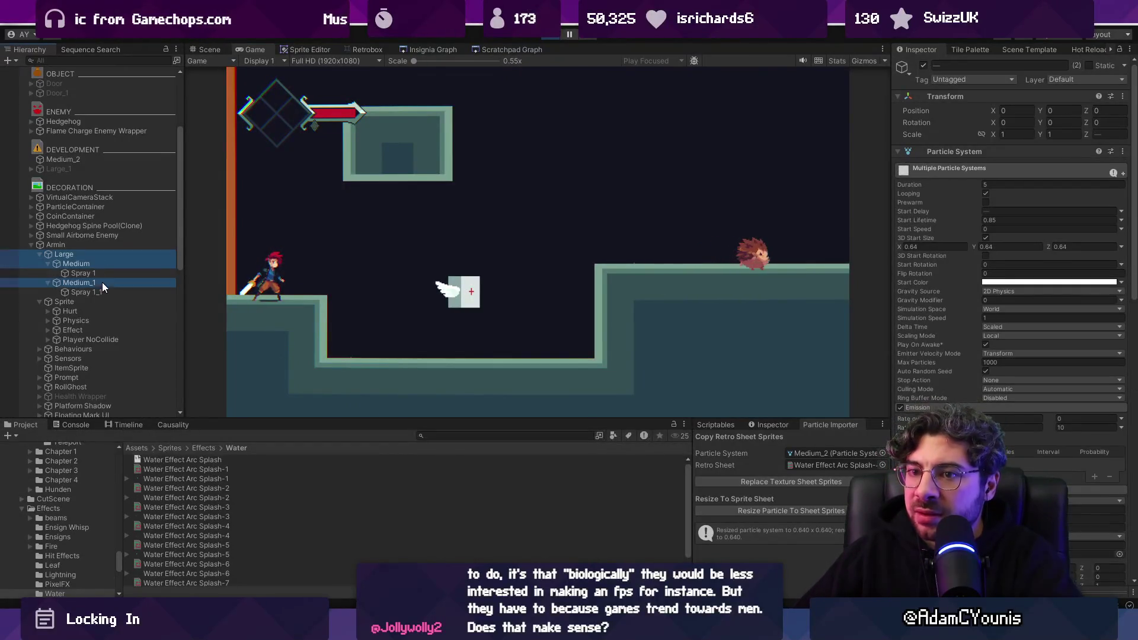
pyautogui.click(1000, 221)
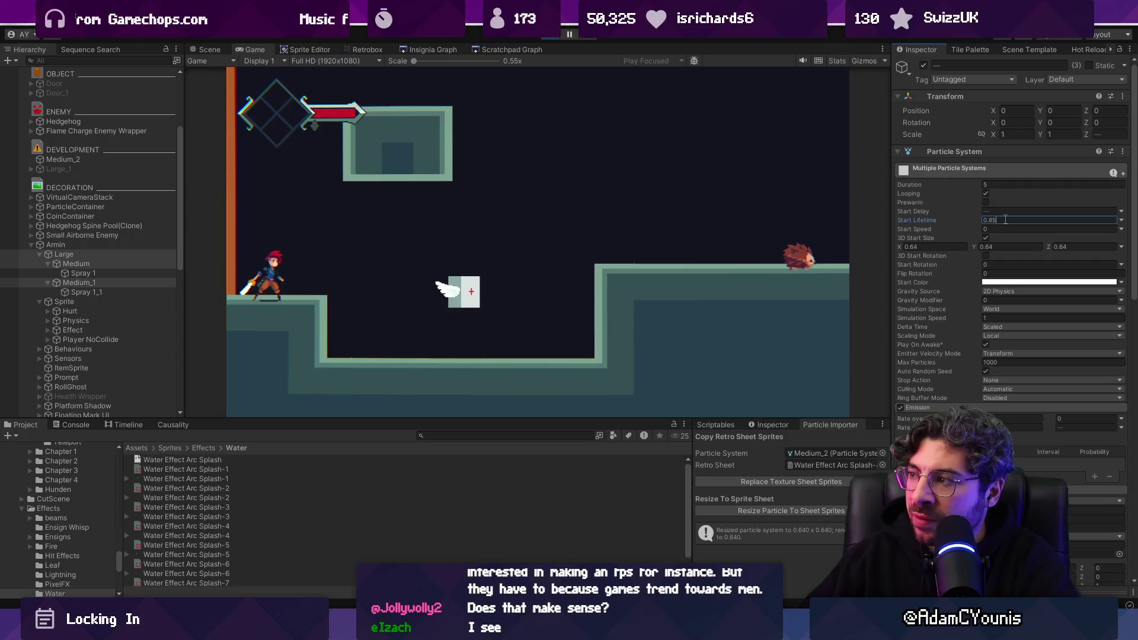
pyautogui.write('0.6')
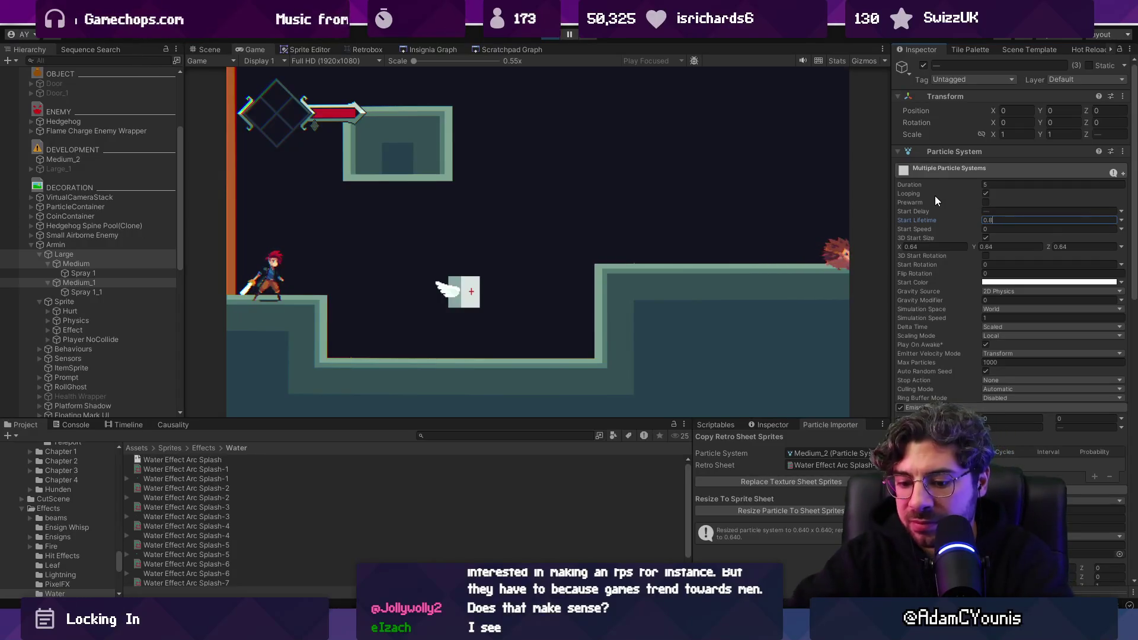
pyautogui.scroll(10, 53, 130)
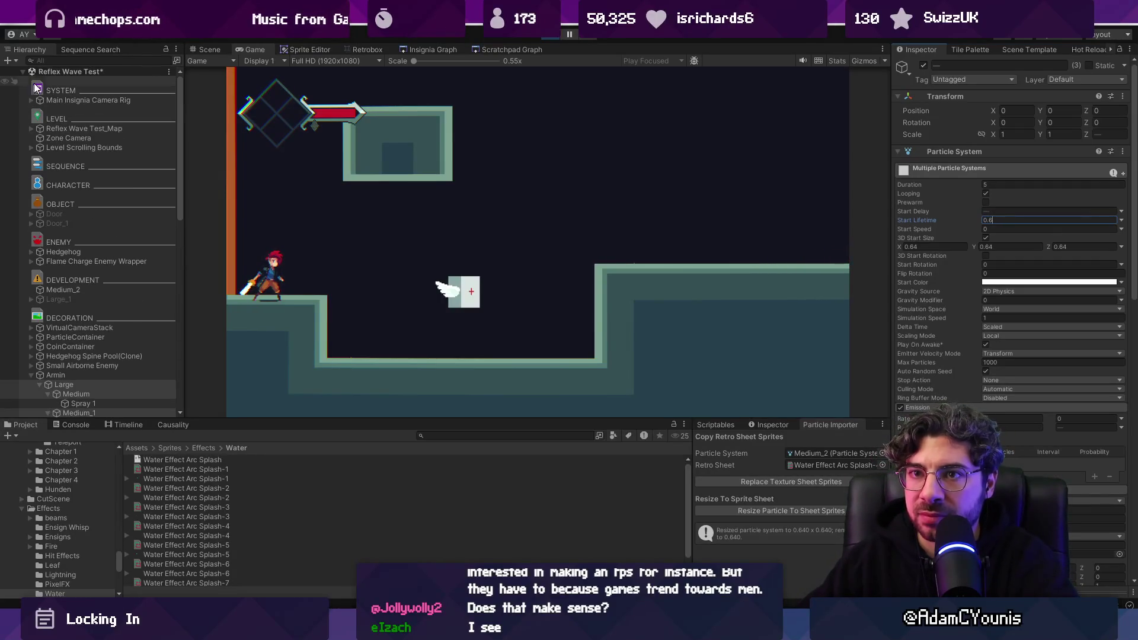
pyautogui.click(23, 70)
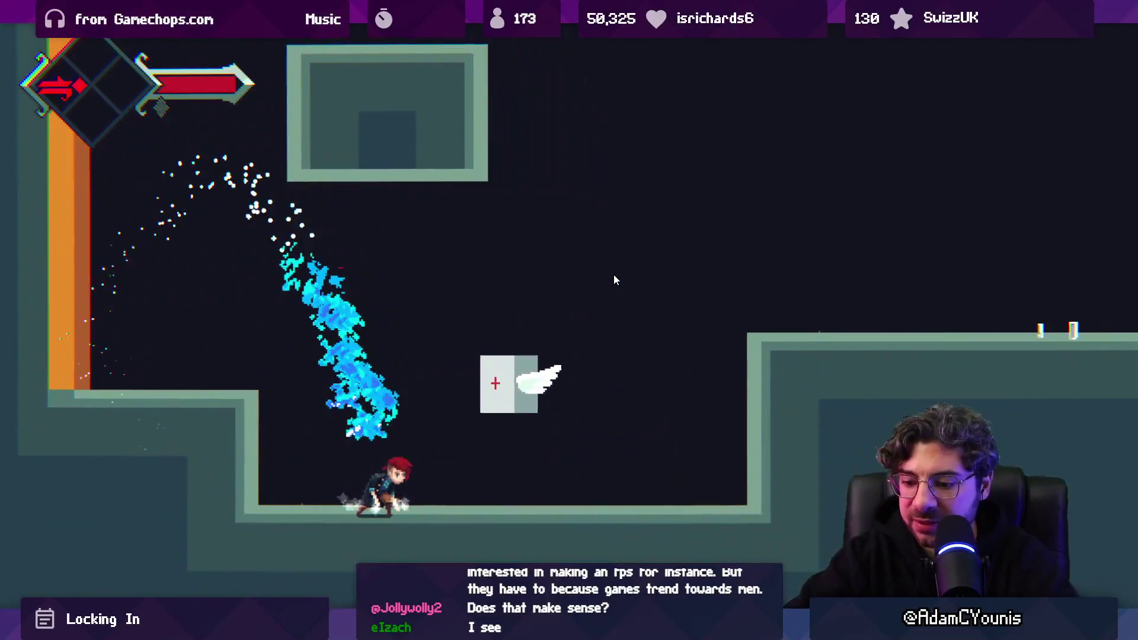
pyautogui.hotkey('alt', 'Tab')
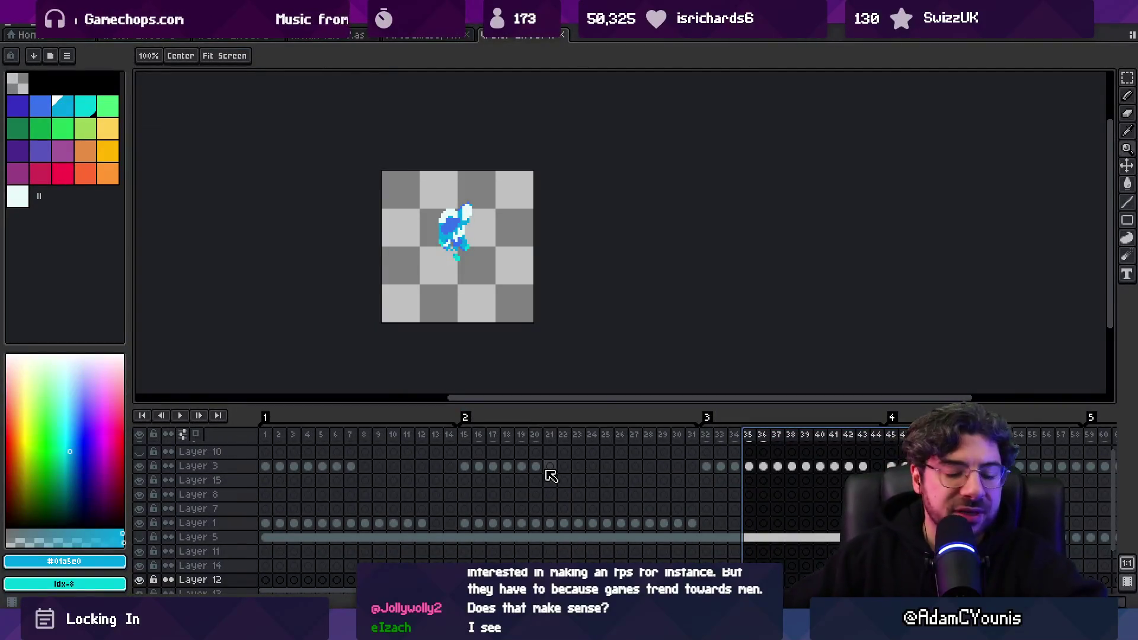
# Select Aseprite's arc-shaped splash frames 89–95, then bring the Sketchable canvas forward
pyautogui.hscroll(5, 543, 475)
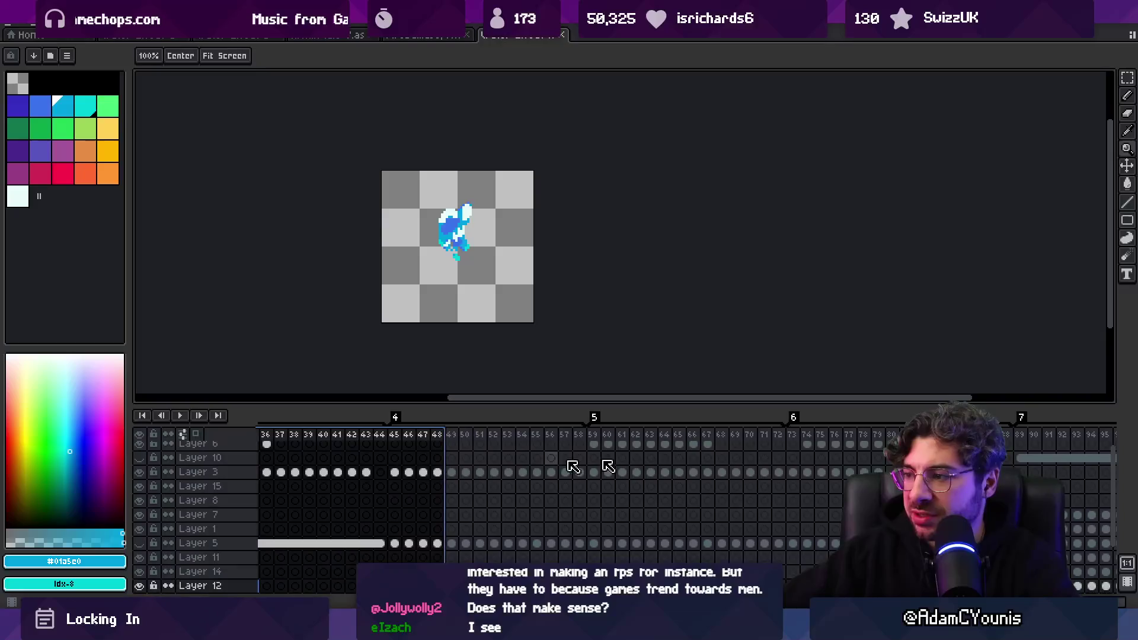
pyautogui.moveTo(616, 437)
pyautogui.mouseDown()
pyautogui.moveTo(825, 442)
pyautogui.moveTo(655, 444)
pyautogui.moveTo(691, 450)
pyautogui.mouseUp()
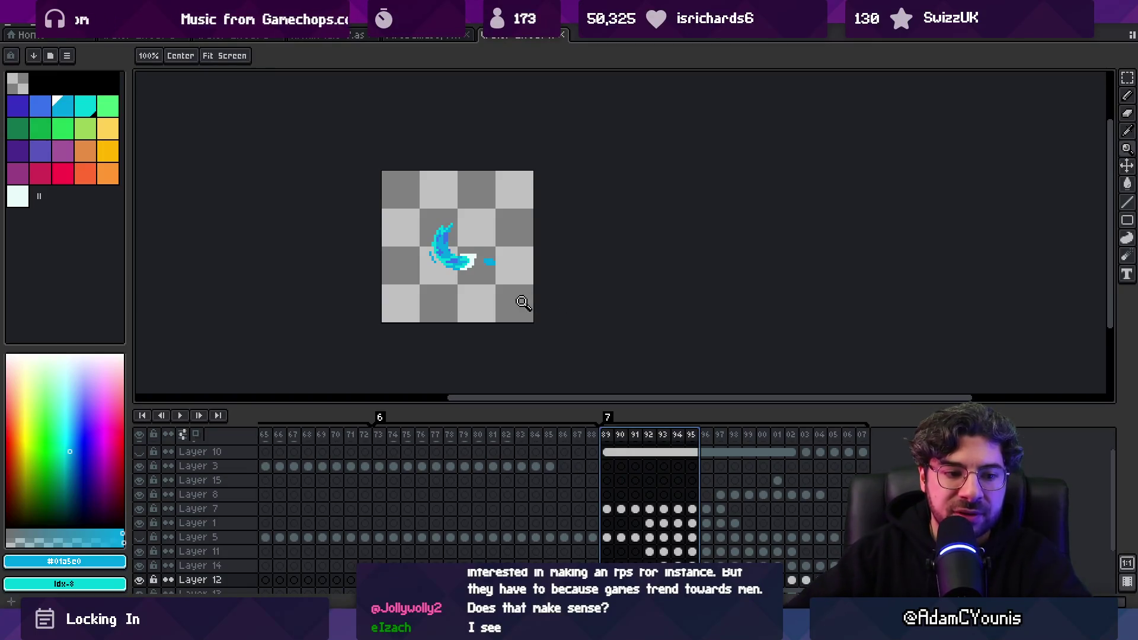
pyautogui.moveTo(746, 552)
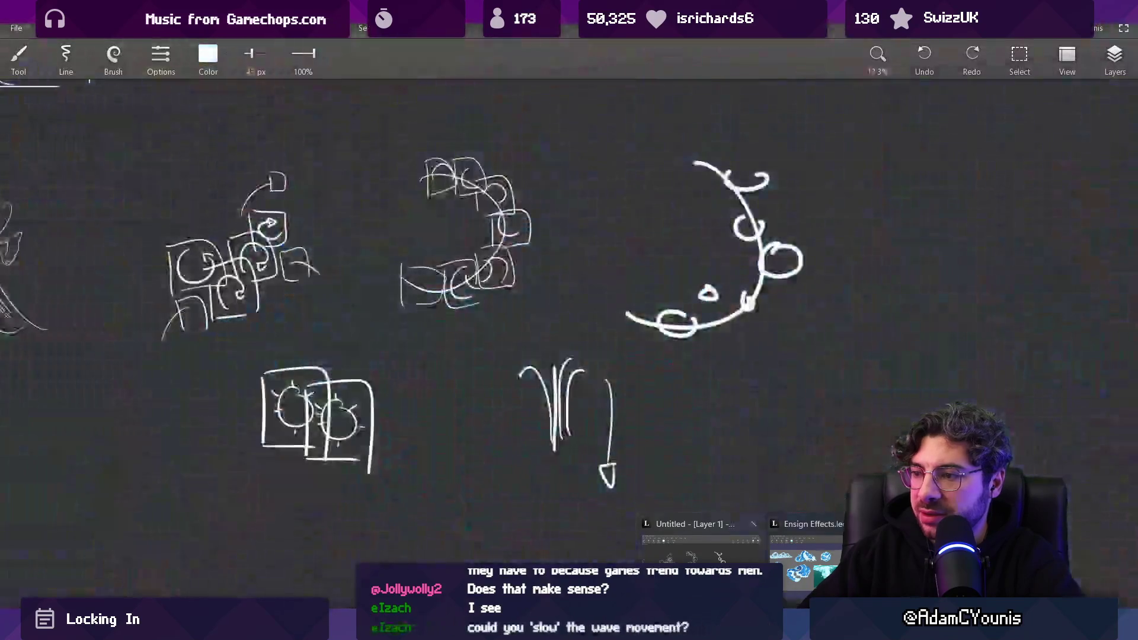
pyautogui.click(788, 584)
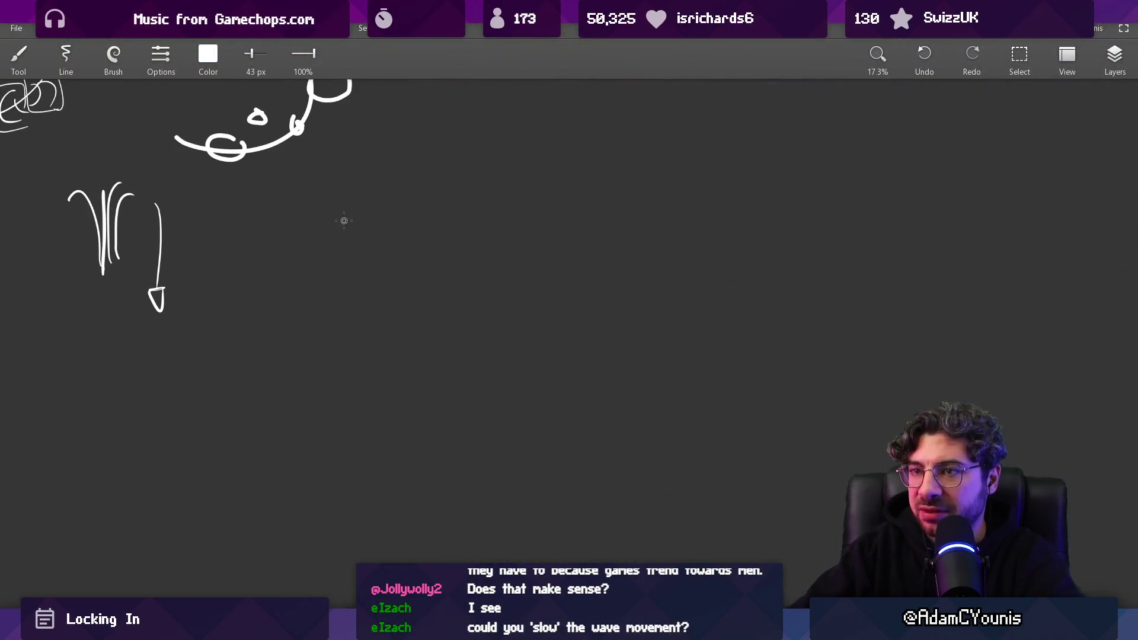
# Paint a large white blob and change the brush colour to blue with green at 159
pyautogui.moveTo(338, 248)
pyautogui.mouseDown()
pyautogui.moveTo(360, 241)
pyautogui.moveTo(414, 308)
pyautogui.moveTo(358, 268)
pyautogui.mouseUp()
pyautogui.click(113, 57)
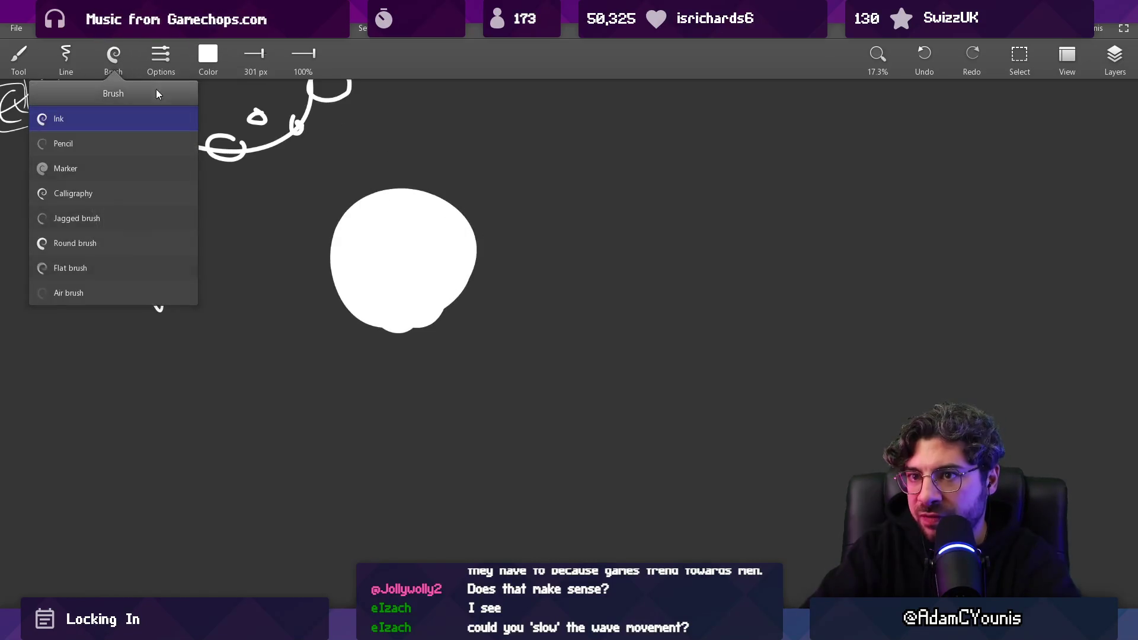
pyautogui.click(208, 54)
pyautogui.moveTo(279, 133); pyautogui.dragTo(203, 133)
pyautogui.moveTo(279, 169); pyautogui.dragTo(223, 169)
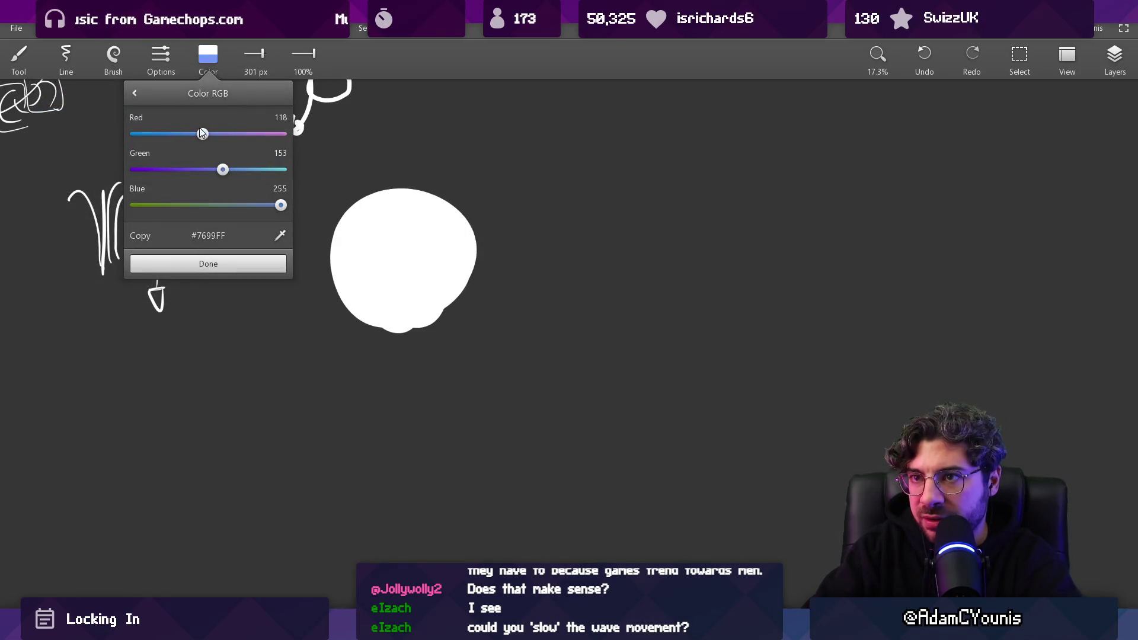
pyautogui.click(226, 168)
pyautogui.click(208, 264)
# Cover the white circle in blue and add a larger blue blob below it
pyautogui.moveTo(415, 278)
pyautogui.mouseDown()
pyautogui.moveTo(411, 229)
pyautogui.moveTo(431, 255)
pyautogui.mouseUp()
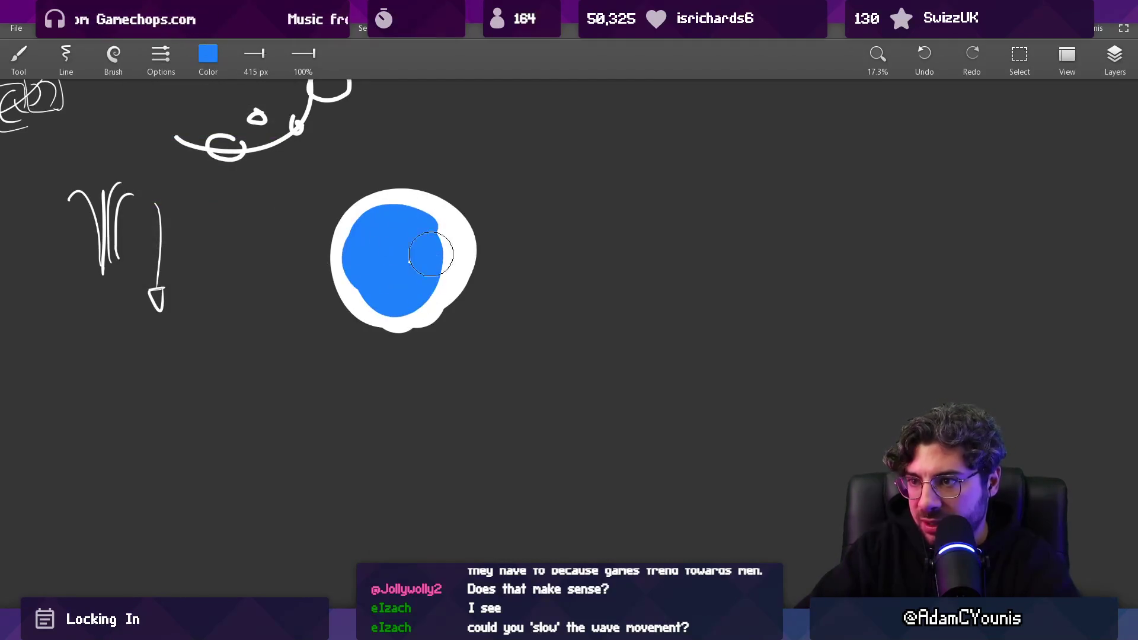
pyautogui.moveTo(357, 277)
pyautogui.mouseDown()
pyautogui.moveTo(439, 225)
pyautogui.moveTo(379, 311)
pyautogui.moveTo(355, 196)
pyautogui.moveTo(425, 246)
pyautogui.mouseUp()
pyautogui.moveTo(426, 349); pyautogui.dragTo(440, 364)
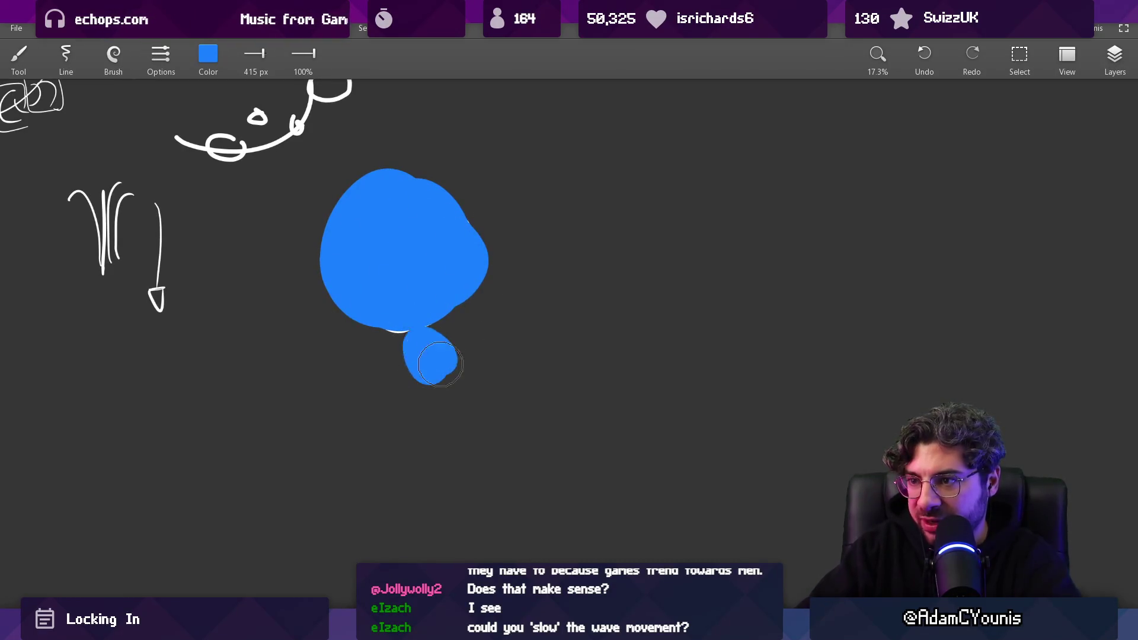
pyautogui.hotkey('ctrl', 'z')
pyautogui.moveTo(457, 308); pyautogui.dragTo(474, 346)
# Add more blue blobs around the cluster's right side and a small dot below
pyautogui.moveTo(503, 234)
pyautogui.mouseDown()
pyautogui.moveTo(508, 225)
pyautogui.moveTo(509, 237)
pyautogui.mouseUp()
pyautogui.click(361, 367)
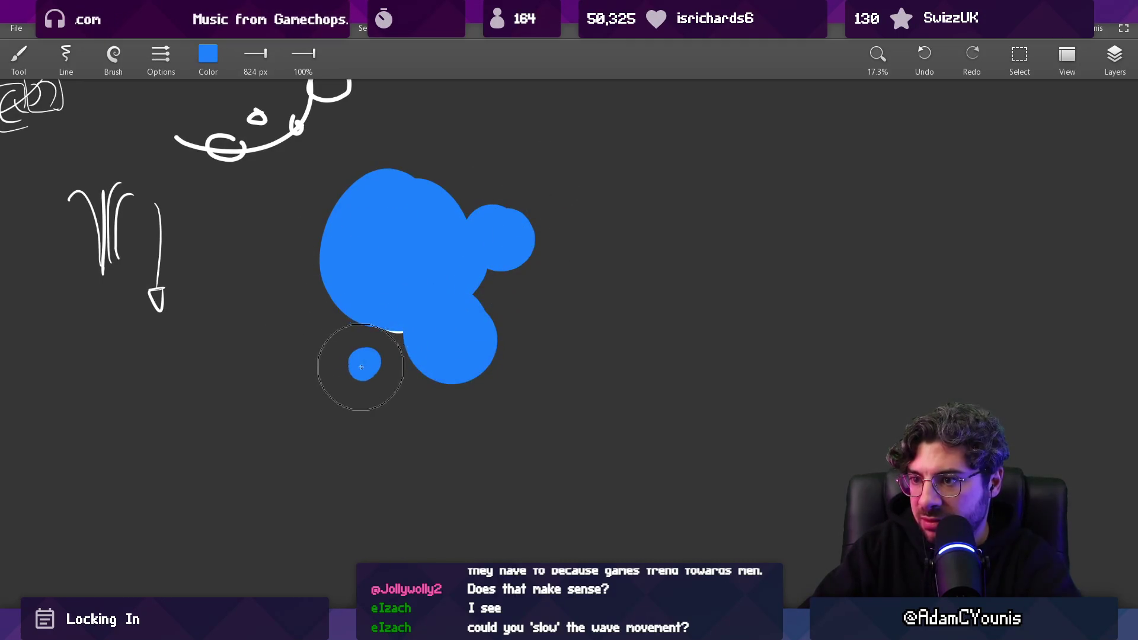
pyautogui.moveTo(541, 299); pyautogui.dragTo(566, 278)
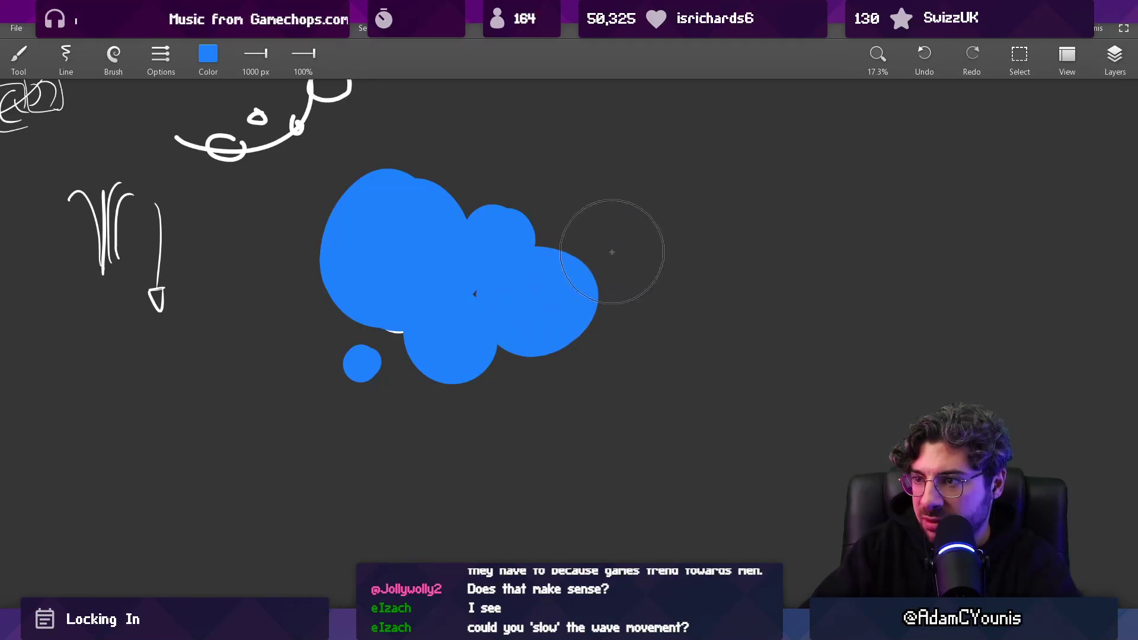
pyautogui.click(595, 237)
pyautogui.moveTo(615, 345)
pyautogui.mouseDown()
pyautogui.moveTo(662, 312)
pyautogui.moveTo(676, 282)
pyautogui.mouseUp()
pyautogui.hotkey('ctrl', 'z')
pyautogui.scroll(-5, 652, 326)
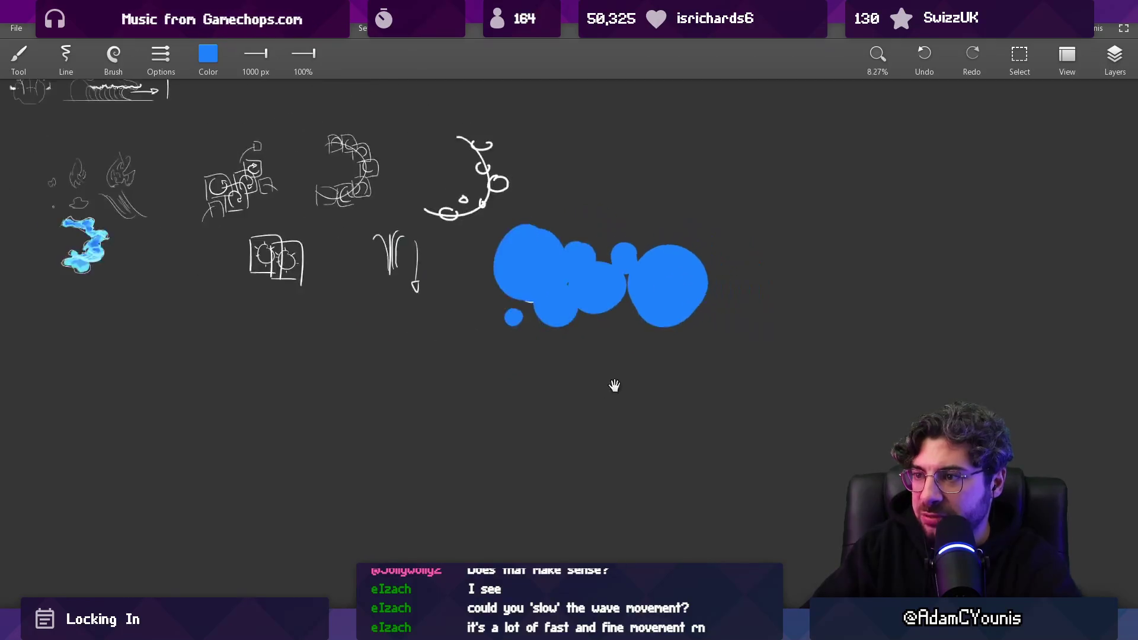
pyautogui.scroll(5, 383, 287)
# Lighten the brush to cyan (green 204), shrink it, paint curls over the blobs, then switch to the eraser
pyautogui.click(208, 56)
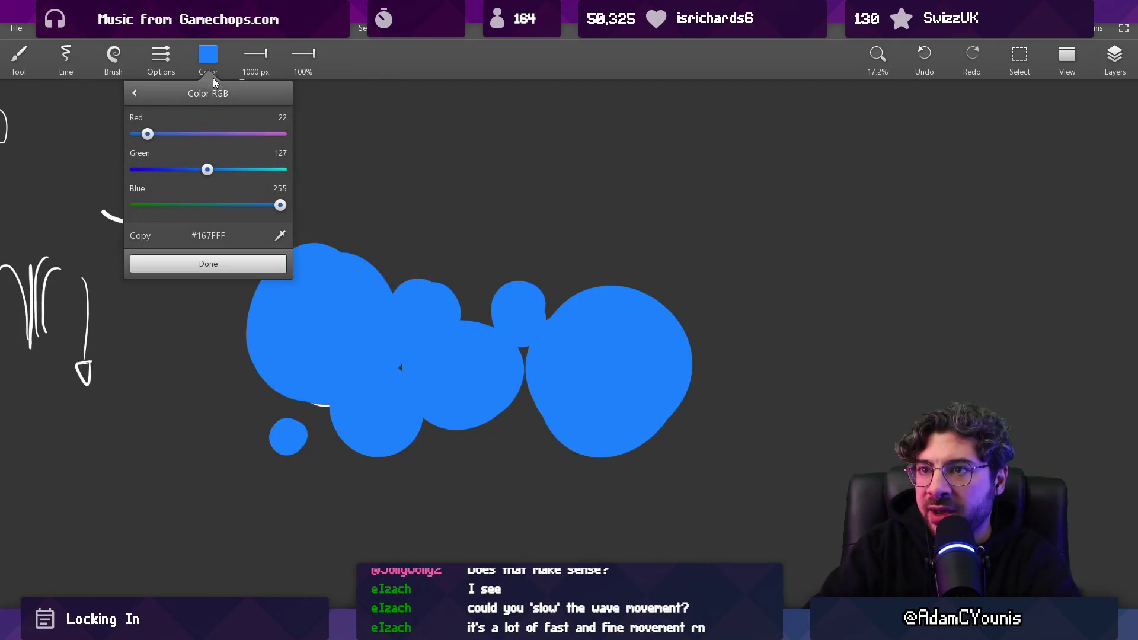
pyautogui.moveTo(216, 171); pyautogui.dragTo(252, 170)
pyautogui.click(200, 264)
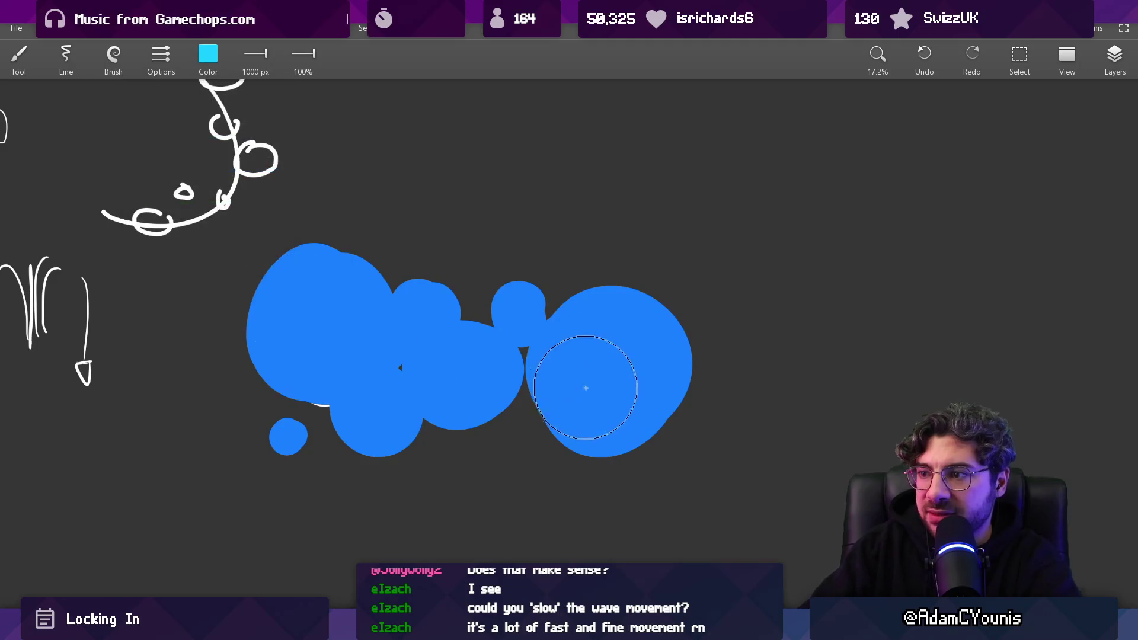
pyautogui.press('[')
pyautogui.press('[')
pyautogui.press('[')
pyautogui.press('[')
pyautogui.press('[')
pyautogui.press('[')
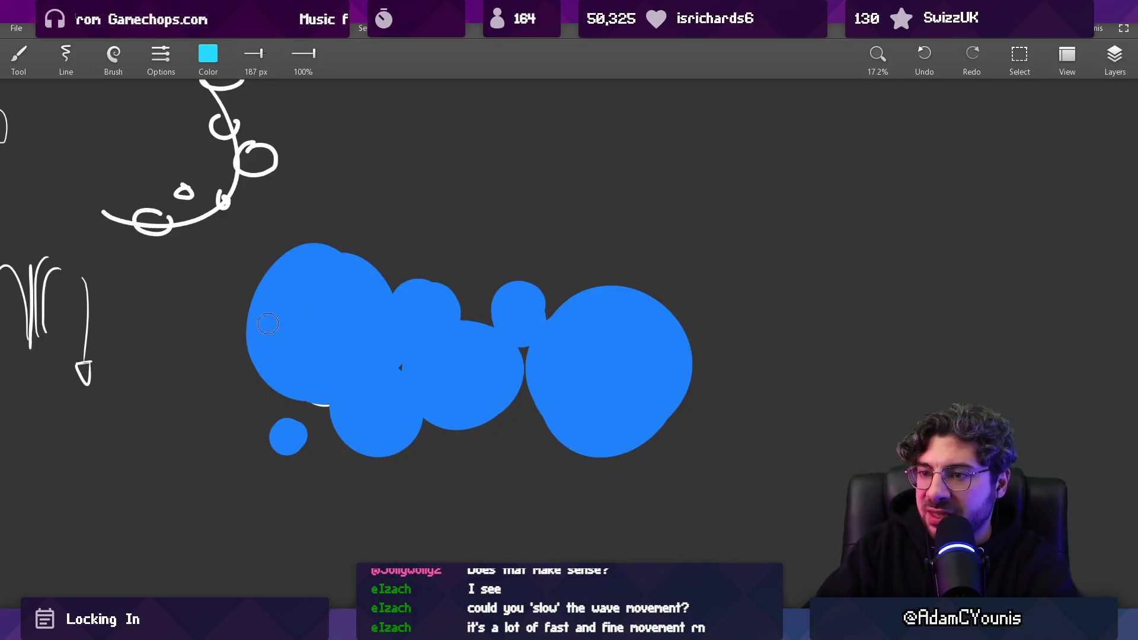
pyautogui.moveTo(268, 324); pyautogui.dragTo(301, 310)
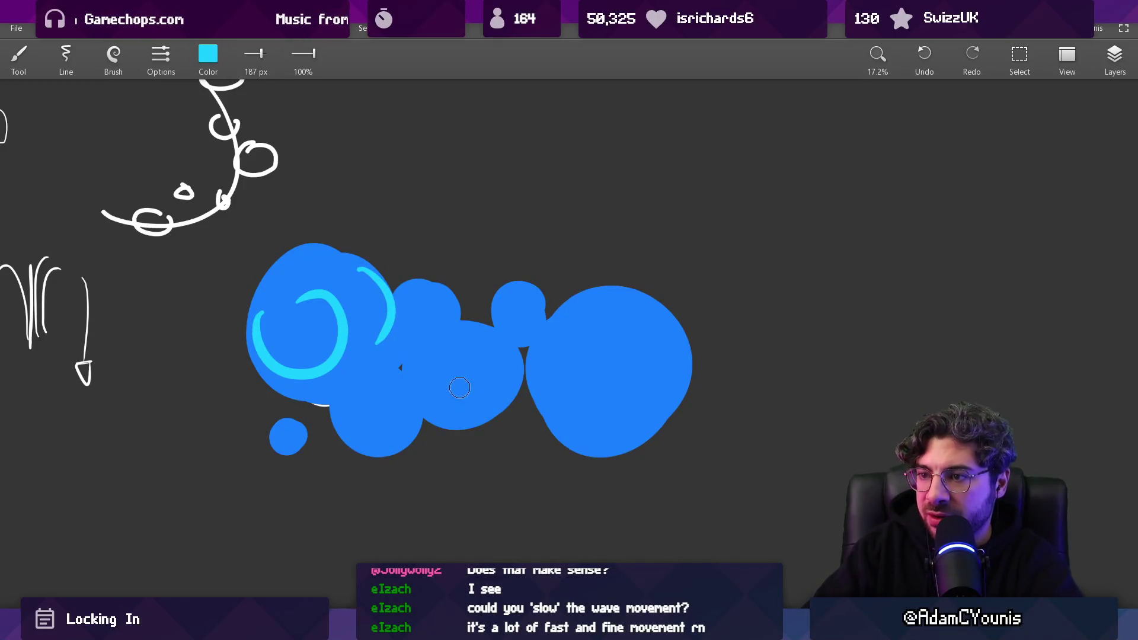
pyautogui.moveTo(564, 363); pyautogui.dragTo(688, 346)
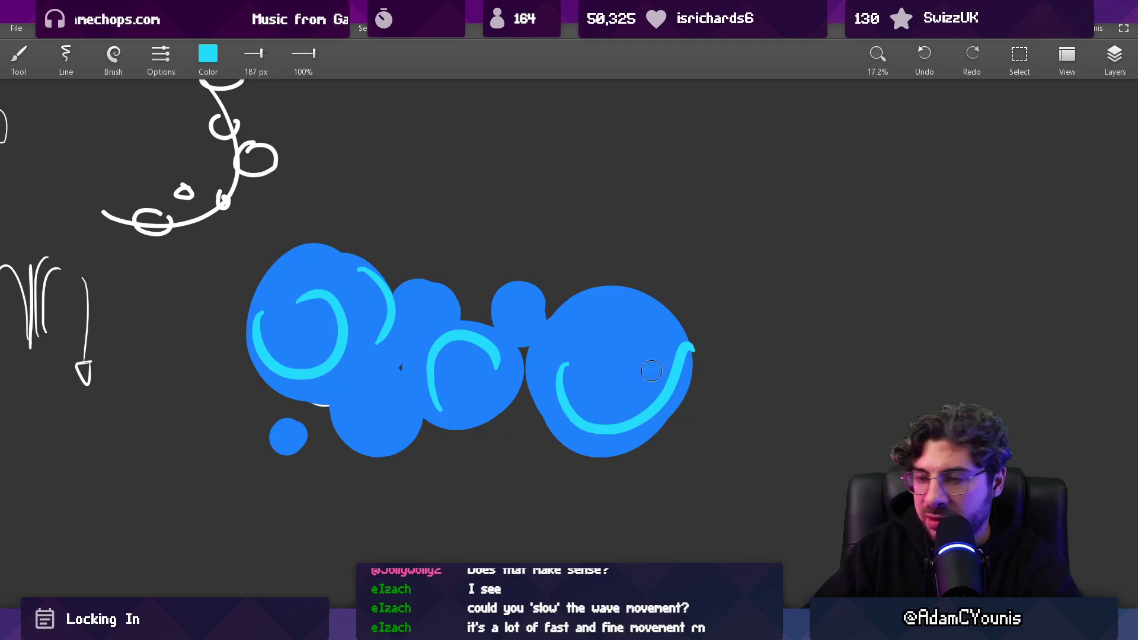
pyautogui.press('e')
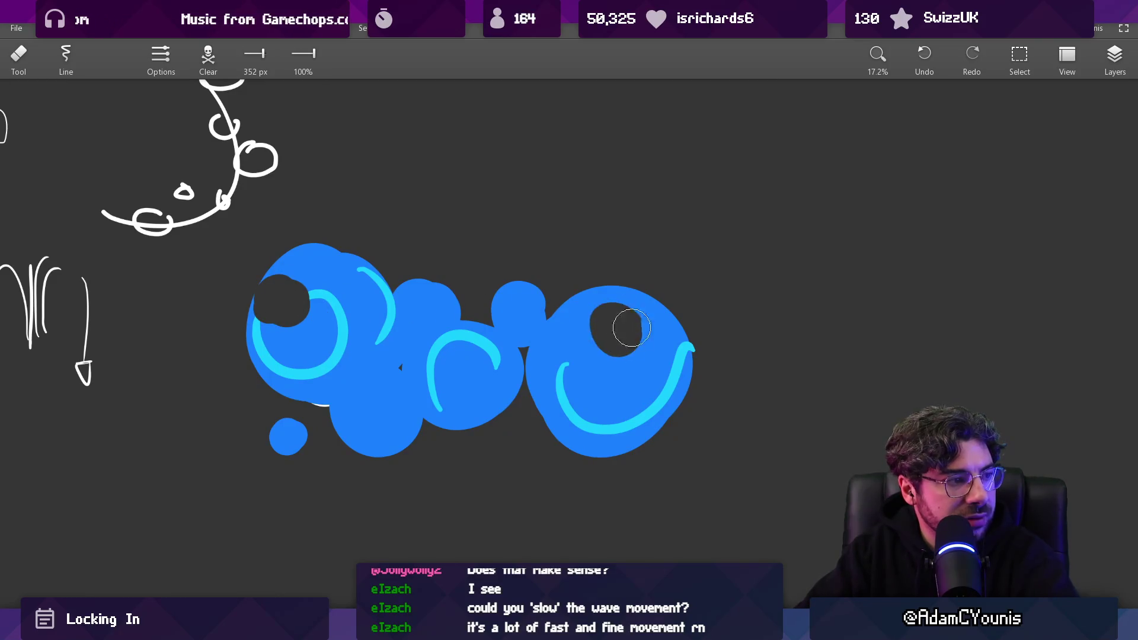
pyautogui.scroll(-5, 589, 351)
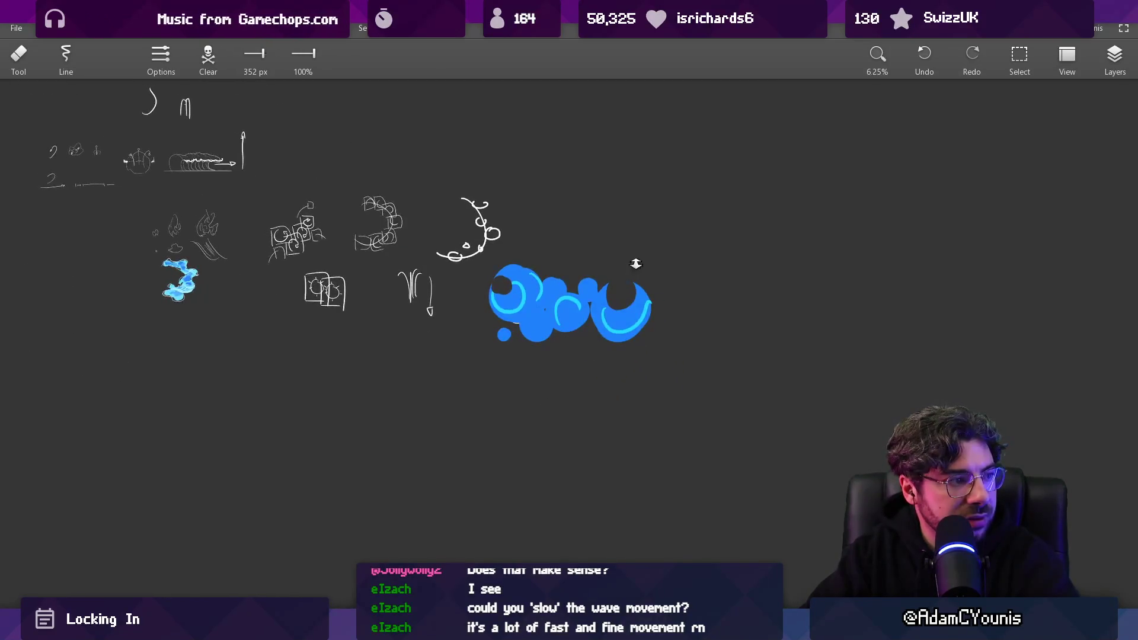
# Sample the cyan from a painted curl and pan around the blue waves
pyautogui.scroll(5, 628, 237)
pyautogui.moveTo(579, 345); pyautogui.dragTo(328, 294)
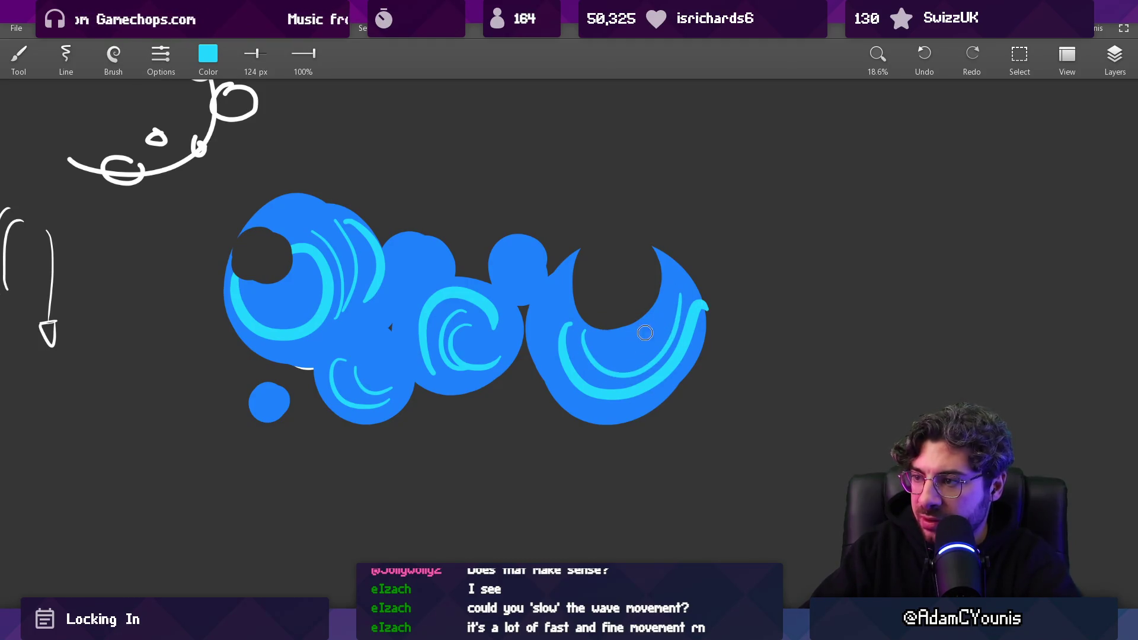
pyautogui.scroll(-5, 650, 328)
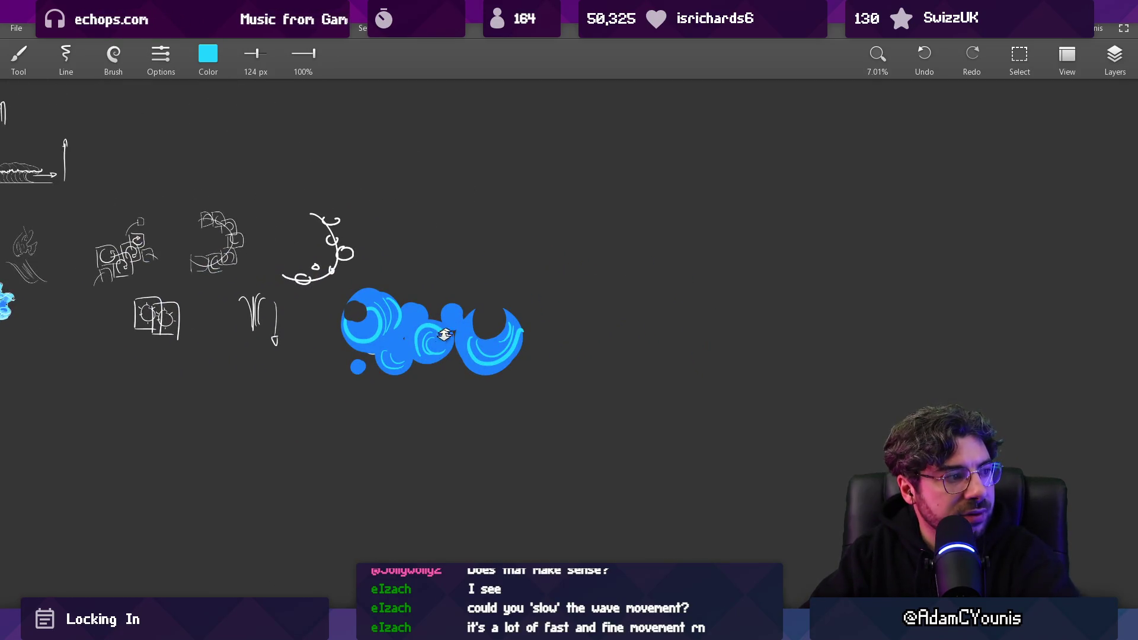
pyautogui.scroll(4, 445, 335)
pyautogui.moveTo(474, 305)
pyautogui.mouseDown()
pyautogui.moveTo(447, 297)
pyautogui.moveTo(504, 293)
pyautogui.mouseUp()
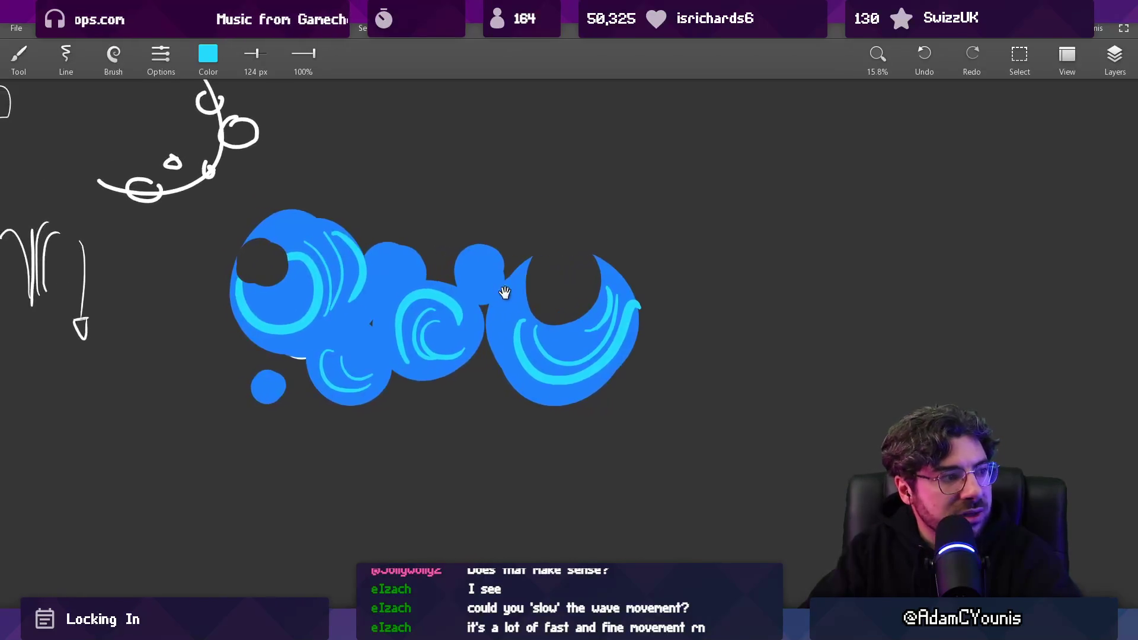
pyautogui.scroll(-2, 504, 292)
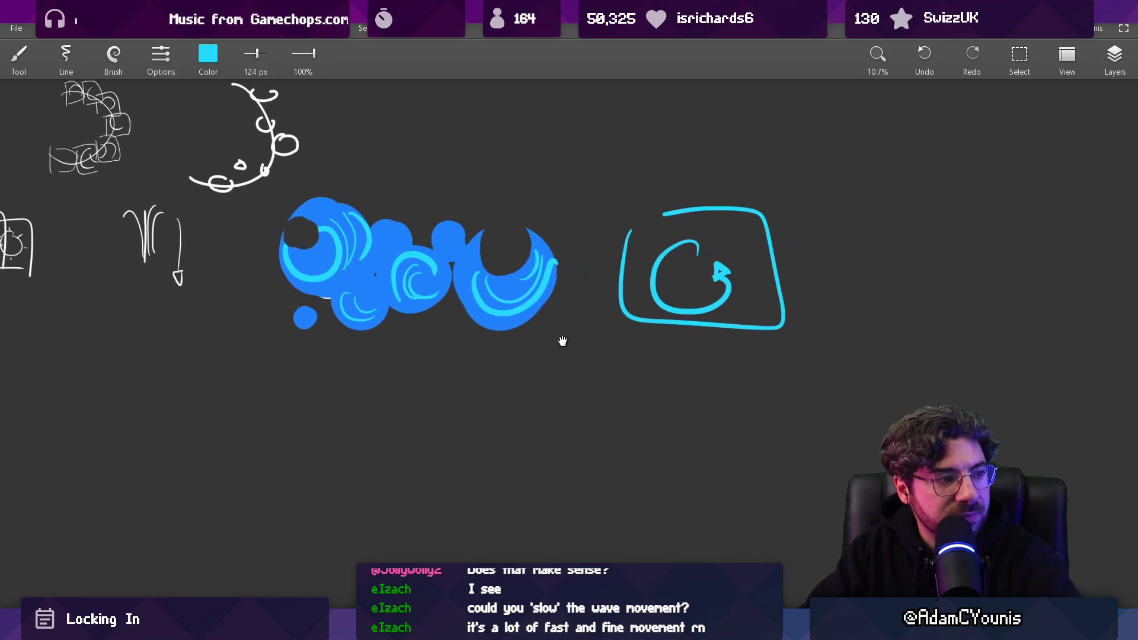
# Undo the cyan rectangle, vertical strokes and inner curls around the spiral
pyautogui.hotkey('ctrl', 'z')
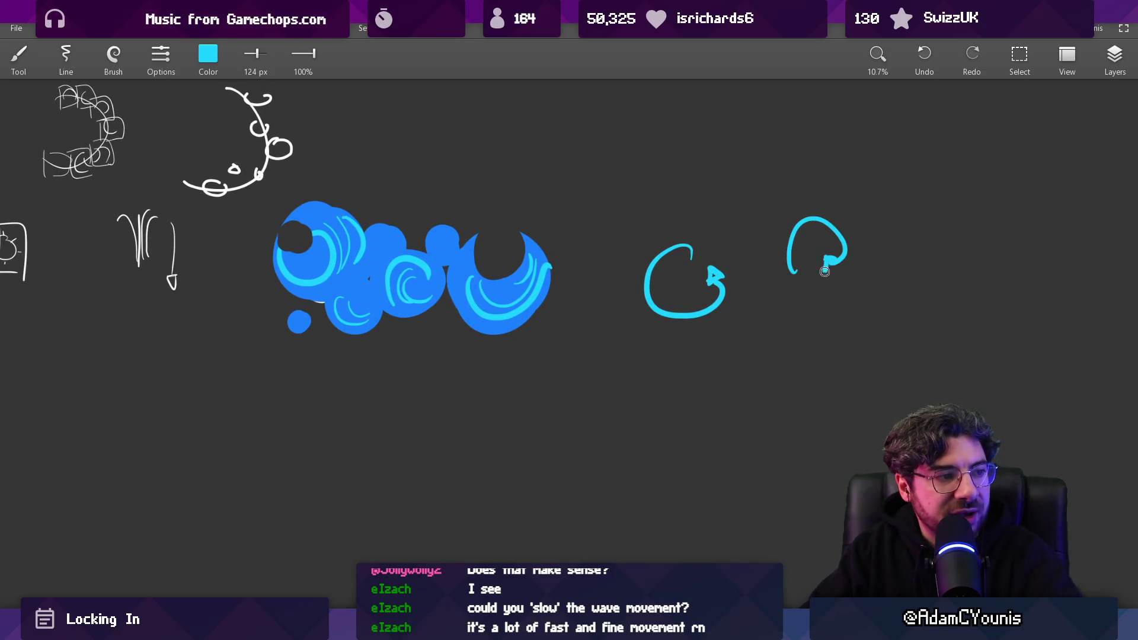
pyautogui.scroll(2, 642, 313)
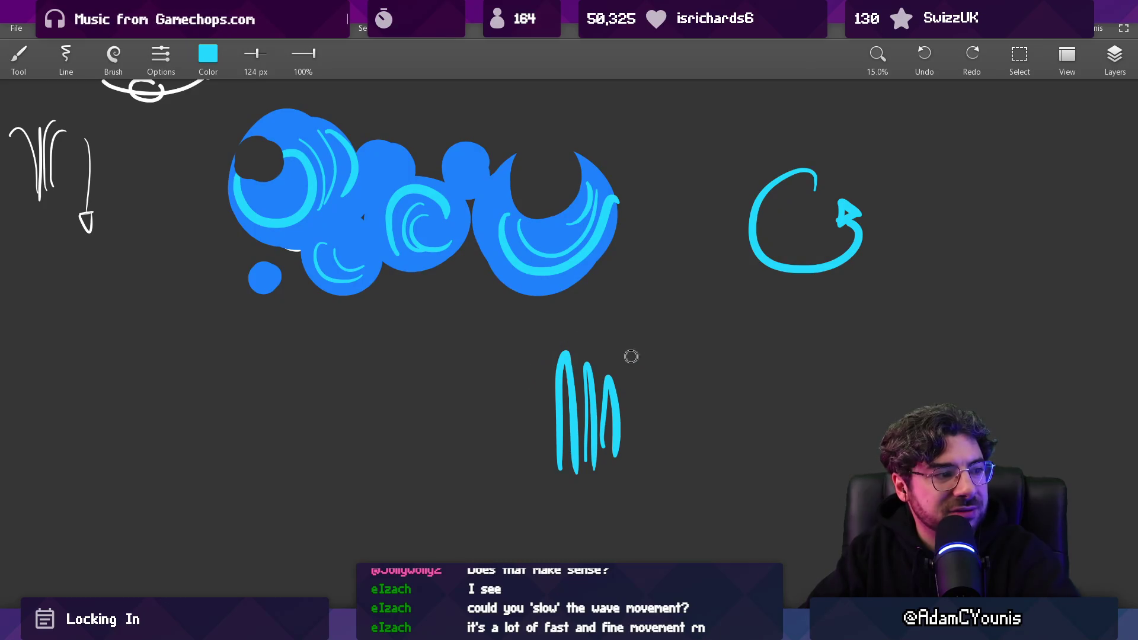
pyautogui.hotkey('ctrl', 'z')
pyautogui.hotkey('ctrl', 'z')
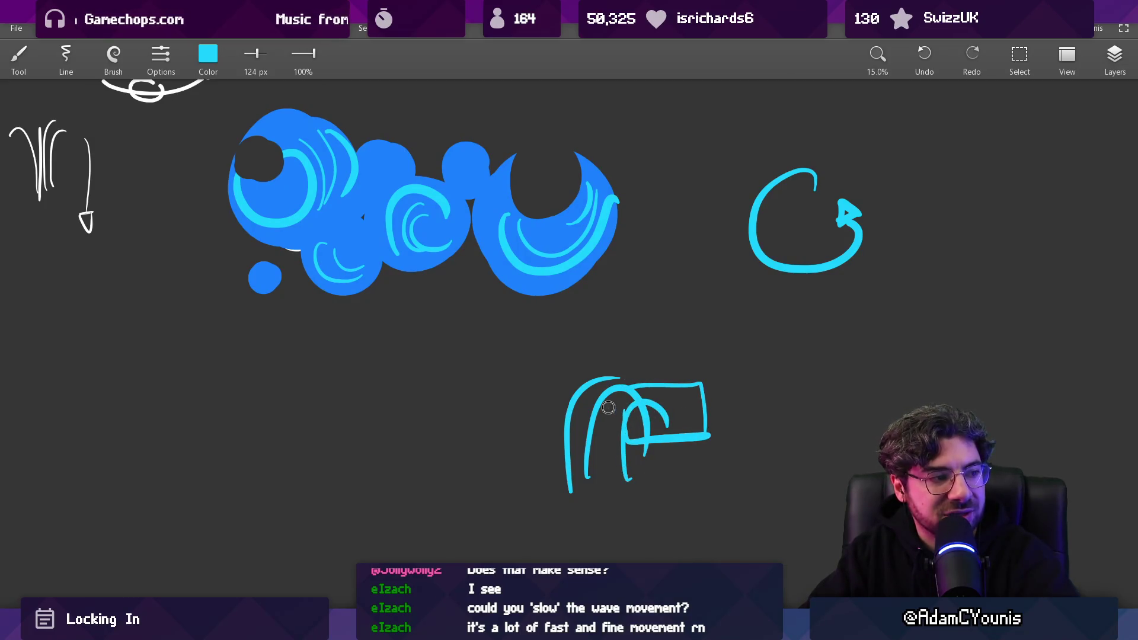
pyautogui.hotkey('ctrl', 'z')
pyautogui.hotkey('ctrl', 'z')
pyautogui.hotkey('ctrl', 'z')
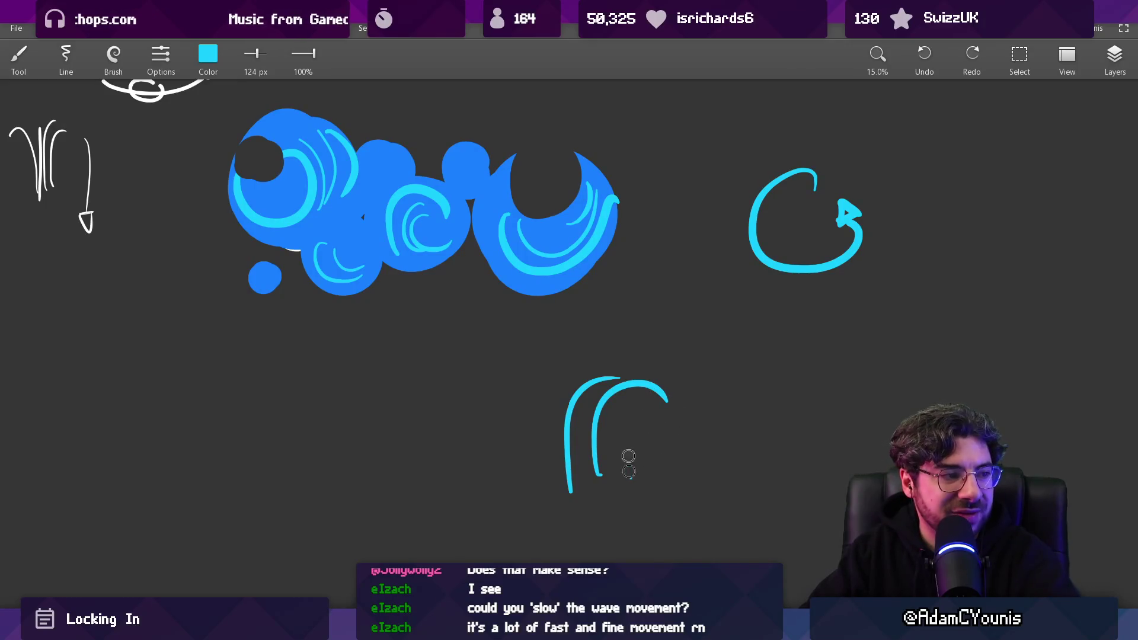
# Add more cyan wave arches below the splash
pyautogui.moveTo(665, 470); pyautogui.dragTo(745, 399)
pyautogui.scroll(-5, 744, 399)
pyautogui.scroll(3, 716, 444)
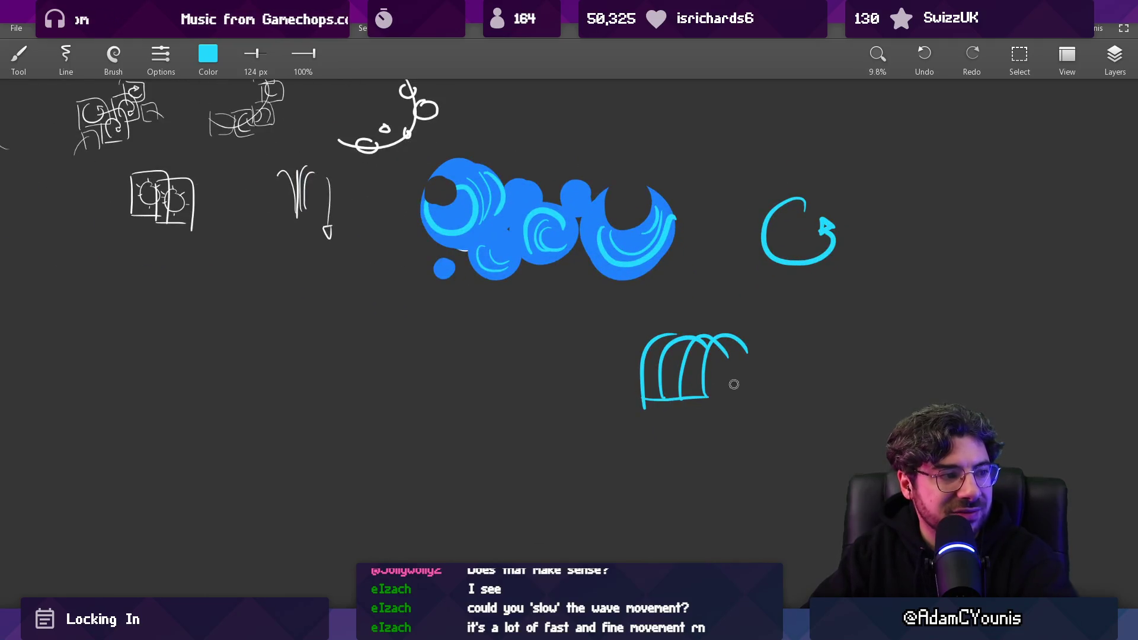
pyautogui.scroll(-3, 731, 381)
pyautogui.scroll(1, 711, 376)
pyautogui.scroll(2, 693, 376)
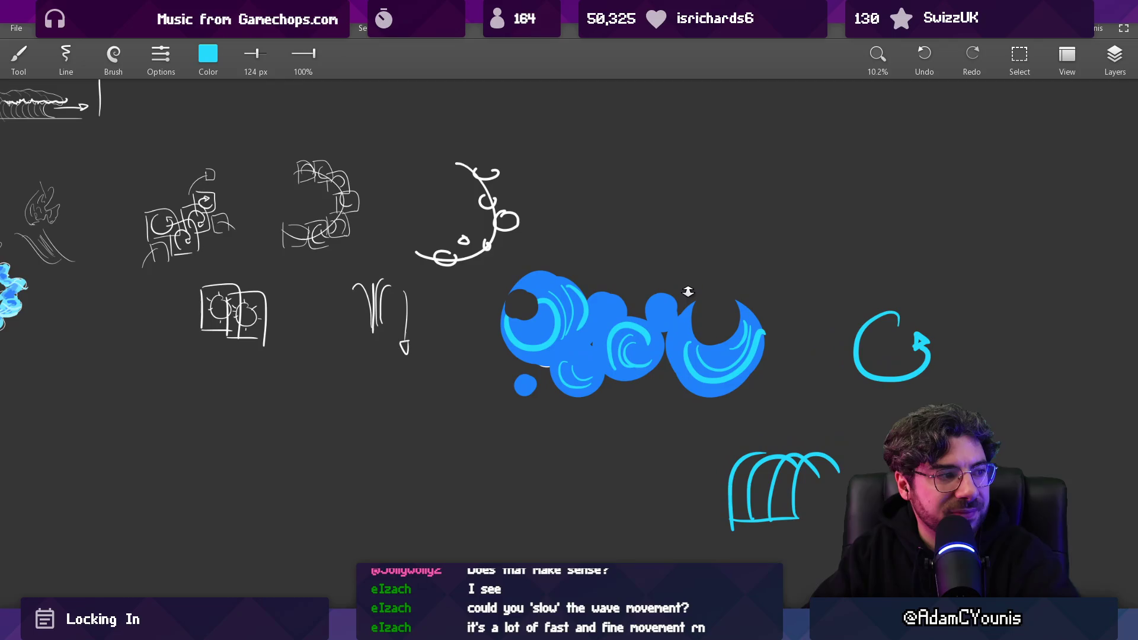
# Sketch two overlapping cyan squares with dots above the waves, then undo them
pyautogui.moveTo(556, 288)
pyautogui.mouseDown()
pyautogui.moveTo(532, 400)
pyautogui.moveTo(411, 405)
pyautogui.mouseUp()
pyautogui.moveTo(479, 251)
pyautogui.mouseDown()
pyautogui.moveTo(505, 236)
pyautogui.moveTo(521, 251)
pyautogui.moveTo(567, 215)
pyautogui.moveTo(578, 191)
pyautogui.moveTo(554, 192)
pyautogui.mouseUp()
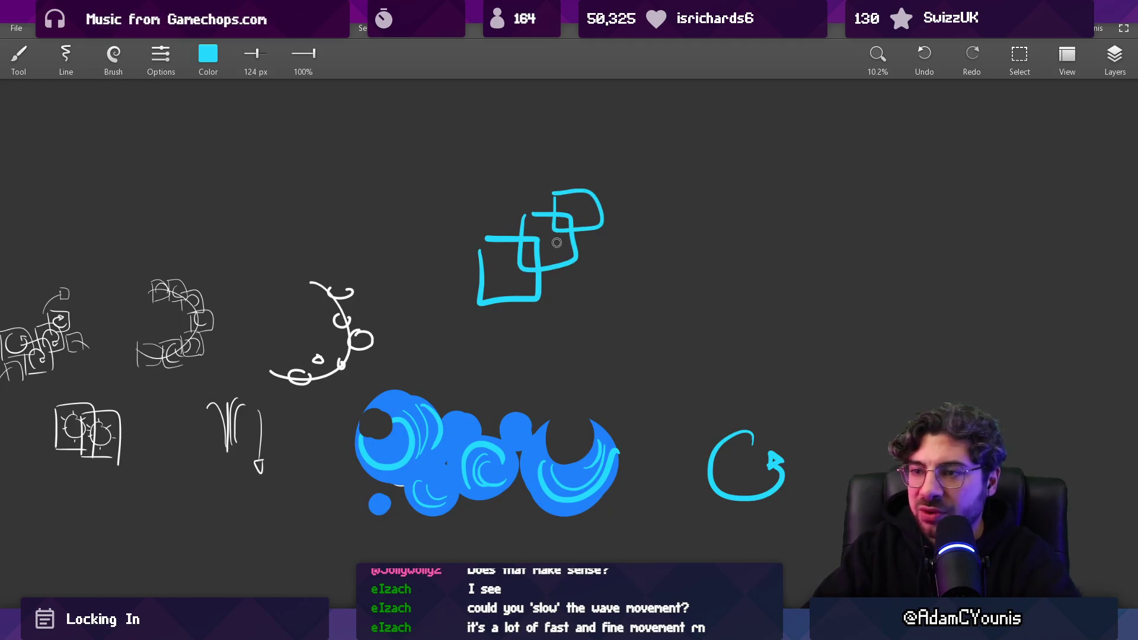
pyautogui.moveTo(557, 243); pyautogui.dragTo(529, 276)
pyautogui.click(460, 333)
pyautogui.click(496, 312)
pyautogui.click(544, 267)
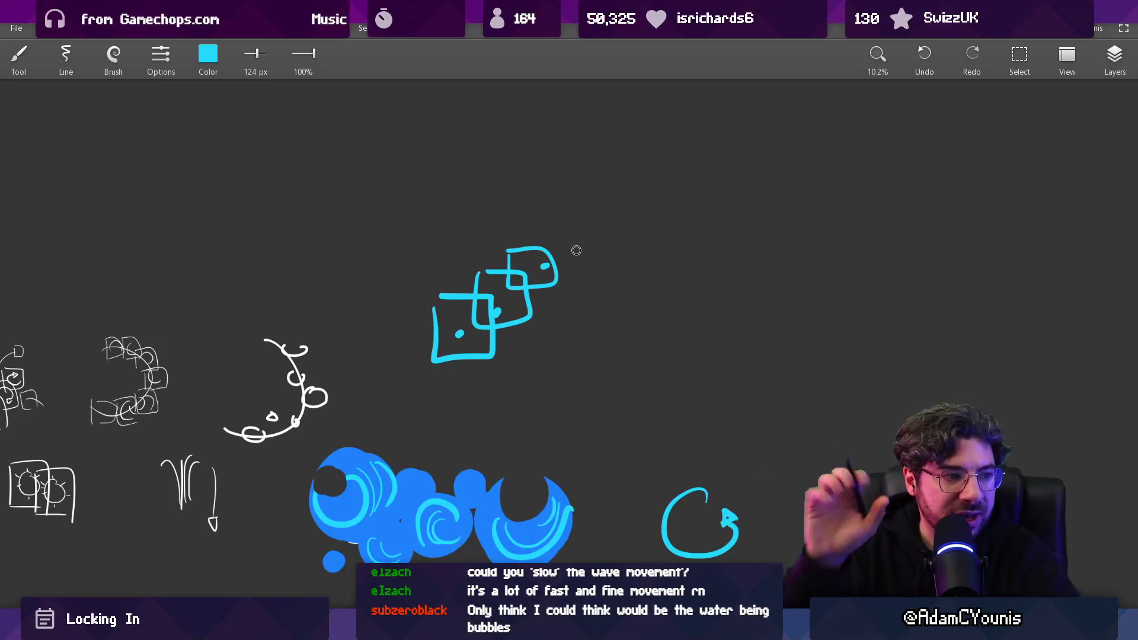
pyautogui.hotkey('ctrl', 'z')
pyautogui.hotkey('ctrl', 'z')
pyautogui.hotkey('ctrl', 'z')
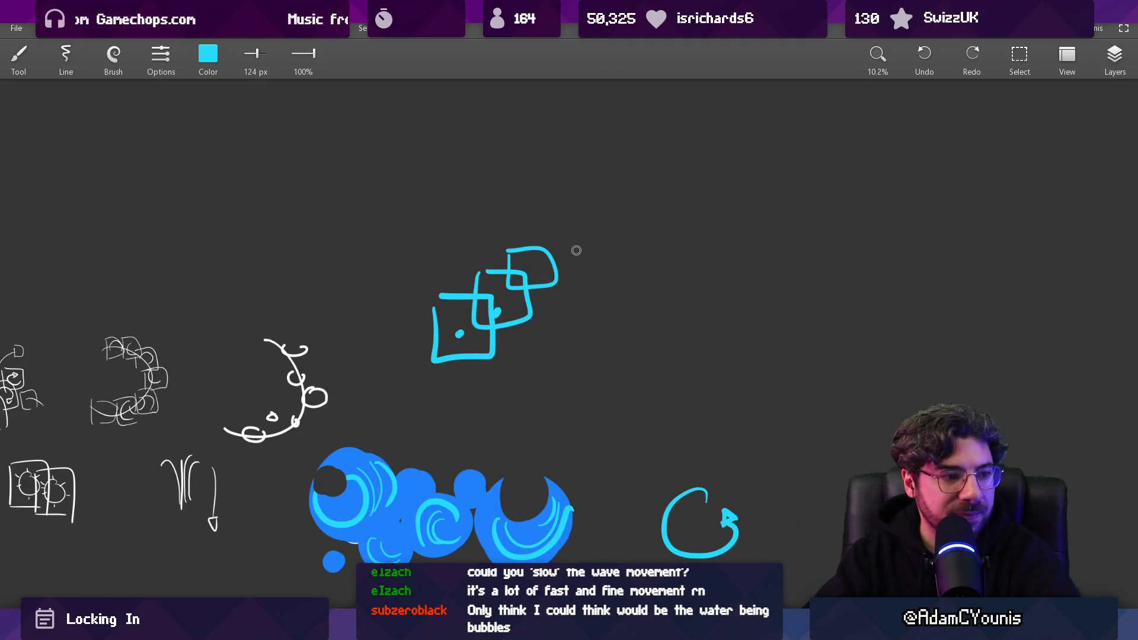
# Draw long vertical cyan strokes with curled tails below the splash, then undo them
pyautogui.moveTo(503, 345)
pyautogui.mouseDown()
pyautogui.moveTo(453, 278)
pyautogui.moveTo(508, 186)
pyautogui.mouseUp()
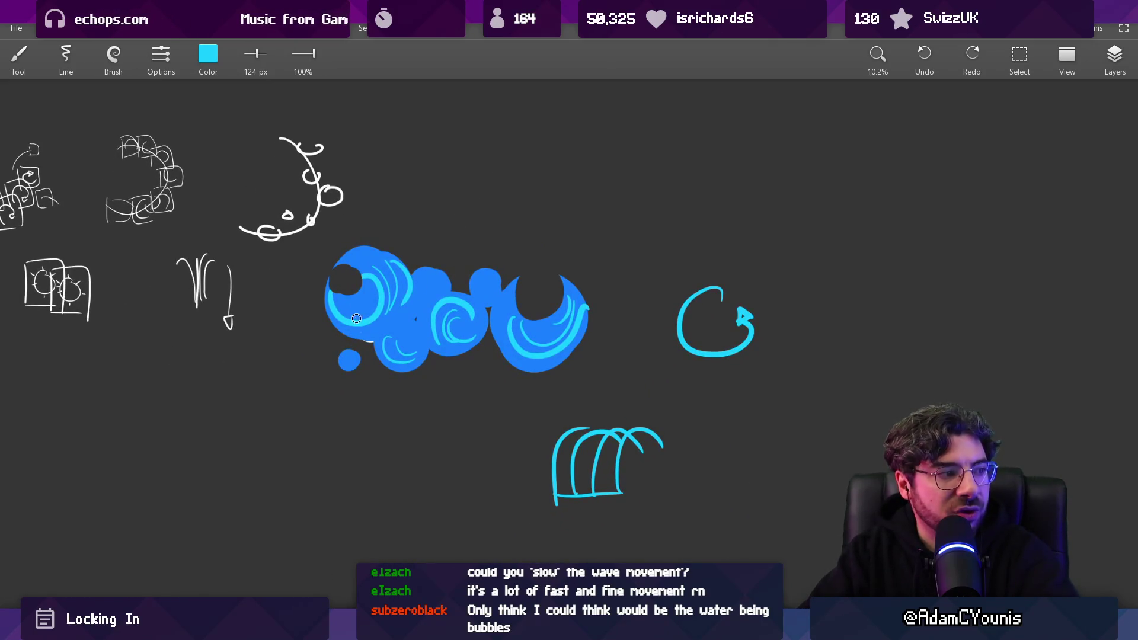
pyautogui.moveTo(339, 330)
pyautogui.mouseDown()
pyautogui.moveTo(357, 433)
pyautogui.moveTo(356, 532)
pyautogui.moveTo(367, 495)
pyautogui.mouseUp()
pyautogui.moveTo(413, 356)
pyautogui.mouseDown()
pyautogui.moveTo(419, 475)
pyautogui.moveTo(437, 479)
pyautogui.mouseUp()
pyautogui.moveTo(460, 380); pyautogui.dragTo(475, 474)
pyautogui.hotkey('ctrl', 'z')
pyautogui.hotkey('ctrl', 'z')
pyautogui.hotkey('ctrl', 'z')
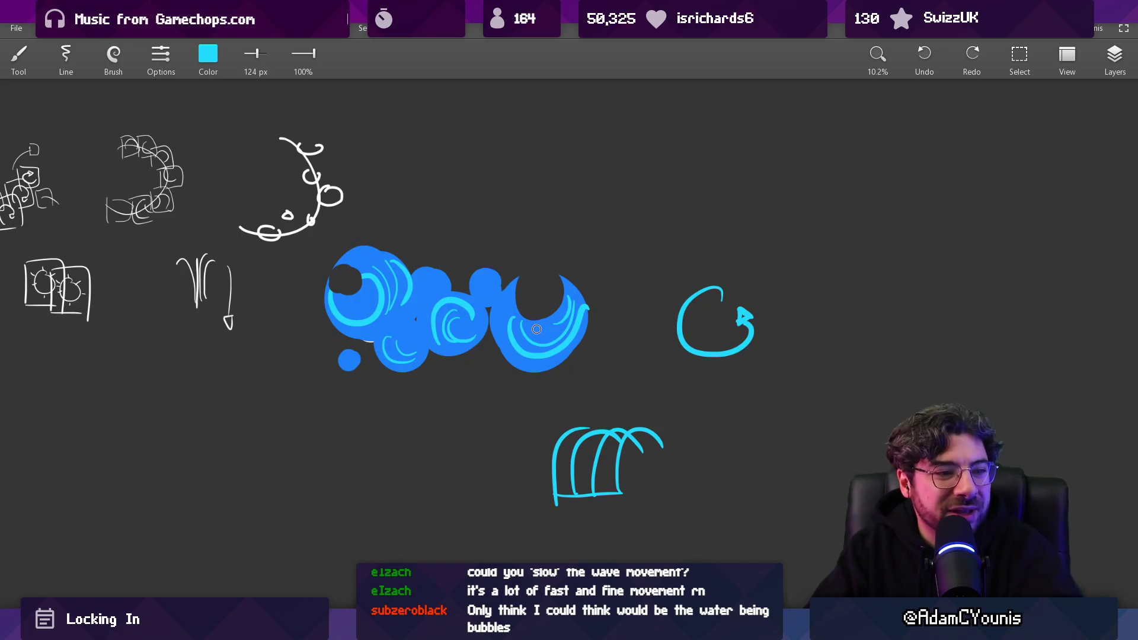
# Extend the selected range of splash animation frames in Aseprite's timeline
pyautogui.scroll(-3, 592, 332)
pyautogui.moveTo(539, 336)
pyautogui.mouseDown()
pyautogui.moveTo(617, 336)
pyautogui.moveTo(551, 336)
pyautogui.mouseUp()
pyautogui.scroll(2, 551, 336)
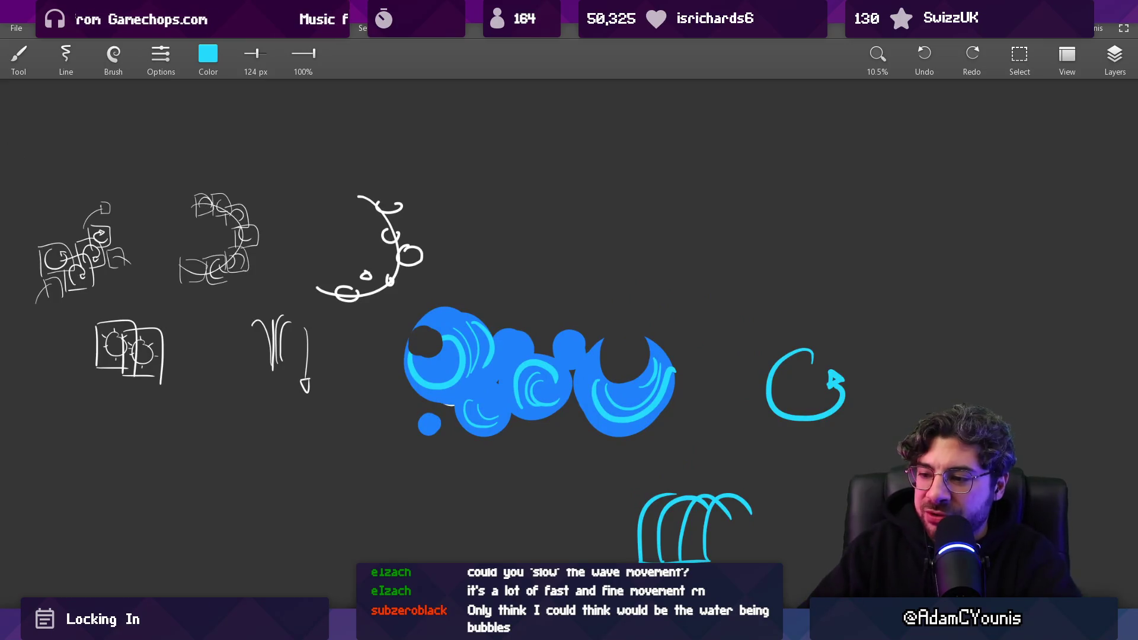
pyautogui.hotkey('alt', 'Tab')
pyautogui.moveTo(611, 436)
pyautogui.mouseDown()
pyautogui.moveTo(832, 454)
pyautogui.moveTo(666, 454)
pyautogui.moveTo(757, 454)
pyautogui.moveTo(819, 437)
pyautogui.mouseUp()
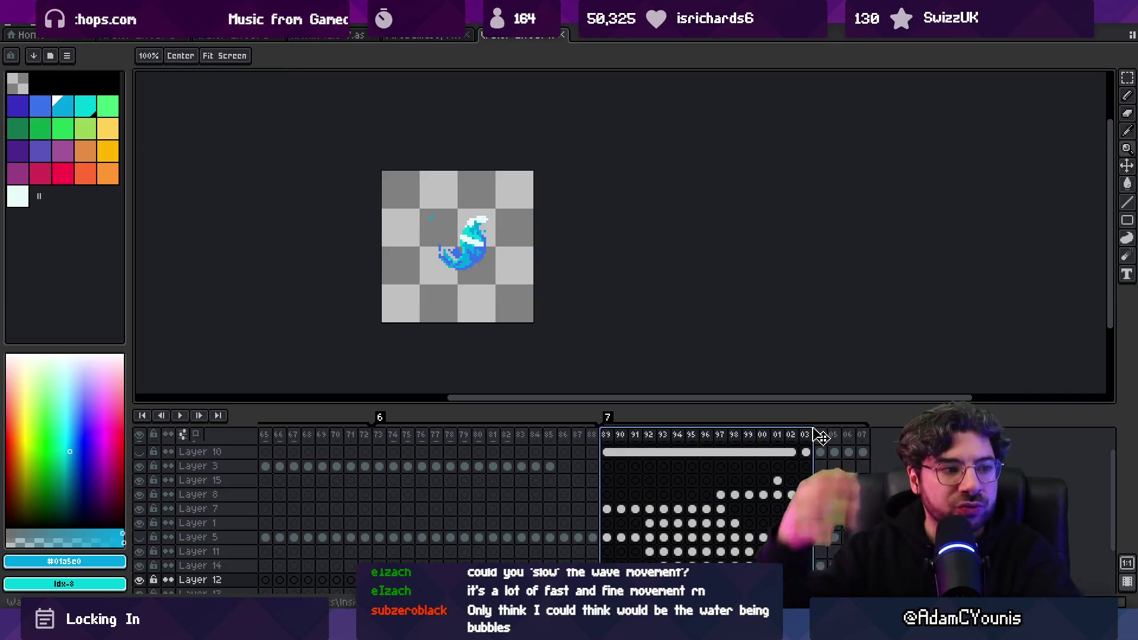